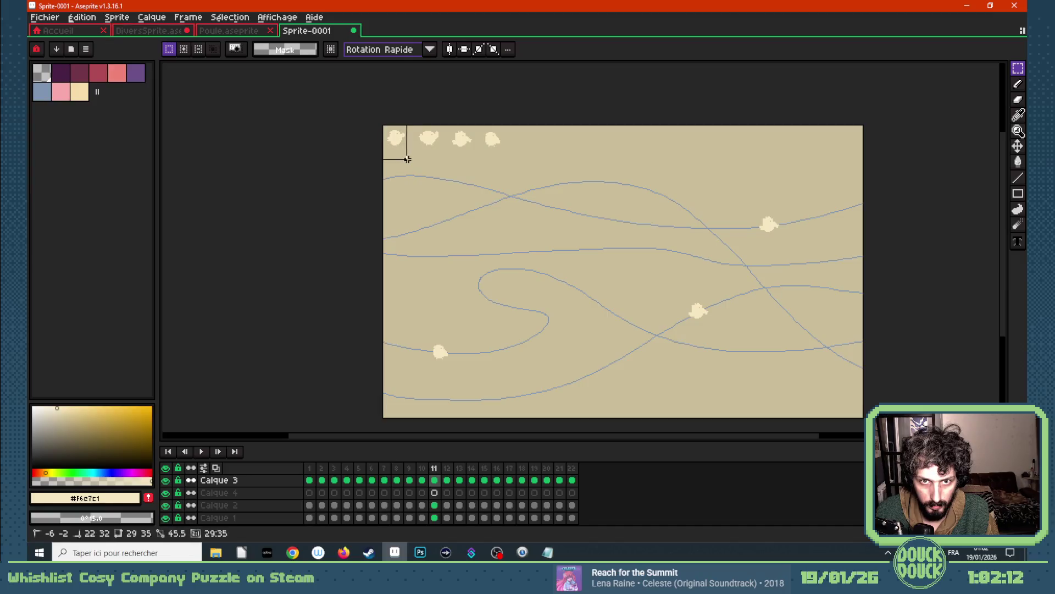
# - Place copied top-row chickens a little further along the curved path on frames 12 through 15
pyautogui.press('Right')
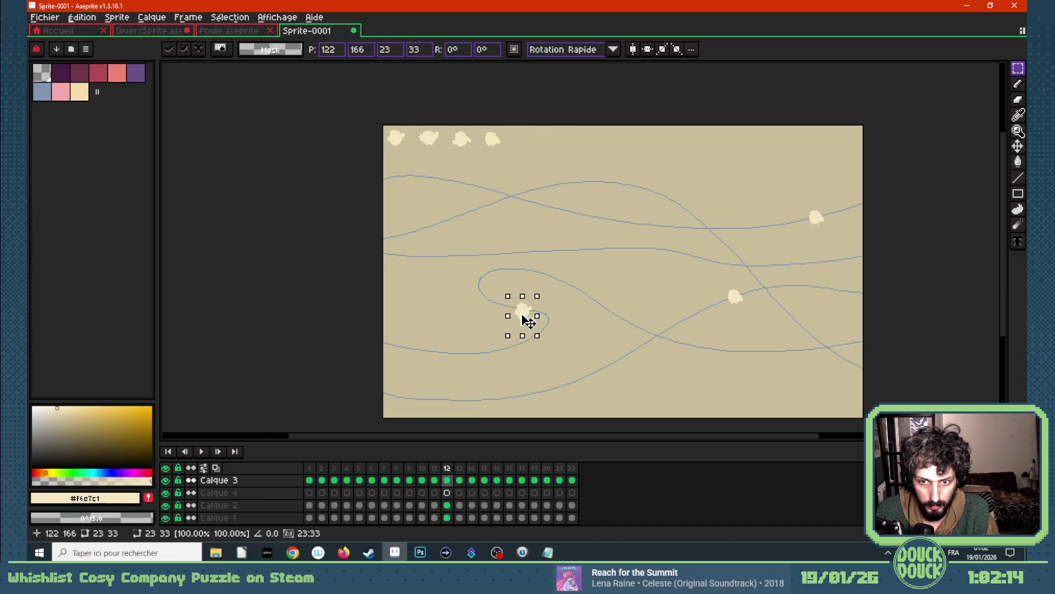
pyautogui.hotkey('ctrl', 'd')
pyautogui.moveTo(417, 125); pyautogui.dragTo(553, 328)
pyautogui.click(459, 480)
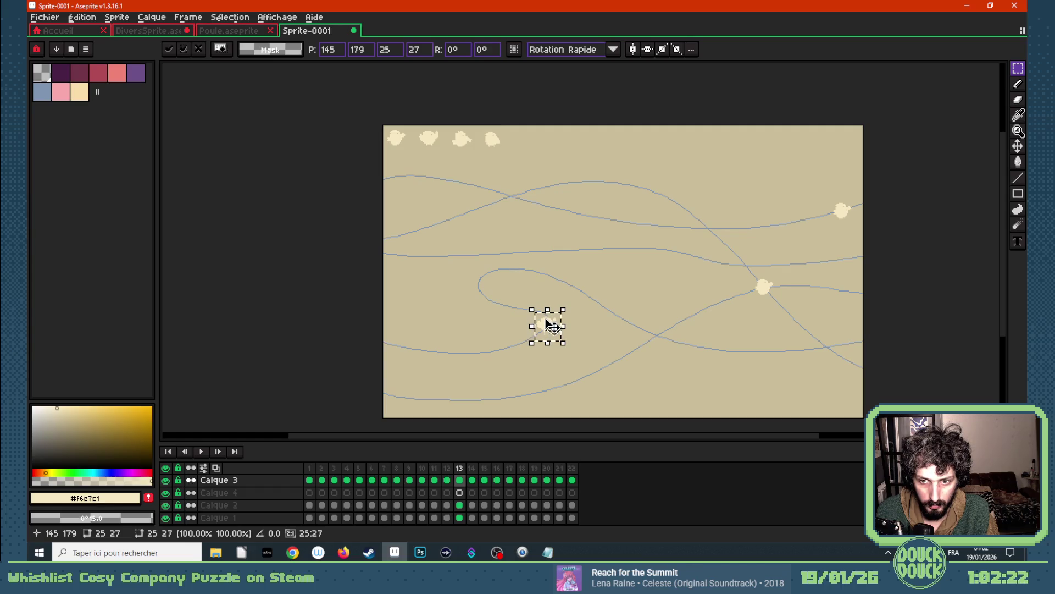
pyautogui.hotkey('ctrl', 'd')
pyautogui.moveTo(444, 124)
pyautogui.mouseDown()
pyautogui.moveTo(479, 159)
pyautogui.moveTo(547, 320)
pyautogui.mouseUp()
pyautogui.click(471, 480)
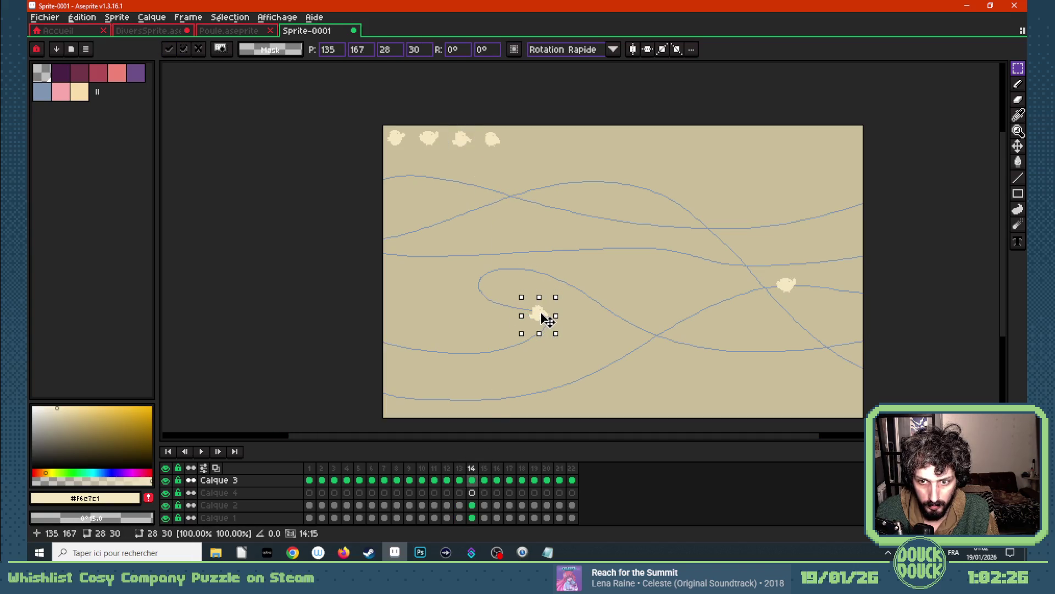
pyautogui.hotkey('ctrl', 'd')
pyautogui.moveTo(477, 123)
pyautogui.mouseDown()
pyautogui.moveTo(511, 163)
pyautogui.moveTo(515, 313)
pyautogui.moveTo(525, 312)
pyautogui.mouseUp()
pyautogui.click(486, 481)
pyautogui.hotkey('ctrl', 'd')
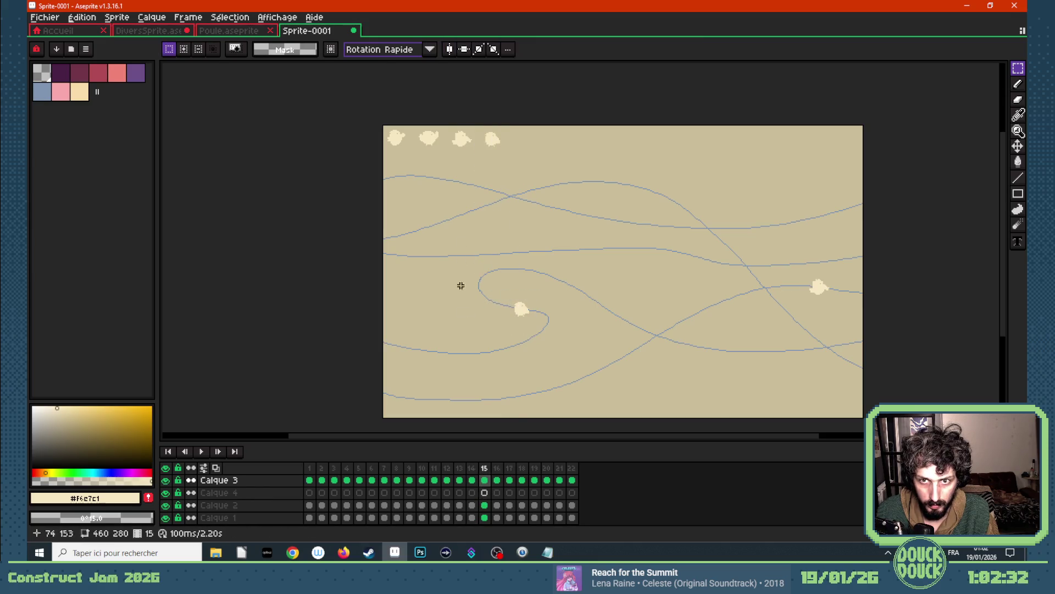
# - Paste chickens onto frames 16, 17 and 18, each moved further along the looping curve
pyautogui.click(496, 480)
pyautogui.moveTo(381, 123)
pyautogui.mouseDown()
pyautogui.moveTo(416, 155)
pyautogui.moveTo(511, 309)
pyautogui.mouseUp()
pyautogui.hotkey('ctrl', 'v')
pyautogui.press('Return')
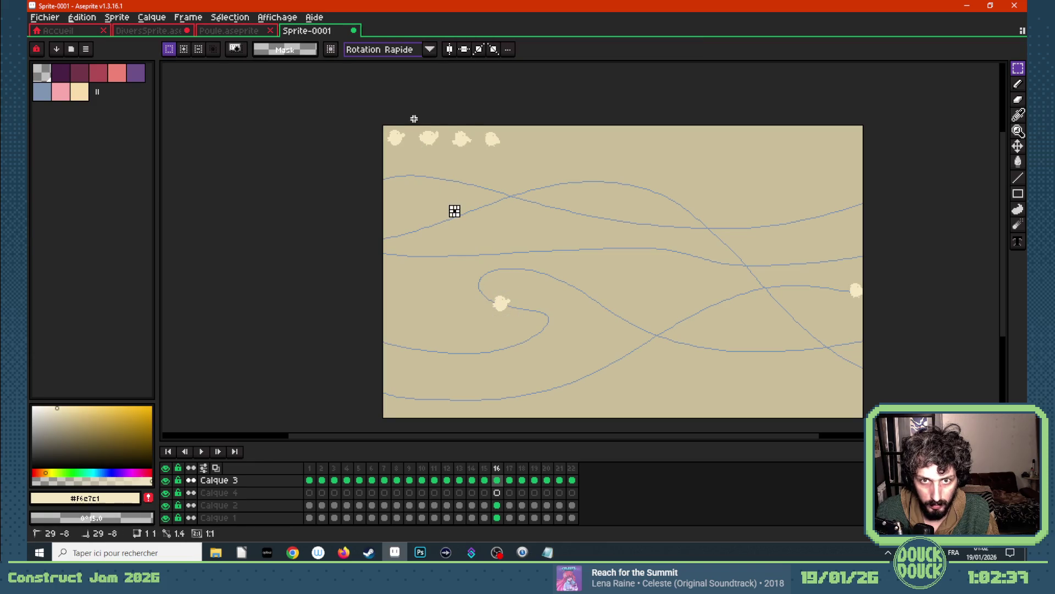
pyautogui.click(513, 477)
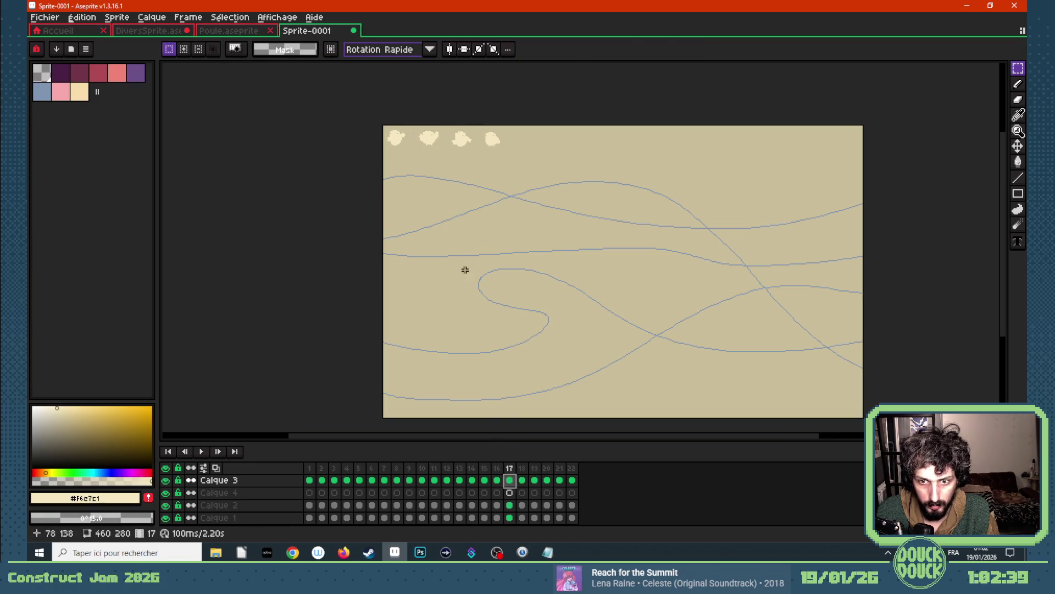
pyautogui.hotkey('ctrl', 'v')
pyautogui.moveTo(431, 136); pyautogui.dragTo(483, 292)
pyautogui.press('Return')
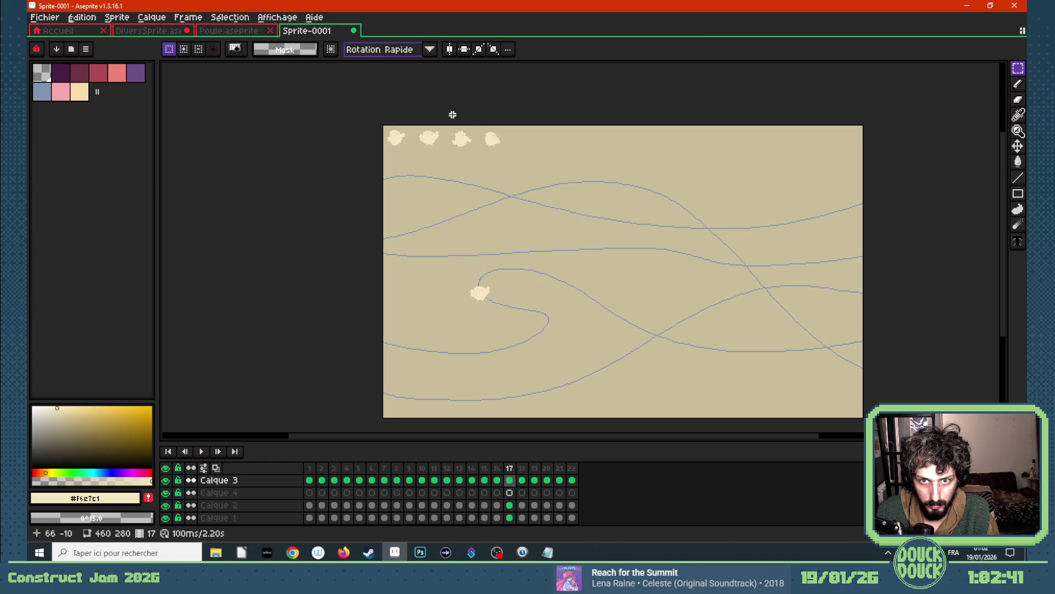
pyautogui.moveTo(477, 158); pyautogui.dragTo(478, 282)
pyautogui.click(521, 479)
pyautogui.hotkey('ctrl', 'v')
pyautogui.press('Return')
# - Add the next chicken positions along the path on frames 19 and 20
pyautogui.moveTo(476, 124)
pyautogui.mouseDown()
pyautogui.moveTo(513, 172)
pyautogui.moveTo(501, 278)
pyautogui.mouseUp()
pyautogui.hotkey('ctrl', 'c')
pyautogui.click(535, 480)
pyautogui.hotkey('ctrl', 'v')
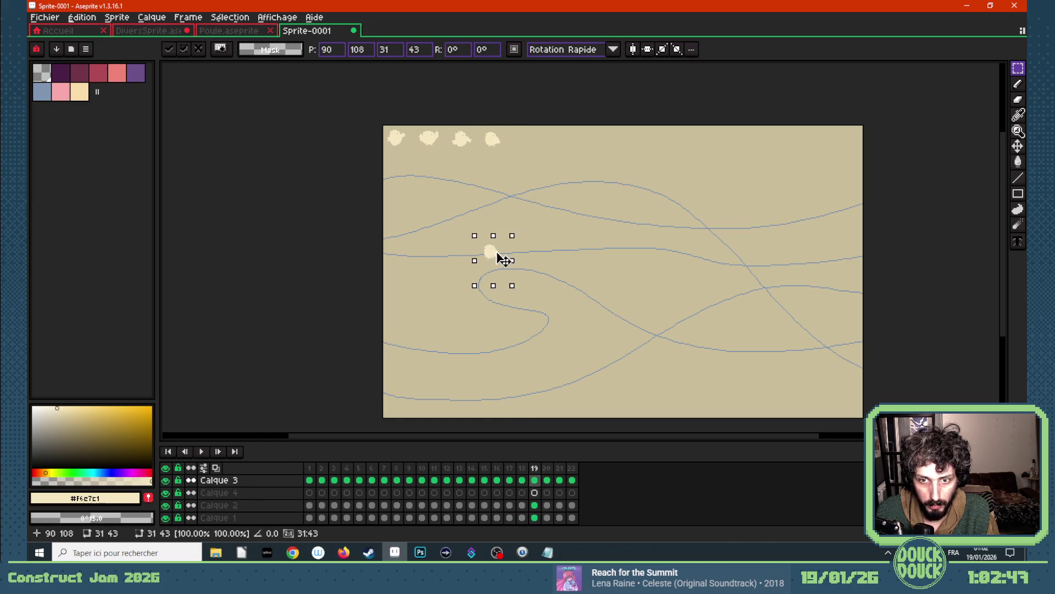
pyautogui.press('Return')
pyautogui.click(546, 479)
pyautogui.moveTo(380, 123); pyautogui.dragTo(505, 275)
pyautogui.click(403, 159)
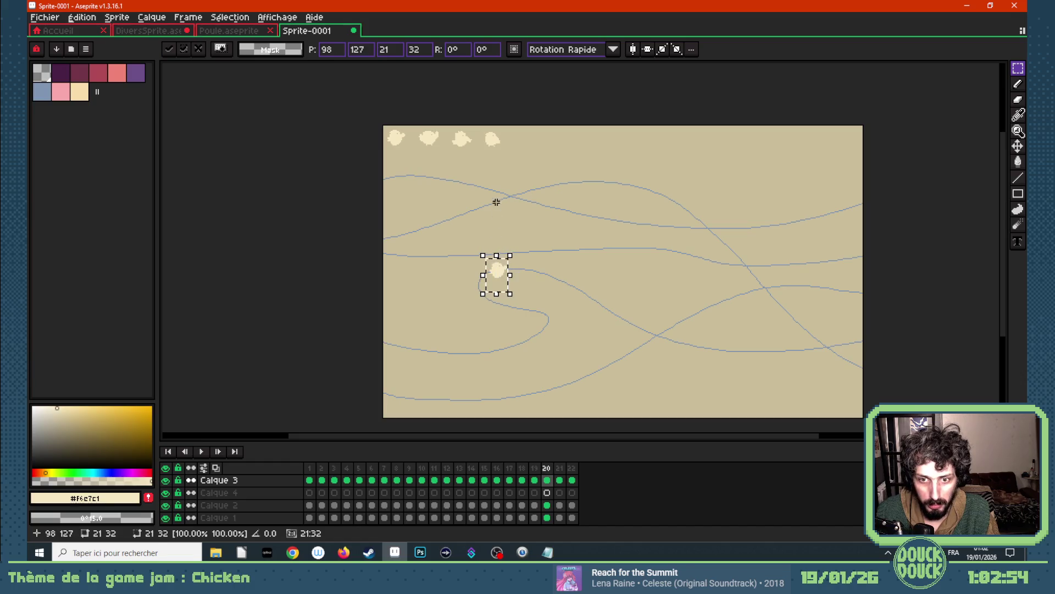
pyautogui.press('Return')
# - Place chickens near the centre of the curve on frames 21 and 22
pyautogui.moveTo(412, 123); pyautogui.dragTo(446, 157)
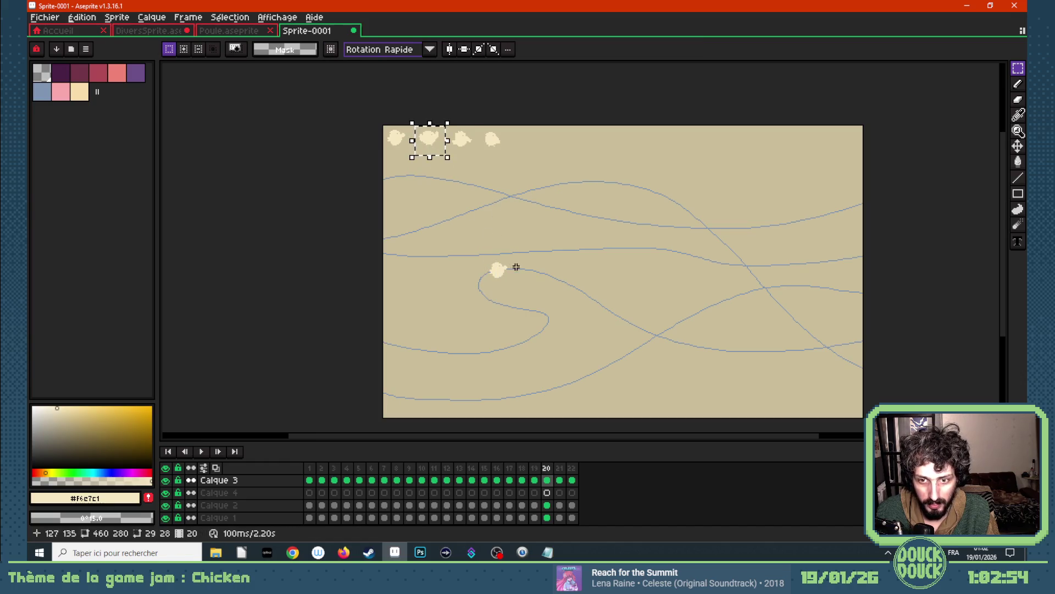
pyautogui.click(559, 480)
pyautogui.moveTo(432, 143); pyautogui.dragTo(520, 268)
pyautogui.press('Return')
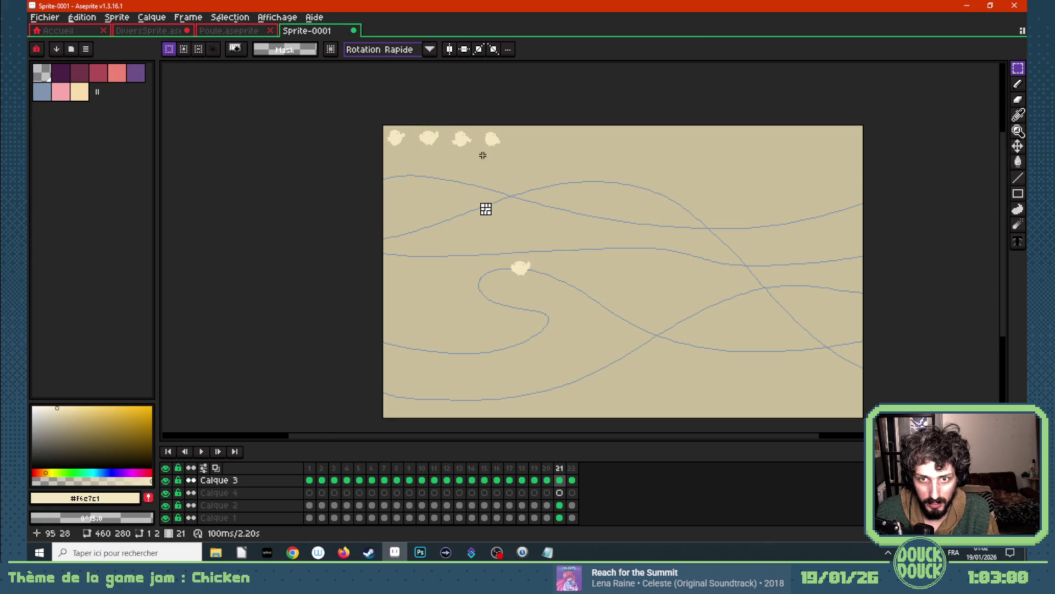
pyautogui.moveTo(446, 124); pyautogui.dragTo(554, 280)
pyautogui.click(573, 492)
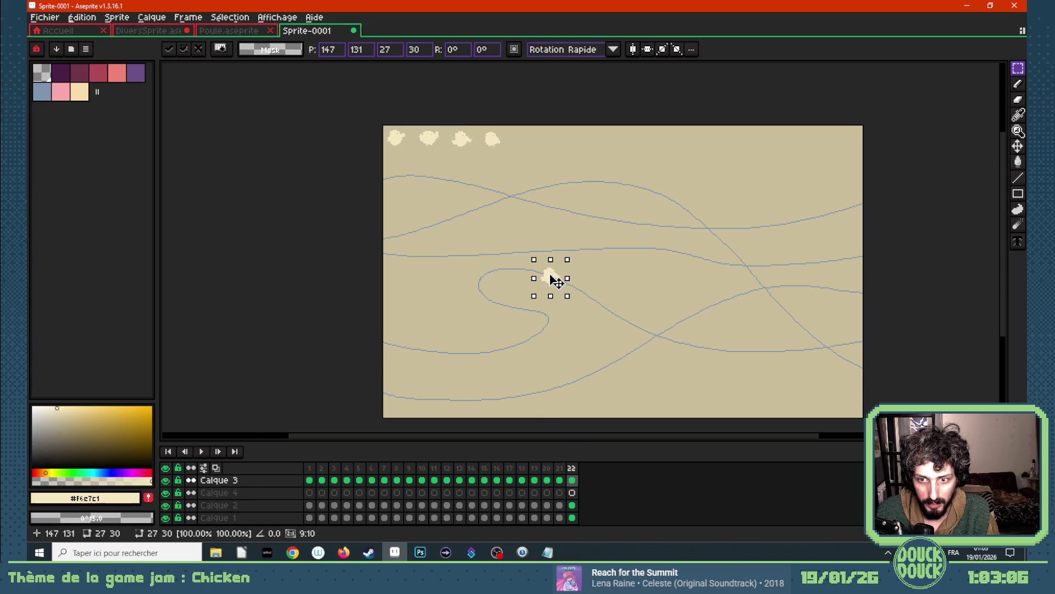
pyautogui.click(498, 199)
pyautogui.moveTo(475, 125); pyautogui.dragTo(516, 161)
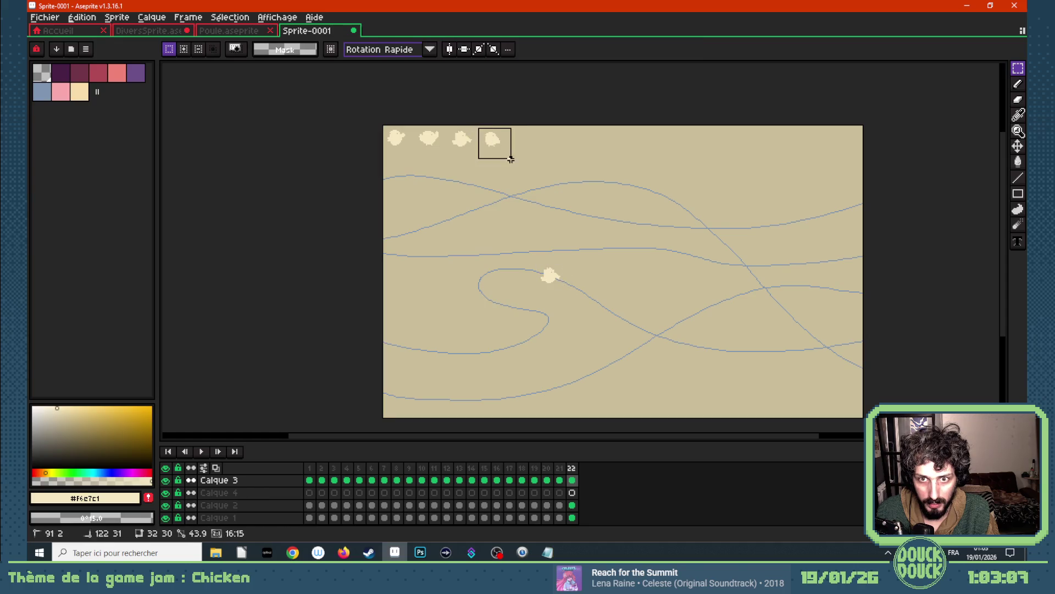
# - On frame 1, place a chicken on the lower curve near the centre
pyautogui.click(310, 480)
pyautogui.moveTo(507, 151); pyautogui.dragTo(603, 306)
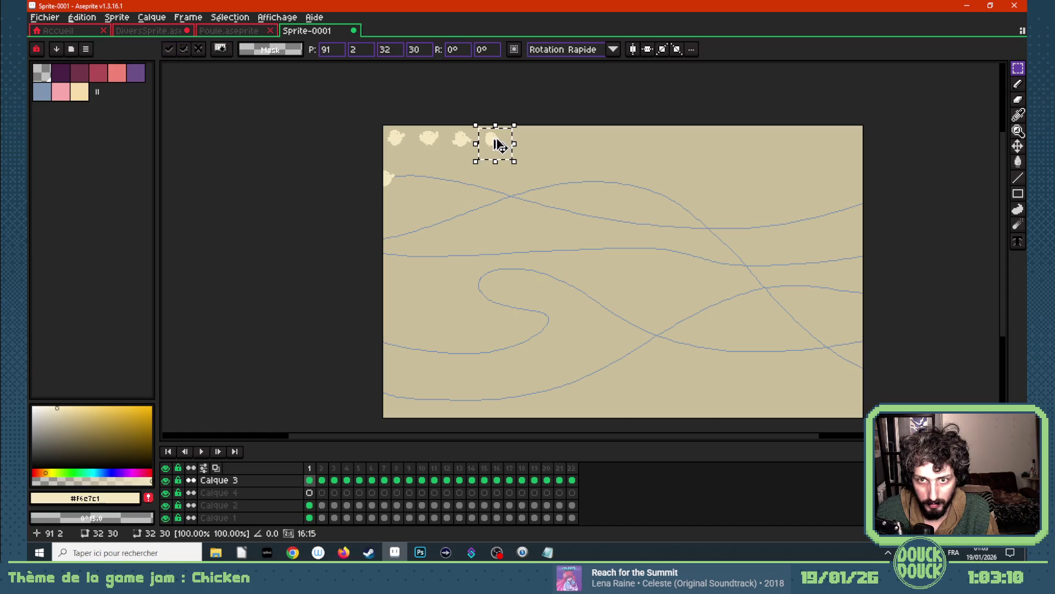
pyautogui.click(568, 243)
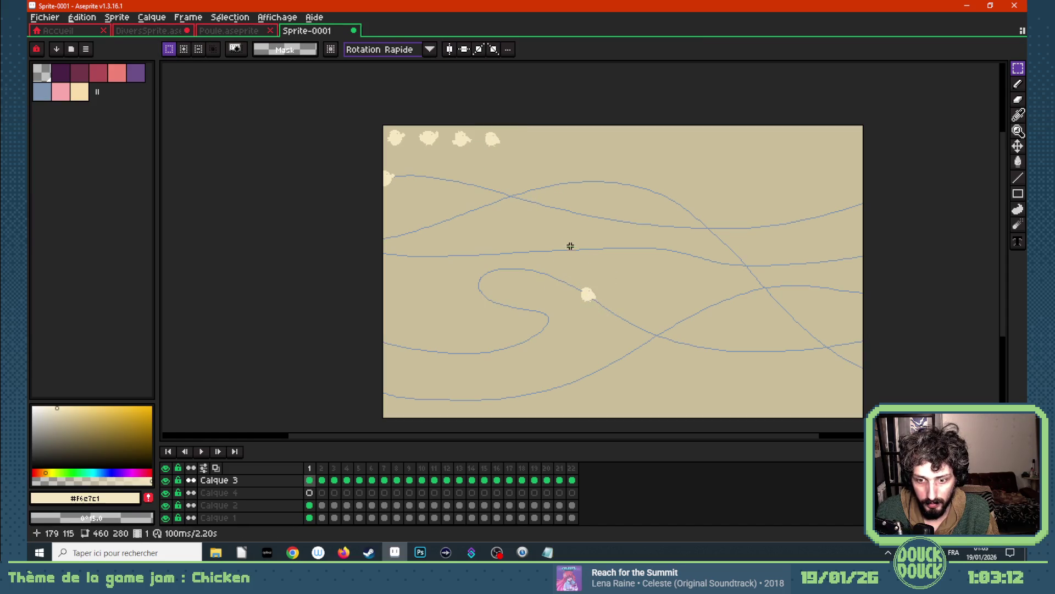
pyautogui.moveTo(381, 126); pyautogui.dragTo(412, 156)
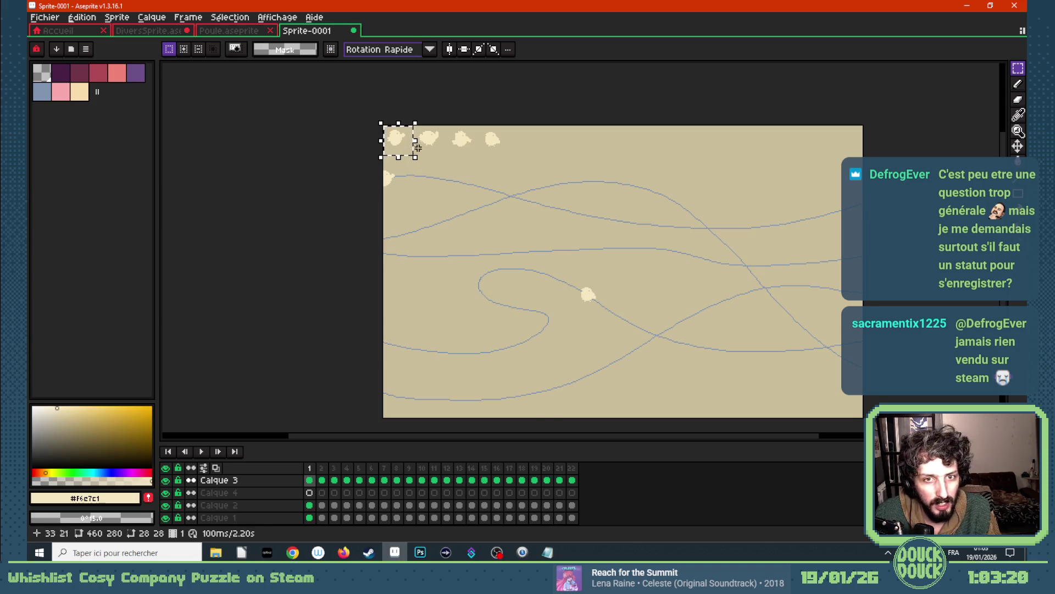
# - On frame 2, move the chicken further along the lower curve and flip frames to check it
pyautogui.click(322, 480)
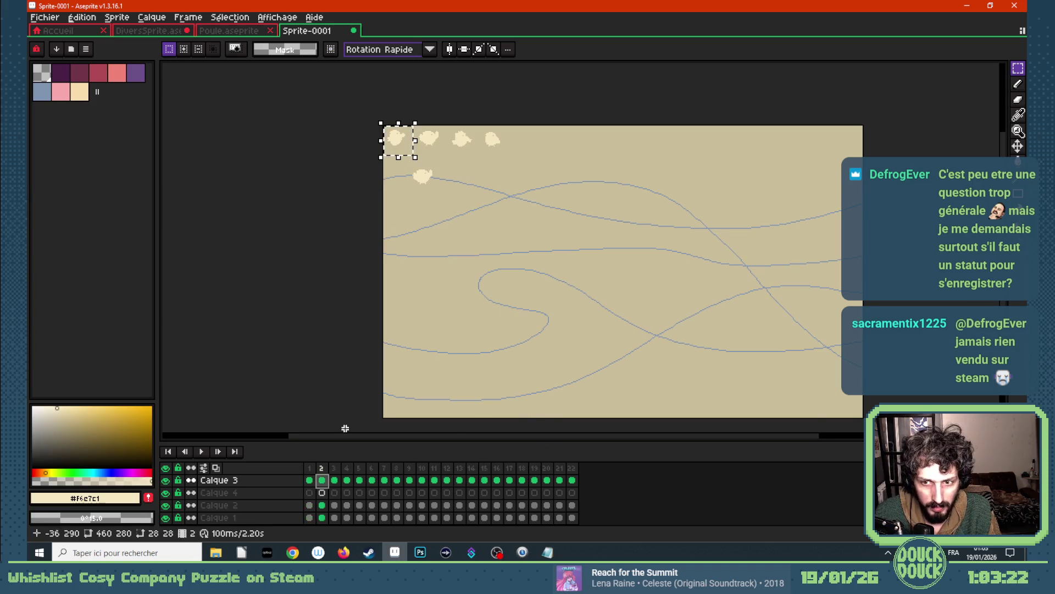
pyautogui.moveTo(398, 139); pyautogui.dragTo(627, 324)
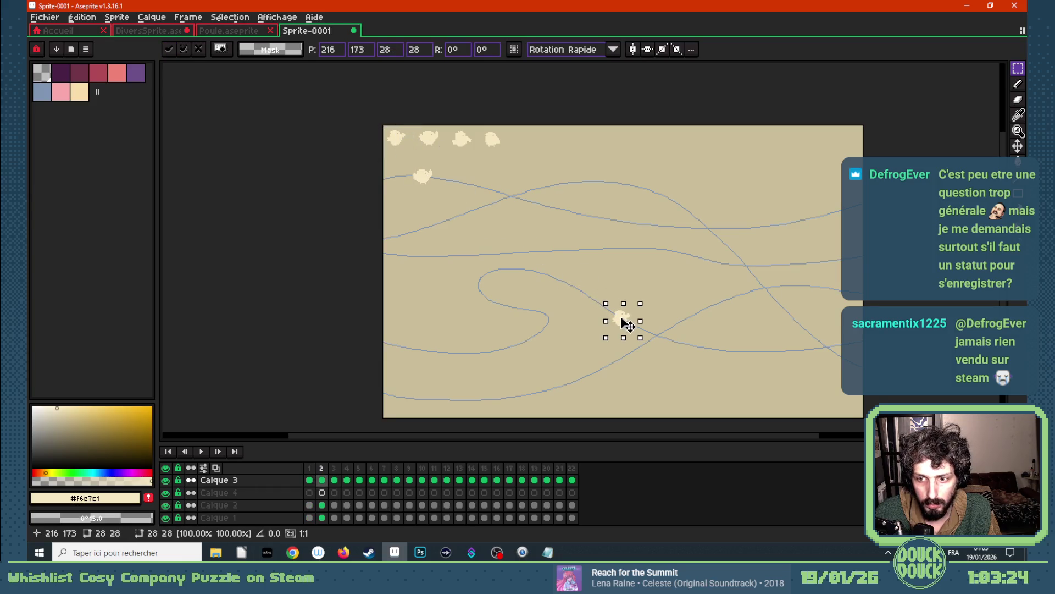
pyautogui.click(616, 270)
pyautogui.press('Left')
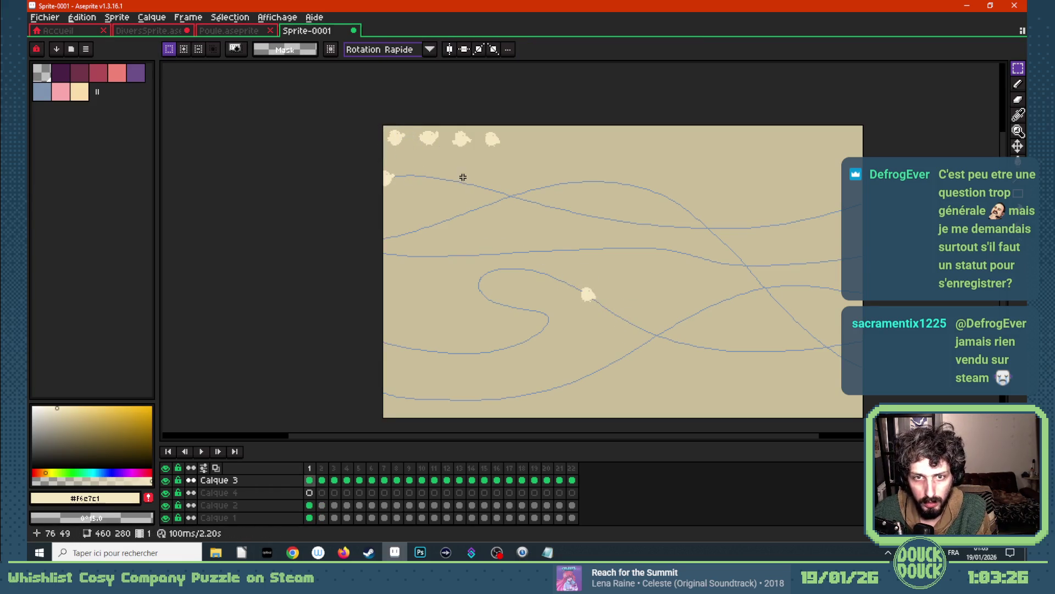
pyautogui.press('Right')
pyautogui.press('Right')
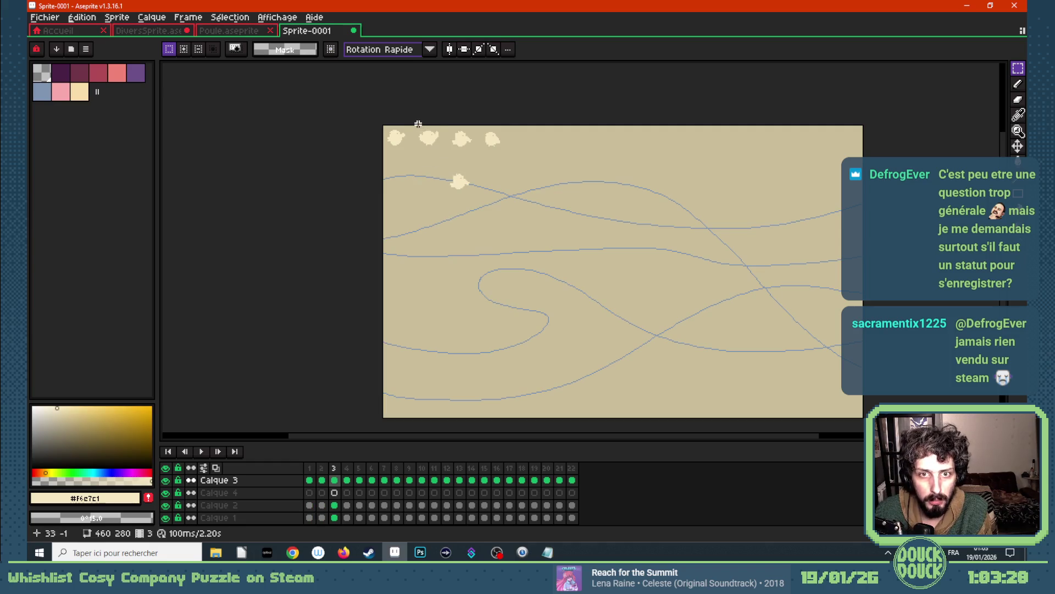
# - On frame 3, place the chicken further right along the lower curve and nudge it into line
pyautogui.moveTo(415, 124); pyautogui.dragTo(649, 325)
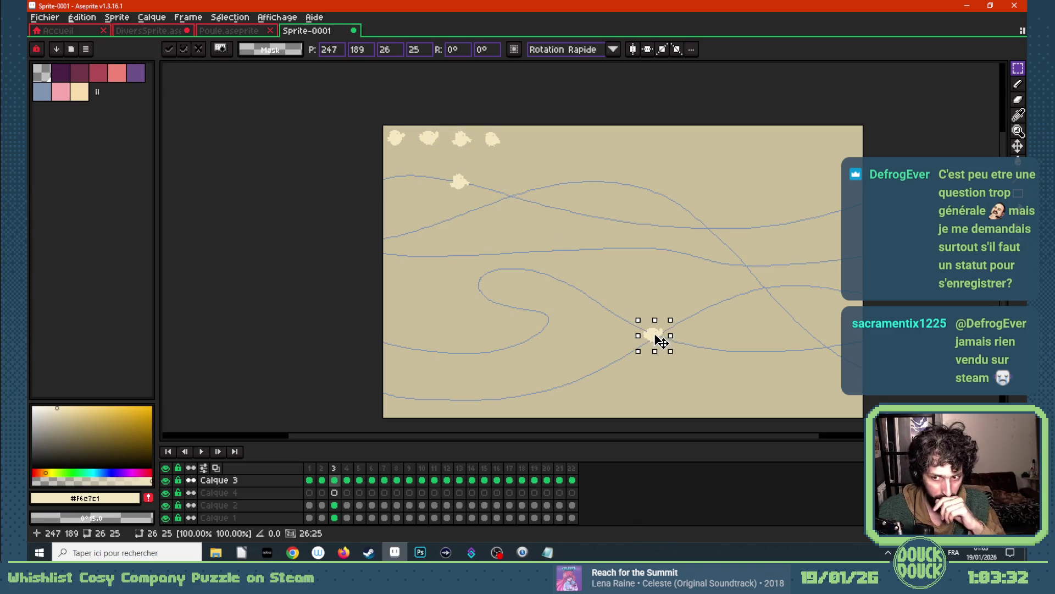
pyautogui.click(665, 292)
pyautogui.press('Left')
pyautogui.press('Right')
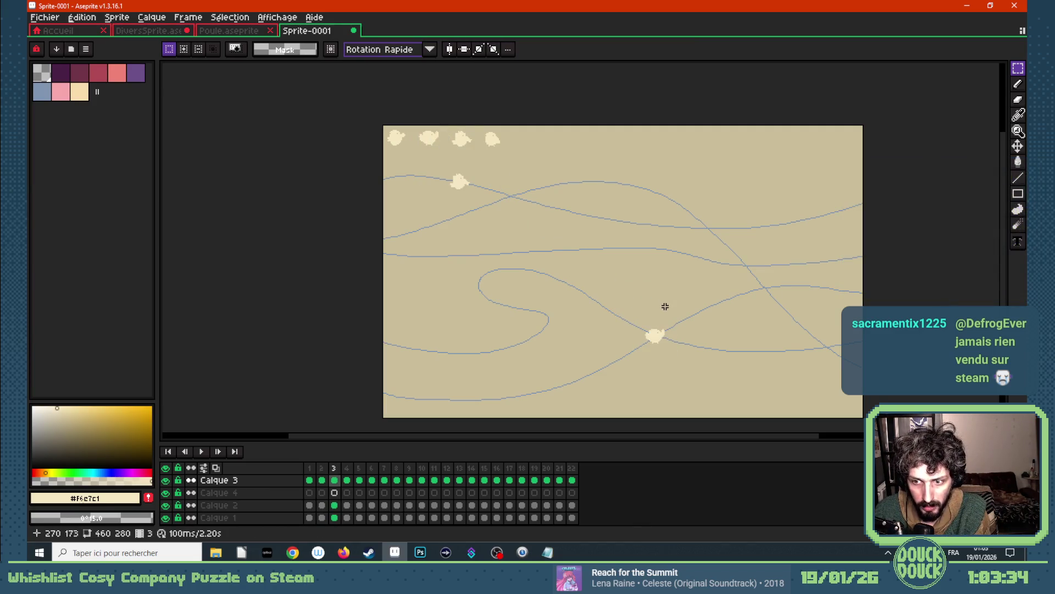
pyautogui.moveTo(633, 321)
pyautogui.mouseDown()
pyautogui.moveTo(671, 353)
pyautogui.moveTo(682, 349)
pyautogui.mouseUp()
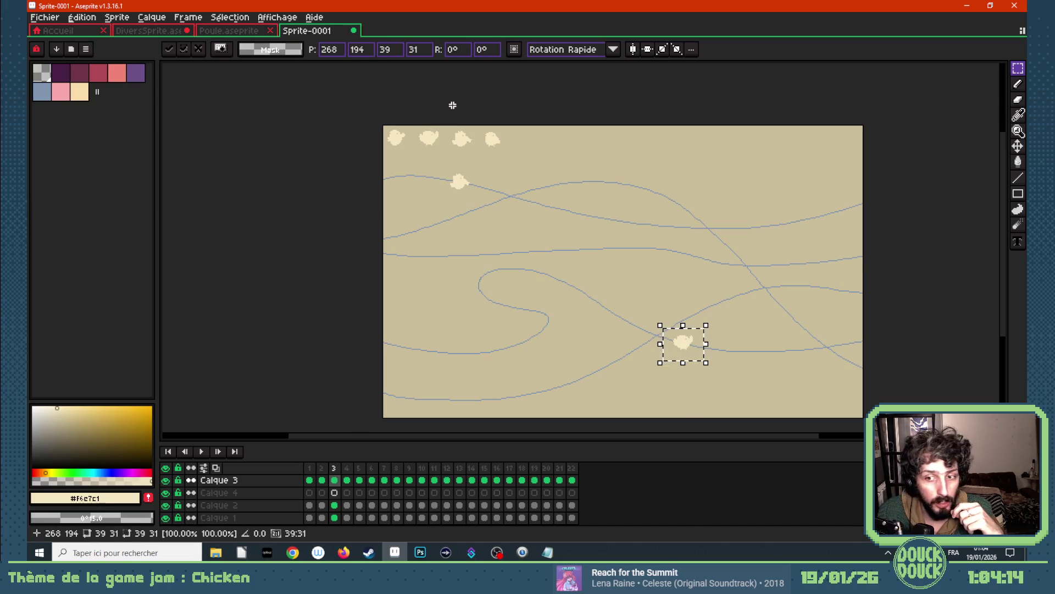
# - On frame 4, paste a chicken onto the lower right curve
pyautogui.moveTo(448, 123); pyautogui.dragTo(479, 156)
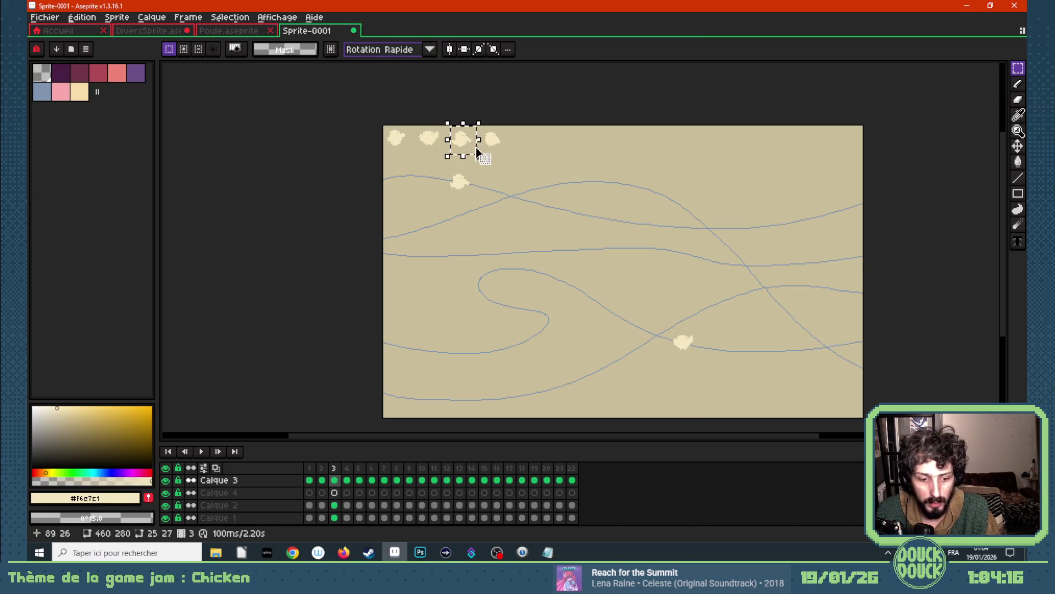
pyautogui.click(346, 480)
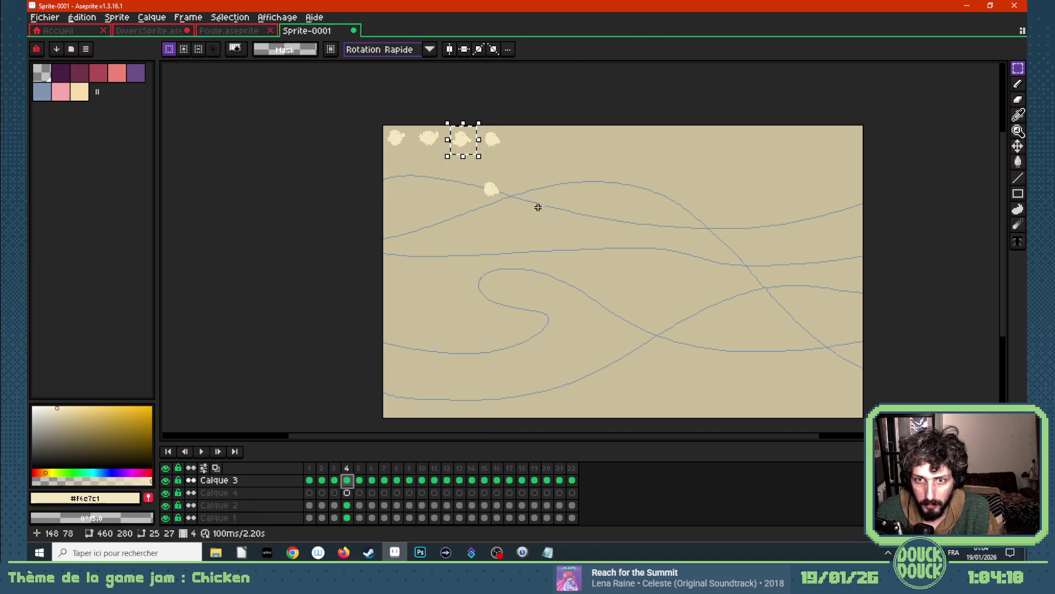
pyautogui.hotkey('ctrl', 'v')
pyautogui.moveTo(466, 146)
pyautogui.mouseDown()
pyautogui.moveTo(757, 345)
pyautogui.moveTo(747, 354)
pyautogui.mouseUp()
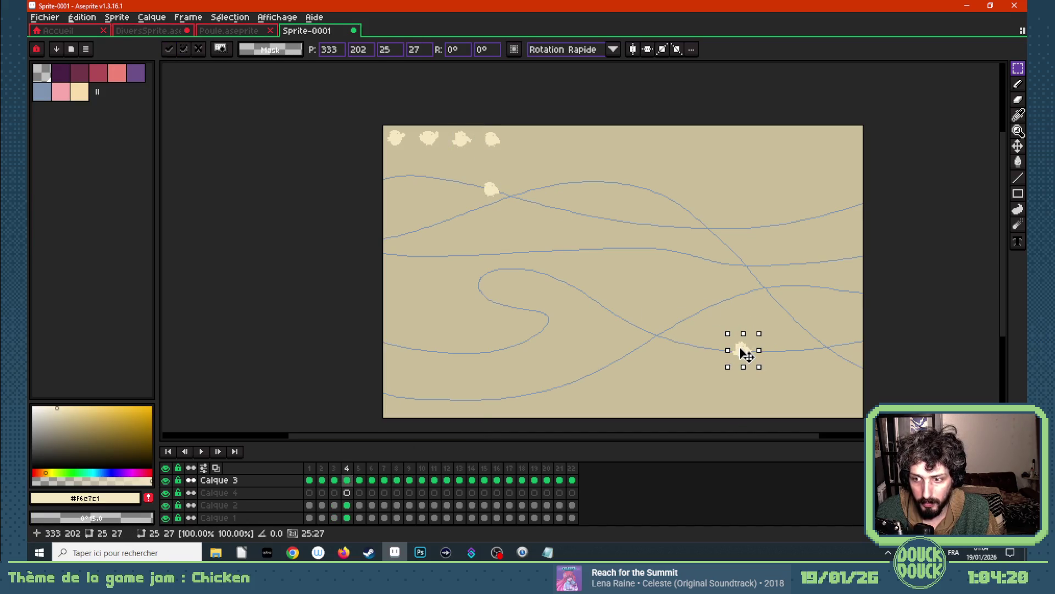
pyautogui.click(748, 309)
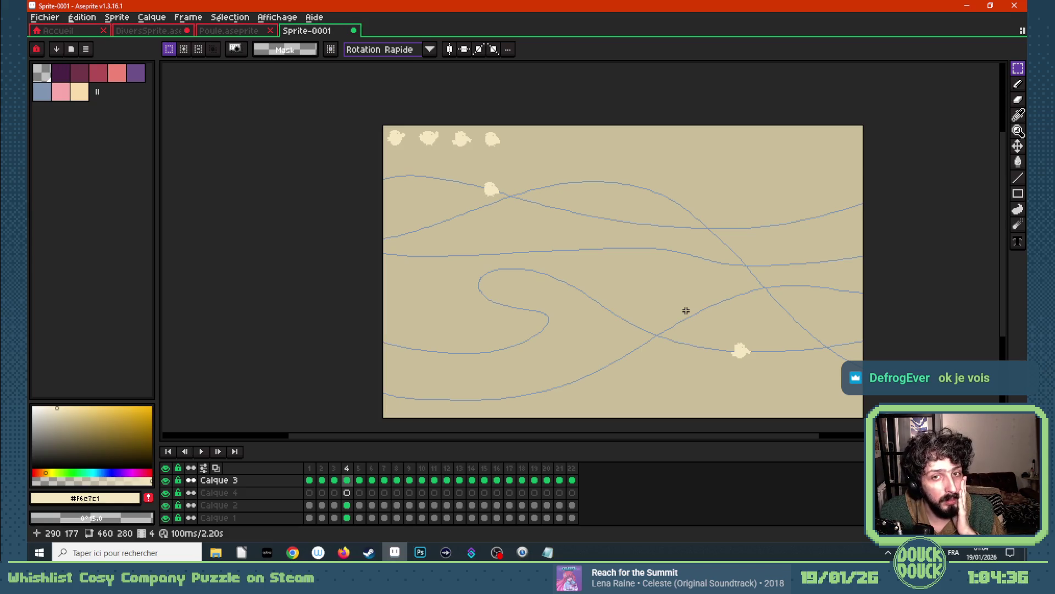
# - Move the chicken further right along the lower curve on frames 5 and 6
pyautogui.moveTo(478, 123); pyautogui.dragTo(783, 353)
pyautogui.click(360, 480)
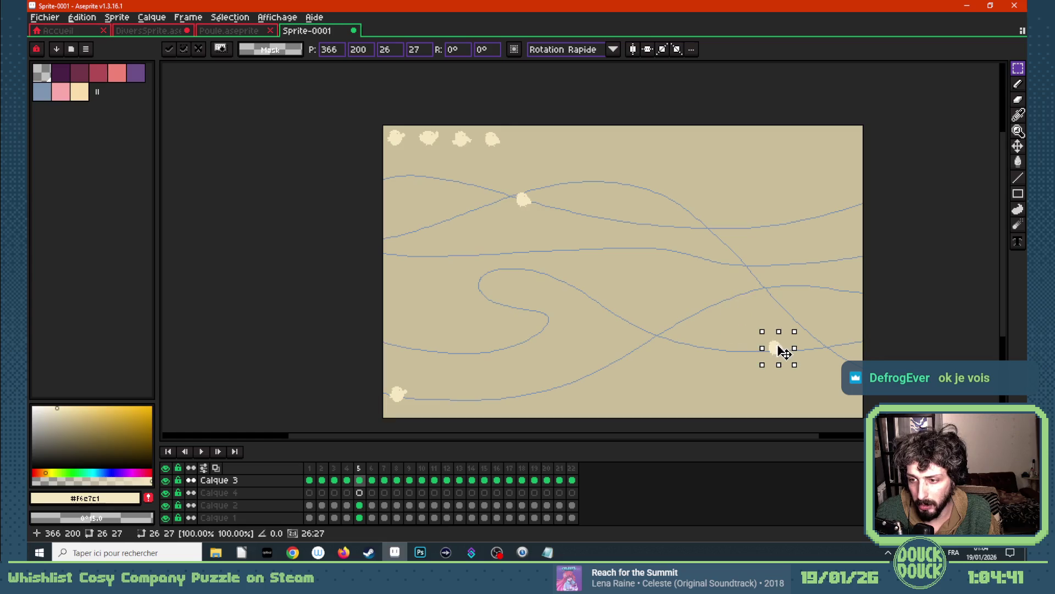
pyautogui.hotkey('ctrl', 'd')
pyautogui.moveTo(380, 124); pyautogui.dragTo(417, 159)
pyautogui.click(371, 480)
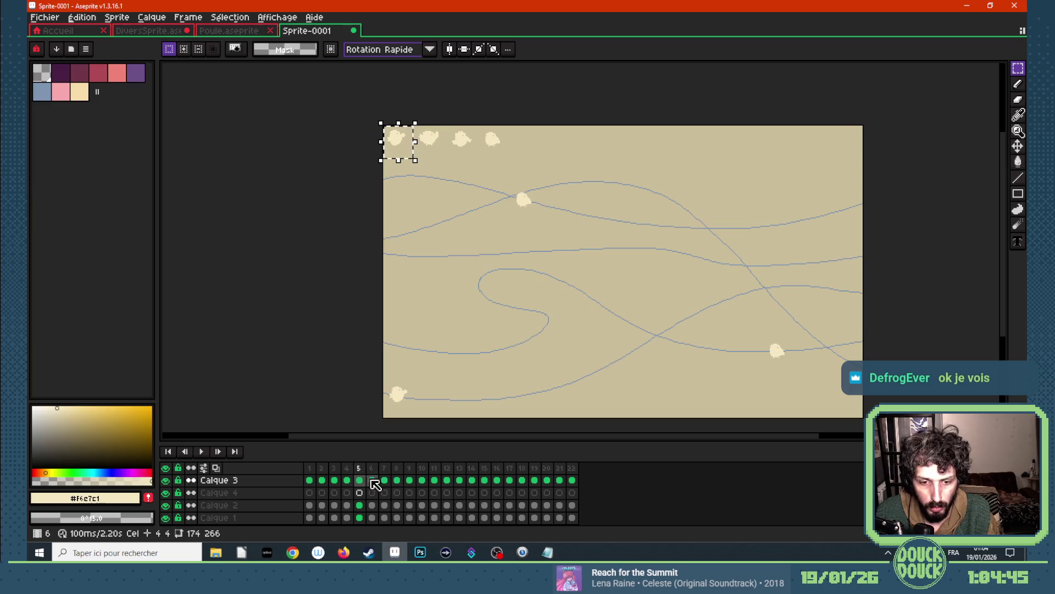
pyautogui.moveTo(401, 141); pyautogui.dragTo(825, 346)
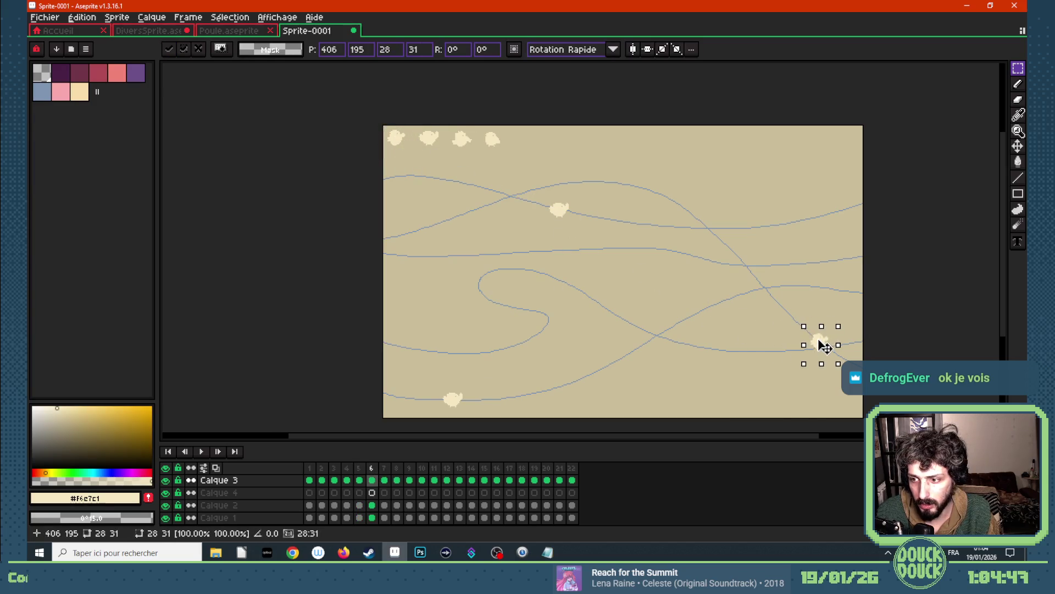
pyautogui.hotkey('ctrl', 'd')
# - Place the chicken at the right end of the curve on frame 7 and start the animation preview
pyautogui.moveTo(412, 129)
pyautogui.mouseDown()
pyautogui.moveTo(447, 158)
pyautogui.moveTo(871, 346)
pyautogui.mouseUp()
pyautogui.click(385, 480)
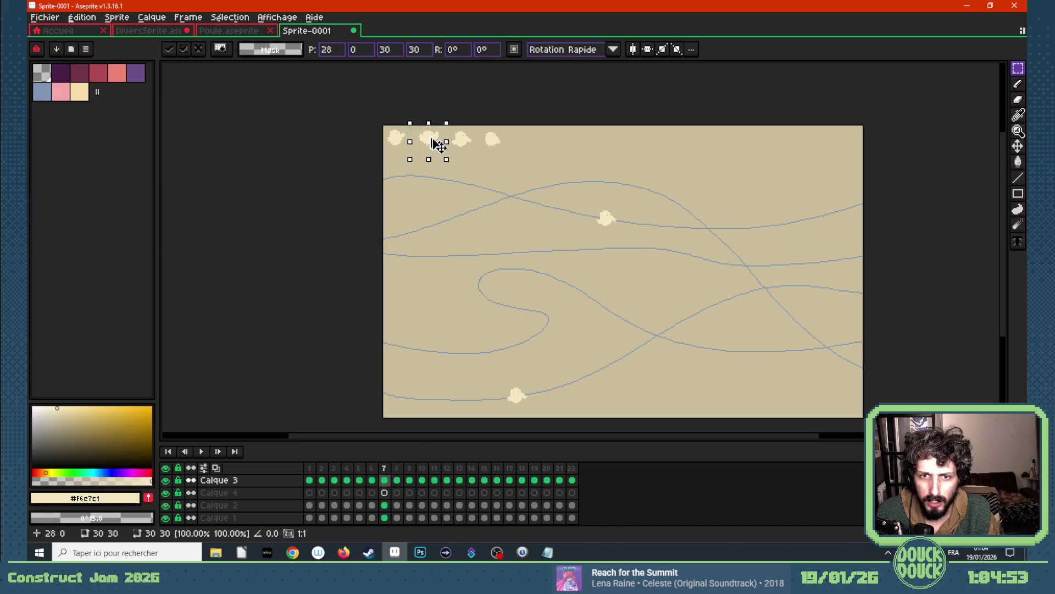
pyautogui.click(898, 336)
pyautogui.press('Return')
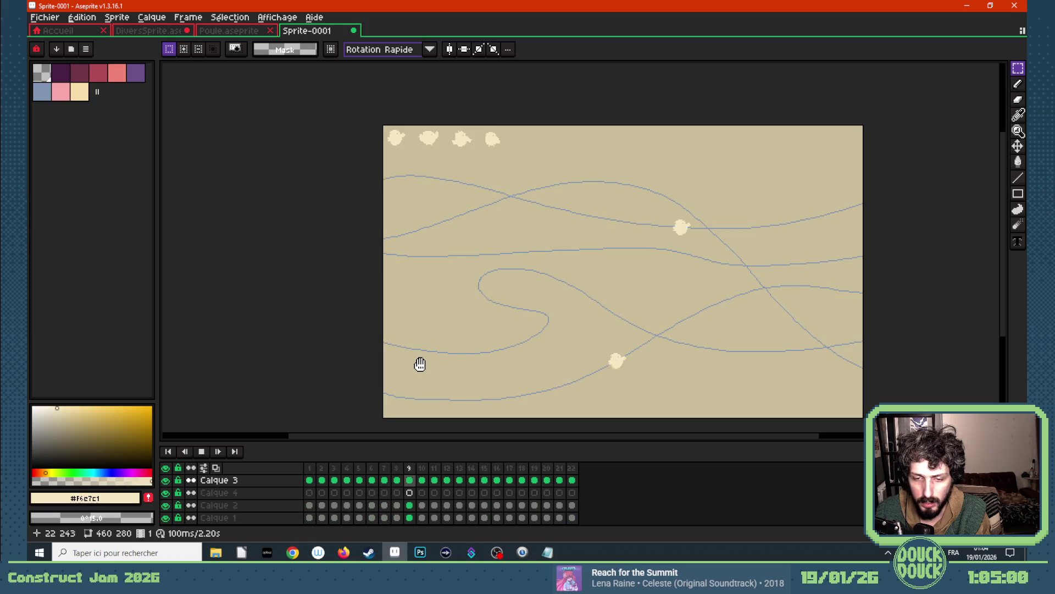
# - Hide the Calque 2 guide paths during playback, then show them again
pyautogui.click(169, 504)
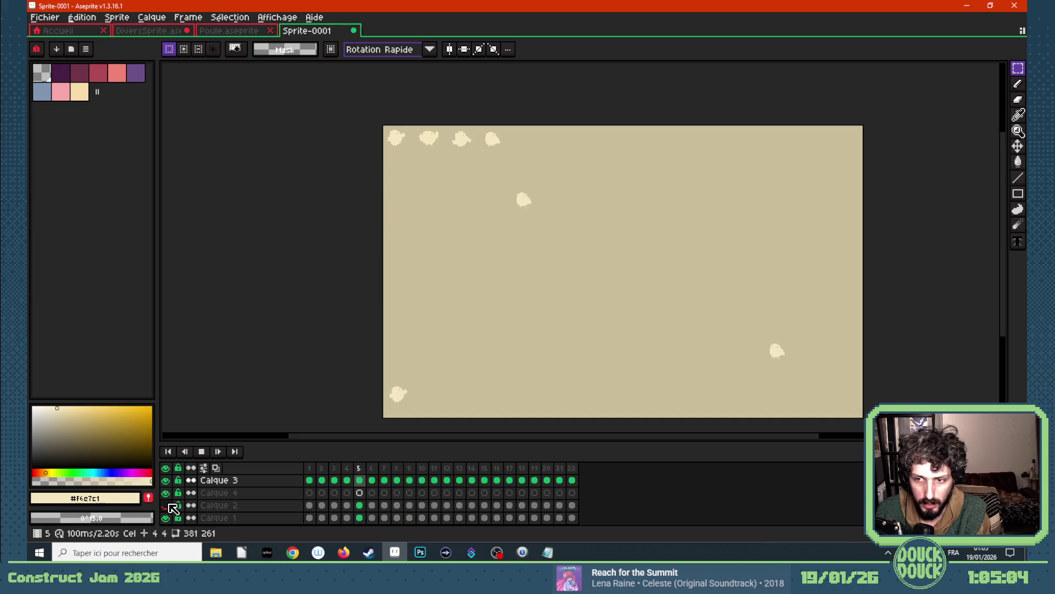
pyautogui.click(168, 505)
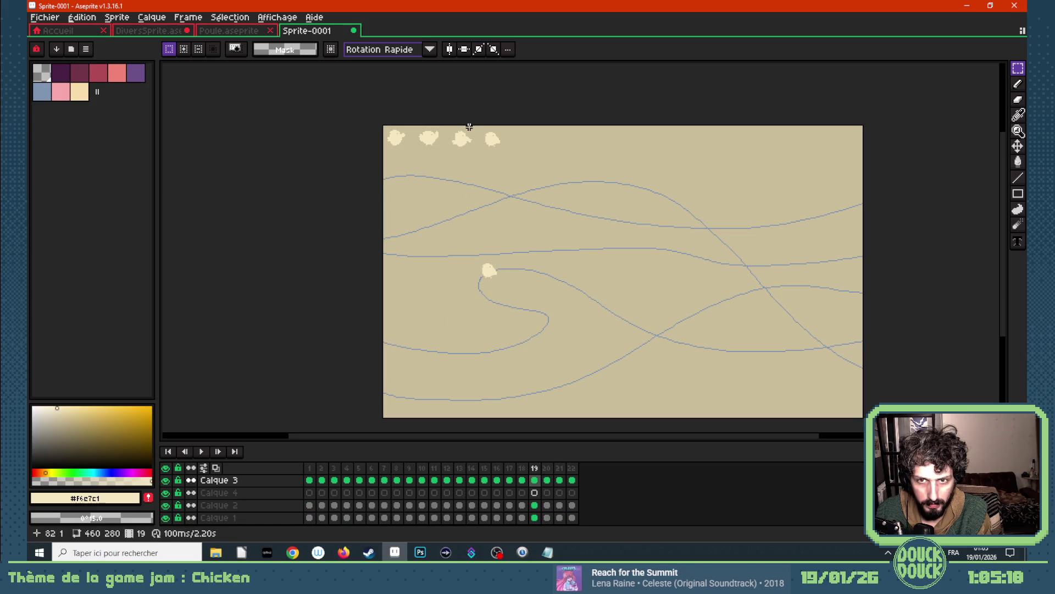
# - Bring a copied chicken in at the left edge on frame 19 and advance it on frame 20
pyautogui.moveTo(414, 125); pyautogui.dragTo(447, 156)
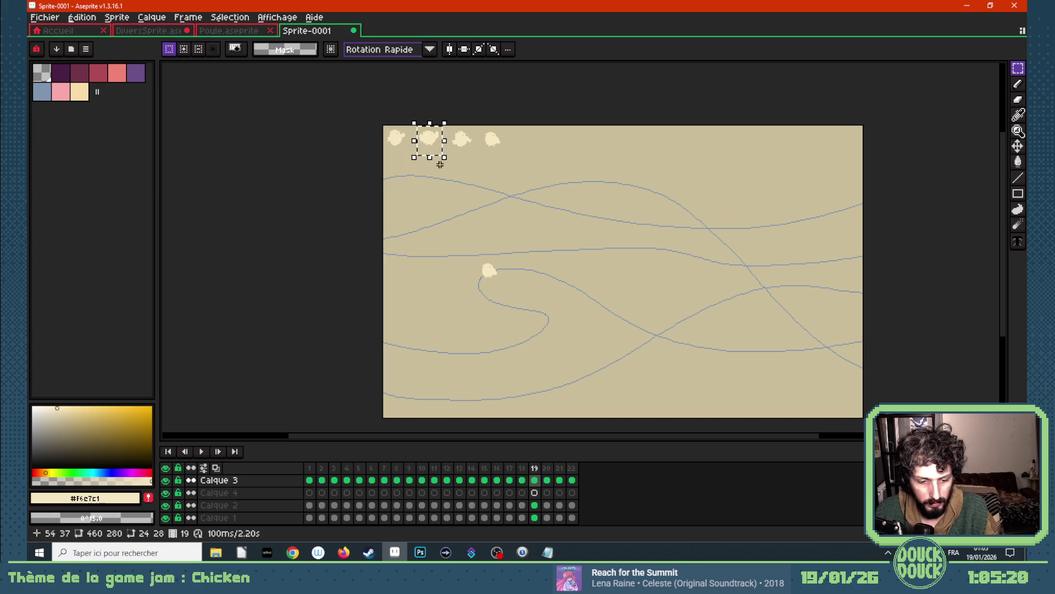
pyautogui.hotkey('ctrl', 't')
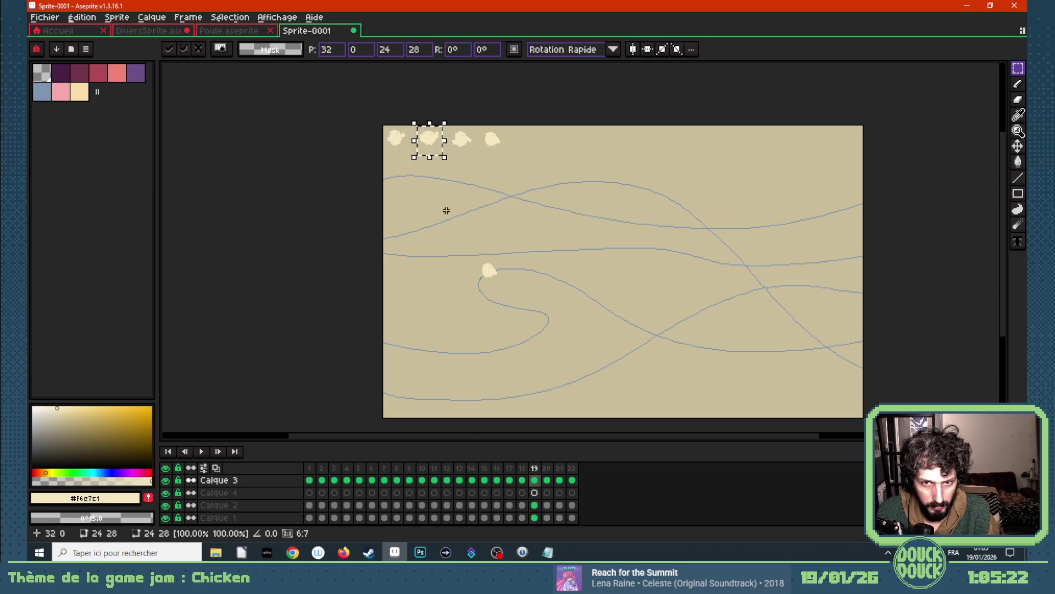
pyautogui.moveTo(443, 151); pyautogui.dragTo(403, 261)
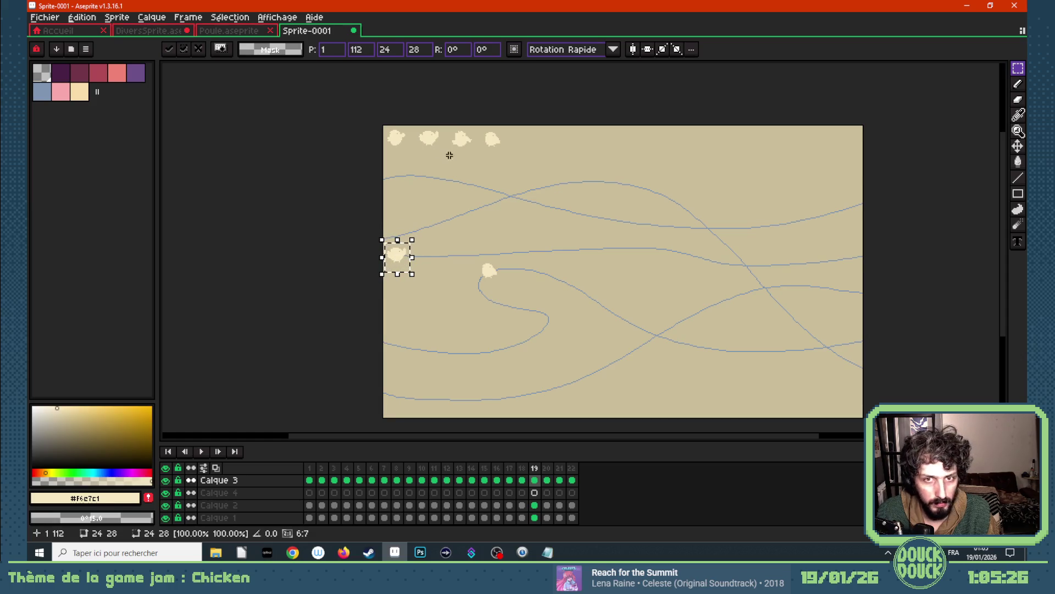
pyautogui.press('Return')
pyautogui.press('Right')
pyautogui.moveTo(448, 126)
pyautogui.mouseDown()
pyautogui.moveTo(479, 159)
pyautogui.moveTo(443, 258)
pyautogui.mouseUp()
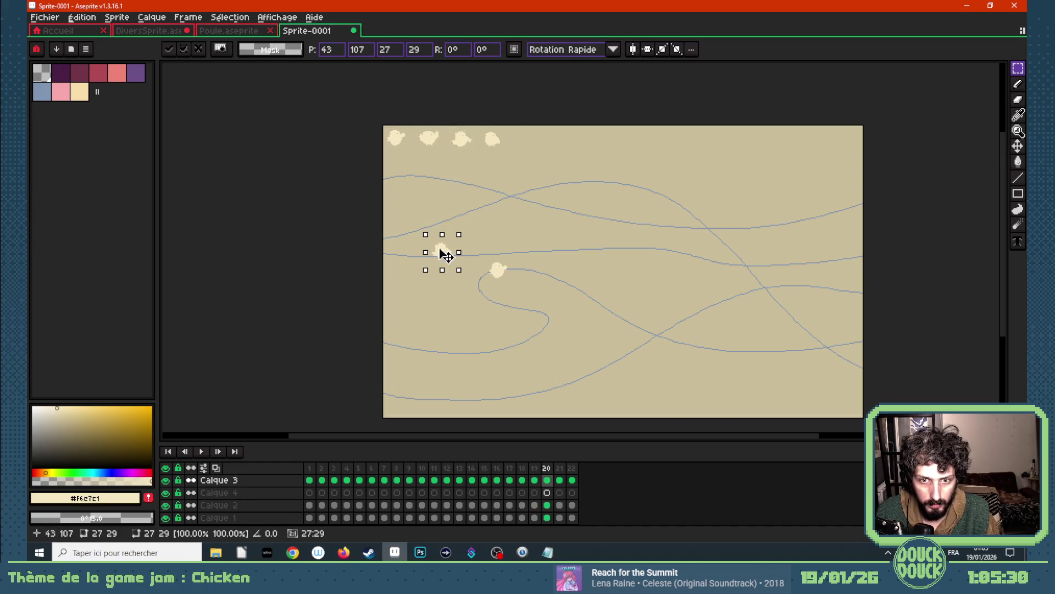
# - Move the chicken along the middle path on frames 21 and 22, then return to frame 1
pyautogui.click(559, 479)
pyautogui.moveTo(478, 123)
pyautogui.mouseDown()
pyautogui.moveTo(508, 164)
pyautogui.moveTo(502, 257)
pyautogui.mouseUp()
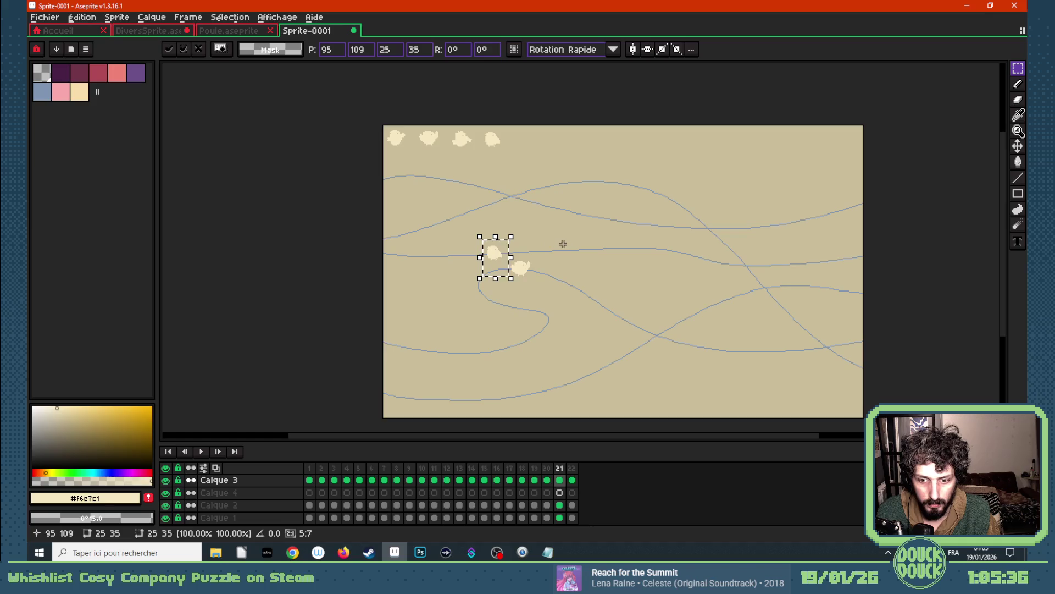
pyautogui.click(571, 480)
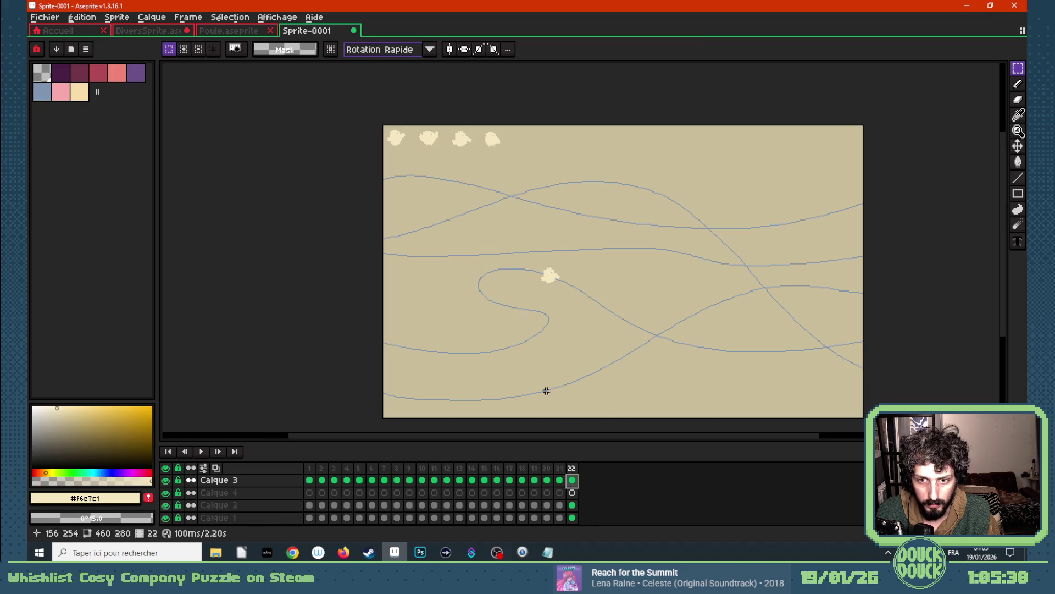
pyautogui.moveTo(381, 122)
pyautogui.mouseDown()
pyautogui.moveTo(411, 155)
pyautogui.moveTo(570, 258)
pyautogui.moveTo(554, 255)
pyautogui.mouseUp()
pyautogui.press('Return')
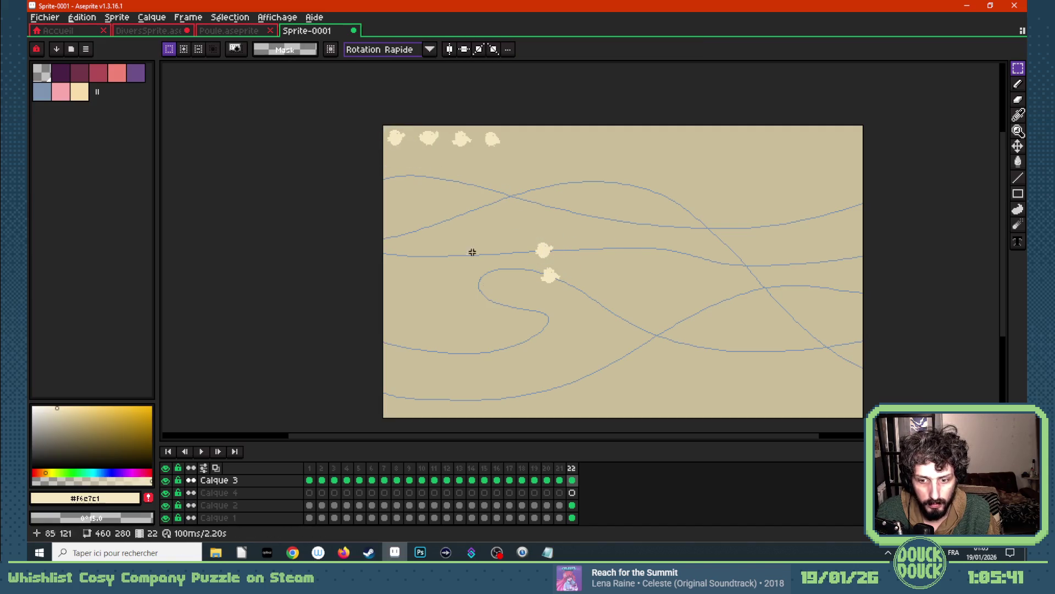
pyautogui.click(309, 480)
pyautogui.moveTo(412, 124); pyautogui.dragTo(446, 153)
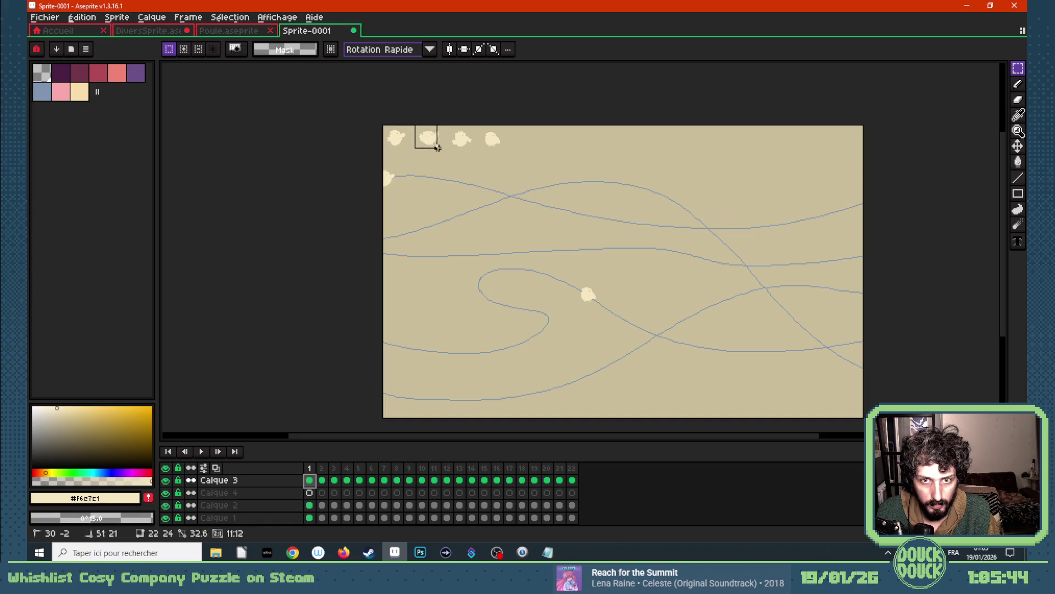
# - On frame 1, place the chicken copy onto the middle path, continuing from frame 22
pyautogui.click(572, 481)
pyautogui.click(310, 480)
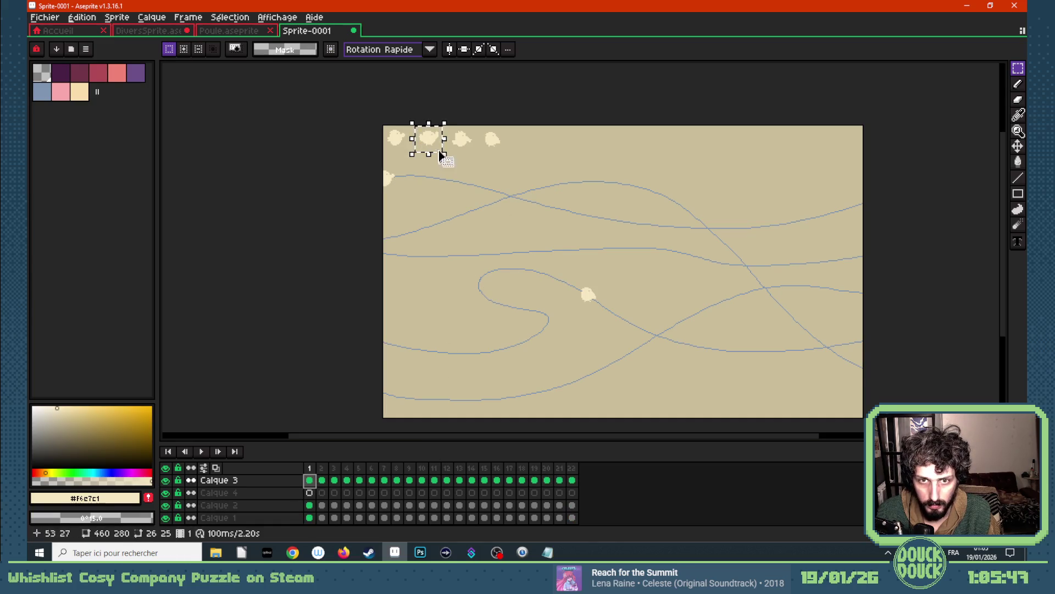
pyautogui.moveTo(435, 141); pyautogui.dragTo(600, 255)
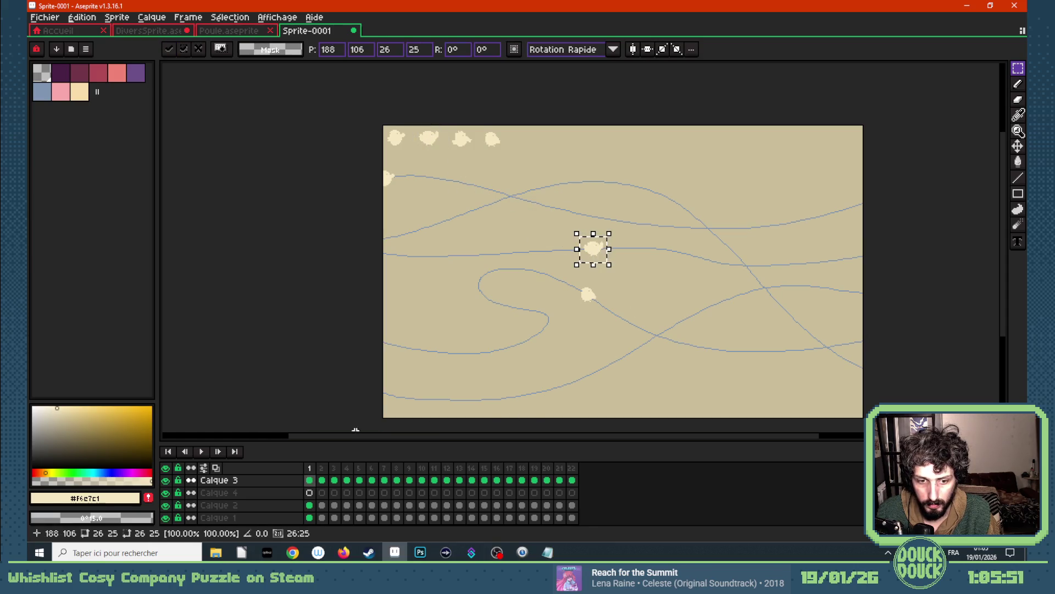
pyautogui.moveTo(452, 120); pyautogui.dragTo(483, 160)
pyautogui.click(452, 119)
pyautogui.moveTo(452, 118); pyautogui.dragTo(478, 158)
pyautogui.click(453, 117)
pyautogui.moveTo(453, 116); pyautogui.dragTo(471, 154)
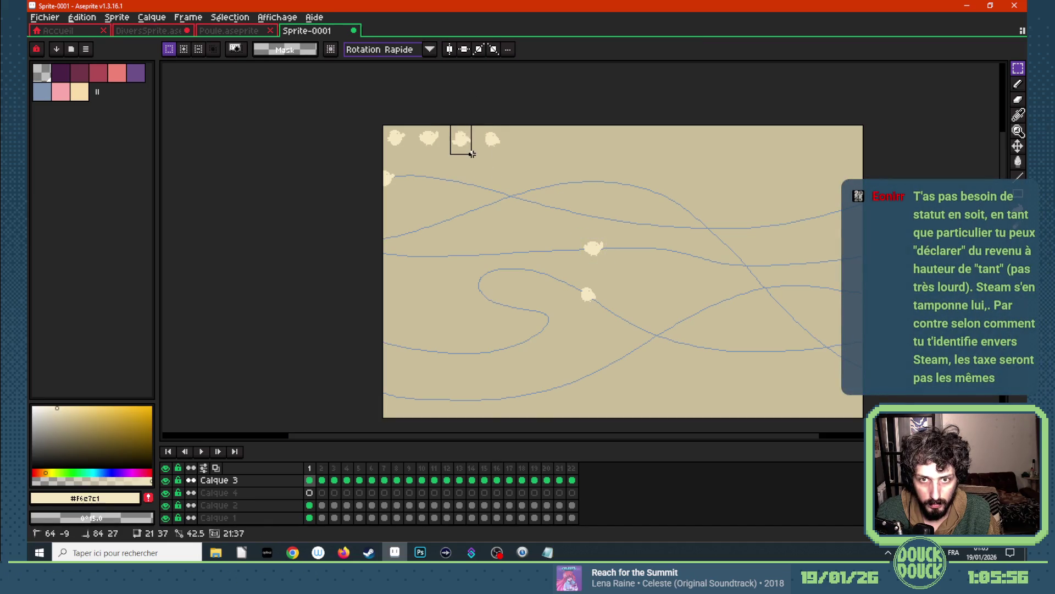
# - Move the chicken further right along the middle path on frames 2 and 3, comparing frames
pyautogui.click(321, 480)
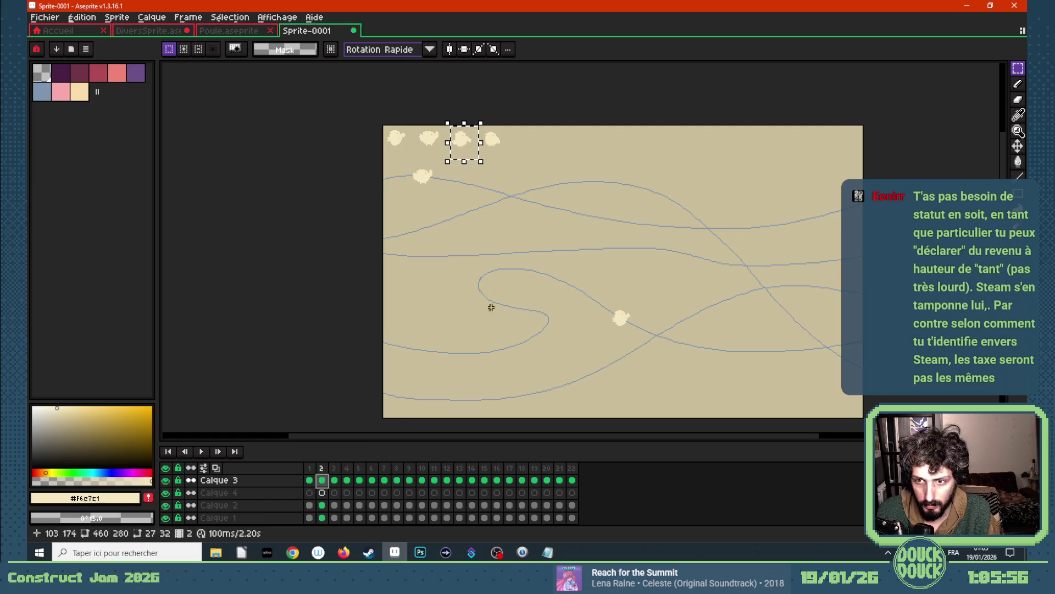
pyautogui.click(479, 142)
pyautogui.moveTo(478, 142); pyautogui.dragTo(654, 252)
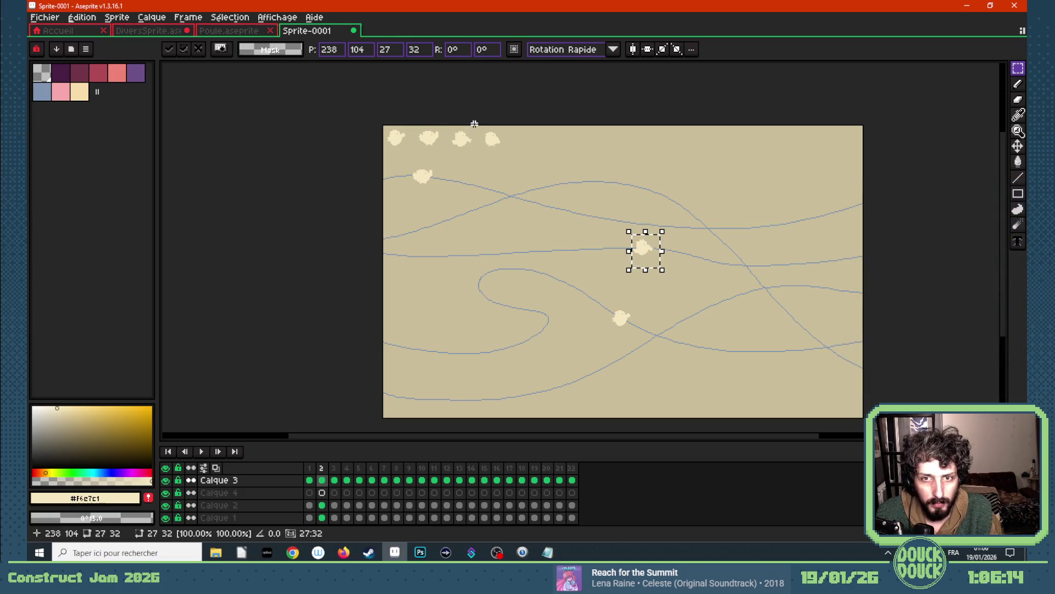
pyautogui.moveTo(476, 123); pyautogui.dragTo(517, 159)
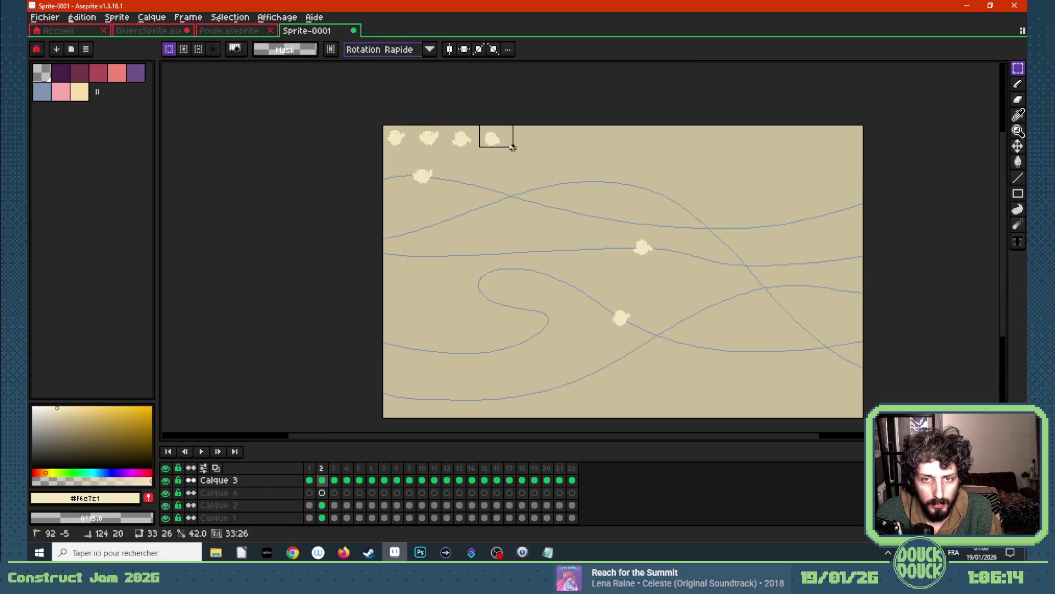
pyautogui.click(334, 480)
pyautogui.moveTo(495, 142); pyautogui.dragTo(687, 255)
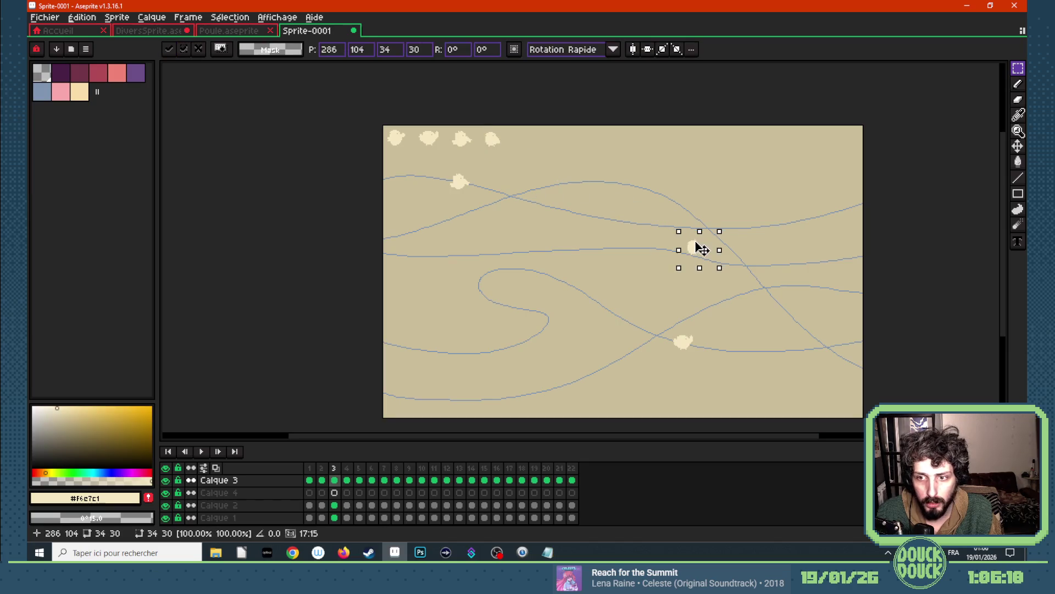
pyautogui.click(322, 480)
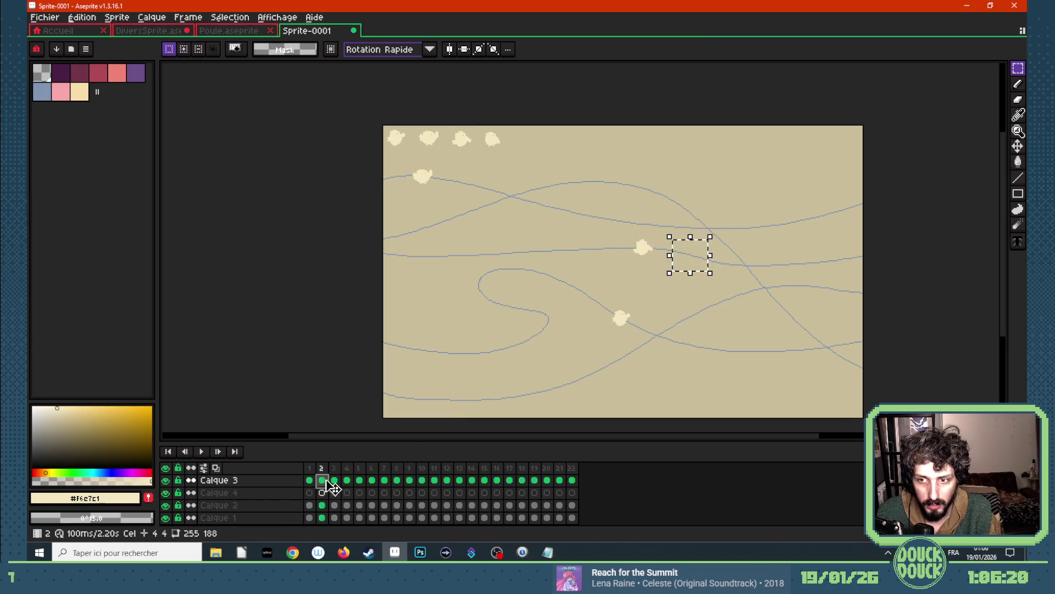
pyautogui.click(334, 480)
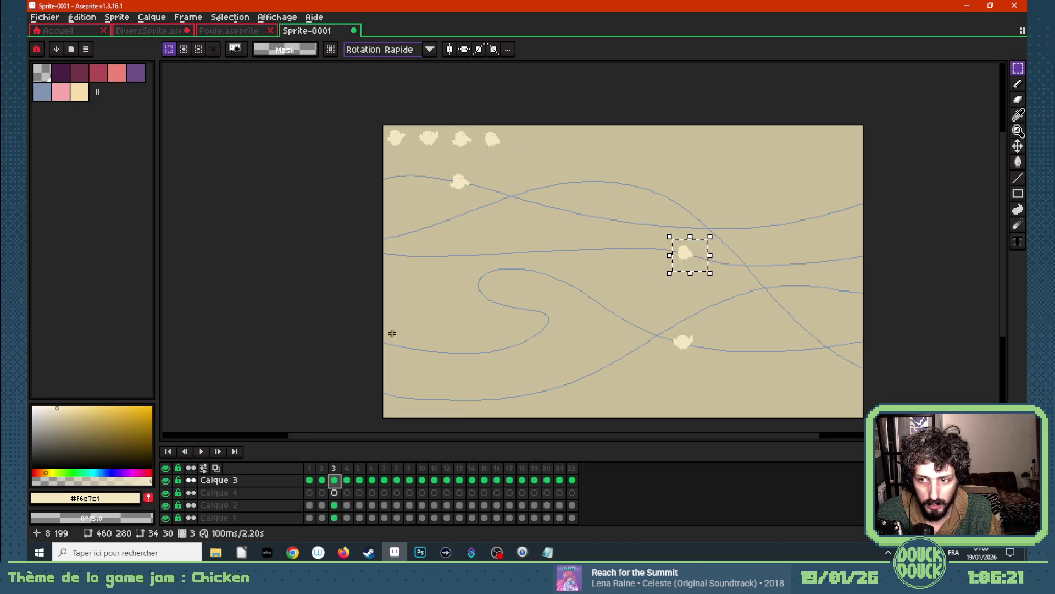
# - Advance the chicken along the middle path on frames 4 and 5
pyautogui.click(419, 99)
pyautogui.moveTo(381, 124)
pyautogui.mouseDown()
pyautogui.moveTo(413, 158)
pyautogui.moveTo(543, 202)
pyautogui.mouseUp()
pyautogui.click(346, 479)
pyautogui.moveTo(613, 231); pyautogui.dragTo(741, 270)
pyautogui.click(492, 152)
pyautogui.moveTo(410, 123)
pyautogui.mouseDown()
pyautogui.moveTo(737, 277)
pyautogui.moveTo(782, 268)
pyautogui.mouseUp()
pyautogui.click(359, 480)
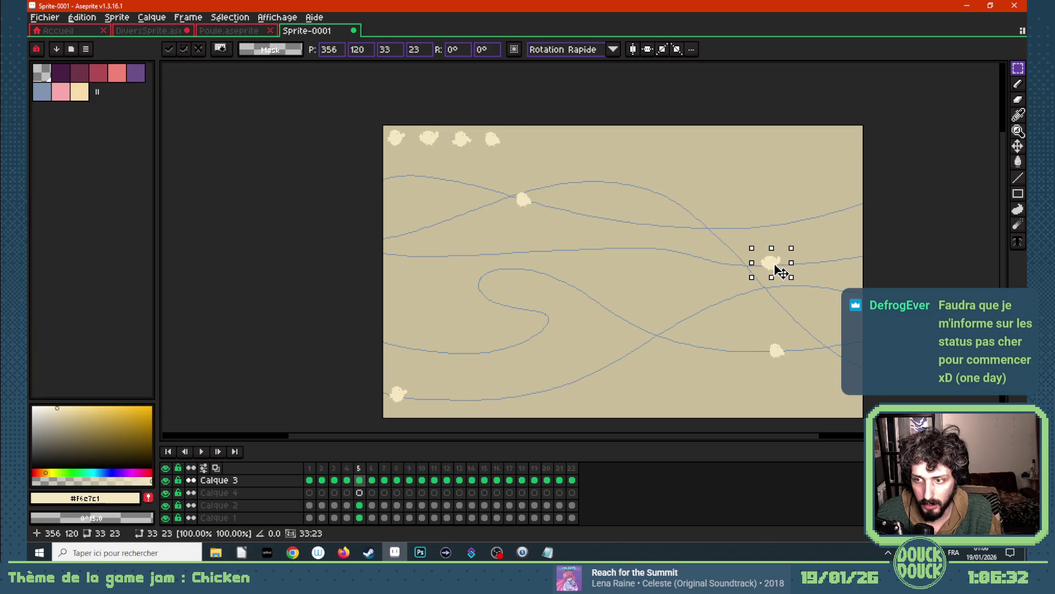
pyautogui.click(608, 162)
# - Carry the chicken to the right end of the path on frames 6 and 7
pyautogui.moveTo(442, 124); pyautogui.dragTo(480, 159)
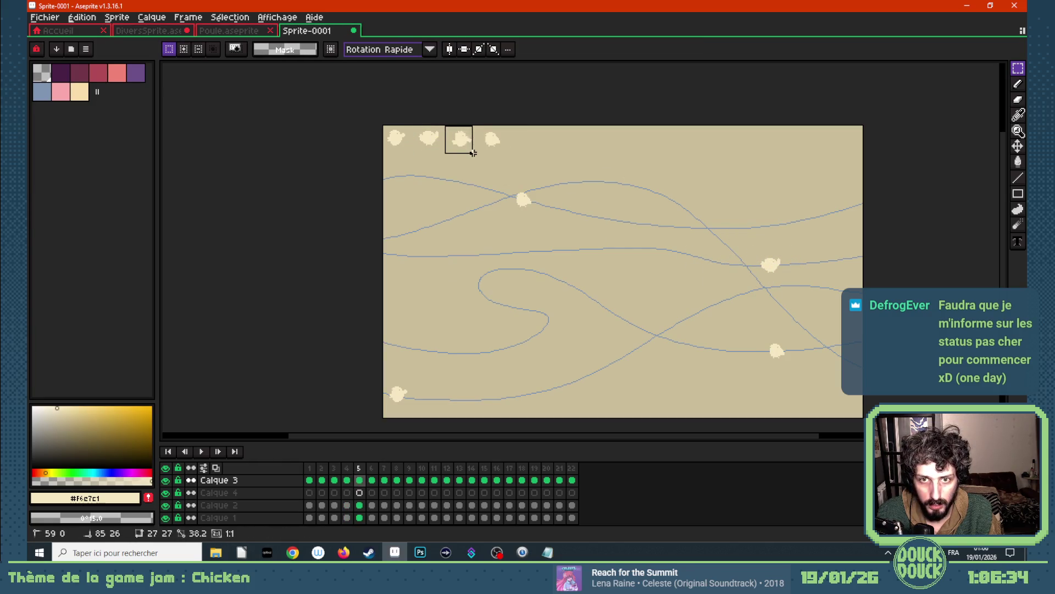
pyautogui.click(371, 480)
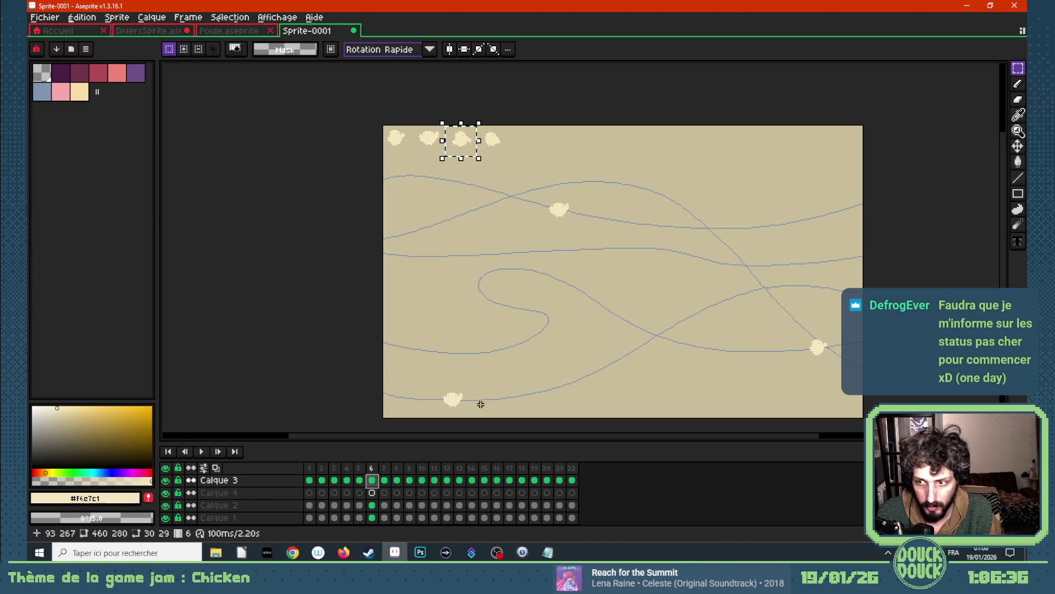
pyautogui.moveTo(470, 146); pyautogui.dragTo(819, 271)
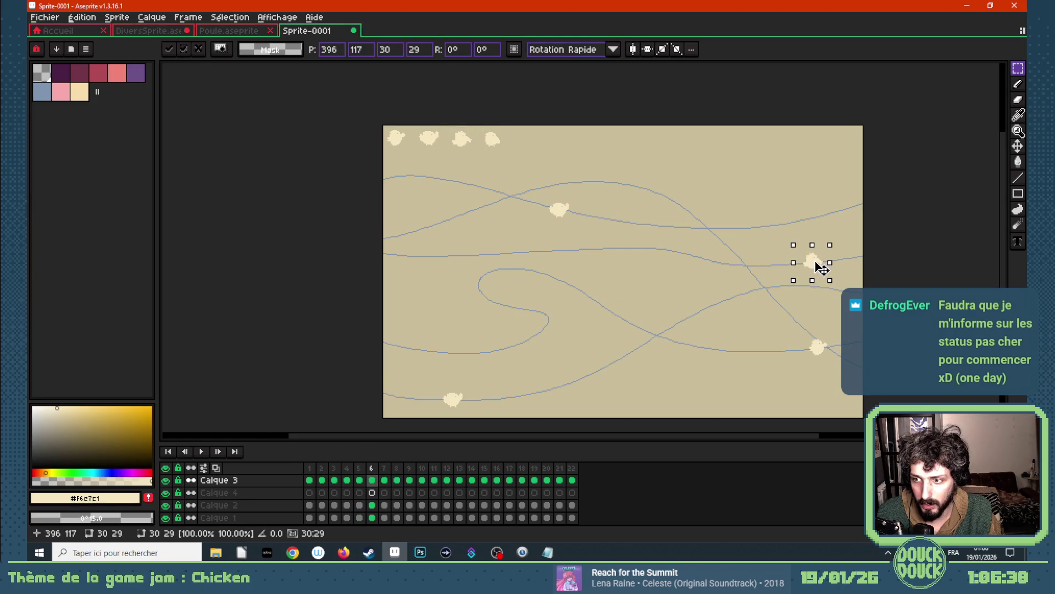
pyautogui.click(543, 165)
pyautogui.moveTo(479, 125)
pyautogui.mouseDown()
pyautogui.moveTo(516, 153)
pyautogui.moveTo(874, 263)
pyautogui.mouseUp()
pyautogui.click(383, 480)
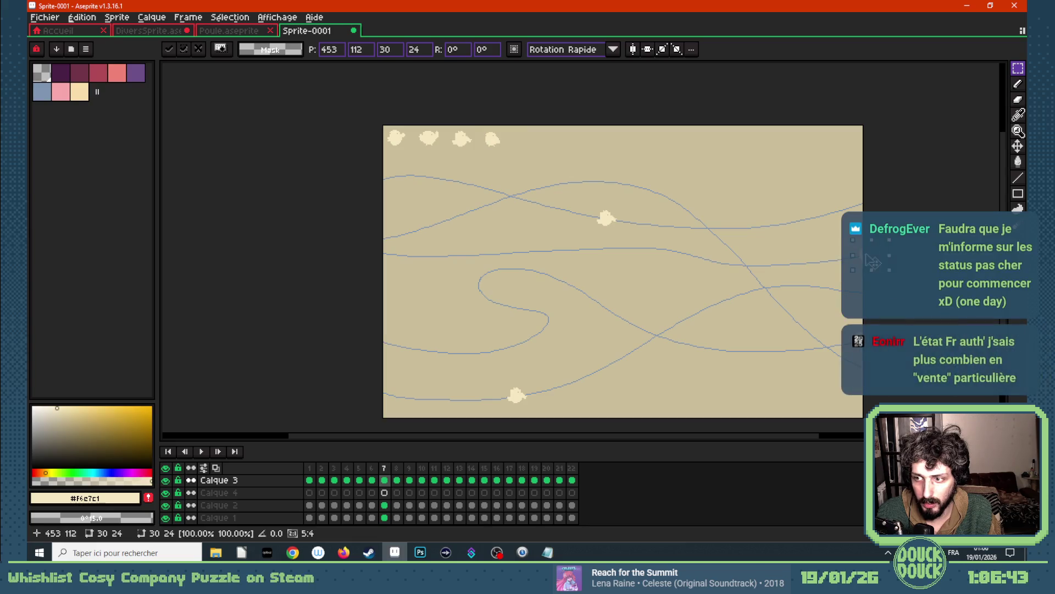
pyautogui.click(915, 257)
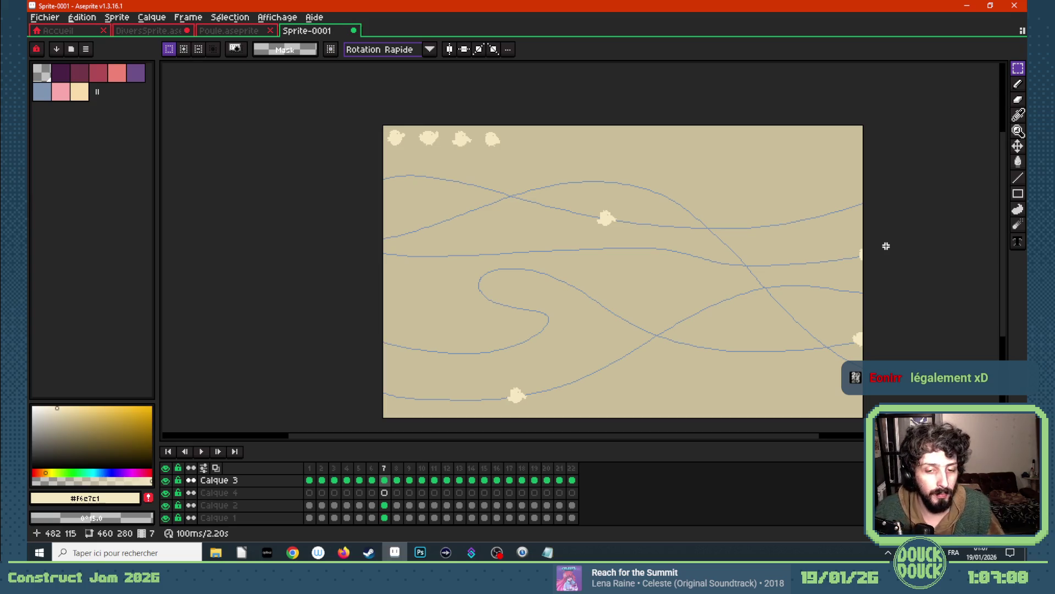
# - Play the animation to check the new chicken's movement along the paths
pyautogui.press('Return')
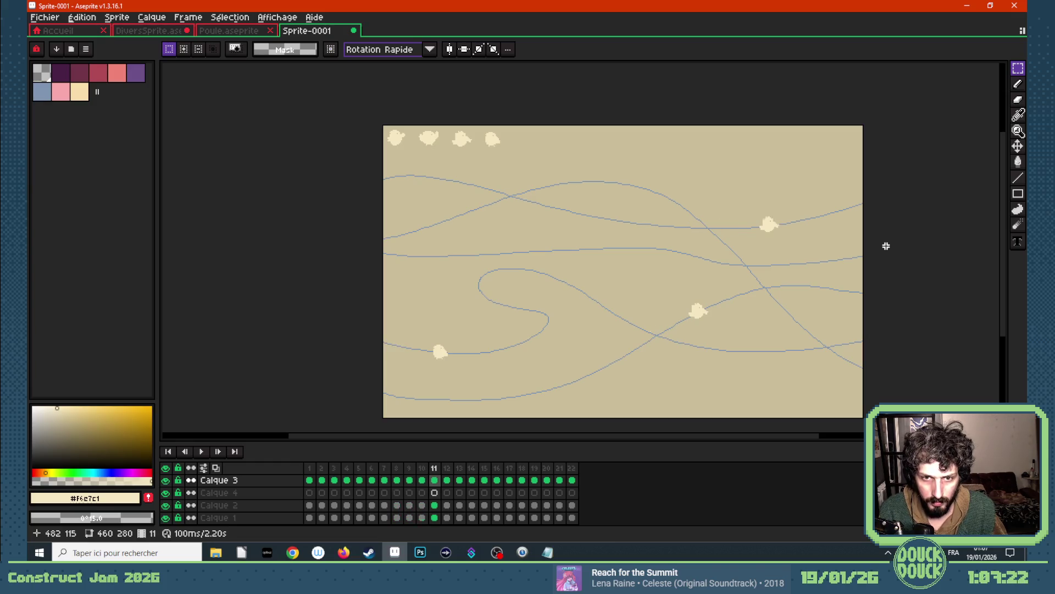
# - Place copied chickens on the upper guide path on frames 12 and 13
pyautogui.press('Left')
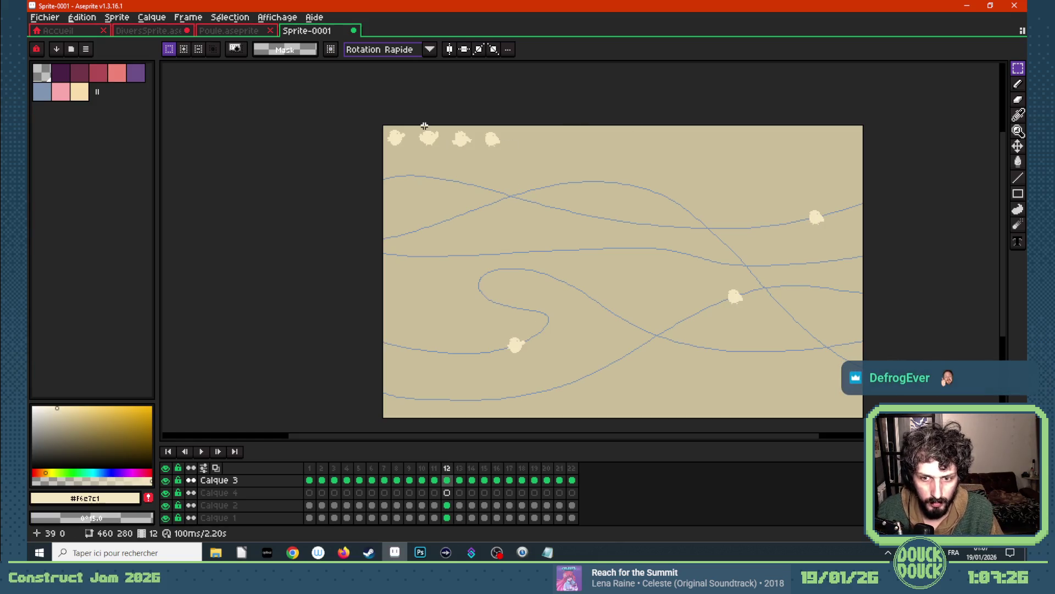
pyautogui.moveTo(415, 128)
pyautogui.mouseDown()
pyautogui.moveTo(442, 152)
pyautogui.moveTo(415, 239)
pyautogui.moveTo(404, 234)
pyautogui.mouseUp()
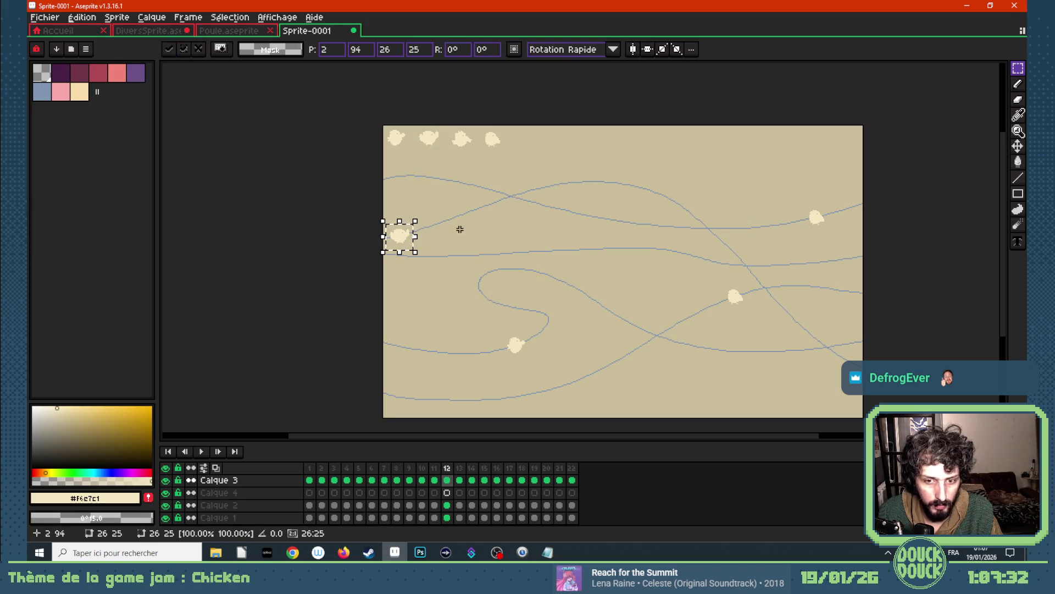
pyautogui.click(492, 227)
pyautogui.moveTo(450, 125)
pyautogui.mouseDown()
pyautogui.moveTo(480, 160)
pyautogui.moveTo(474, 213)
pyautogui.mouseUp()
pyautogui.click(460, 480)
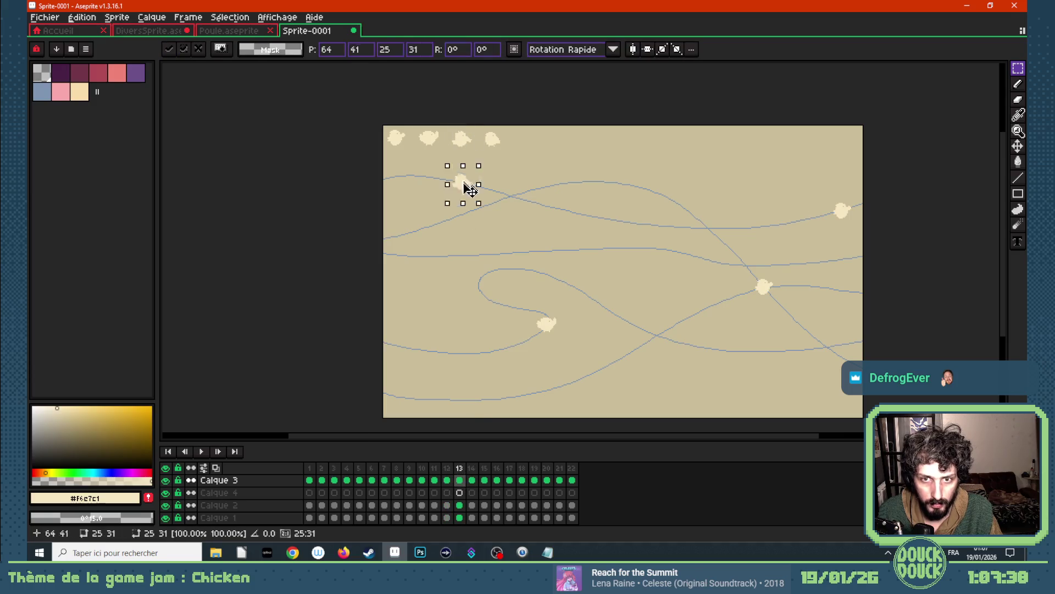
pyautogui.click(500, 213)
# - Advance the chicken along the upper path on frames 14 and 15
pyautogui.moveTo(473, 125)
pyautogui.mouseDown()
pyautogui.moveTo(510, 161)
pyautogui.moveTo(497, 203)
pyautogui.mouseUp()
pyautogui.click(472, 480)
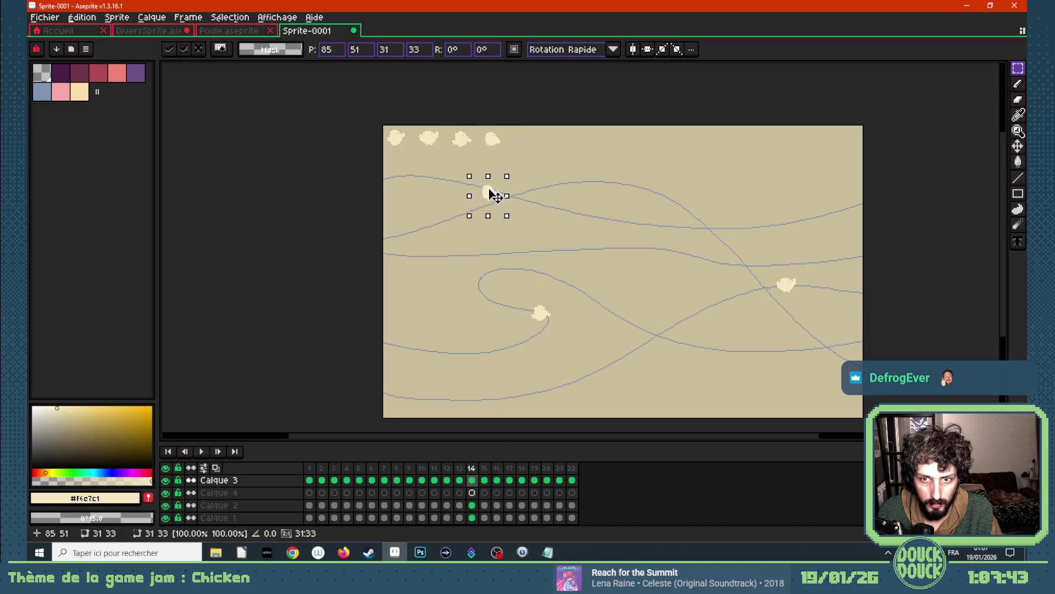
pyautogui.click(498, 154)
pyautogui.moveTo(376, 126)
pyautogui.mouseDown()
pyautogui.moveTo(416, 159)
pyautogui.moveTo(535, 200)
pyautogui.mouseUp()
pyautogui.click(483, 480)
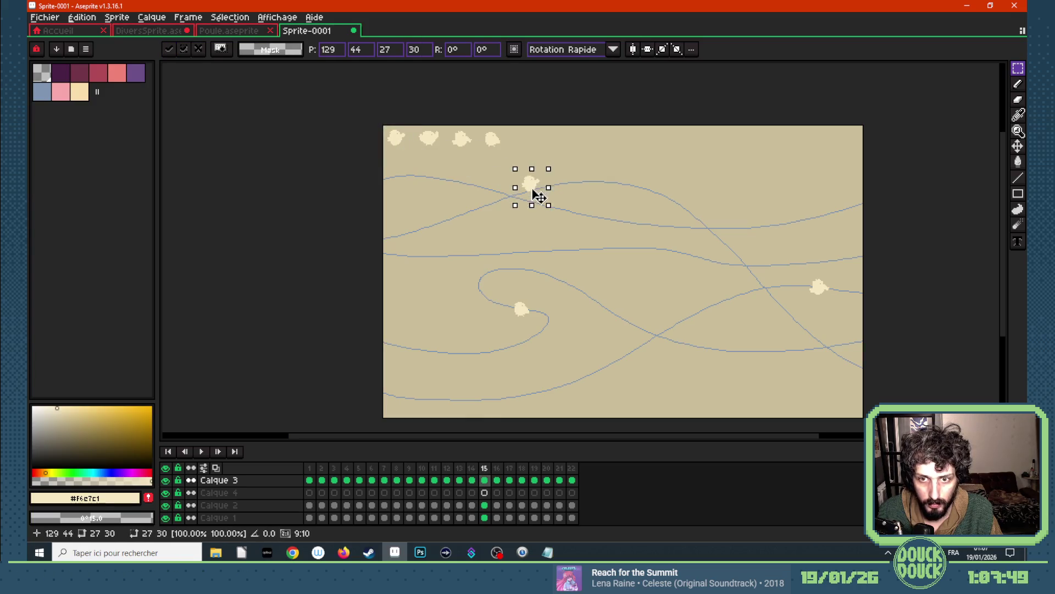
pyautogui.click(558, 137)
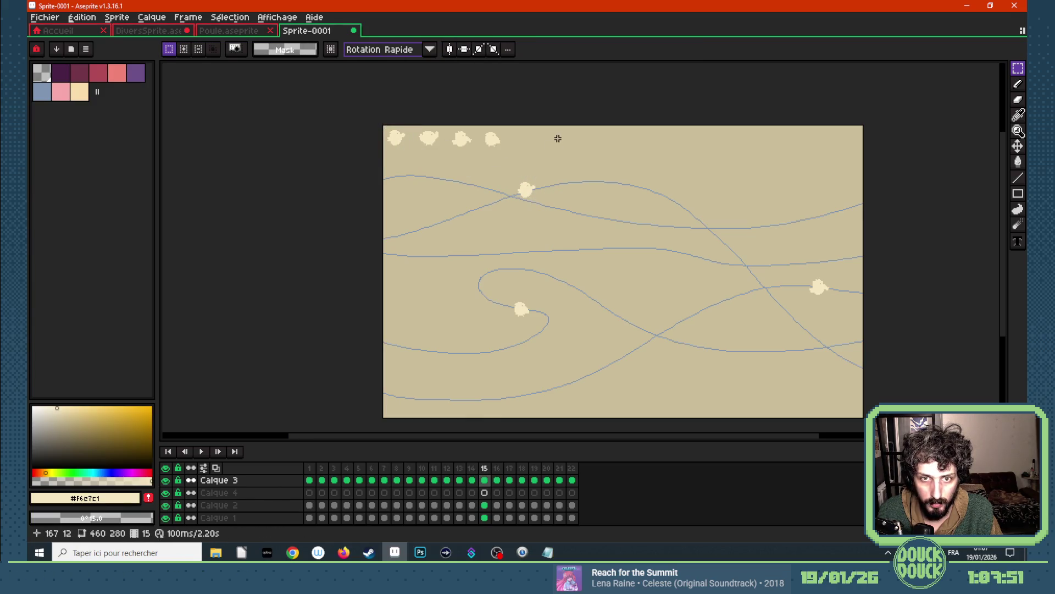
# - Carry a copied chicken into frame 16 and move it onto the upper path
pyautogui.click(497, 481)
pyautogui.moveTo(412, 124); pyautogui.dragTo(448, 155)
pyautogui.click(485, 479)
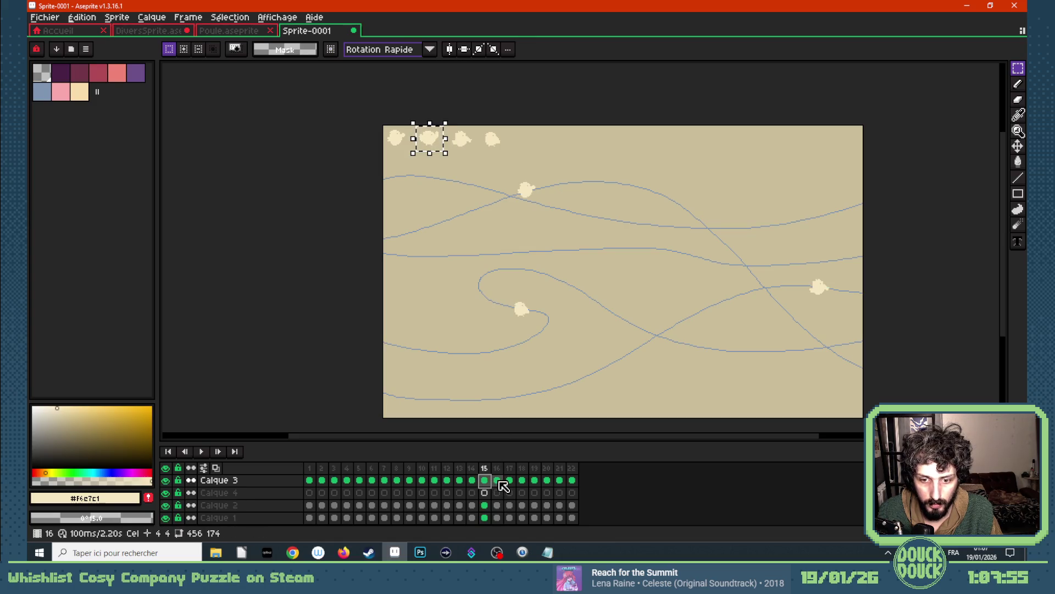
pyautogui.click(497, 480)
pyautogui.click(434, 143)
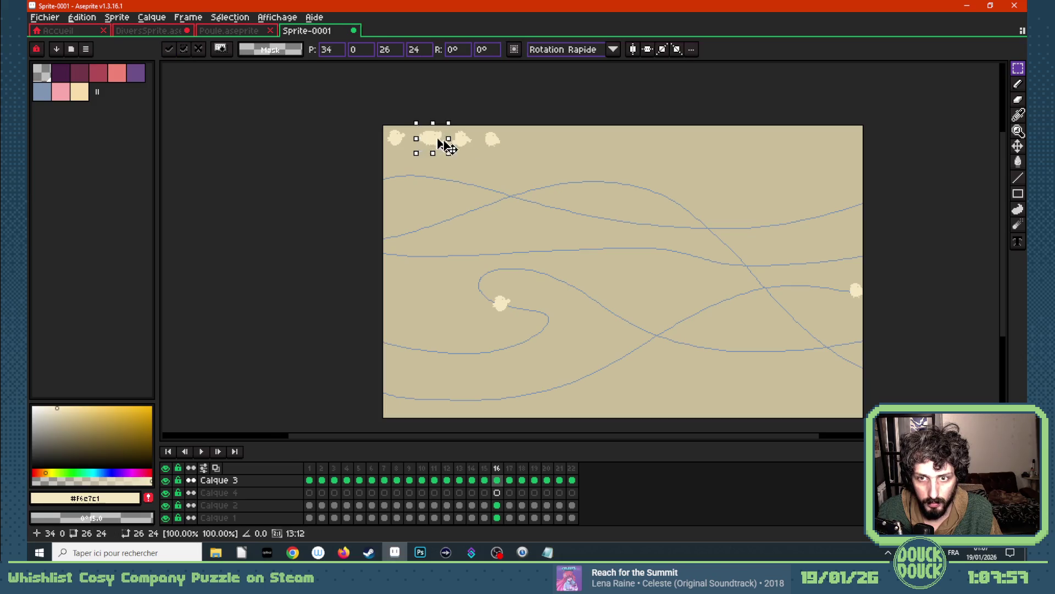
pyautogui.moveTo(446, 146); pyautogui.dragTo(560, 189)
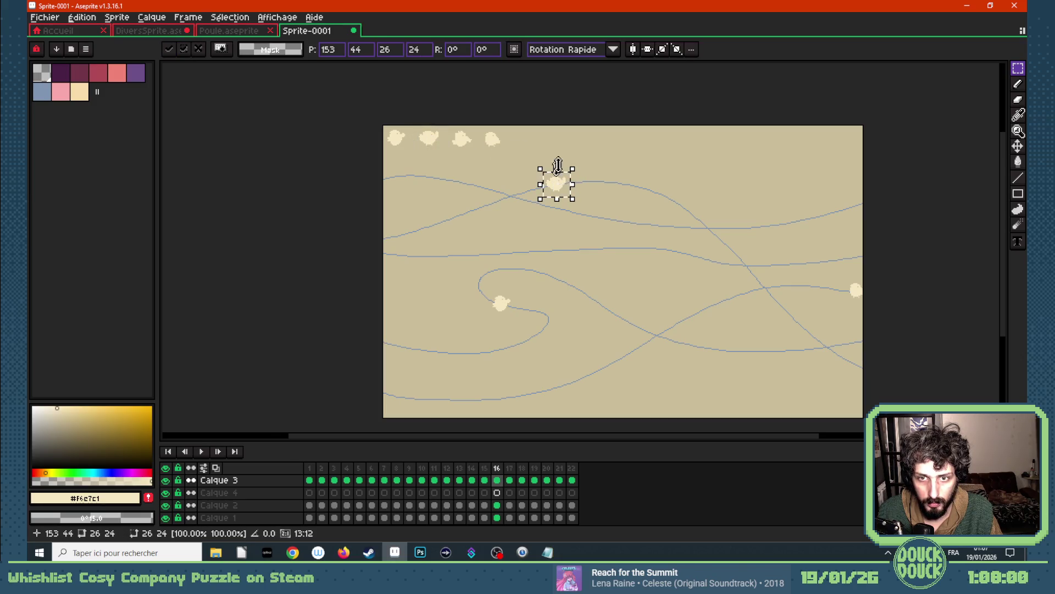
# - Carry copied top-row chickens onto frames 17 and 18, placed further along the upper path
pyautogui.click(568, 148)
pyautogui.moveTo(445, 124)
pyautogui.mouseDown()
pyautogui.moveTo(482, 157)
pyautogui.moveTo(584, 184)
pyautogui.mouseUp()
pyautogui.click(512, 481)
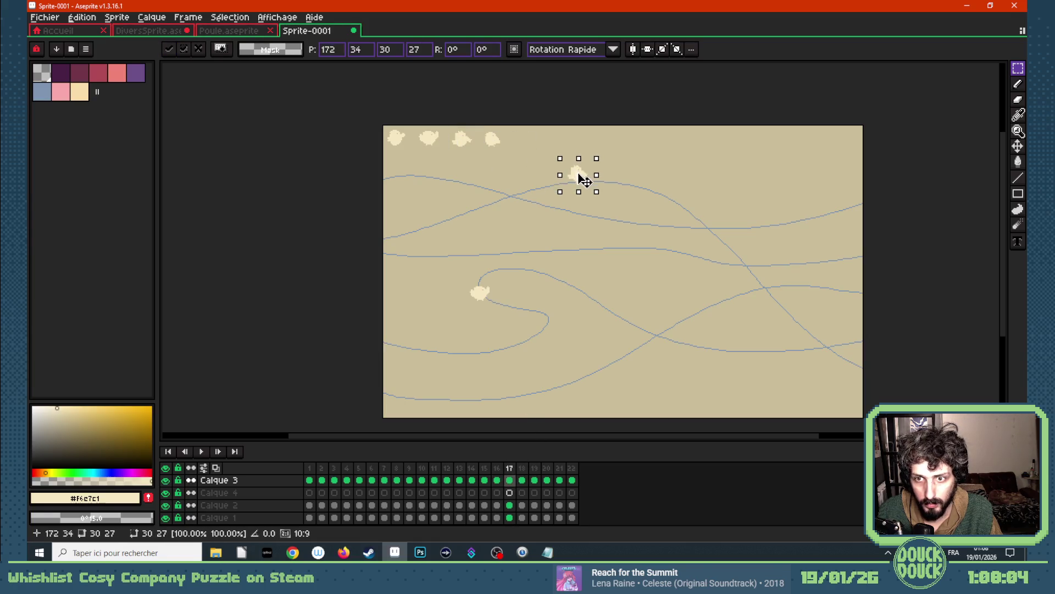
pyautogui.click(511, 141)
pyautogui.moveTo(477, 126)
pyautogui.mouseDown()
pyautogui.moveTo(504, 158)
pyautogui.moveTo(597, 187)
pyautogui.mouseUp()
pyautogui.click(522, 480)
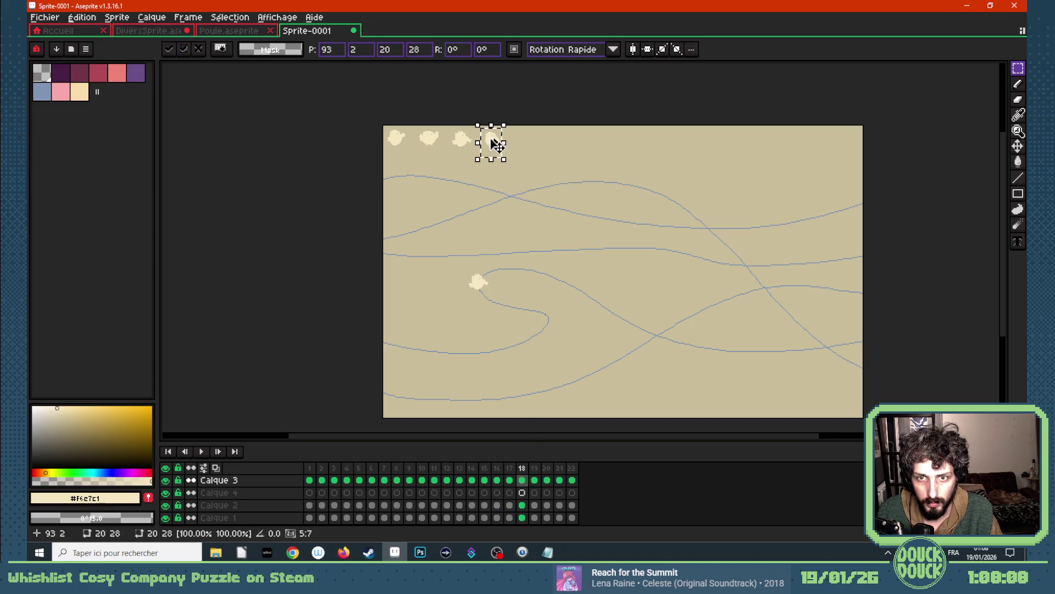
pyautogui.click(478, 142)
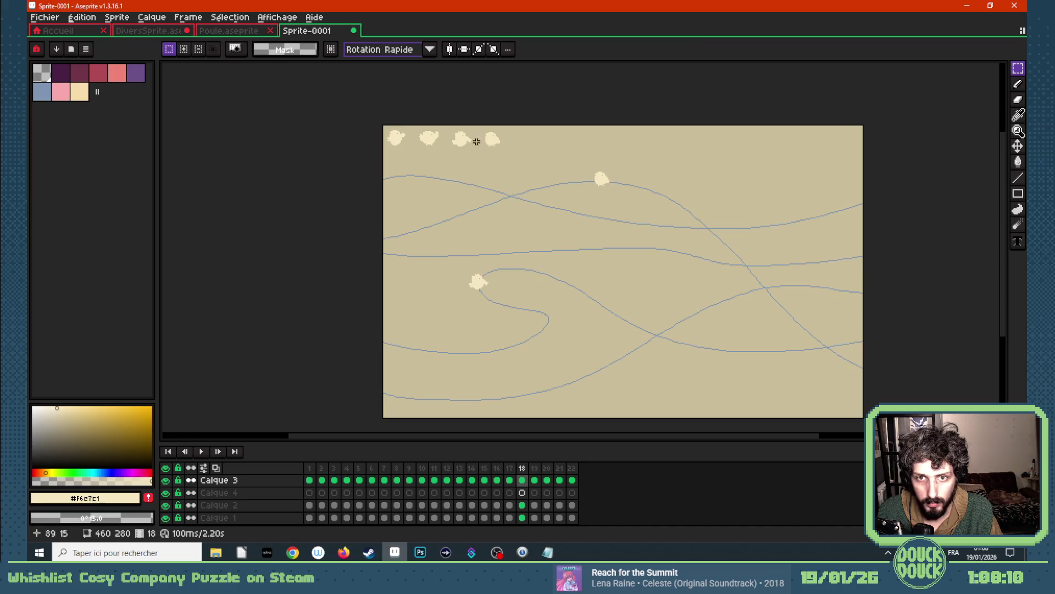
# - Place a copied chicken on frame 19 and paste another onto frame 20 along the path
pyautogui.moveTo(380, 124)
pyautogui.mouseDown()
pyautogui.moveTo(415, 157)
pyautogui.moveTo(655, 195)
pyautogui.mouseUp()
pyautogui.click(534, 480)
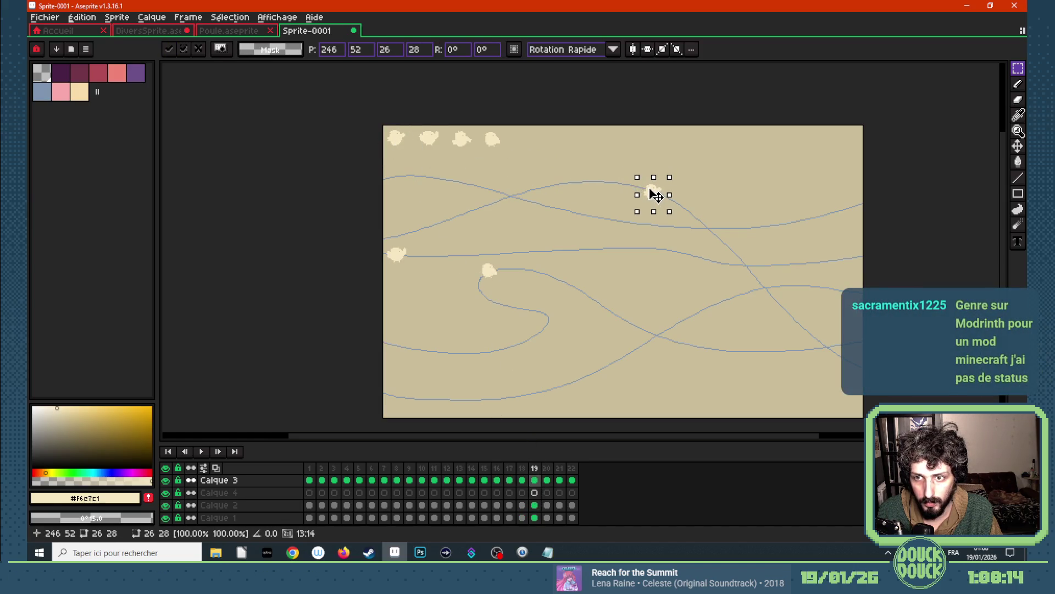
pyautogui.click(615, 217)
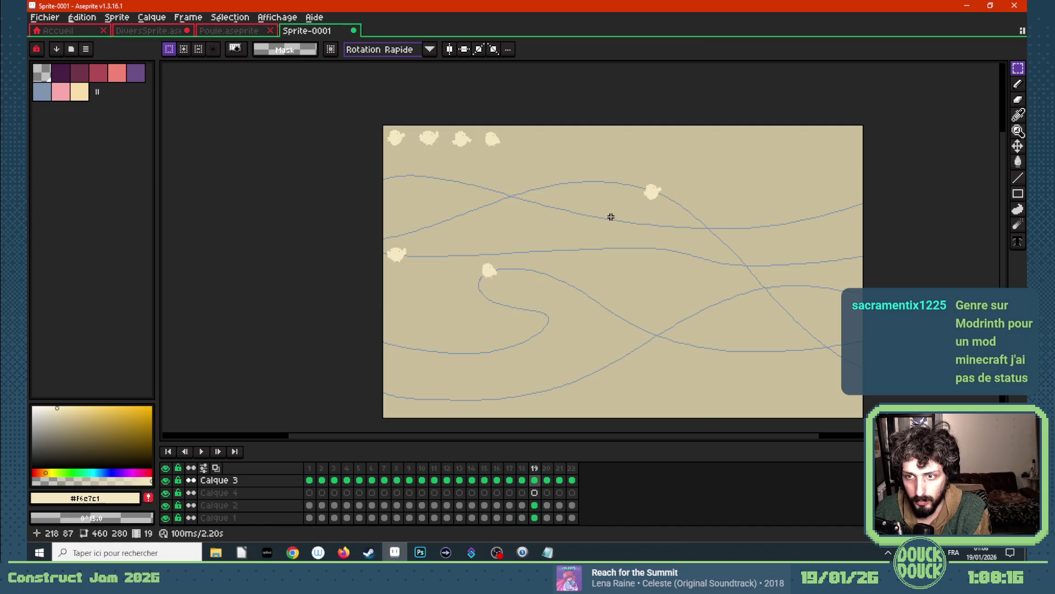
pyautogui.moveTo(411, 122)
pyautogui.mouseDown()
pyautogui.moveTo(449, 157)
pyautogui.moveTo(720, 245)
pyautogui.mouseUp()
pyautogui.click(546, 480)
pyautogui.hotkey('ctrl', 'v')
pyautogui.click(557, 198)
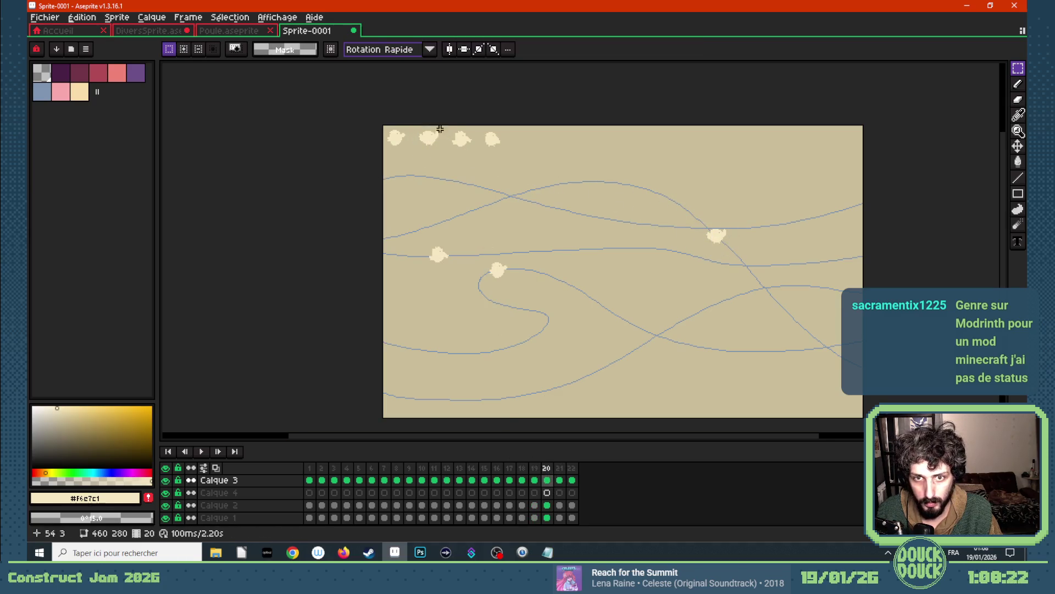
# - Copy a chicken onto frame 21, drop it on the lower path and nudge its position after checking frame 20
pyautogui.moveTo(466, 148); pyautogui.dragTo(774, 294)
pyautogui.press('Right')
pyautogui.hotkey('ctrl', 'c')
pyautogui.hotkey('ctrl', 'v')
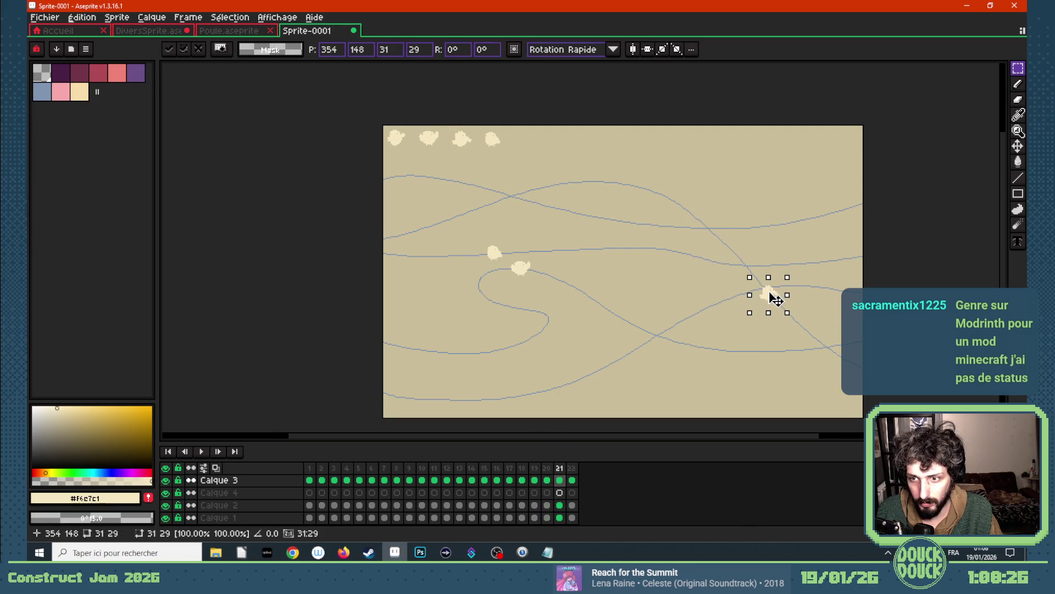
pyautogui.click(703, 270)
pyautogui.press('Left')
pyautogui.press('Right')
pyautogui.moveTo(750, 278); pyautogui.dragTo(796, 324)
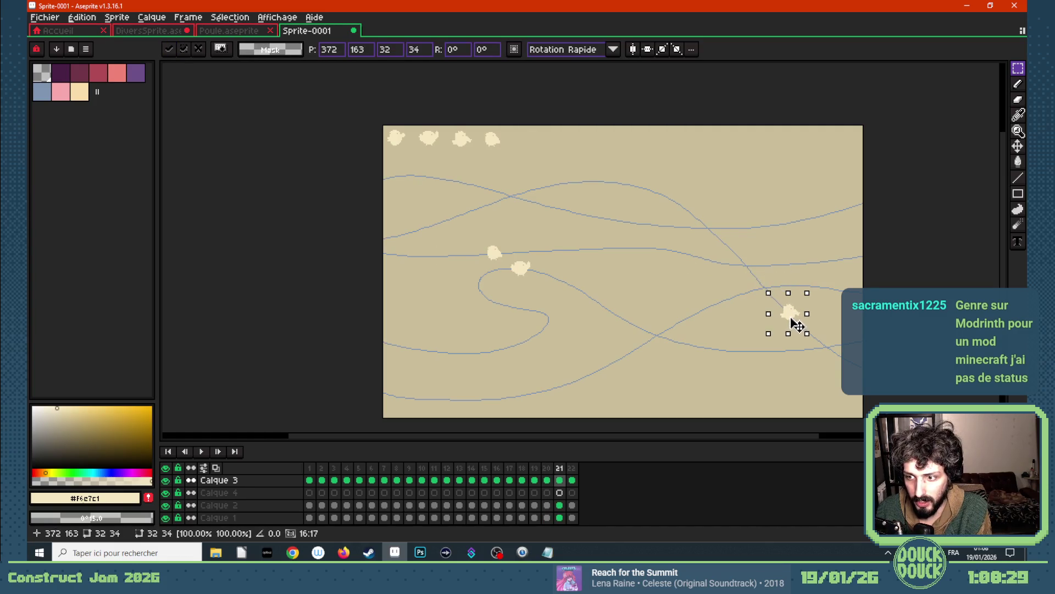
pyautogui.click(690, 277)
# - Move a chicken on final frame 22 down to the bottom-right edge of the canvas
pyautogui.moveTo(472, 122); pyautogui.dragTo(512, 171)
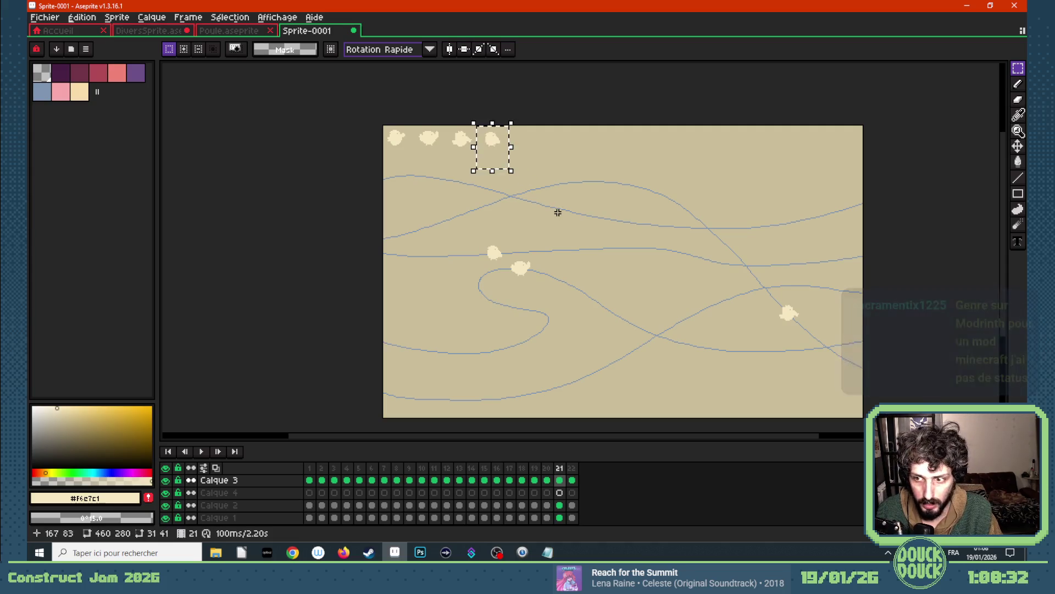
pyautogui.click(573, 480)
pyautogui.click(502, 150)
pyautogui.moveTo(501, 151)
pyautogui.mouseDown()
pyautogui.moveTo(813, 352)
pyautogui.moveTo(841, 353)
pyautogui.mouseUp()
pyautogui.click(815, 278)
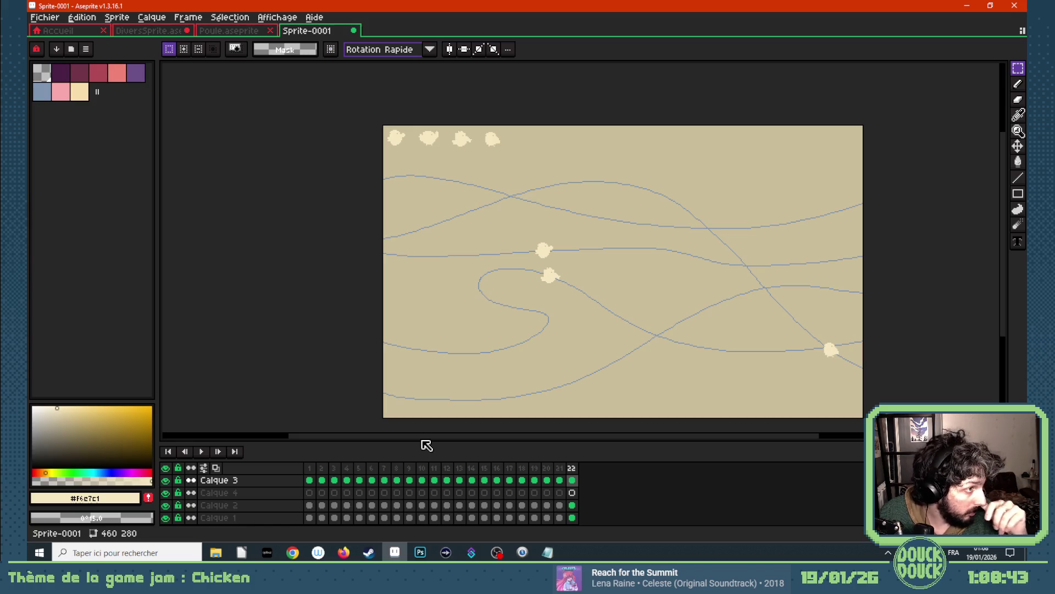
# - Hide the Calque 2 guide layer, play the animation from frame 1, stop it and return to frame 1
pyautogui.click(312, 474)
pyautogui.scroll(-2, 388, 384)
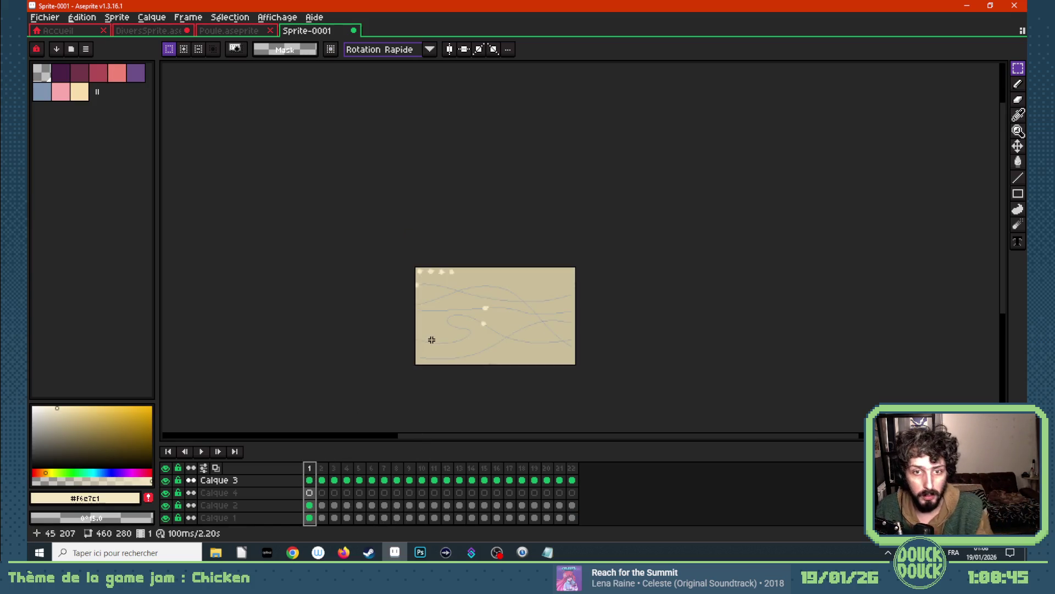
pyautogui.scroll(1, 431, 339)
pyautogui.click(166, 505)
pyautogui.press('Return')
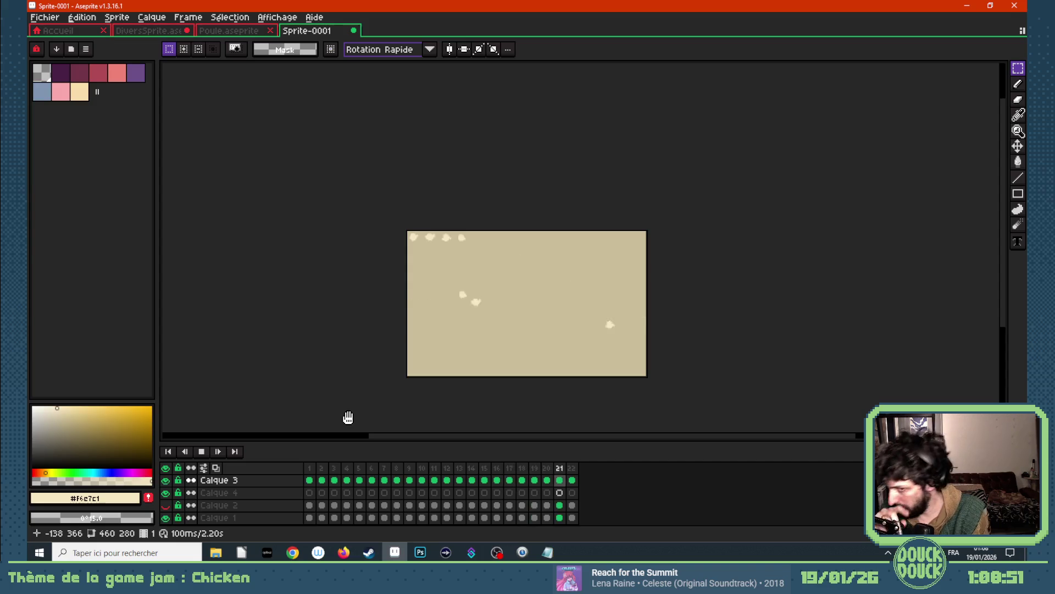
pyautogui.scroll(1, 421, 366)
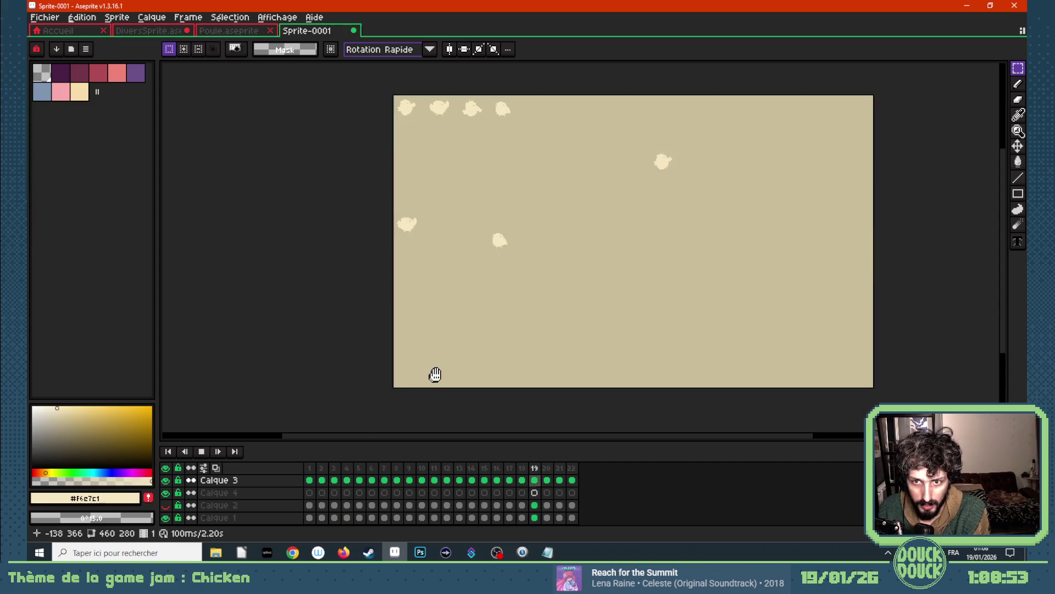
pyautogui.scroll(1, 579, 242)
pyautogui.scroll(-3, 580, 241)
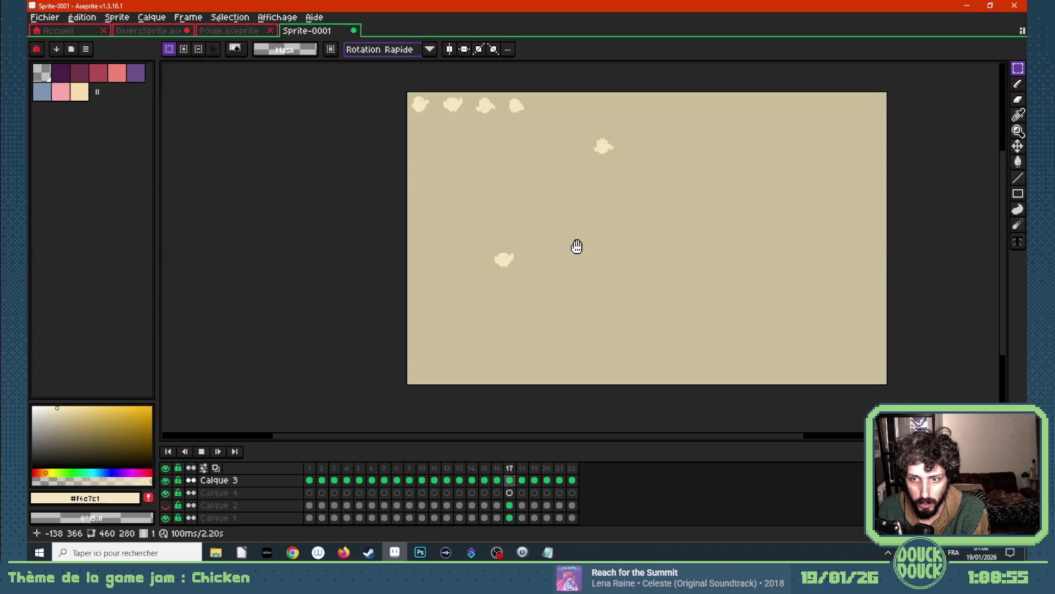
pyautogui.scroll(1, 447, 88)
pyautogui.scroll(1, 446, 87)
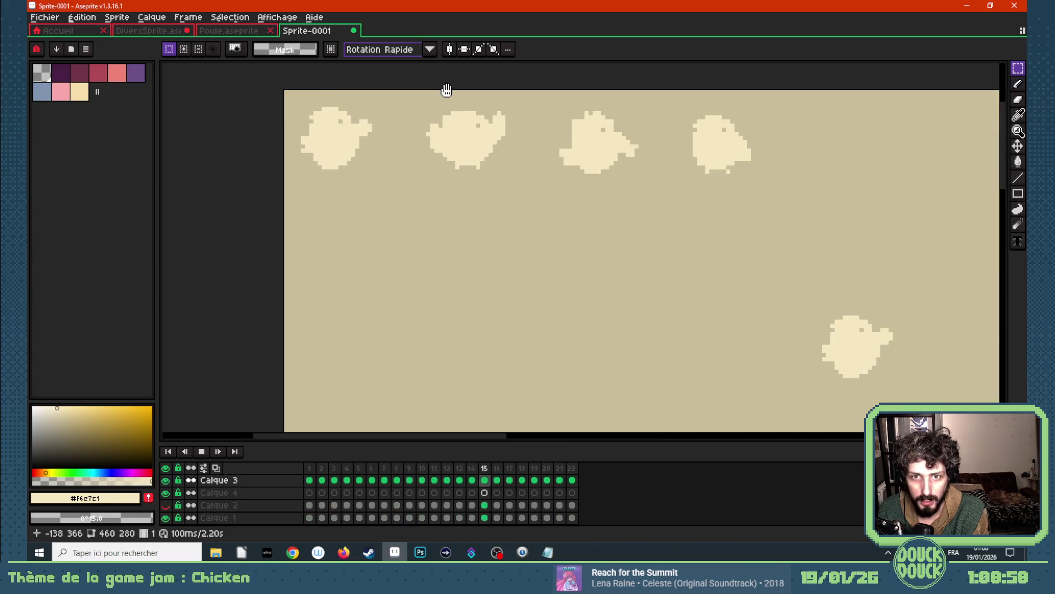
pyautogui.scroll(1, 446, 90)
pyautogui.scroll(-1, 447, 93)
pyautogui.scroll(-2, 447, 93)
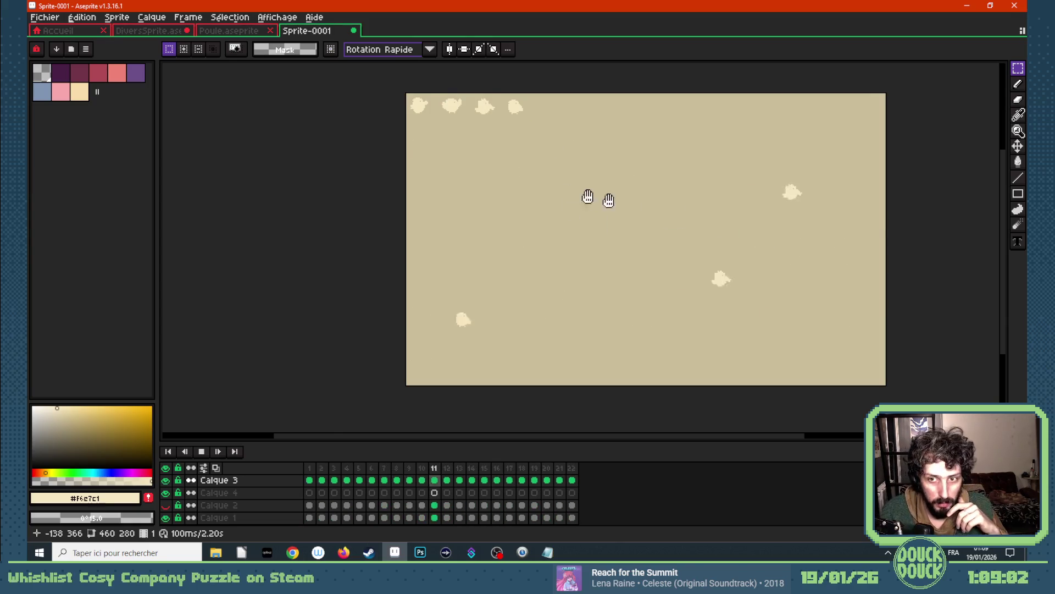
pyautogui.scroll(-1, 588, 198)
pyautogui.scroll(1, 686, 205)
pyautogui.scroll(-1, 561, 220)
pyautogui.press('Return')
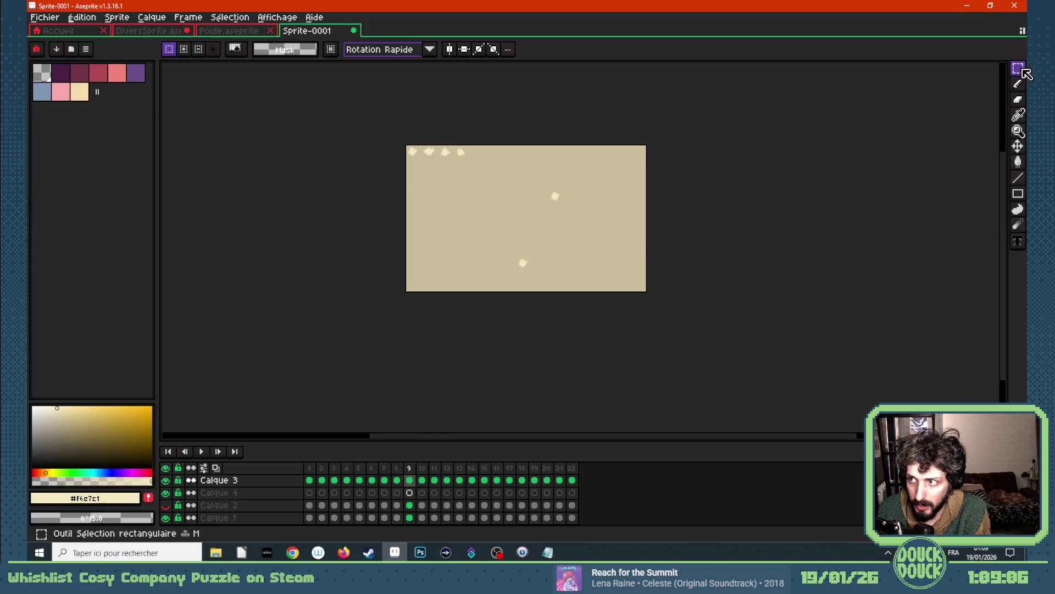
pyautogui.scroll(1, 504, 123)
pyautogui.click(308, 480)
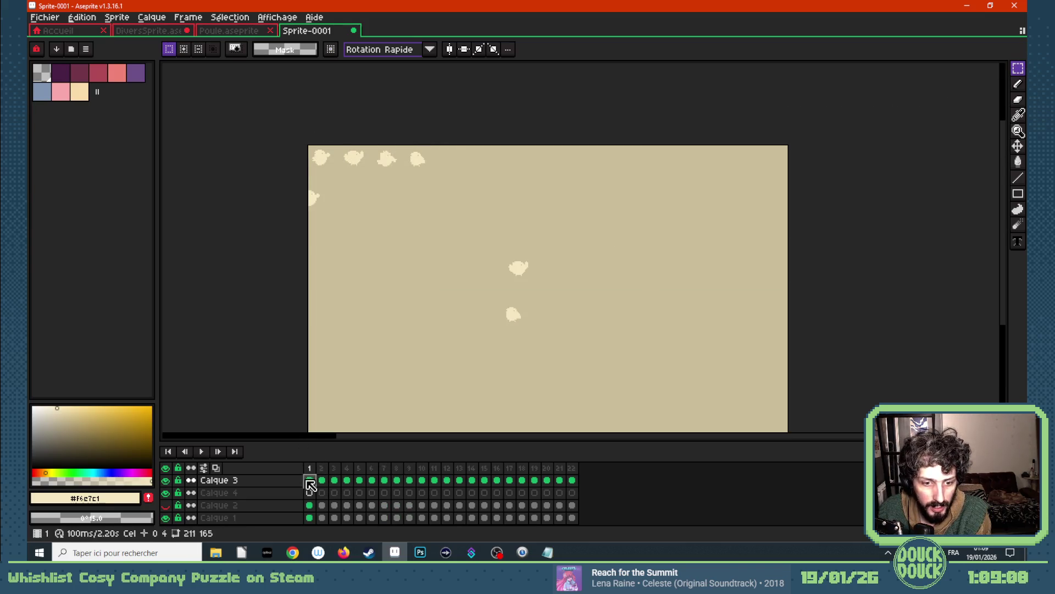
# - Marquee the top-left chicken strip and step through frames 1 to 4, clearing selections
pyautogui.moveTo(299, 133); pyautogui.dragTo(438, 178)
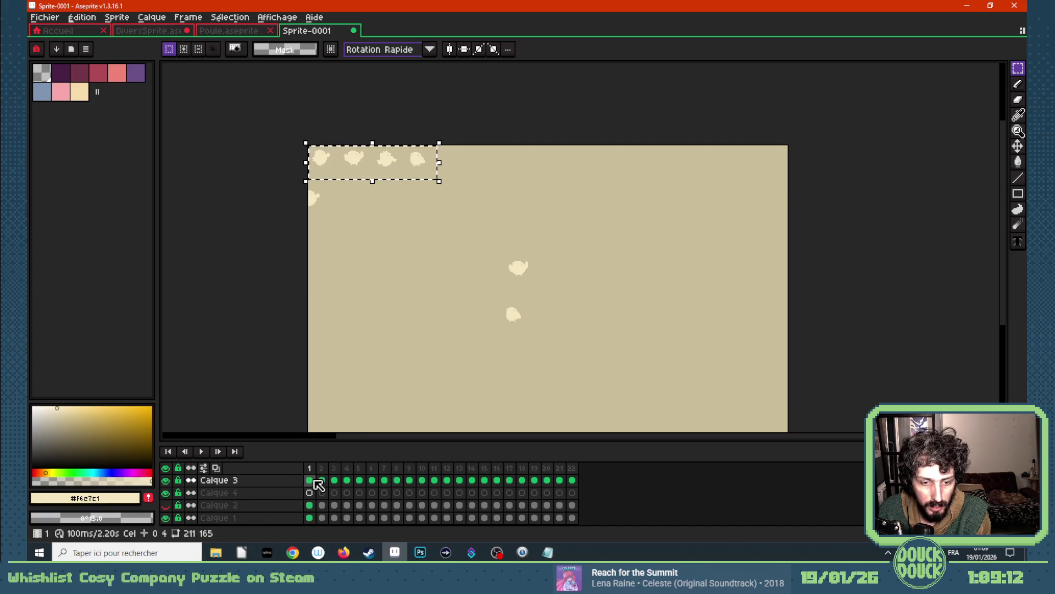
pyautogui.moveTo(571, 480); pyautogui.dragTo(309, 480)
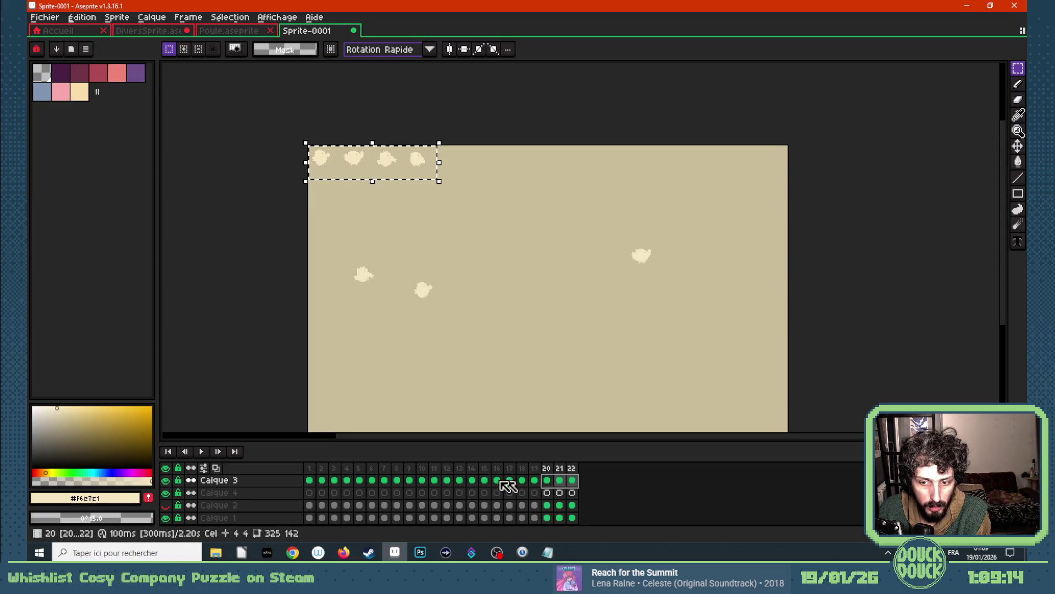
pyautogui.click(300, 133)
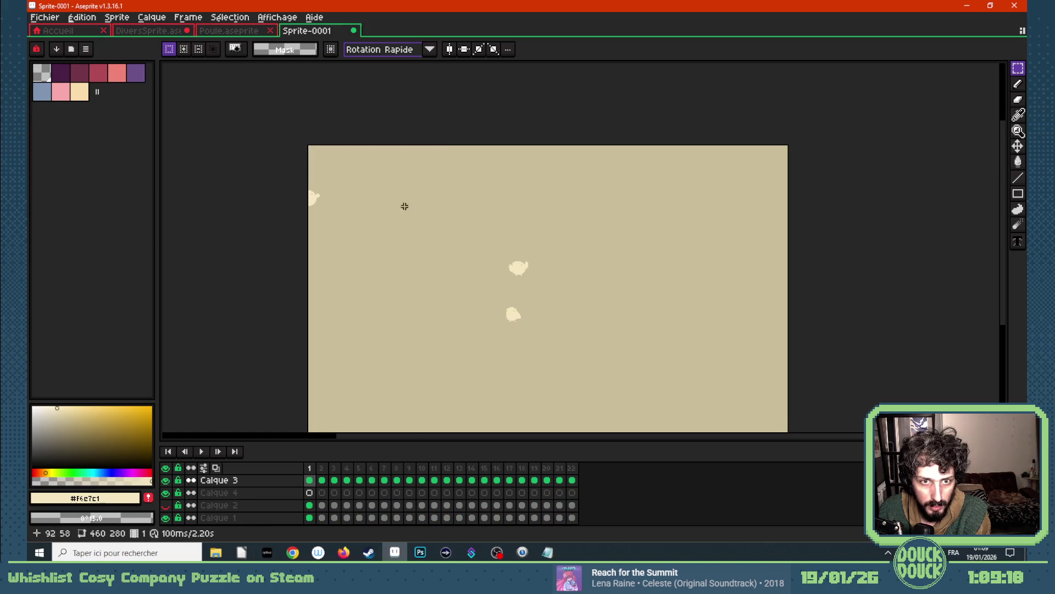
pyautogui.press('Right')
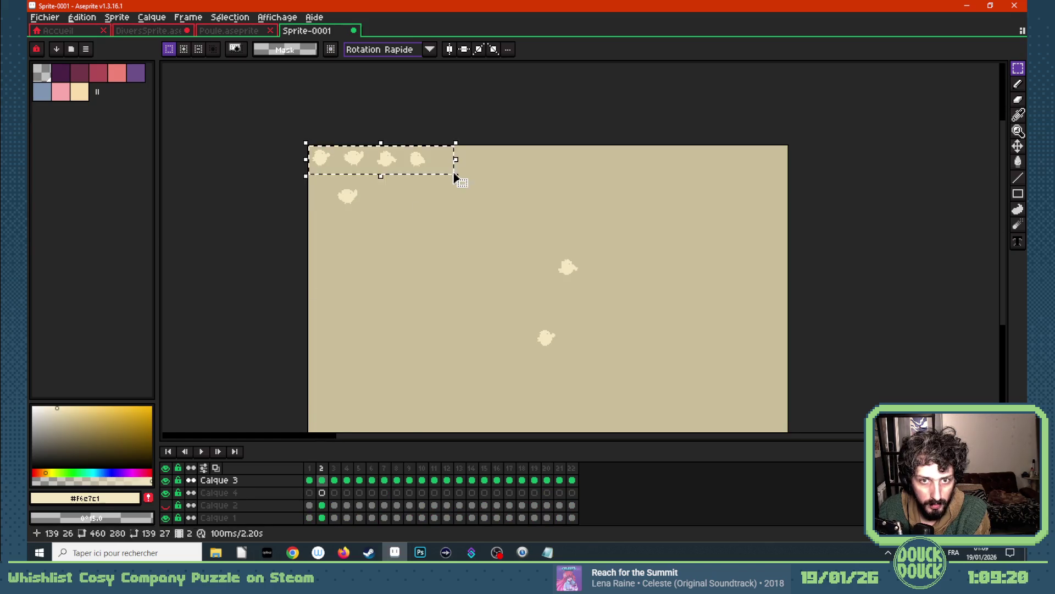
pyautogui.click(316, 140)
pyautogui.press('Right')
pyautogui.click(297, 141)
pyautogui.press('Right')
pyautogui.moveTo(297, 140); pyautogui.dragTo(465, 184)
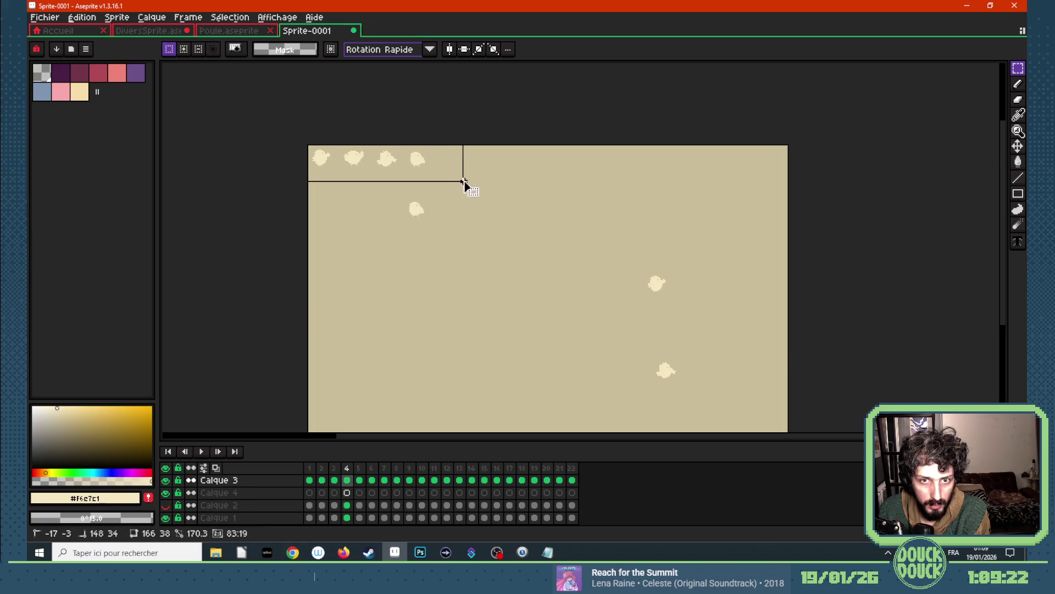
# - Step through frames 5 to 8, selecting the top-left corner area on each
pyautogui.press('Right')
pyautogui.moveTo(301, 141); pyautogui.dragTo(427, 173)
pyautogui.press('Right')
pyautogui.moveTo(316, 149); pyautogui.dragTo(419, 167)
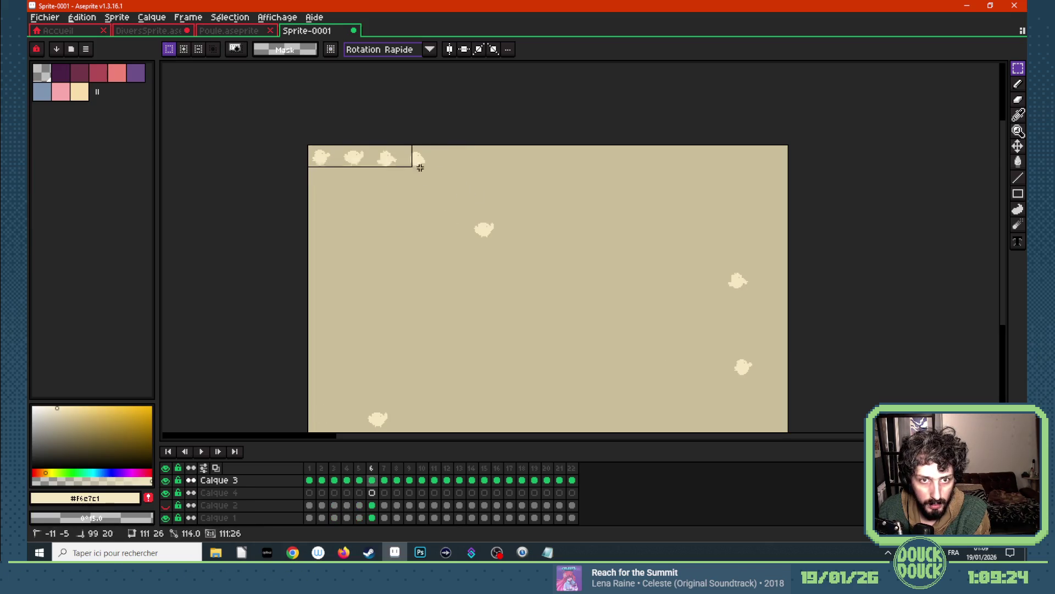
pyautogui.moveTo(306, 145)
pyautogui.mouseDown()
pyautogui.moveTo(341, 157)
pyautogui.moveTo(293, 138)
pyautogui.mouseUp()
pyautogui.press('Right')
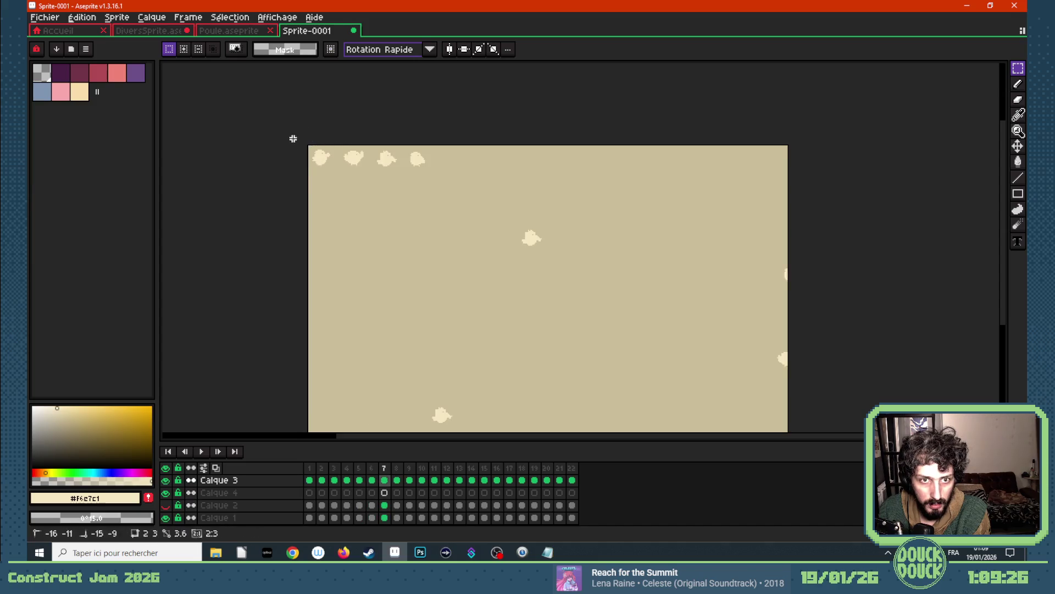
pyautogui.press('Right')
pyautogui.click(284, 124)
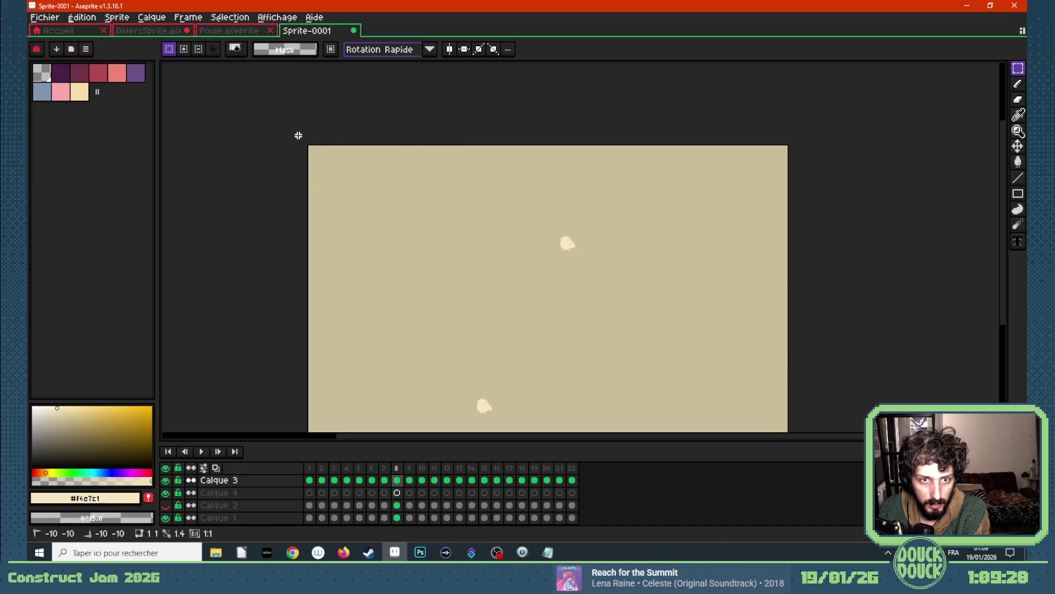
# - Select and clear the bunched chickens along the top-left strip on frames 9 through 14
pyautogui.press('Right')
pyautogui.moveTo(294, 134); pyautogui.dragTo(446, 193)
pyautogui.press('Right')
pyautogui.click(288, 128)
pyautogui.moveTo(288, 127); pyautogui.dragTo(454, 181)
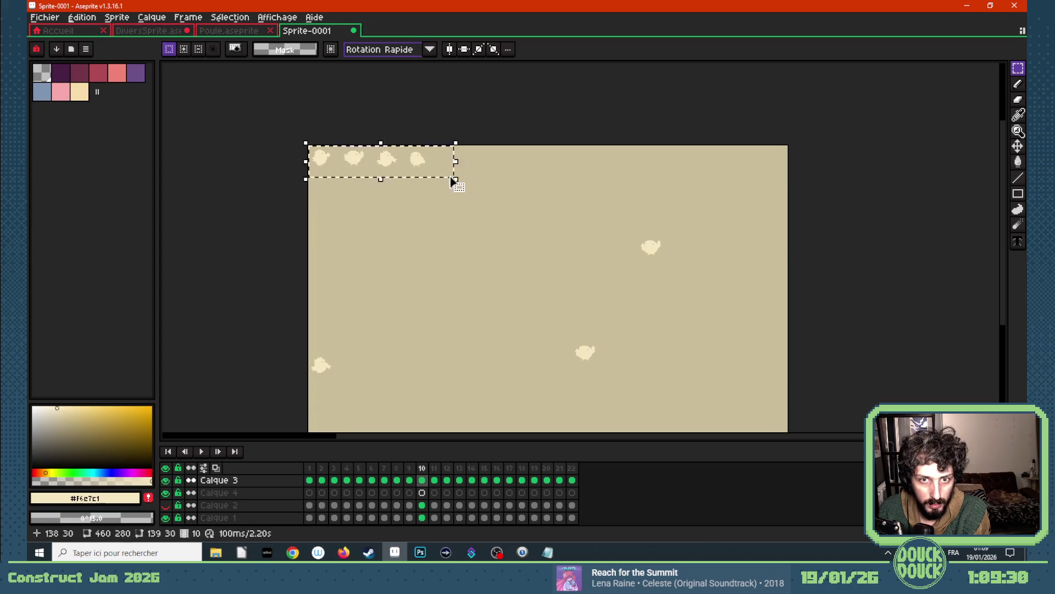
pyautogui.press('Right')
pyautogui.click(302, 141)
pyautogui.press('Right')
pyautogui.moveTo(303, 141); pyautogui.dragTo(455, 176)
pyautogui.click(296, 150)
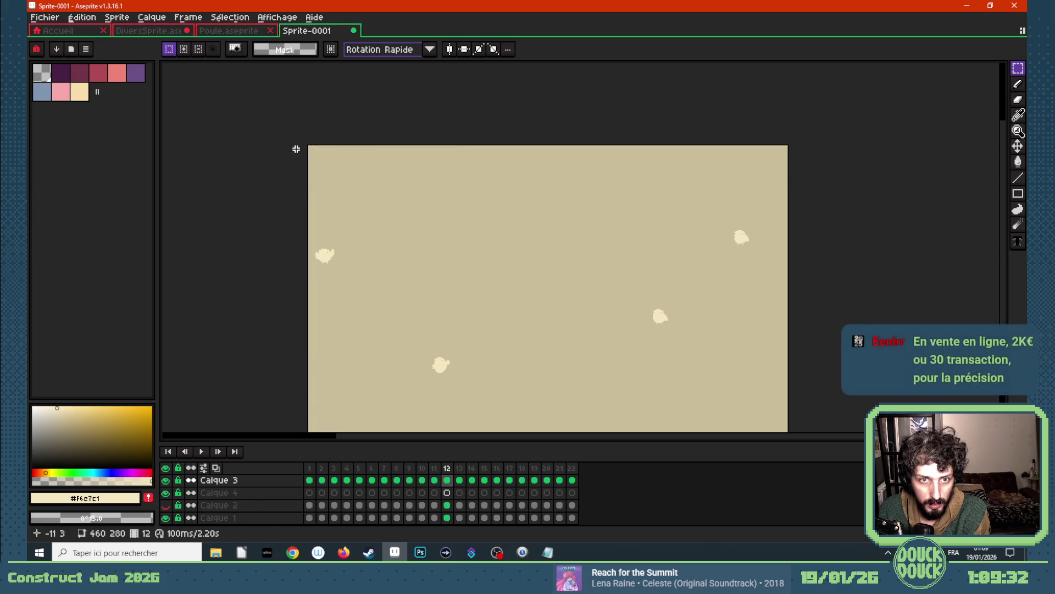
pyautogui.press('Right')
pyautogui.moveTo(296, 150); pyautogui.dragTo(465, 189)
pyautogui.press('Right')
pyautogui.click(286, 135)
# - Continue clearing the top-left chickens on frames 15 through 21, finishing with Delete
pyautogui.press('Right')
pyautogui.moveTo(300, 141); pyautogui.dragTo(356, 159)
pyautogui.press('Right')
pyautogui.press('Right')
pyautogui.moveTo(291, 137); pyautogui.dragTo(465, 186)
pyautogui.press('Right')
pyautogui.click(282, 135)
pyautogui.press('Right')
pyautogui.moveTo(306, 148); pyautogui.dragTo(450, 188)
pyautogui.click(307, 146)
pyautogui.press('Right')
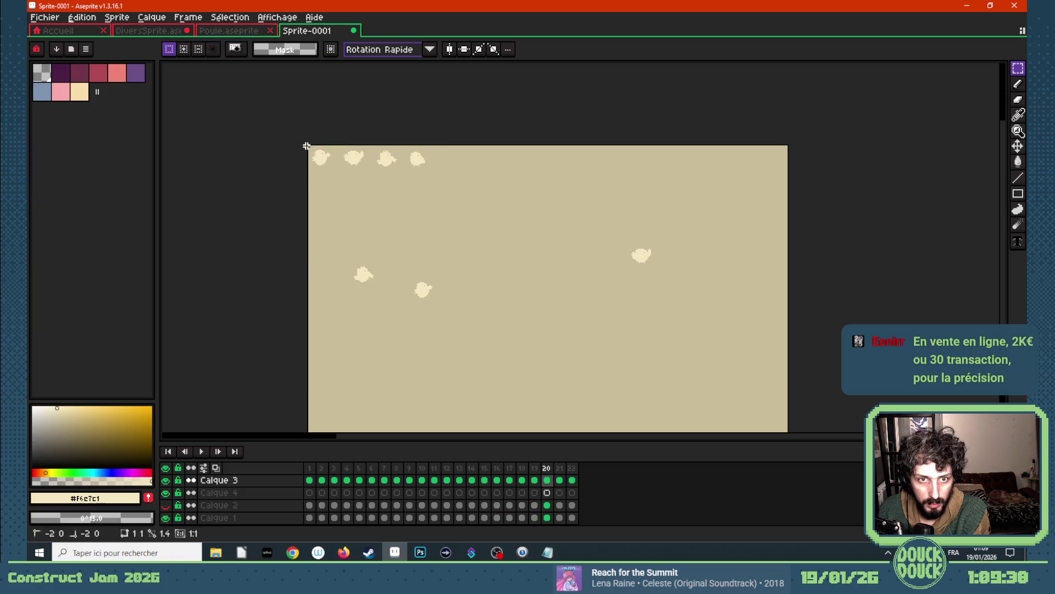
pyautogui.press('Right')
pyautogui.press('Delete')
pyautogui.click(291, 148)
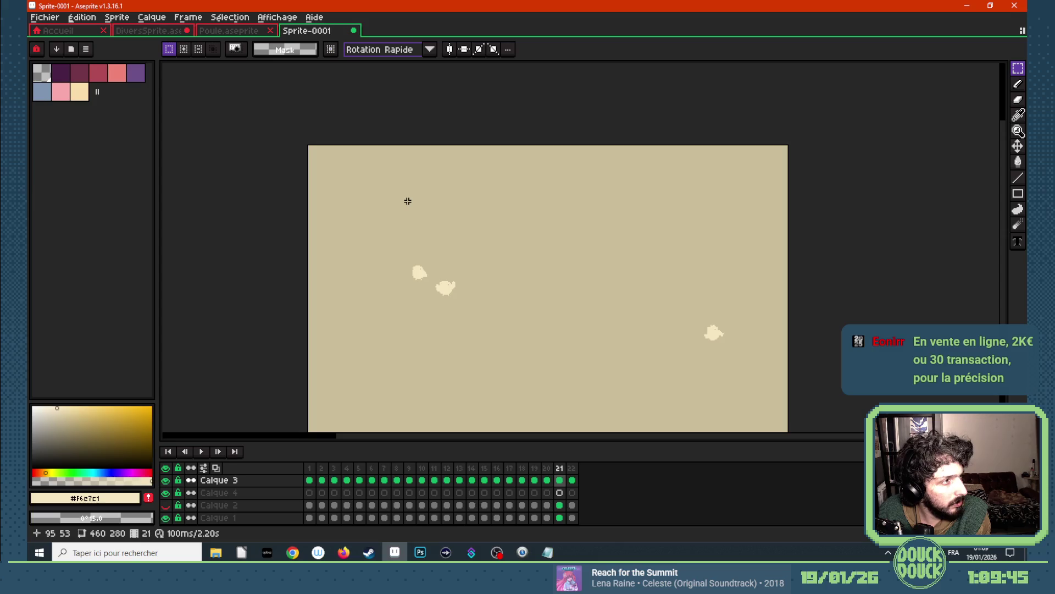
# - From frame 1, select the timeline range of frames 1–22 to duplicate after frame 22
pyautogui.press('Home')
pyautogui.moveTo(294, 141)
pyautogui.mouseDown()
pyautogui.moveTo(456, 192)
pyautogui.moveTo(449, 170)
pyautogui.mouseUp()
pyautogui.click(578, 157)
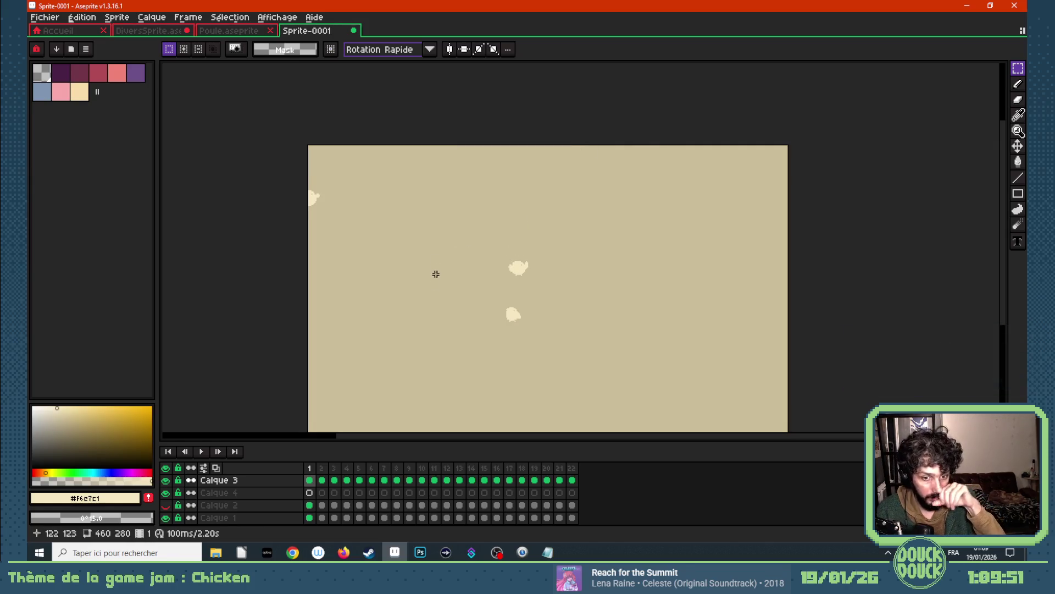
pyautogui.moveTo(309, 467); pyautogui.dragTo(594, 480)
pyautogui.scroll(-1, 475, 366)
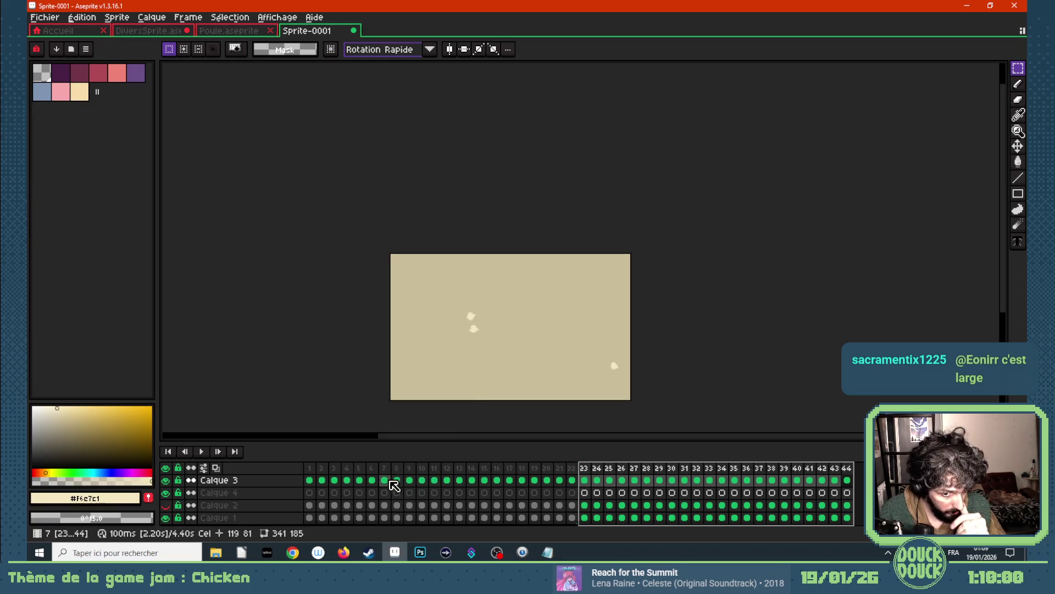
pyautogui.click(372, 480)
pyautogui.press('Left')
pyautogui.press('Left')
pyautogui.press('Left')
pyautogui.press('Left')
pyautogui.press('Left')
pyautogui.press('Right')
pyautogui.press('Right')
pyautogui.press('Right')
pyautogui.press('Right')
pyautogui.press('Right')
pyautogui.press('Right')
pyautogui.press('Right')
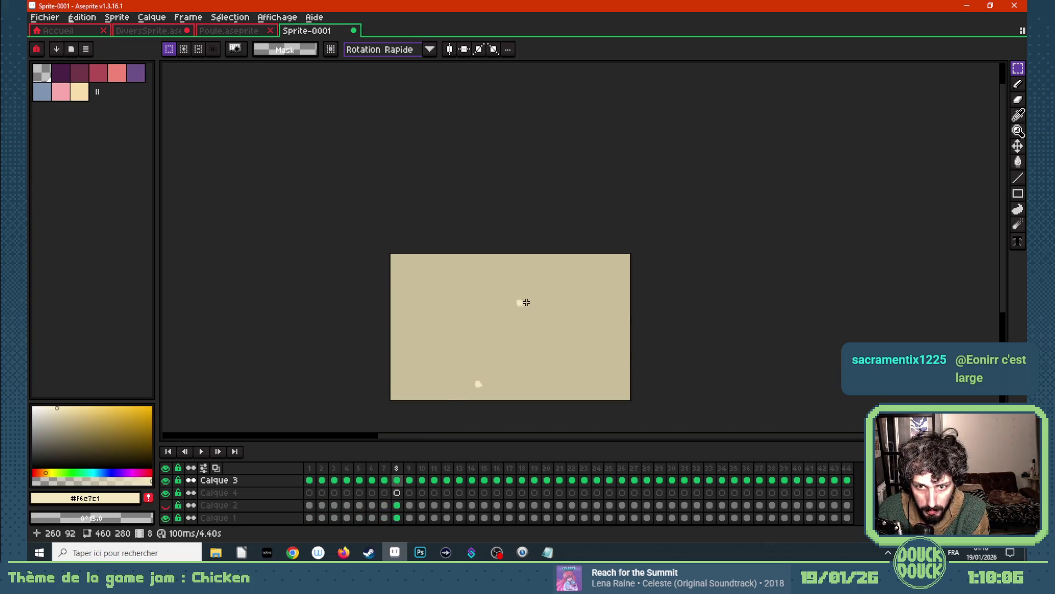
pyautogui.scroll(4, 538, 301)
pyautogui.scroll(-1, 530, 301)
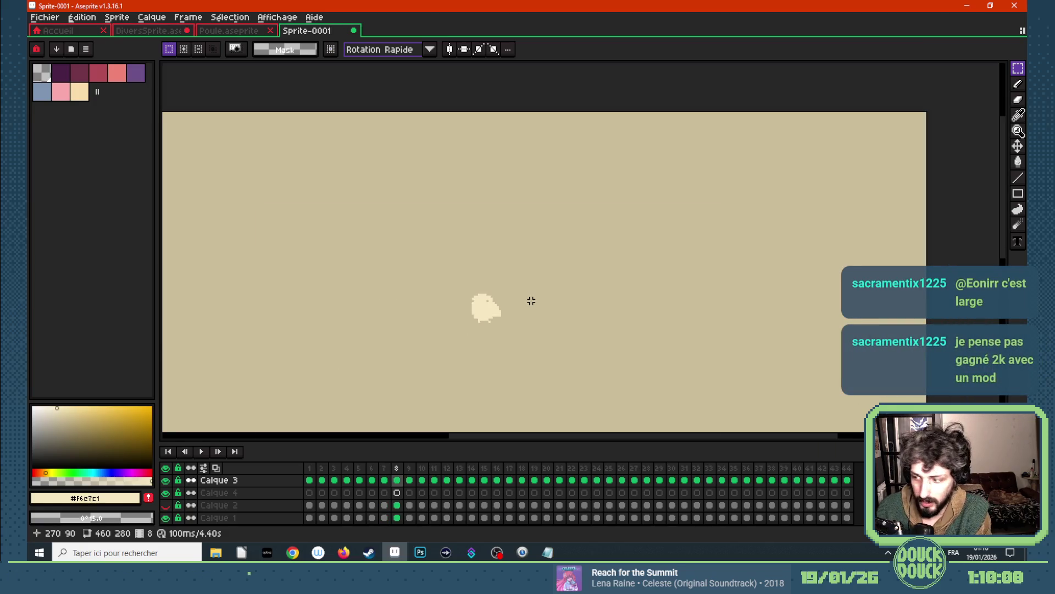
pyautogui.click(410, 481)
pyautogui.moveTo(414, 485); pyautogui.dragTo(571, 482)
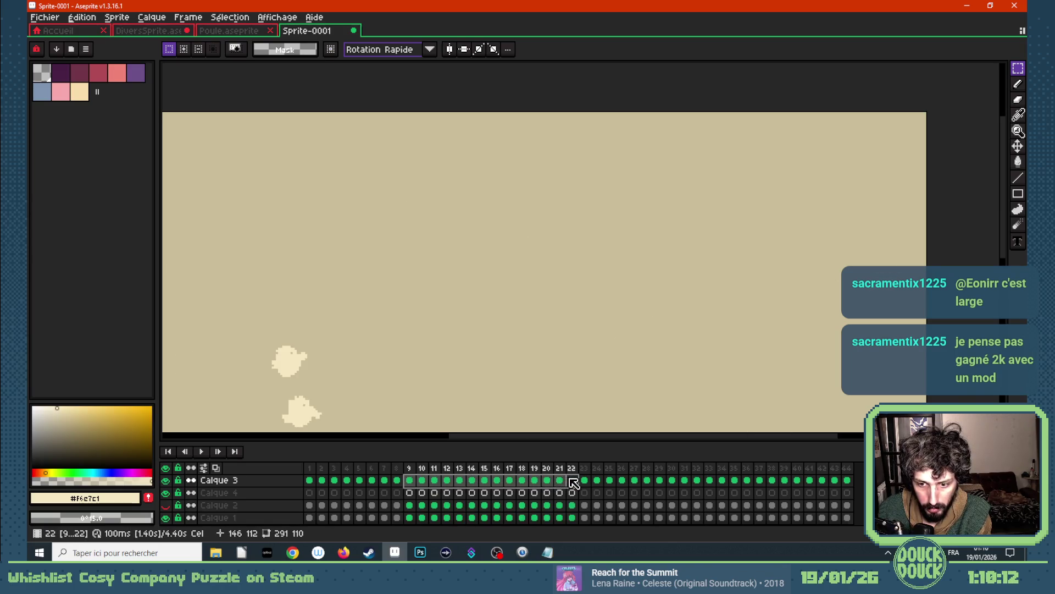
pyautogui.scroll(-3, 424, 344)
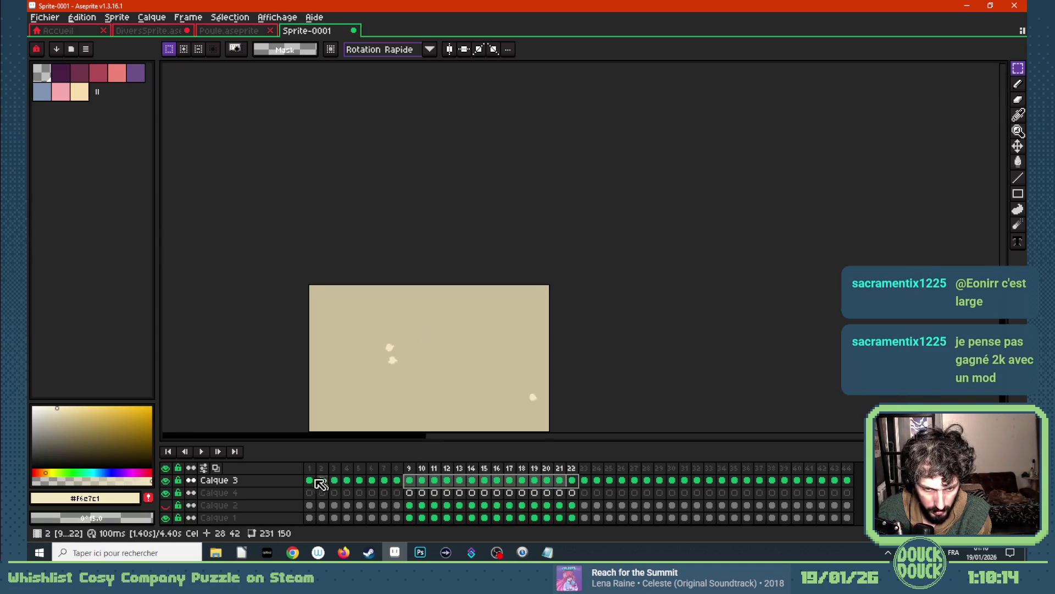
pyautogui.click(321, 481)
pyautogui.moveTo(313, 487); pyautogui.dragTo(575, 486)
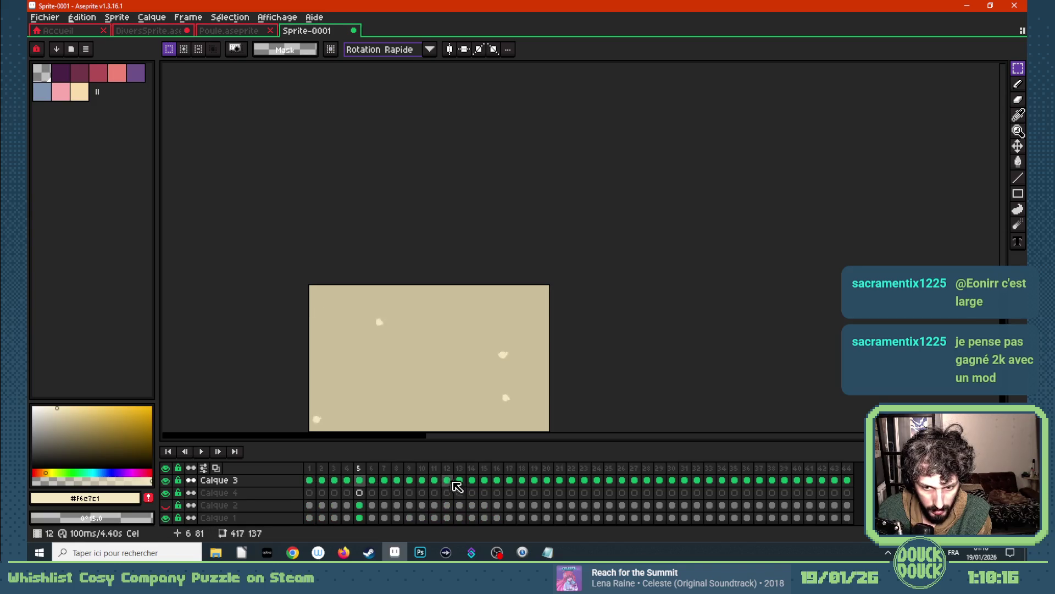
pyautogui.click(574, 487)
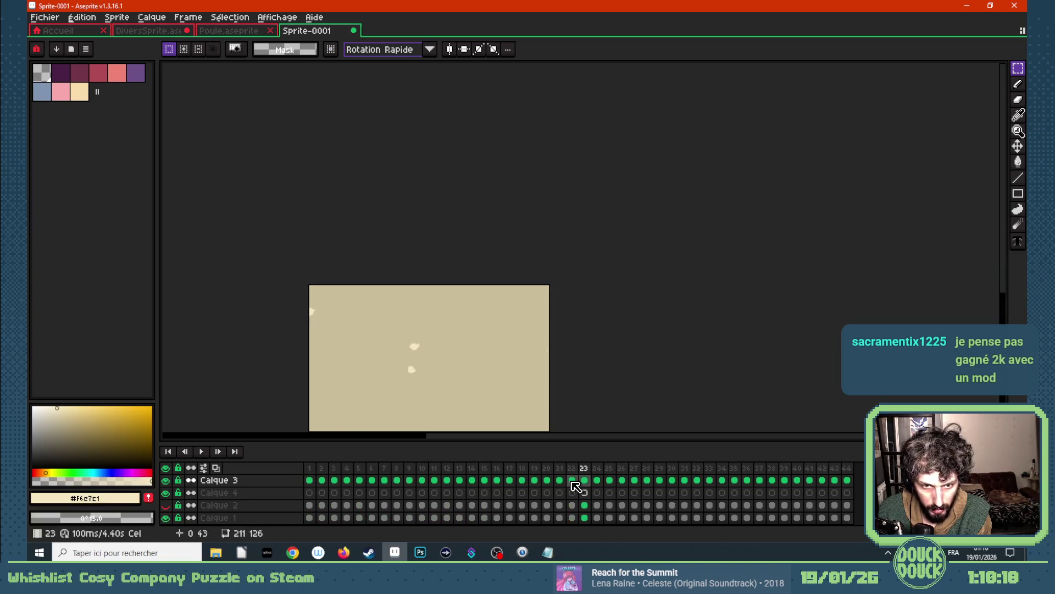
pyautogui.click(414, 487)
pyautogui.press('Left')
pyautogui.press('Left')
pyautogui.moveTo(398, 487); pyautogui.dragTo(561, 493)
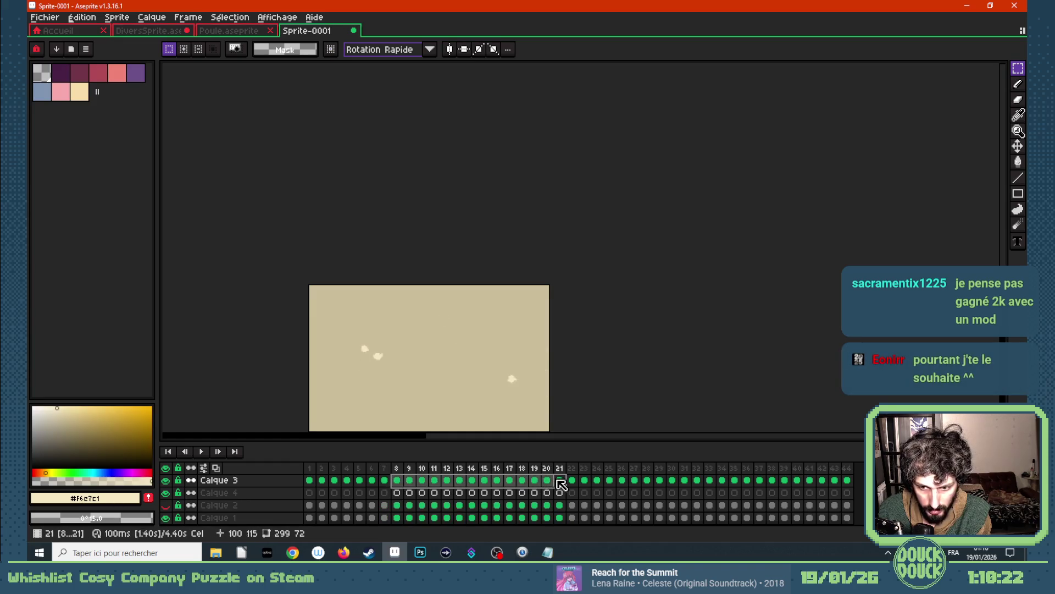
pyautogui.click(465, 471)
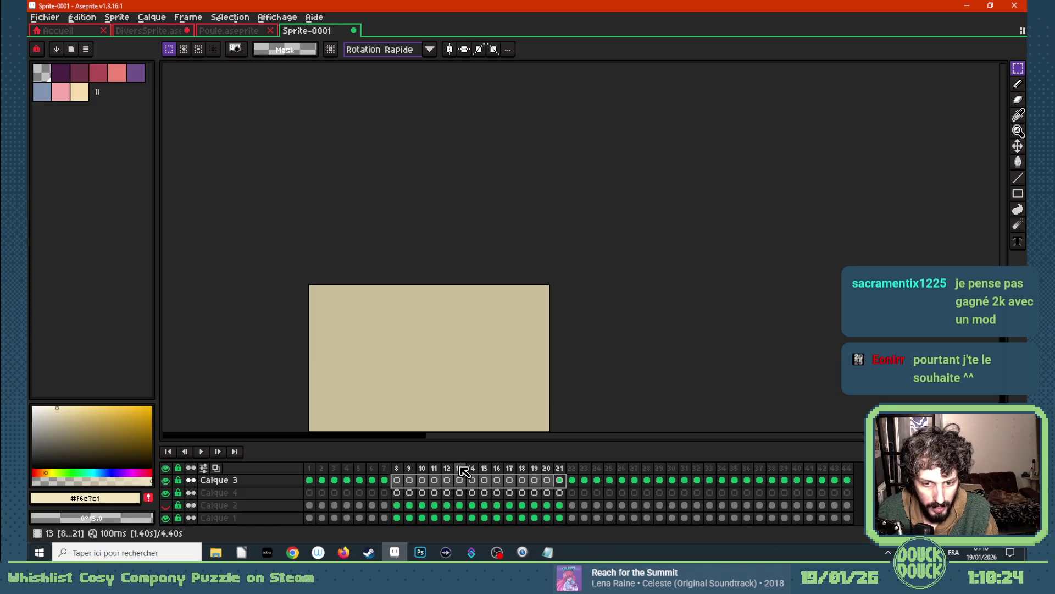
pyautogui.click(386, 481)
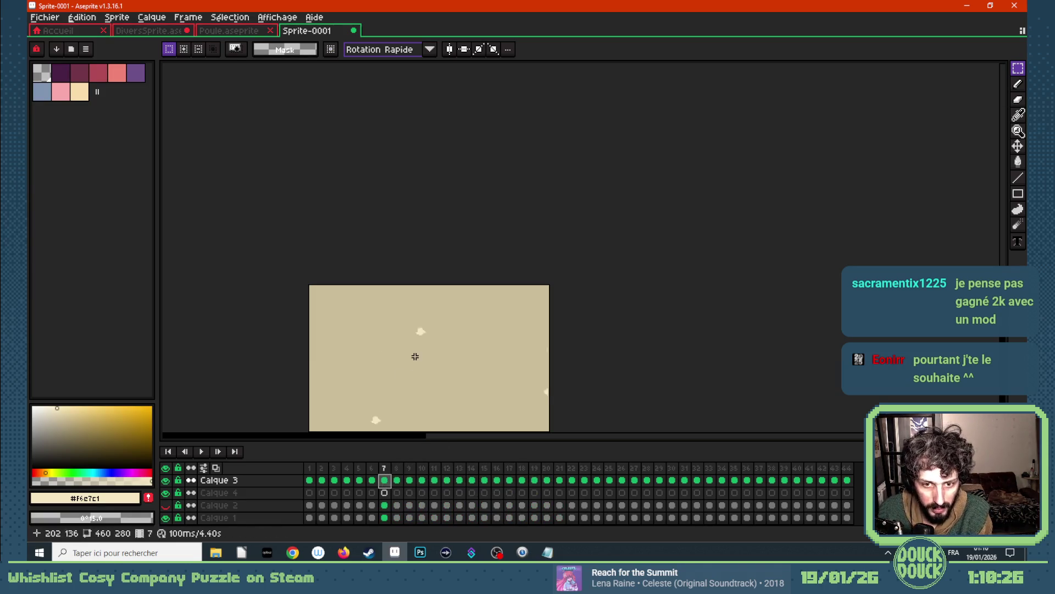
pyautogui.scroll(3, 419, 353)
# - Delete the chicken on frame 8 and the blobs on frame 9
pyautogui.press('Right')
pyautogui.moveTo(441, 249); pyautogui.dragTo(527, 308)
pyautogui.press('Delete')
pyautogui.scroll(-3, 492, 276)
pyautogui.press('Right')
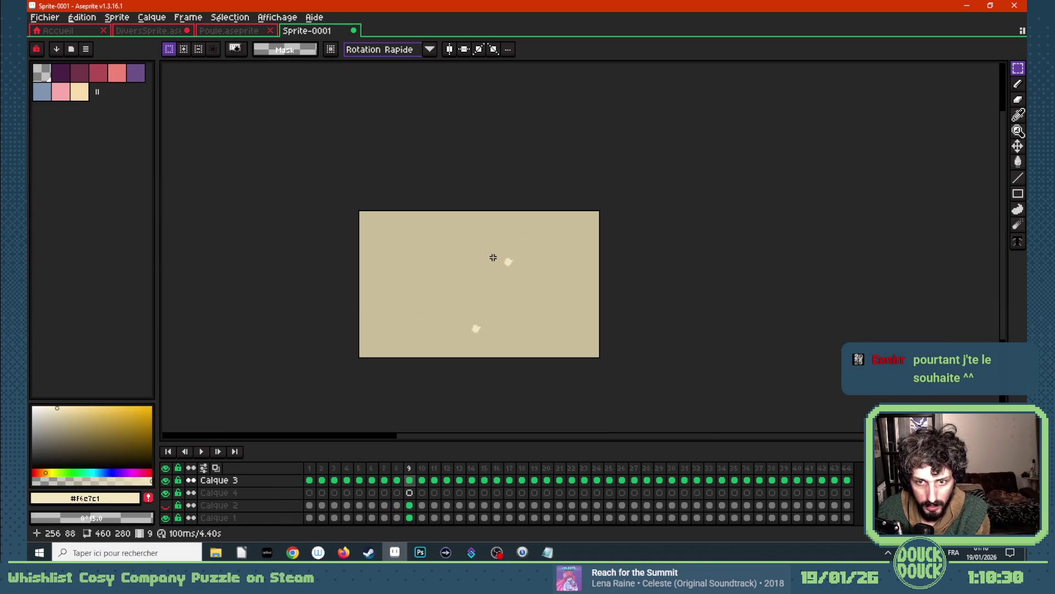
pyautogui.moveTo(485, 249); pyautogui.dragTo(536, 282)
pyautogui.press('Delete')
# - Delete remaining blobs on frames 10 through 14, then step back toward frame 7
pyautogui.press('Right')
pyautogui.press('Delete')
pyautogui.moveTo(513, 244)
pyautogui.mouseDown()
pyautogui.moveTo(551, 283)
pyautogui.moveTo(595, 258)
pyautogui.mouseUp()
pyautogui.press('Right')
pyautogui.press('Delete')
pyautogui.press('Right')
pyautogui.press('Delete')
pyautogui.press('Right')
pyautogui.press('Delete')
pyautogui.press('Right')
pyautogui.scroll(1, 580, 246)
pyautogui.scroll(-1, 552, 261)
pyautogui.press('Left')
pyautogui.press('Left')
pyautogui.press('Left')
pyautogui.press('Left')
pyautogui.press('Left')
pyautogui.press('Left')
pyautogui.press('Left')
pyautogui.scroll(1, 506, 267)
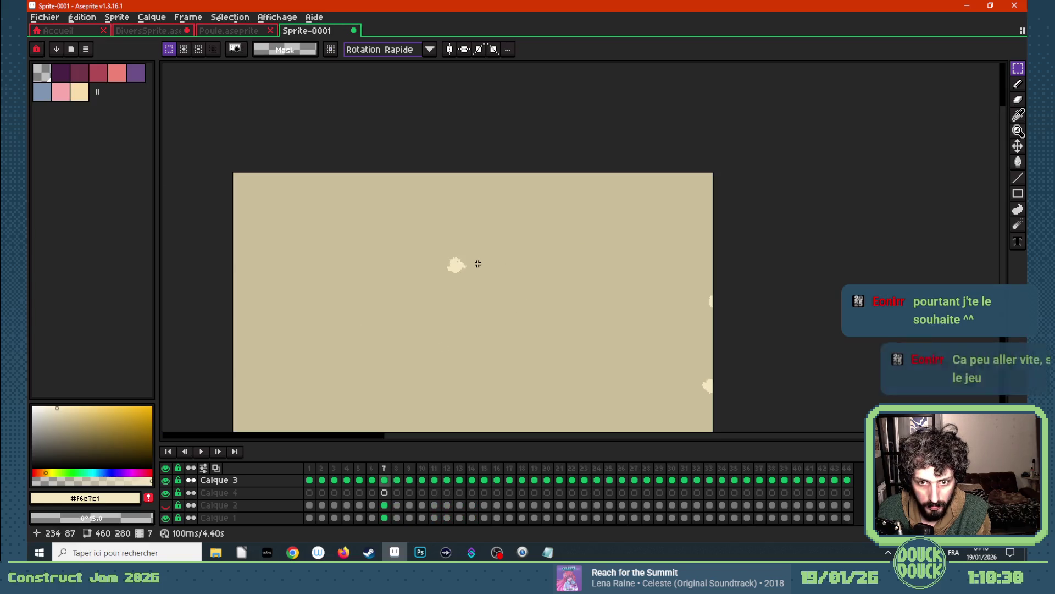
pyautogui.scroll(3, 478, 262)
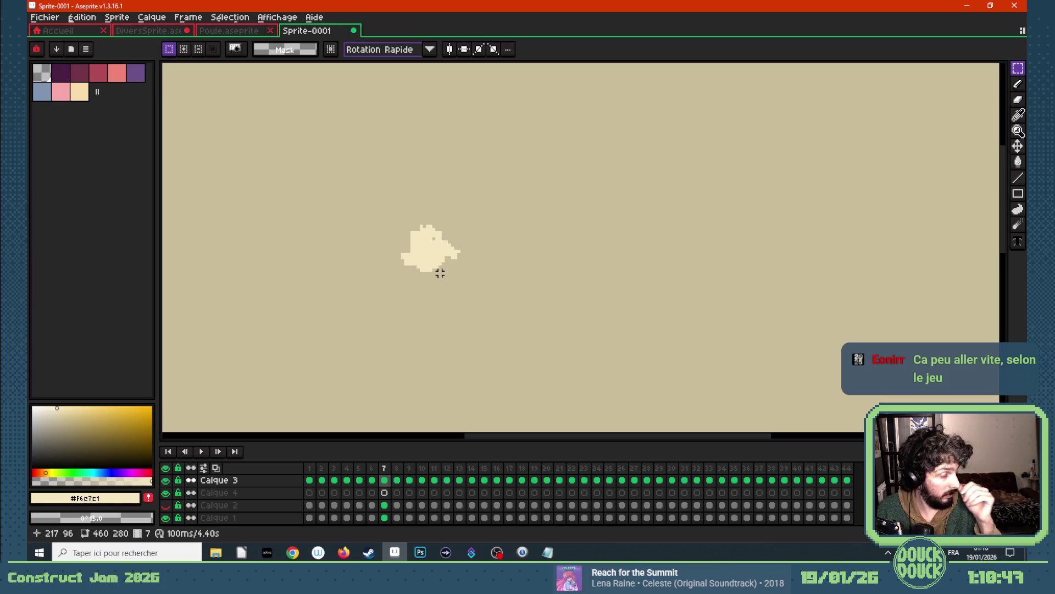
pyautogui.scroll(-1, 440, 273)
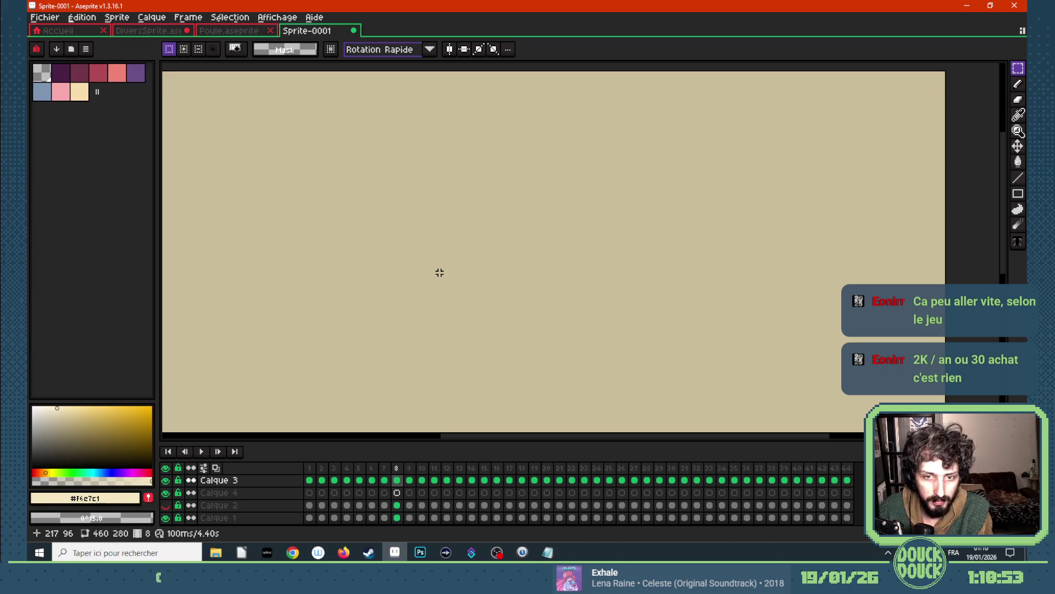
# - Sample the chicken's cream colour and pencil a streak with scattered pixels on frame 8
pyautogui.press('i')
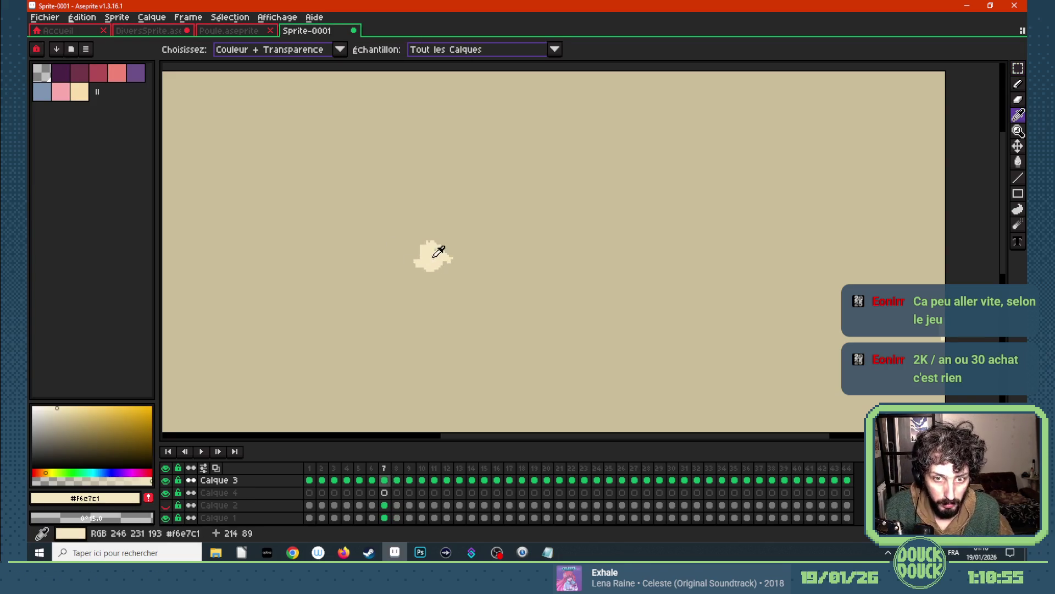
pyautogui.press('Right')
pyautogui.press('b')
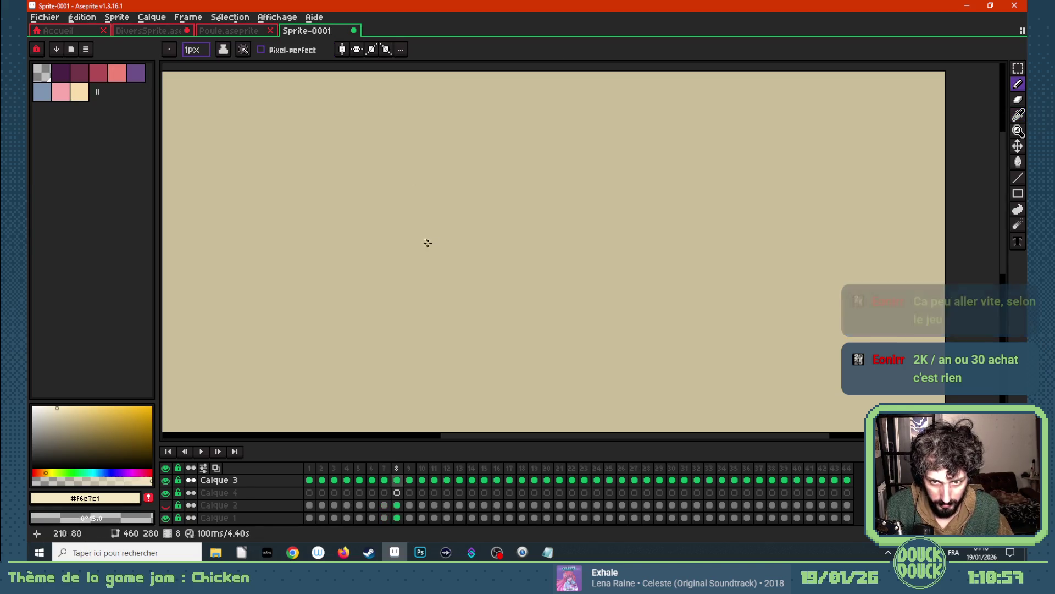
pyautogui.moveTo(428, 243)
pyautogui.mouseDown()
pyautogui.moveTo(442, 256)
pyautogui.moveTo(430, 247)
pyautogui.moveTo(466, 247)
pyautogui.moveTo(477, 268)
pyautogui.moveTo(423, 271)
pyautogui.moveTo(439, 265)
pyautogui.moveTo(455, 229)
pyautogui.moveTo(457, 240)
pyautogui.moveTo(473, 225)
pyautogui.mouseUp()
pyautogui.moveTo(457, 274); pyautogui.dragTo(456, 275)
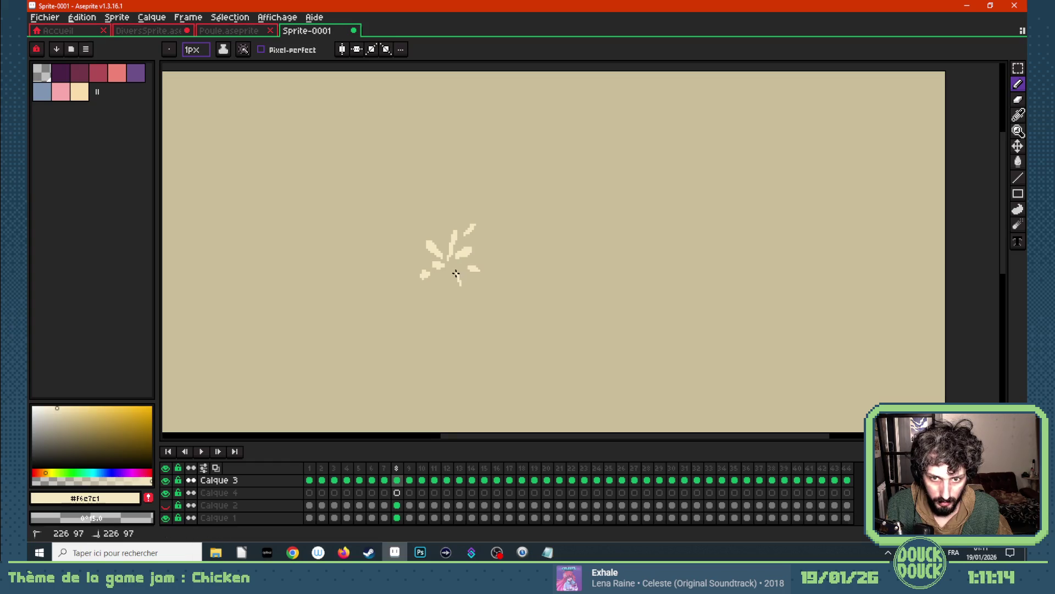
pyautogui.click(437, 227)
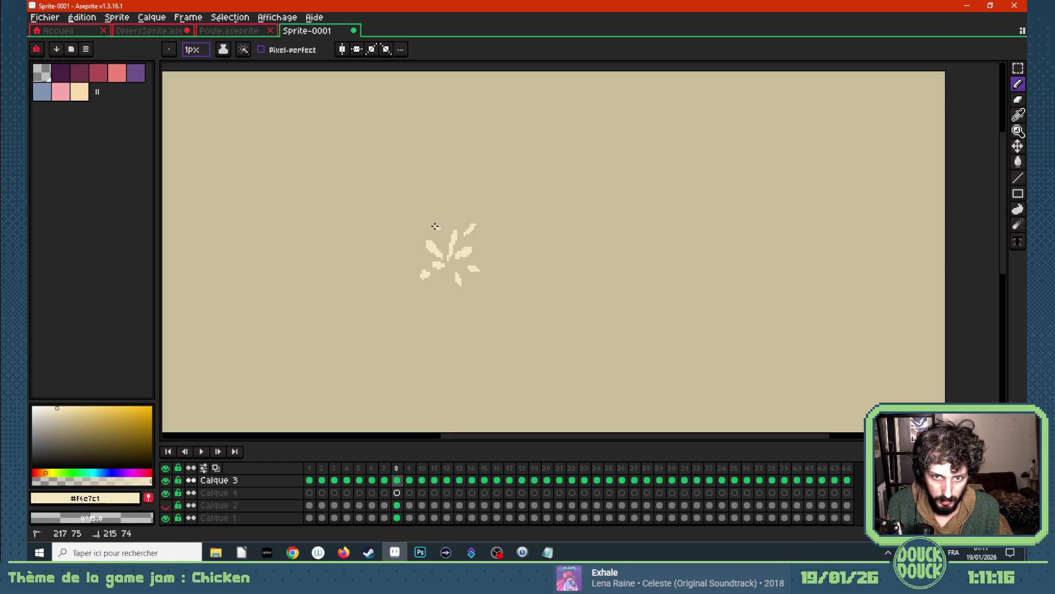
pyautogui.click(486, 238)
pyautogui.click(410, 245)
pyautogui.click(453, 219)
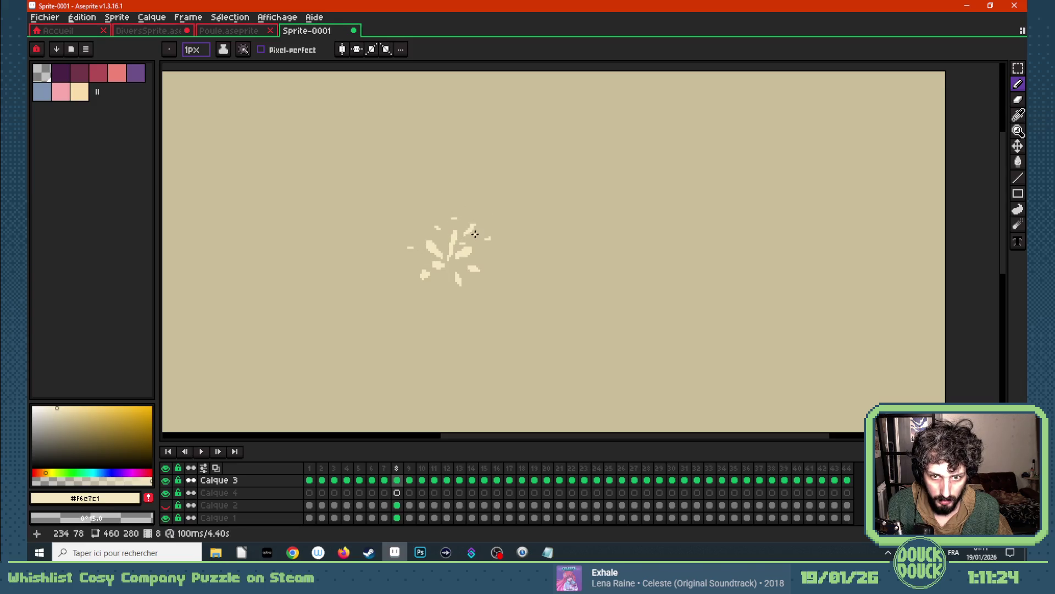
# - Add an upper-right streak, compare neighbouring frames, enable onion skin and move to frame 9
pyautogui.moveTo(474, 230); pyautogui.dragTo(465, 248)
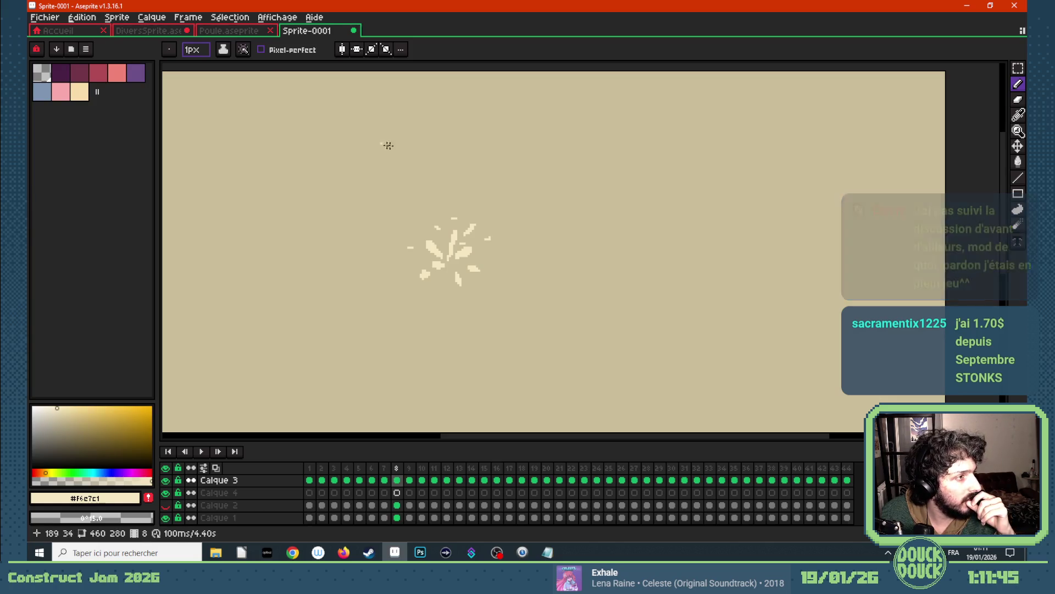
pyautogui.scroll(1, 443, 166)
pyautogui.press('Right')
pyautogui.press('Left')
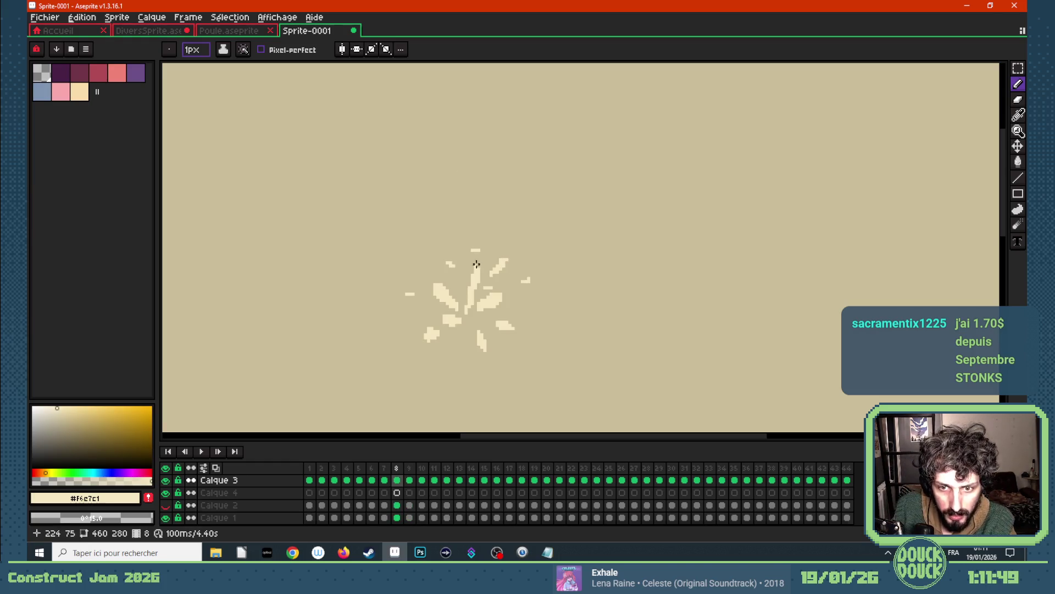
pyautogui.click(216, 468)
pyautogui.press('Right')
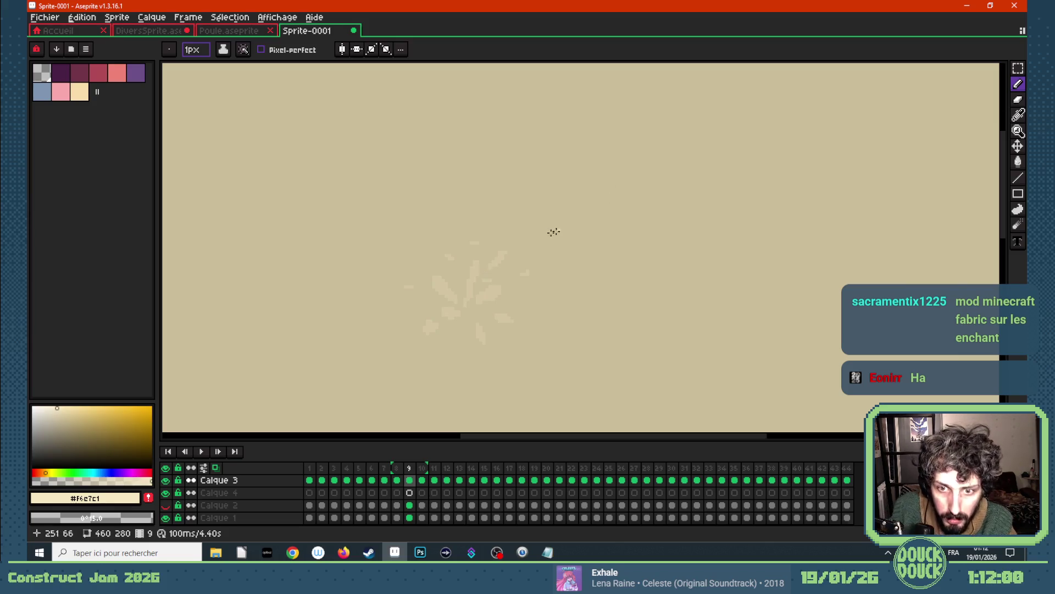
# - Draw longer outward cream streaks over the onion-skinned burst on frame 9
pyautogui.moveTo(501, 253)
pyautogui.mouseDown()
pyautogui.moveTo(512, 244)
pyautogui.moveTo(476, 246)
pyautogui.mouseUp()
pyautogui.moveTo(427, 270); pyautogui.dragTo(444, 291)
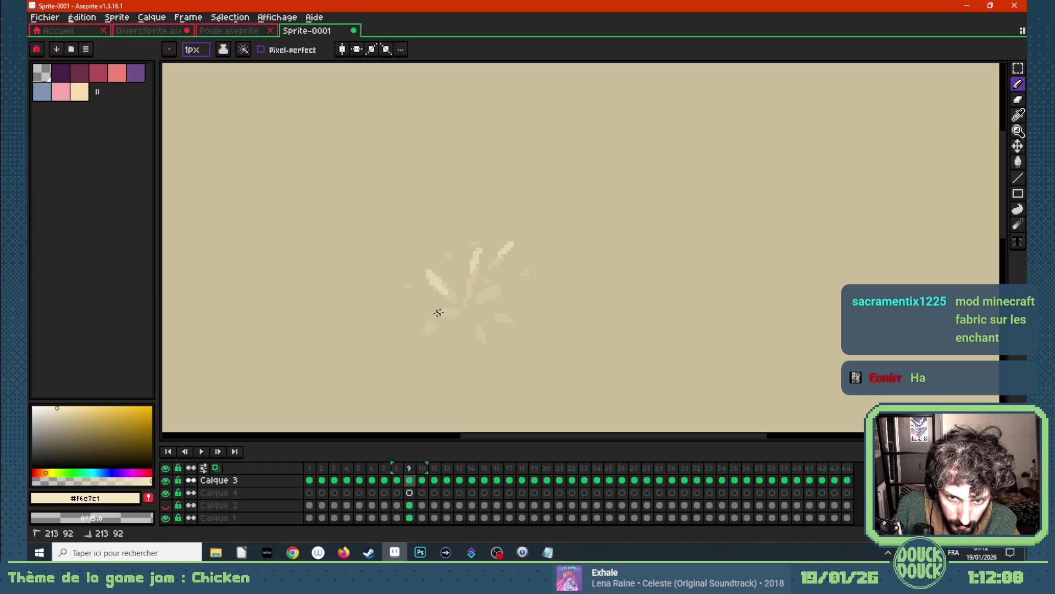
pyautogui.moveTo(419, 345); pyautogui.dragTo(481, 347)
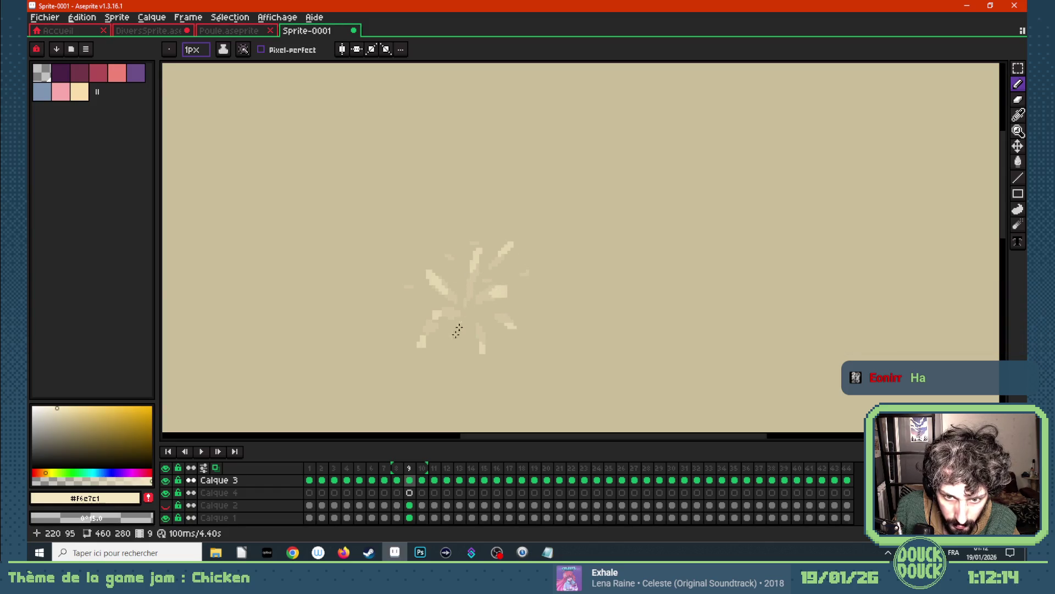
# - Start frame 10 with two faint leftover cream pixels
pyautogui.press('Right')
pyautogui.click(418, 348)
pyautogui.click(435, 318)
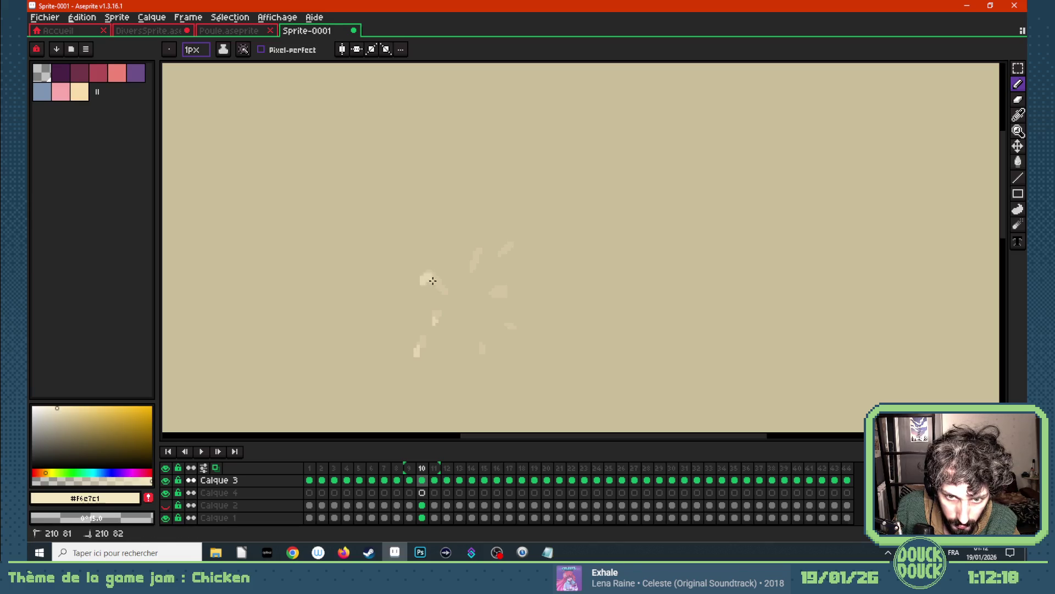
# - Dot light burst fragments on frame 10 and move to frame 11
pyautogui.click(483, 258)
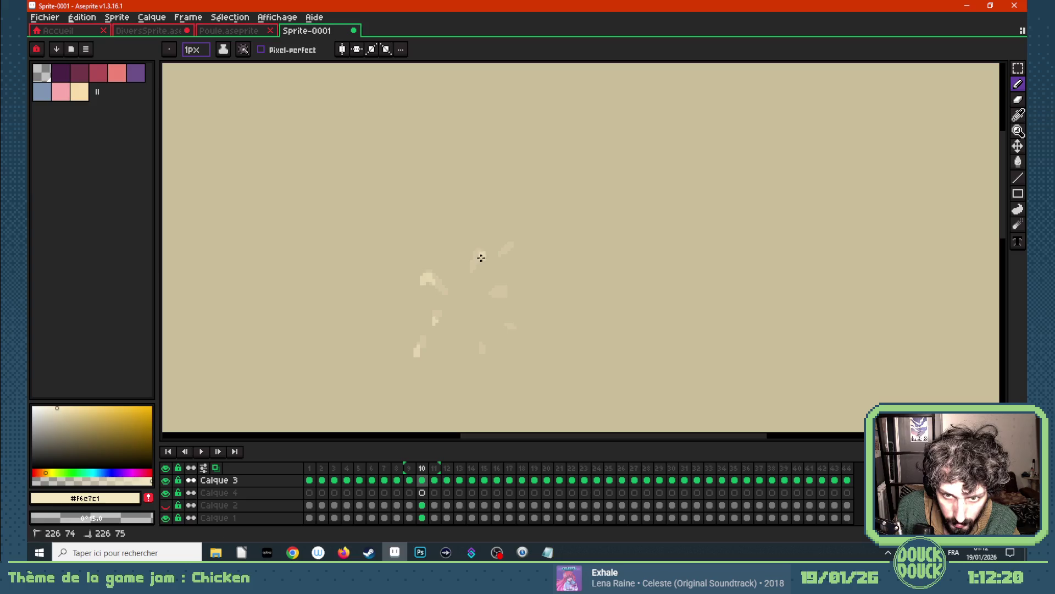
pyautogui.click(511, 246)
pyautogui.moveTo(514, 247); pyautogui.dragTo(522, 246)
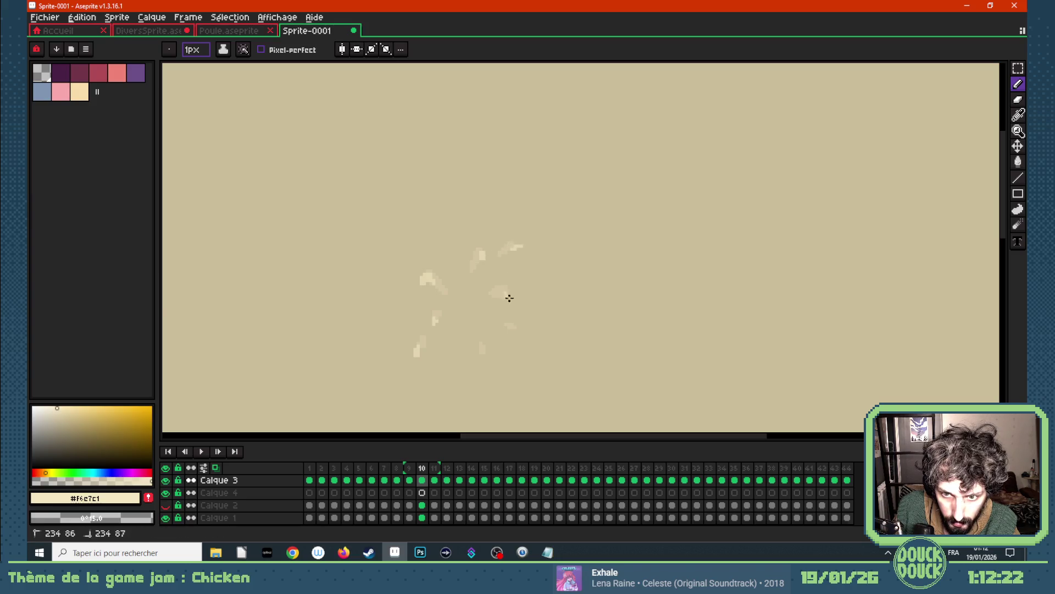
pyautogui.click(501, 295)
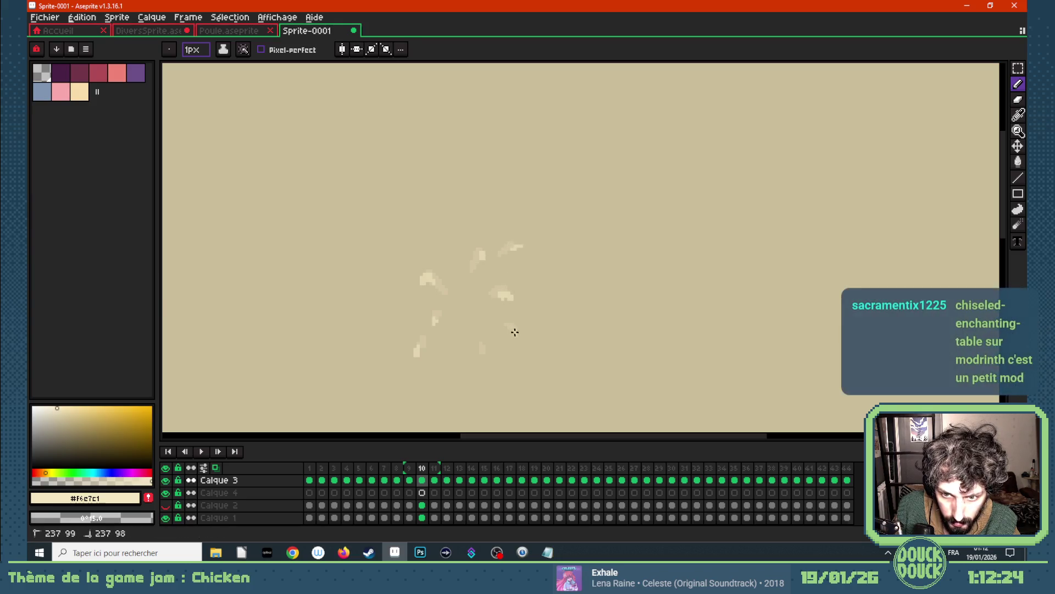
pyautogui.press('Right')
# - Place four small fading fragment pixels on frame 11 and move to frame 12
pyautogui.click(484, 262)
pyautogui.click(418, 289)
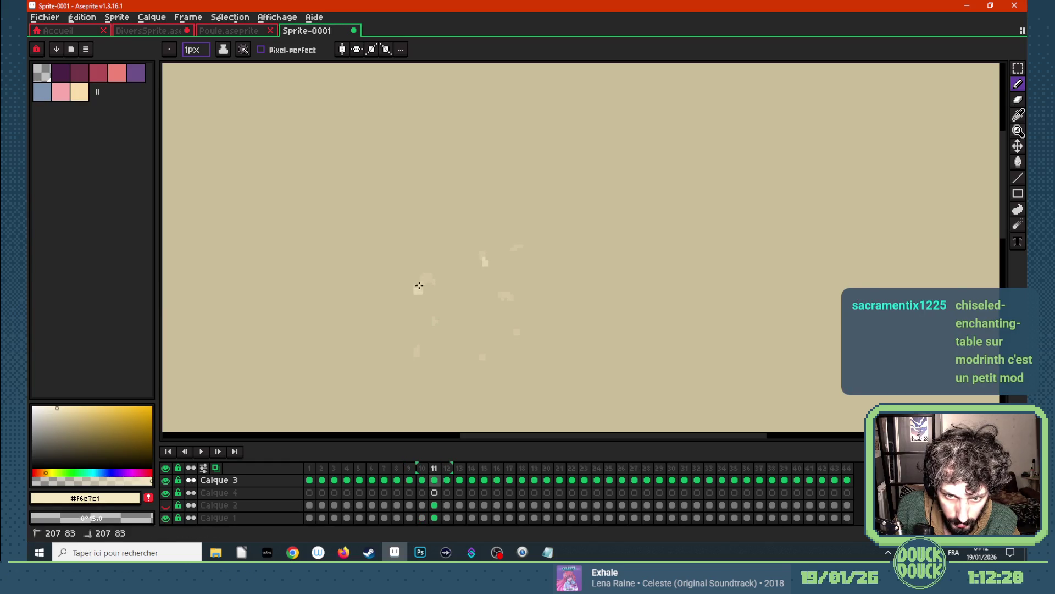
pyautogui.click(432, 324)
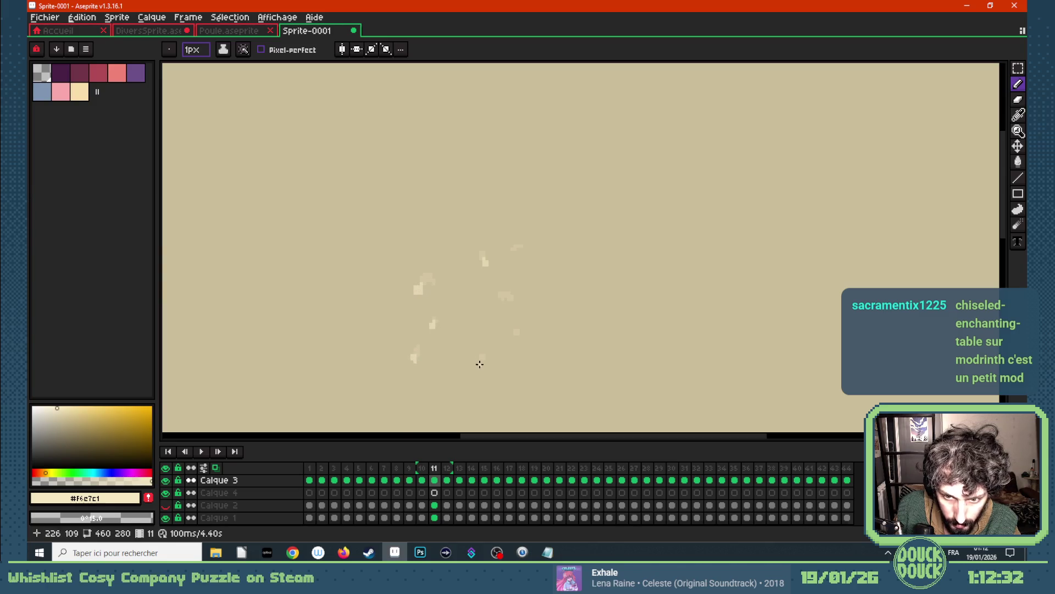
pyautogui.click(509, 302)
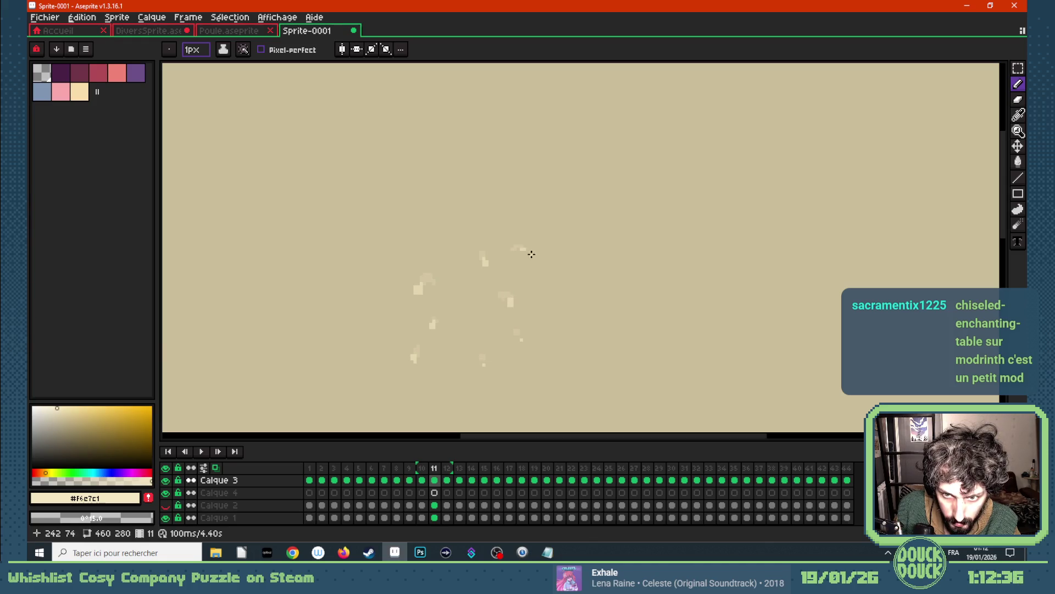
pyautogui.press('Right')
# - Scatter faint fragment pixels on frame 12 and play the animation to preview the burst
pyautogui.click(433, 331)
pyautogui.click(416, 297)
pyautogui.click(411, 365)
pyautogui.click(510, 309)
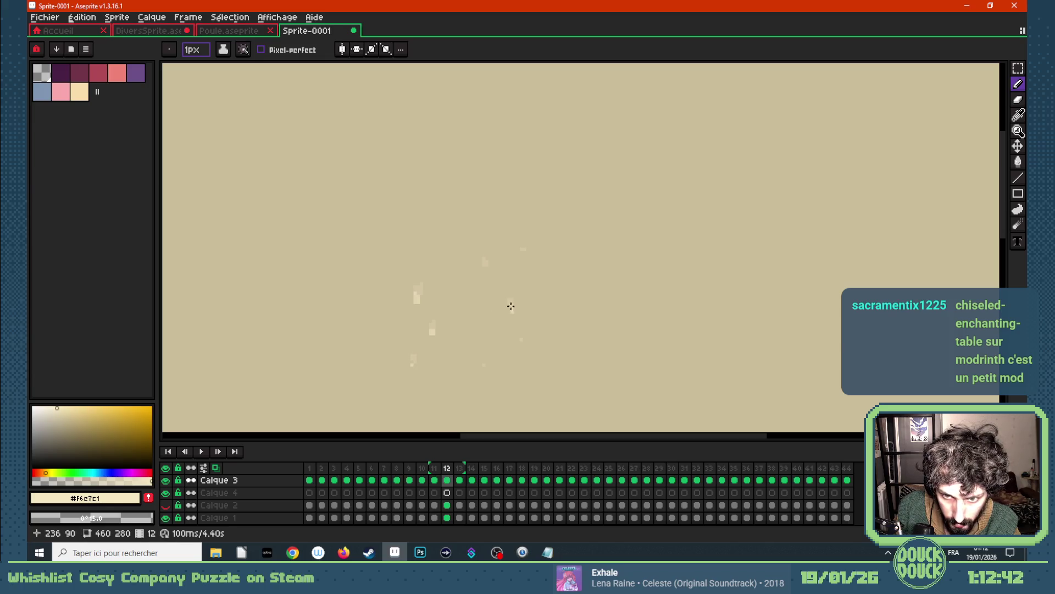
pyautogui.click(485, 265)
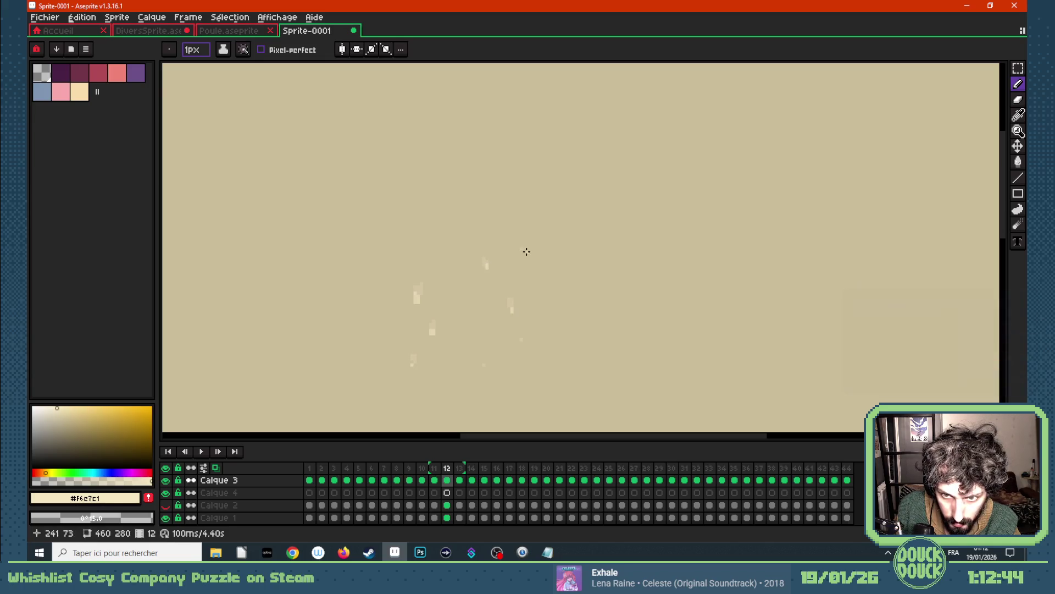
pyautogui.press('Return')
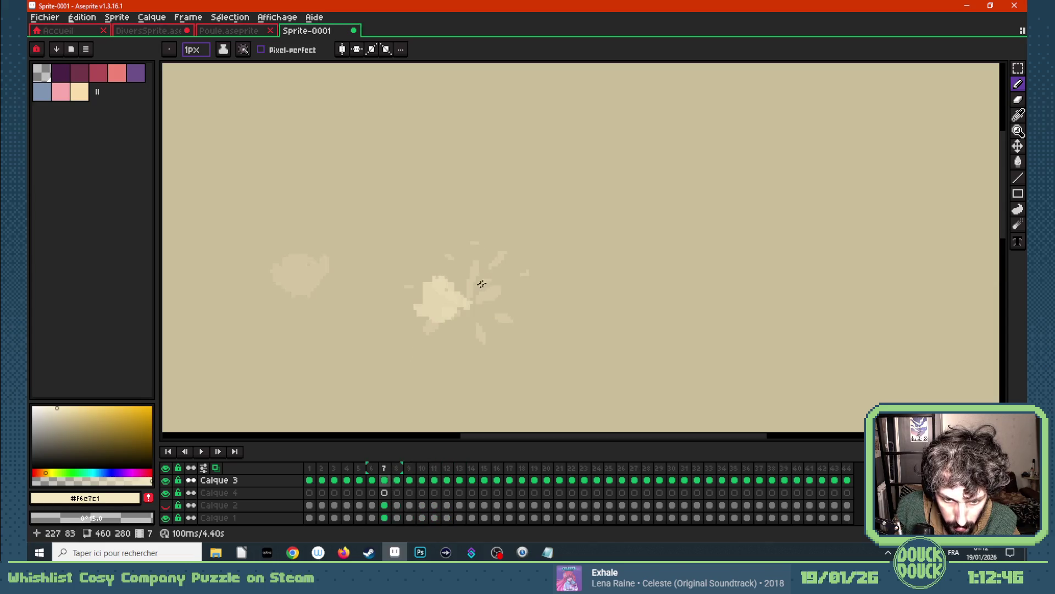
# - Stop playback, dot three light pixels near the chicken, disable onion skin and check frame 7 against frame 8
pyautogui.press('Return')
pyautogui.click(402, 283)
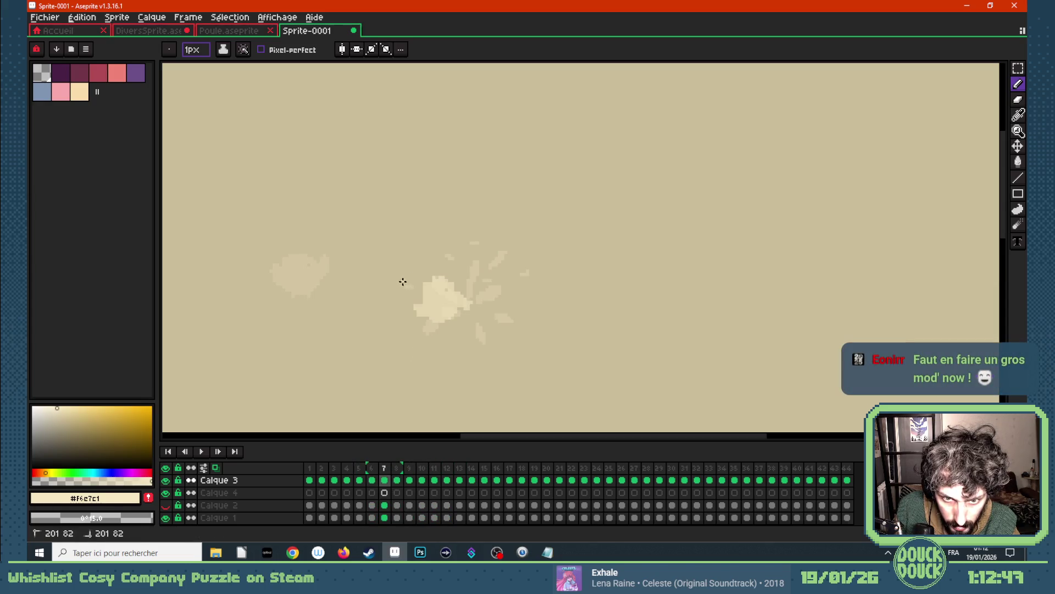
pyautogui.click(478, 240)
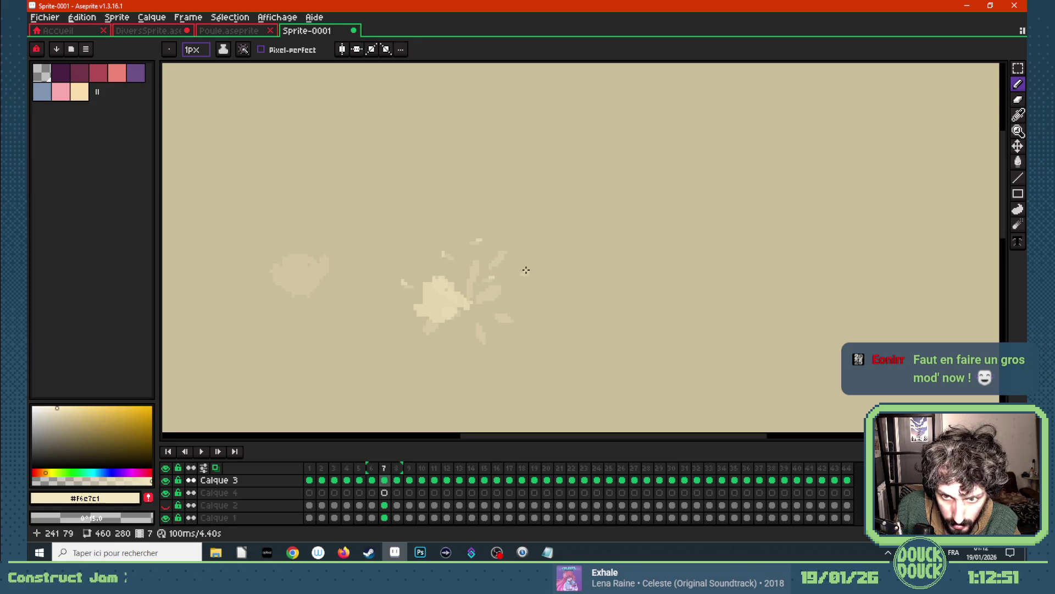
pyautogui.click(527, 270)
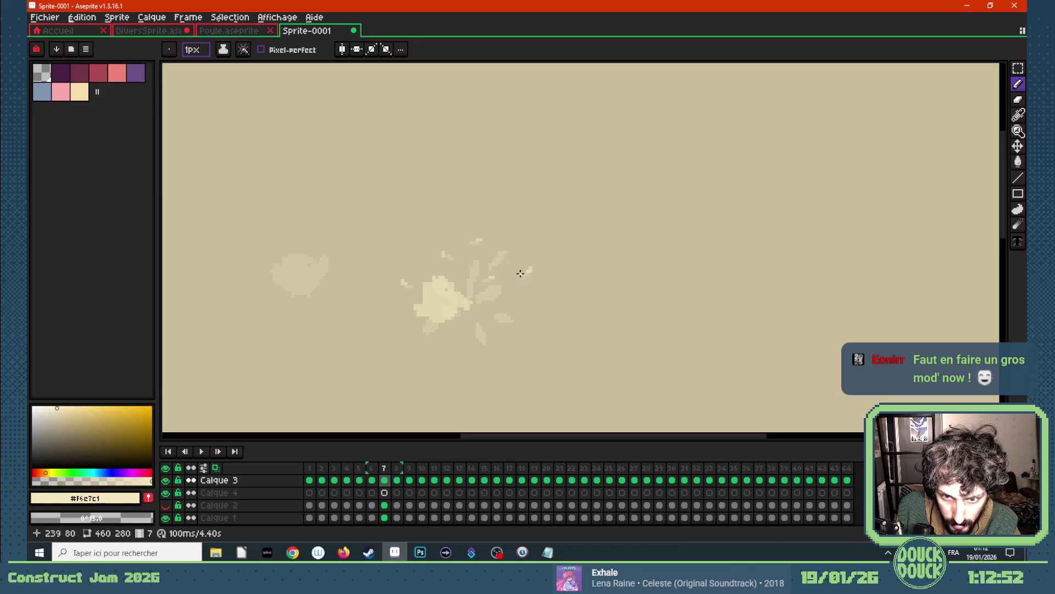
pyautogui.click(216, 467)
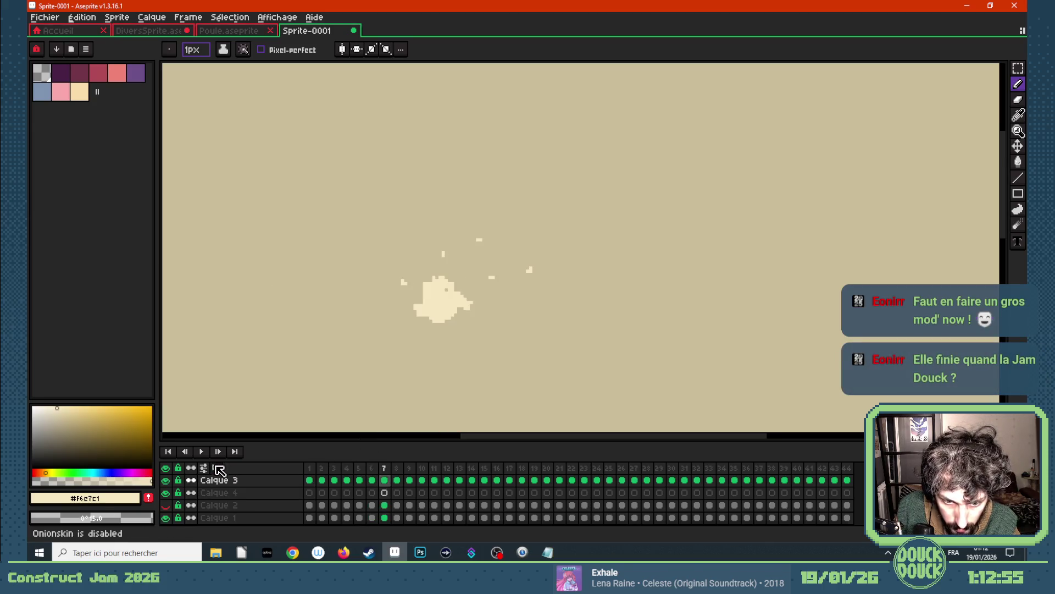
pyautogui.press('Right')
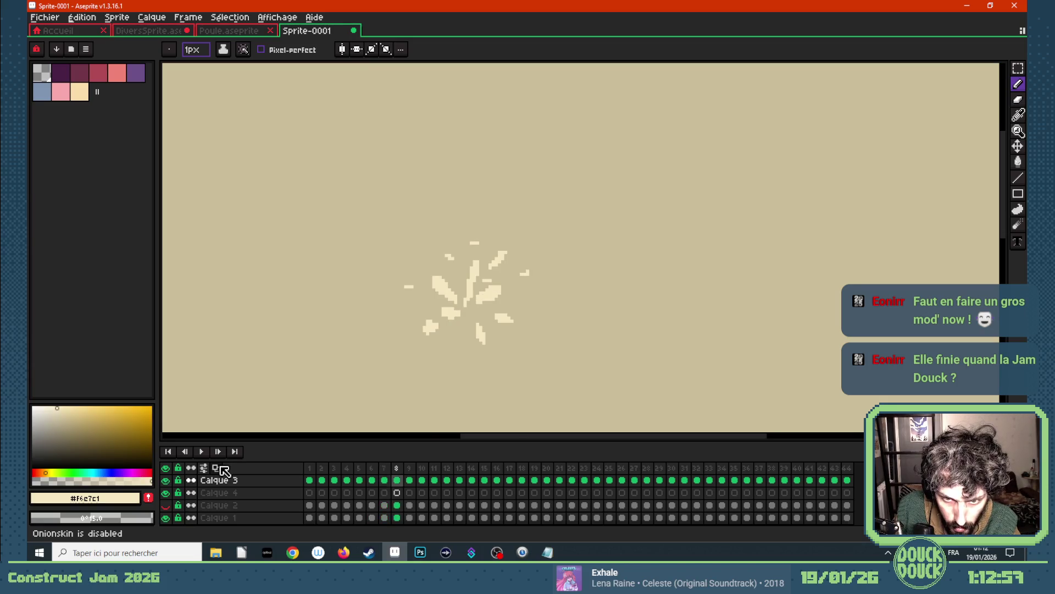
pyautogui.press('Left')
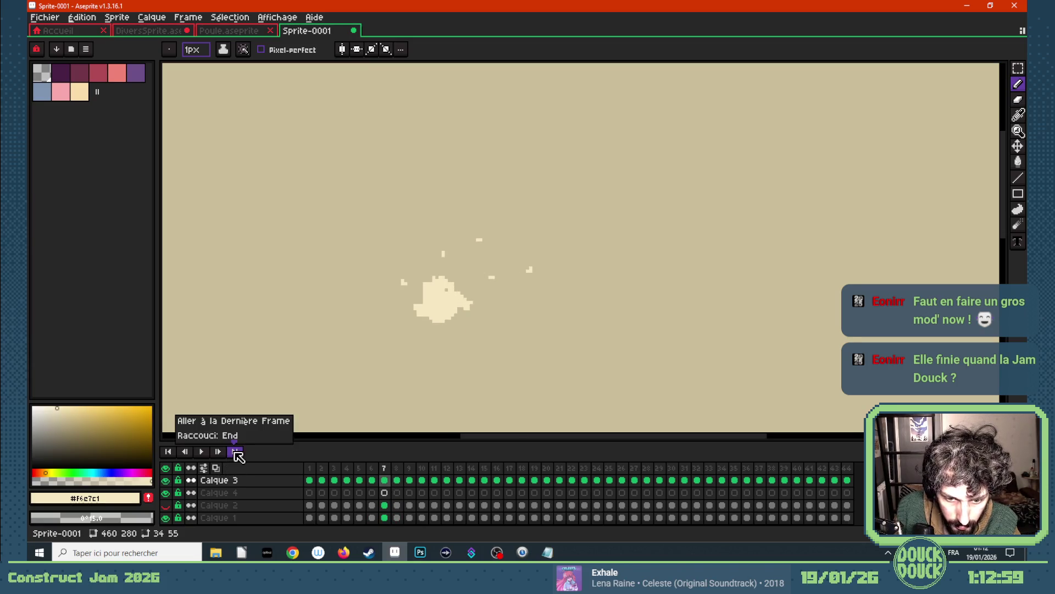
# - Erase the three stray cream pixels around the chicken on frame 7 and return to the pencil
pyautogui.press('e')
pyautogui.click(403, 283)
pyautogui.press('e')
pyautogui.click(443, 254)
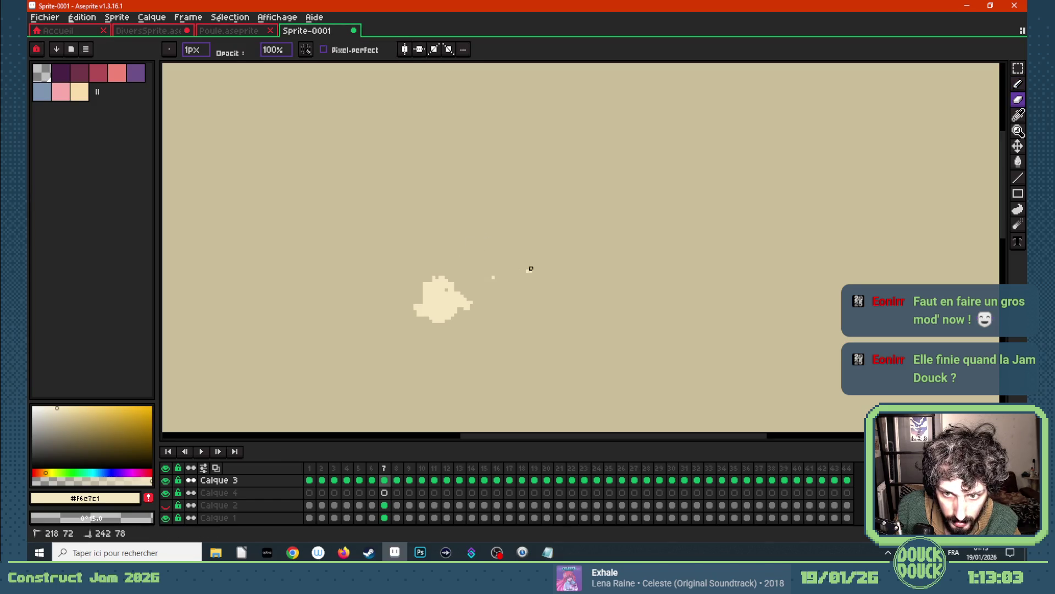
pyautogui.click(491, 277)
pyautogui.press('b')
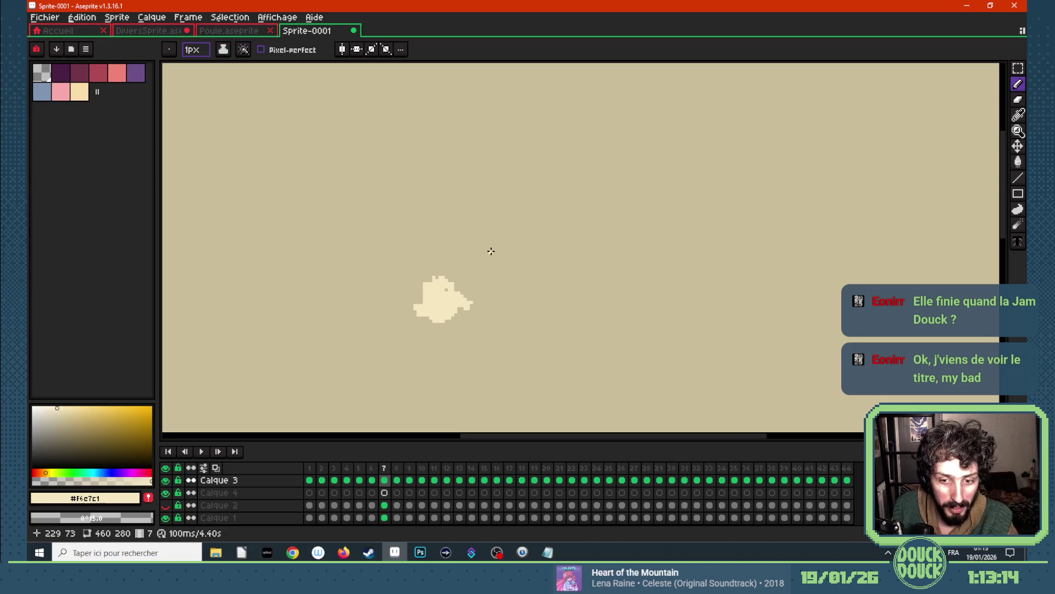
pyautogui.click(293, 552)
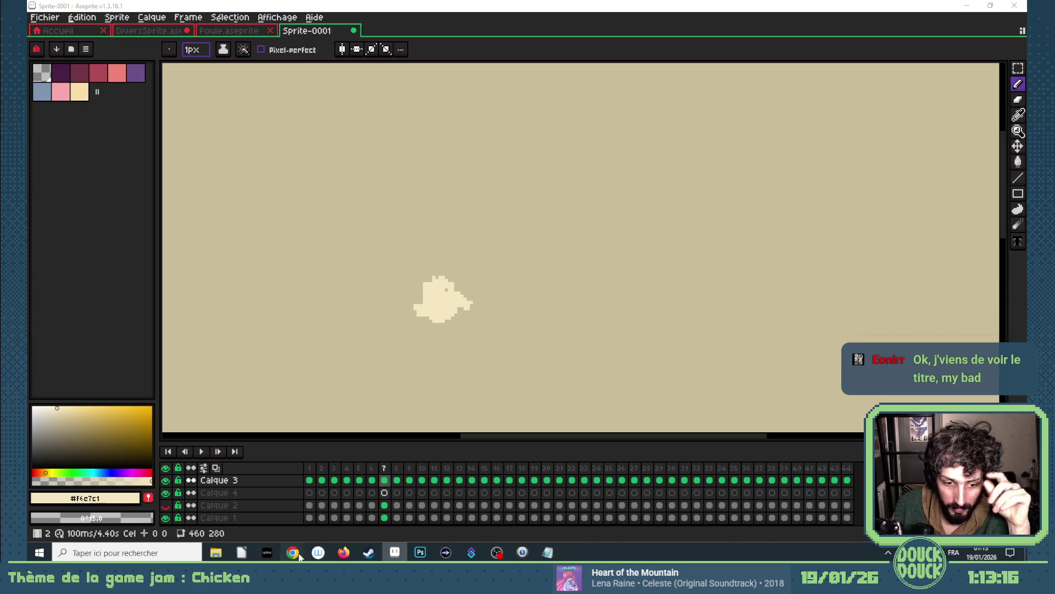
# - Bring Construct forward, close the chicken animation editor and show the Construct Jam 2026 page
pyautogui.click(256, 507)
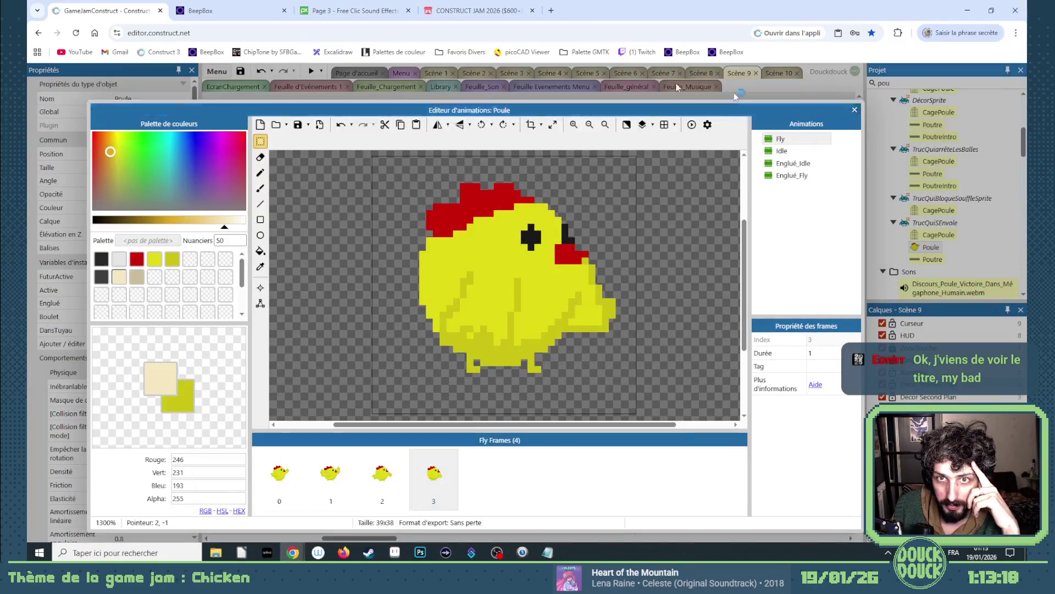
pyautogui.click(852, 108)
pyautogui.click(479, 11)
pyautogui.scroll(-1, 432, 203)
pyautogui.scroll(-1, 432, 203)
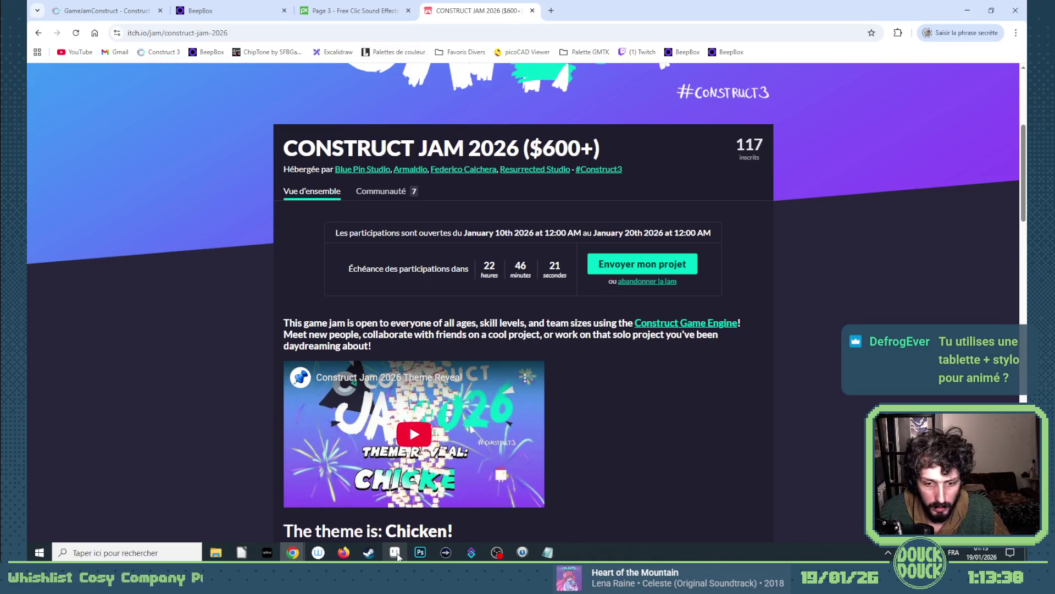
# - Return from the itch.io jam page to the Aseprite chicken animation on frame 7
pyautogui.moveTo(395, 552)
pyautogui.click(404, 505)
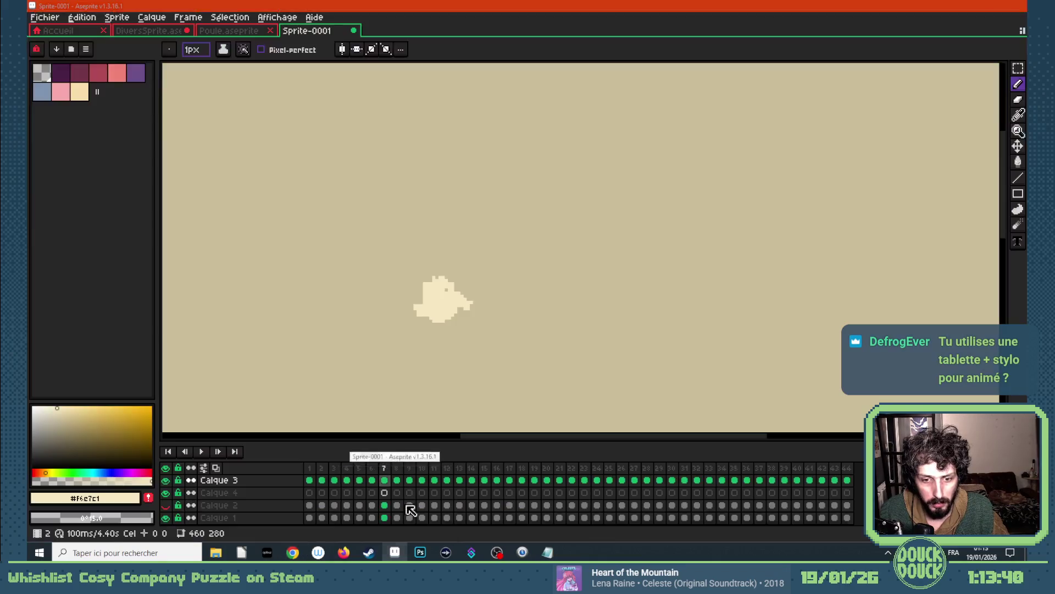
# - Move to frame 9 with onion skin on and add two small fragment pixels to the burst
pyautogui.press('Right')
pyautogui.press('Right')
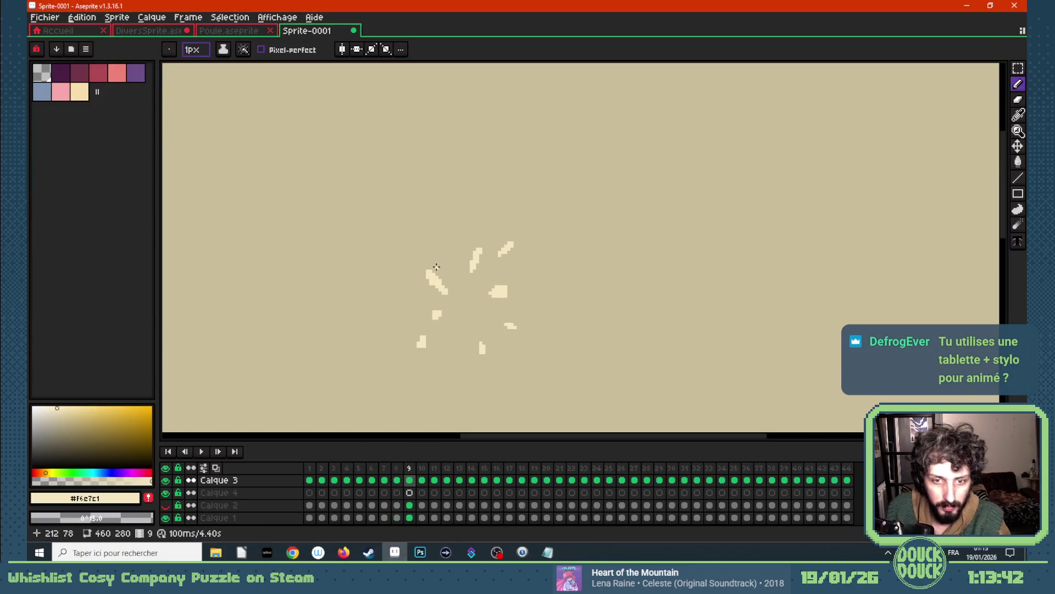
pyautogui.click(220, 469)
pyautogui.click(404, 285)
pyautogui.click(447, 251)
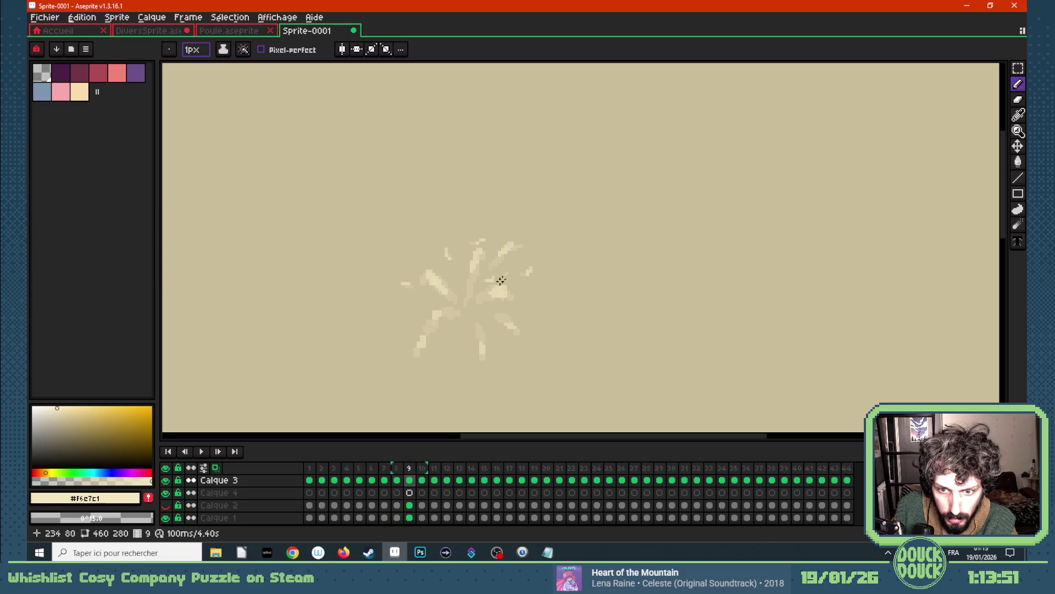
# - Flip between frames 8 to 10 to compare the burst, ending on frame 11
pyautogui.press('Right')
pyautogui.press('Left')
pyautogui.press('Left')
pyautogui.press('Right')
pyautogui.press('Left')
pyautogui.press('Right')
pyautogui.press('Right')
pyautogui.press('Left')
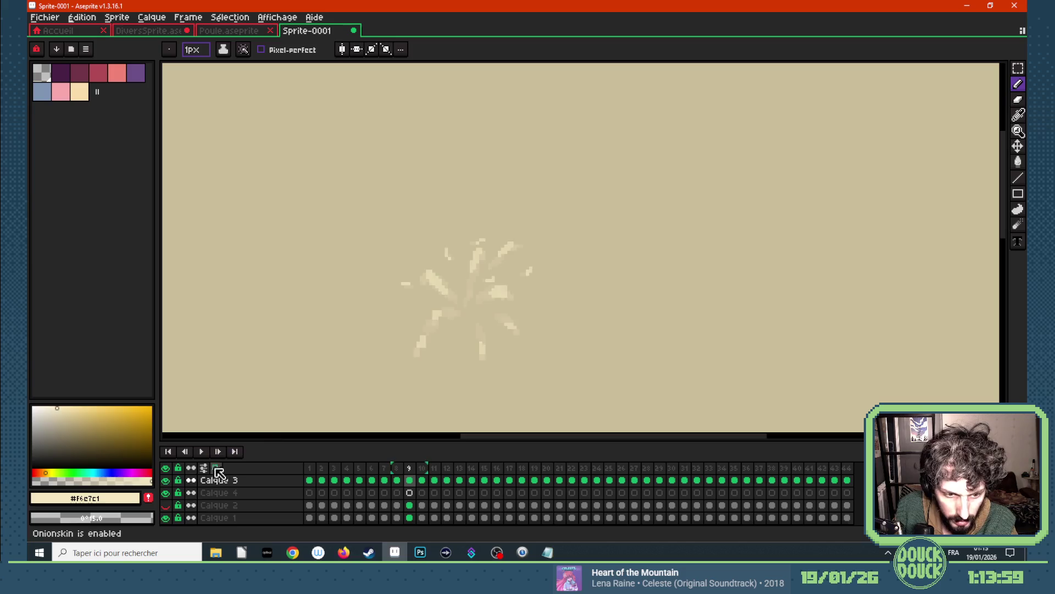
pyautogui.click(216, 467)
pyautogui.press('Right')
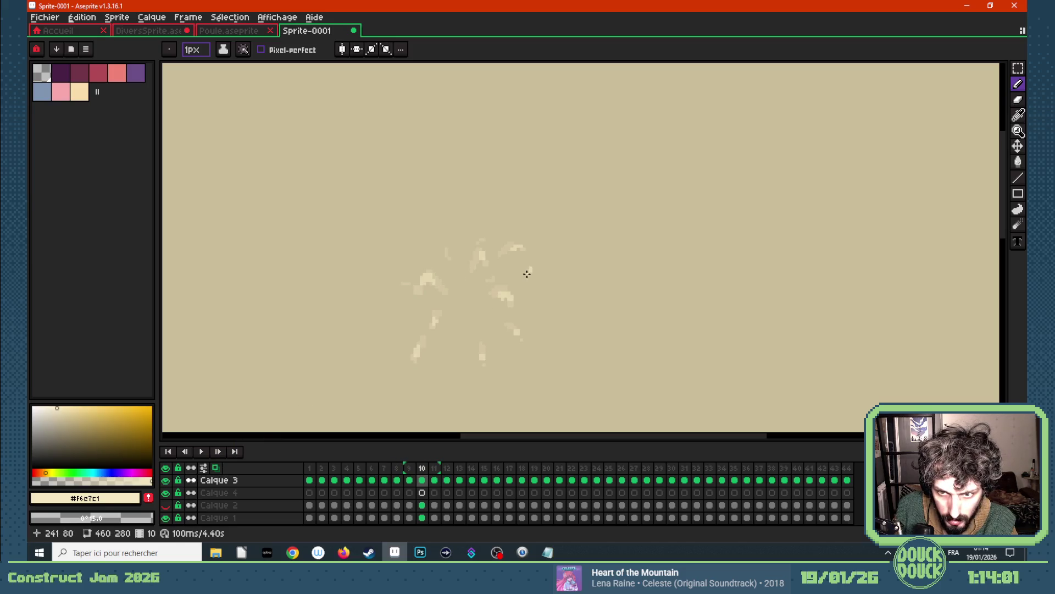
pyautogui.press('Left')
pyautogui.press('Right')
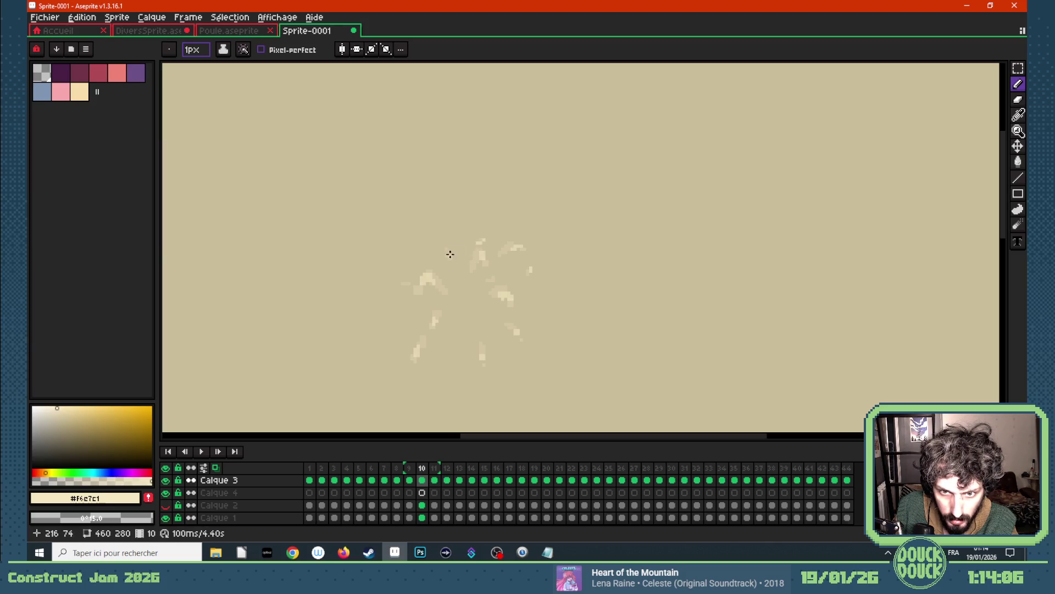
pyautogui.press('Left')
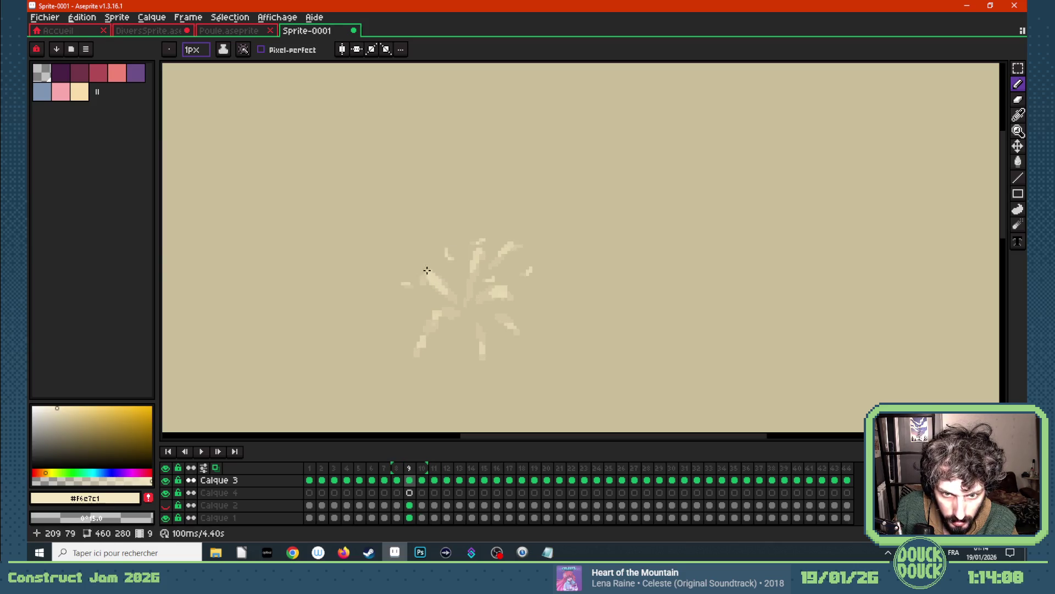
pyautogui.press('Right')
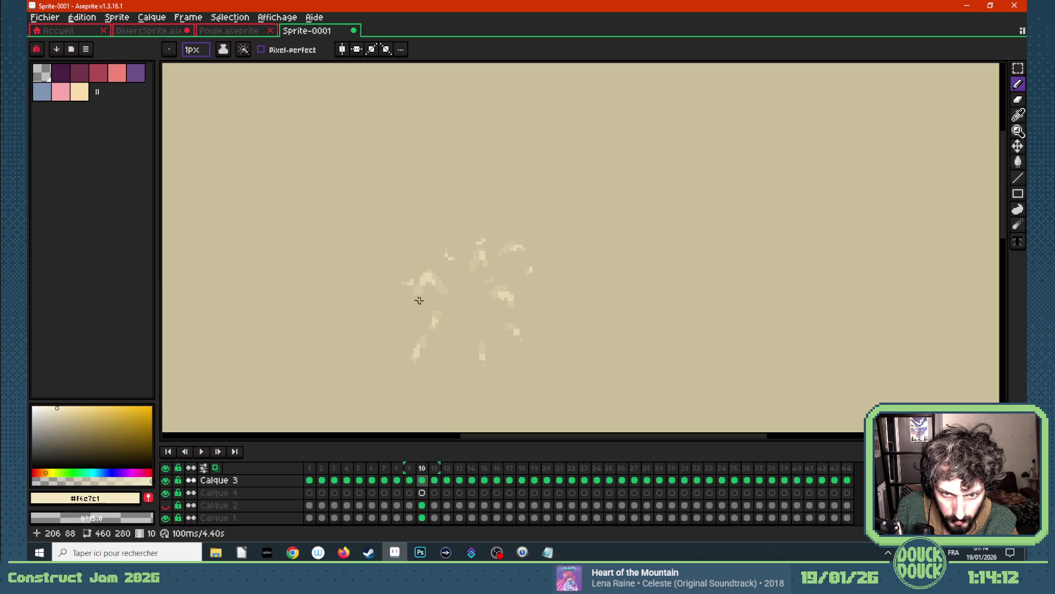
pyautogui.press('Left')
pyautogui.press('Right')
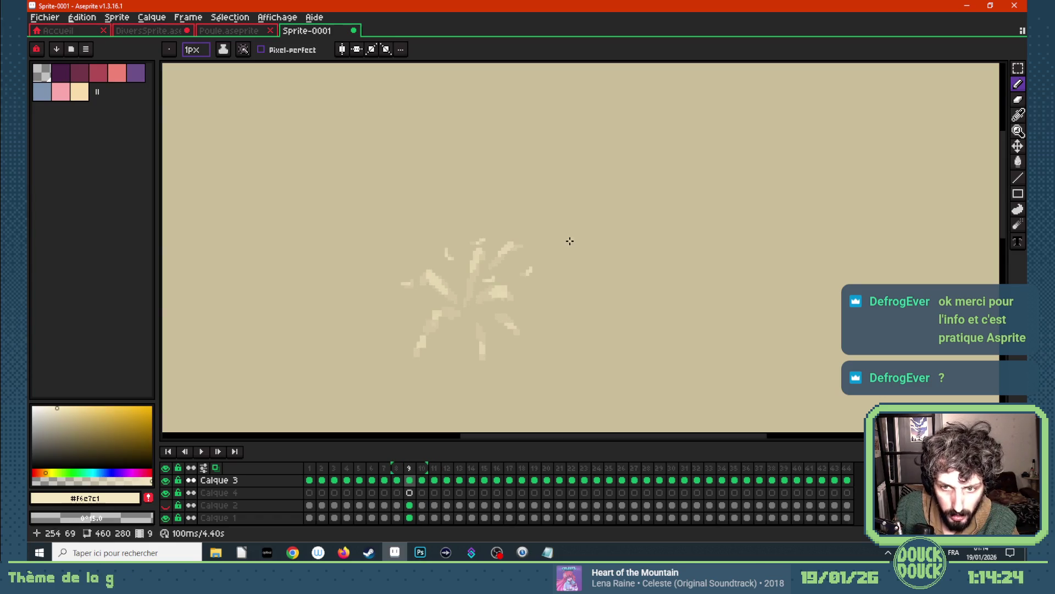
pyautogui.press('Right')
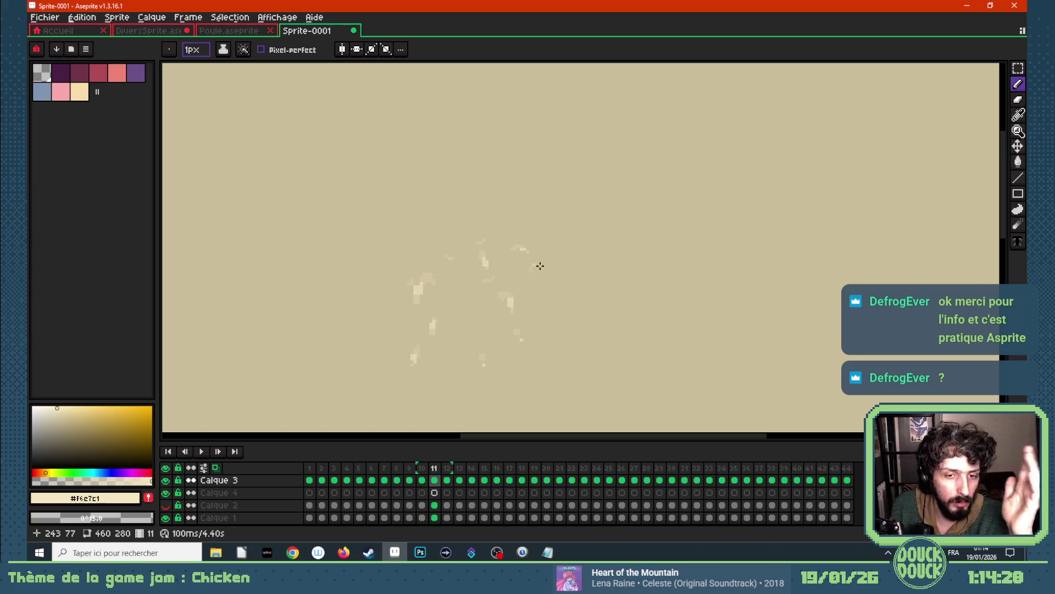
# - Compare frame 10 with 11, then add three light pixels to the fading burst on frame 11
pyautogui.press('Left')
pyautogui.press('Right')
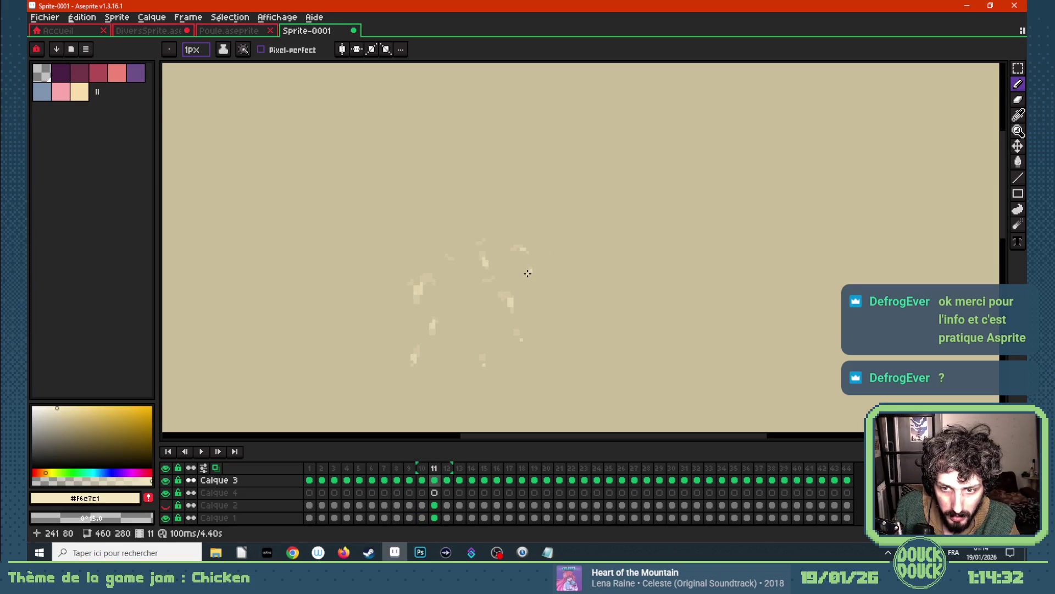
pyautogui.click(476, 241)
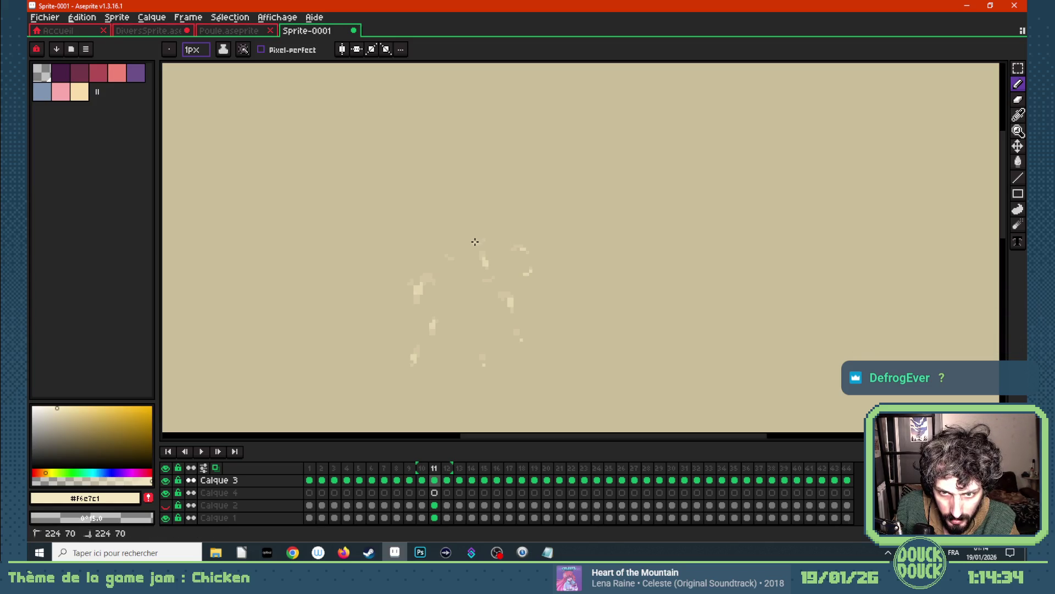
pyautogui.click(479, 243)
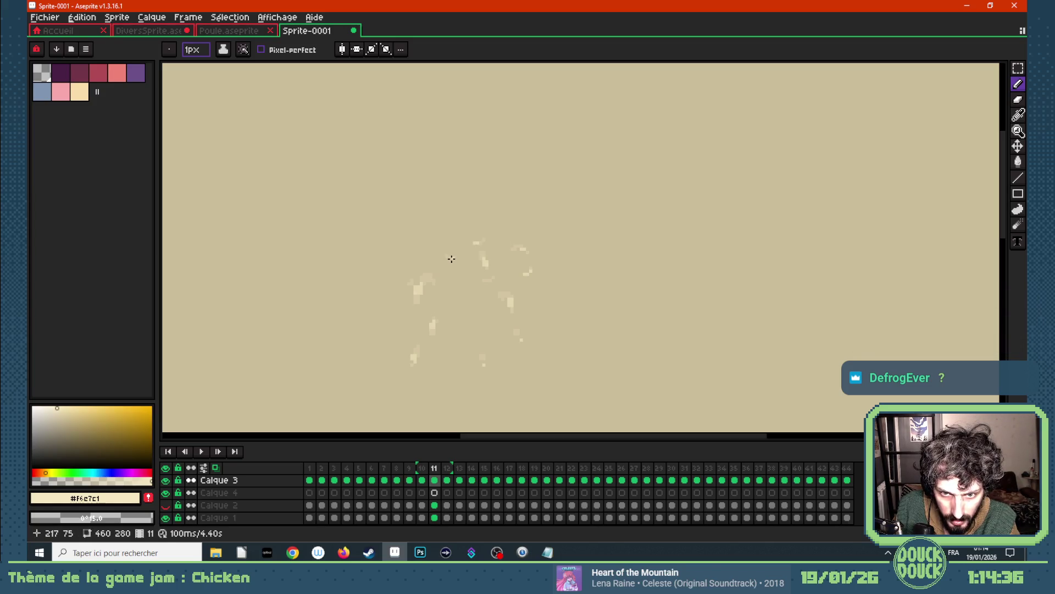
pyautogui.click(452, 258)
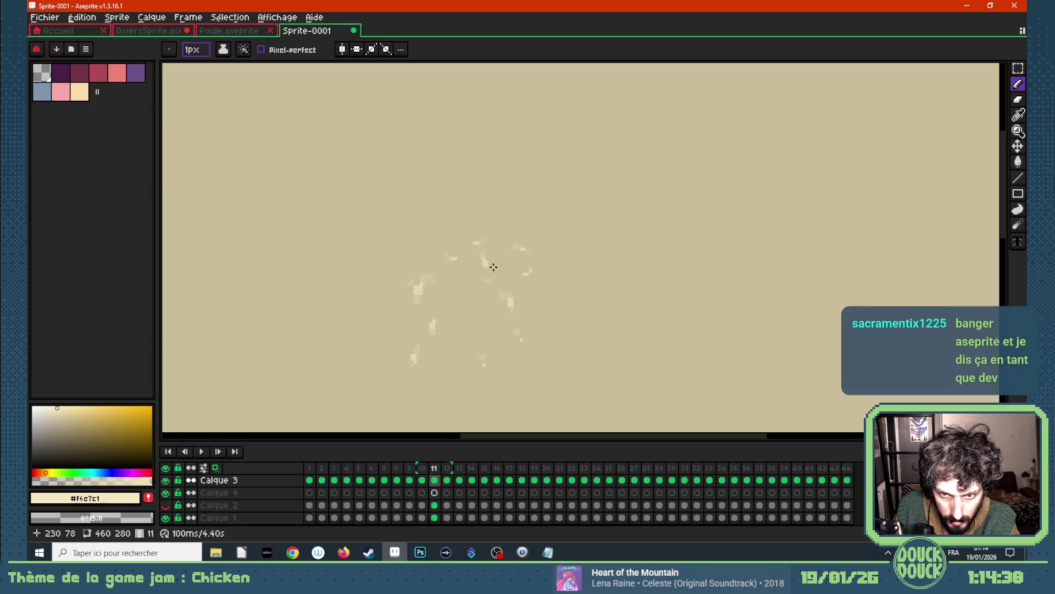
# - Step back to frame 8 and forward through 10 and 11 to frame 12 to compare the burst
pyautogui.press('Left')
pyautogui.press('Left')
pyautogui.press('Left')
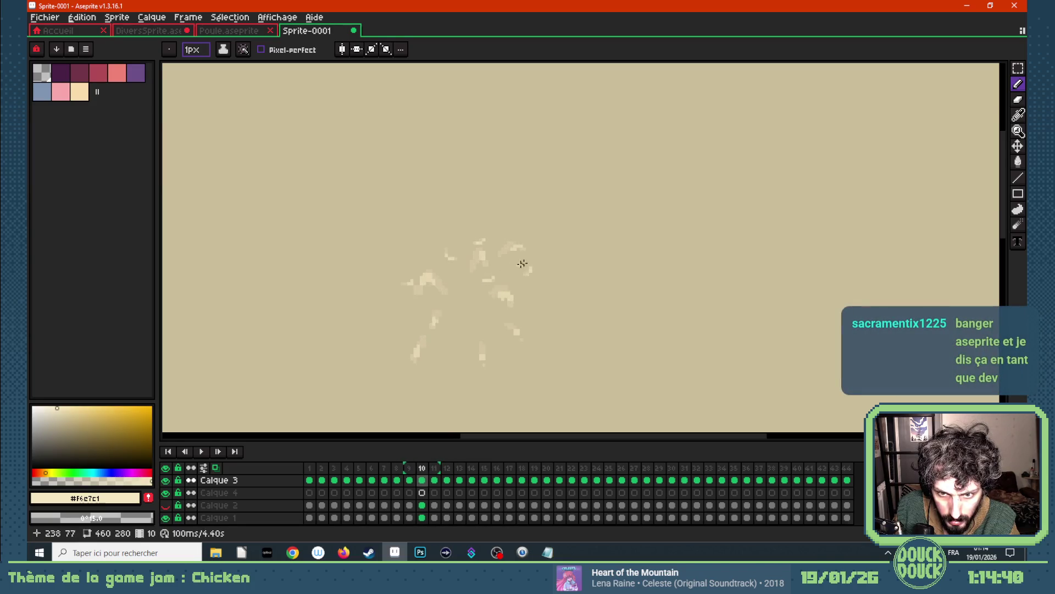
pyautogui.press('Right')
pyautogui.press('Right')
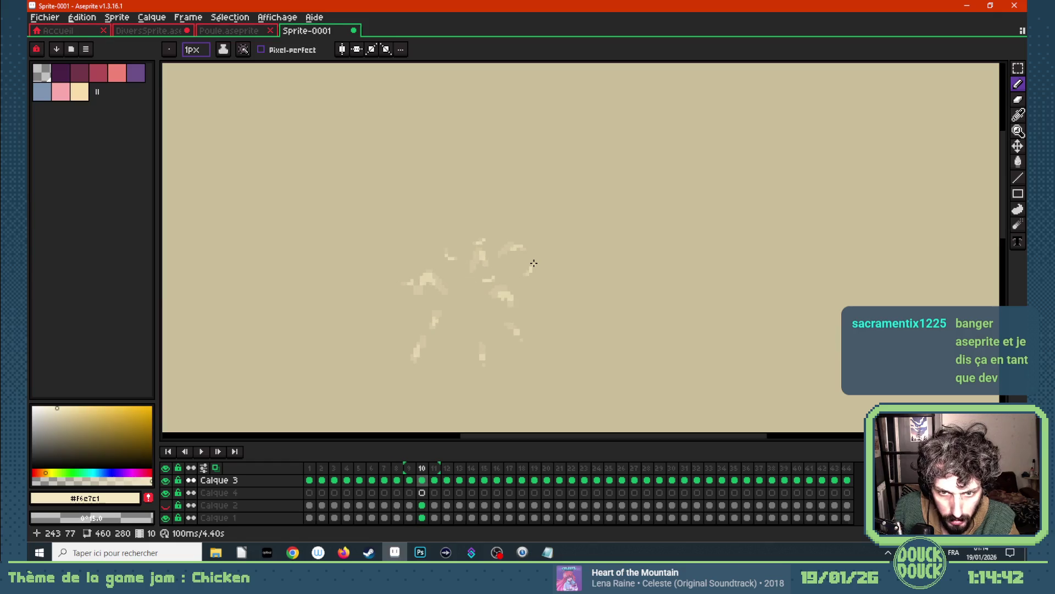
pyautogui.press('Right')
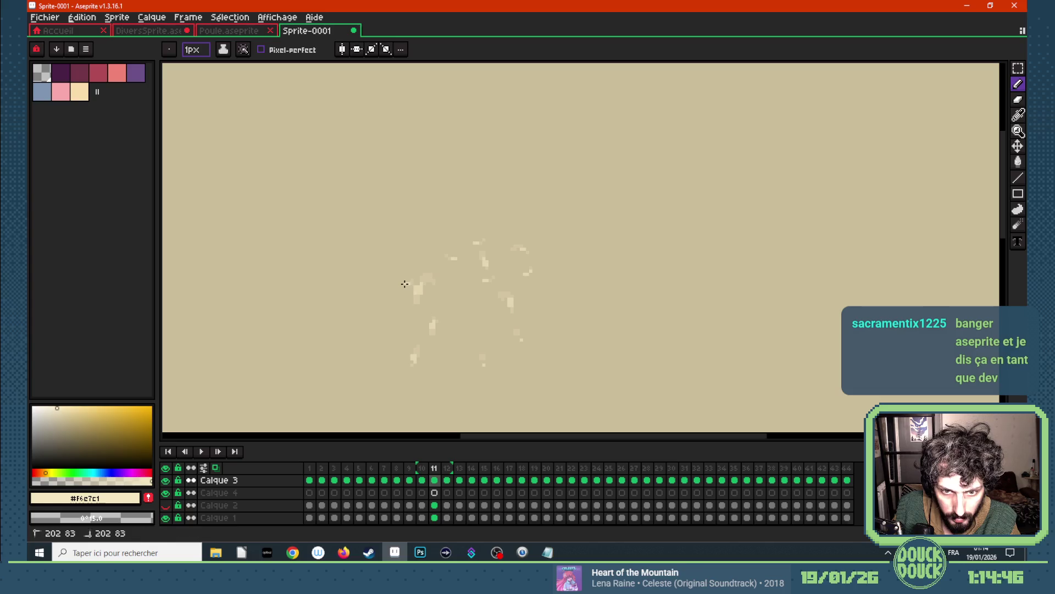
pyautogui.press('Right')
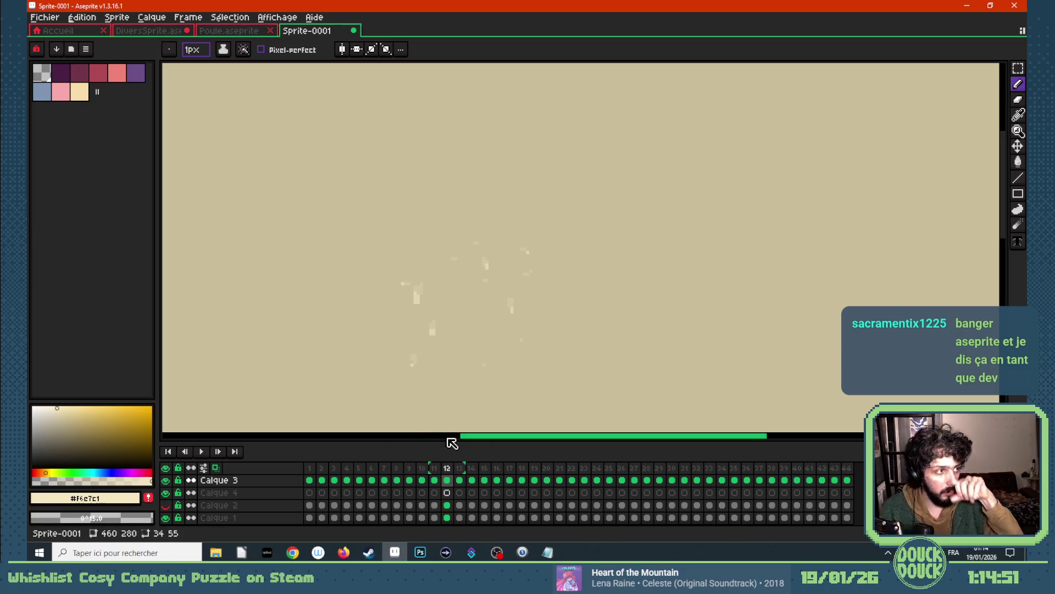
pyautogui.scroll(1, 507, 289)
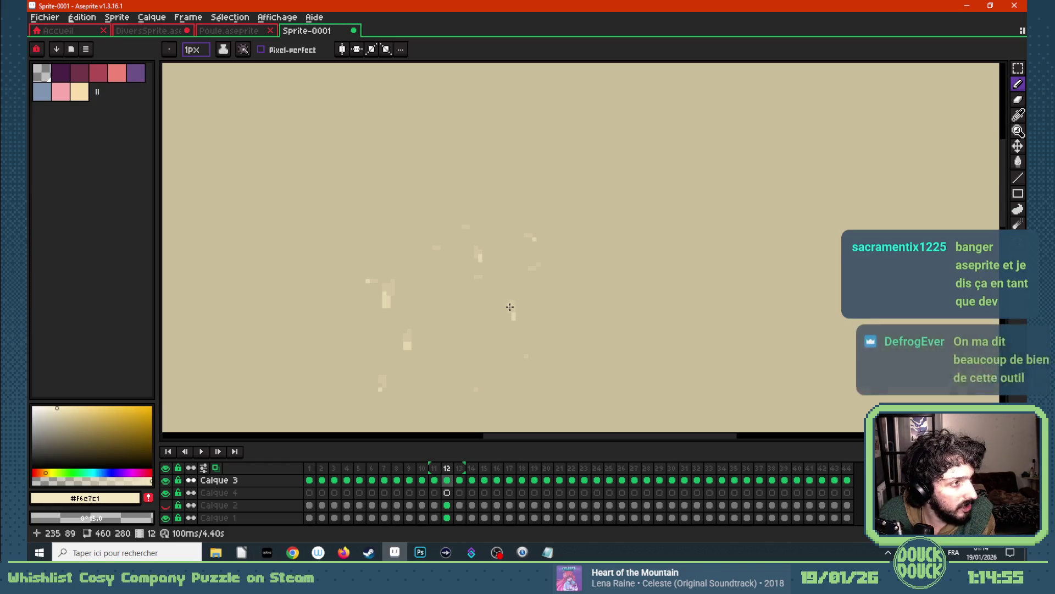
pyautogui.scroll(1, 481, 276)
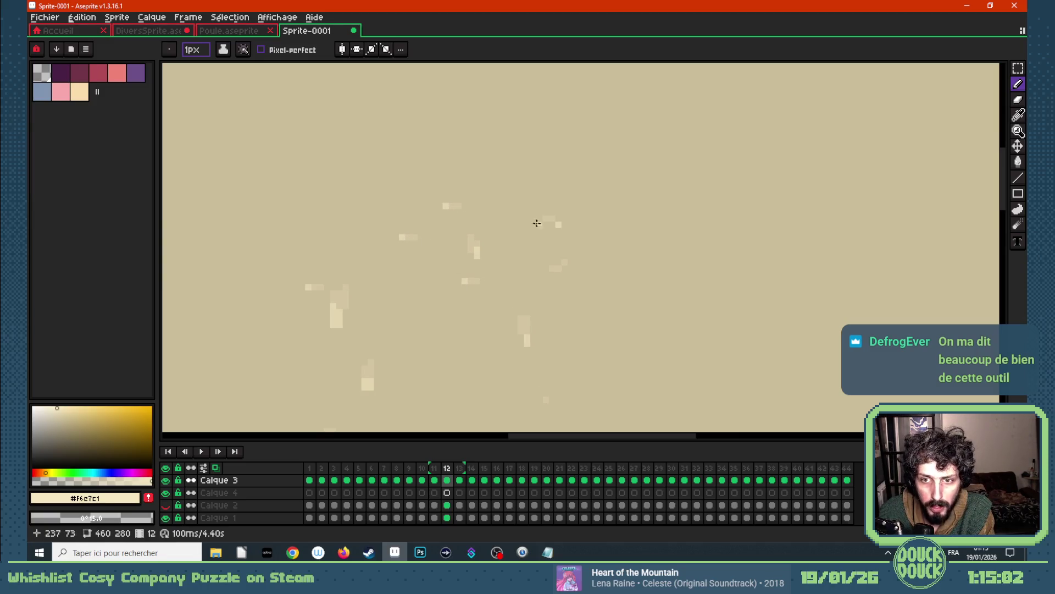
pyautogui.scroll(-1, 550, 263)
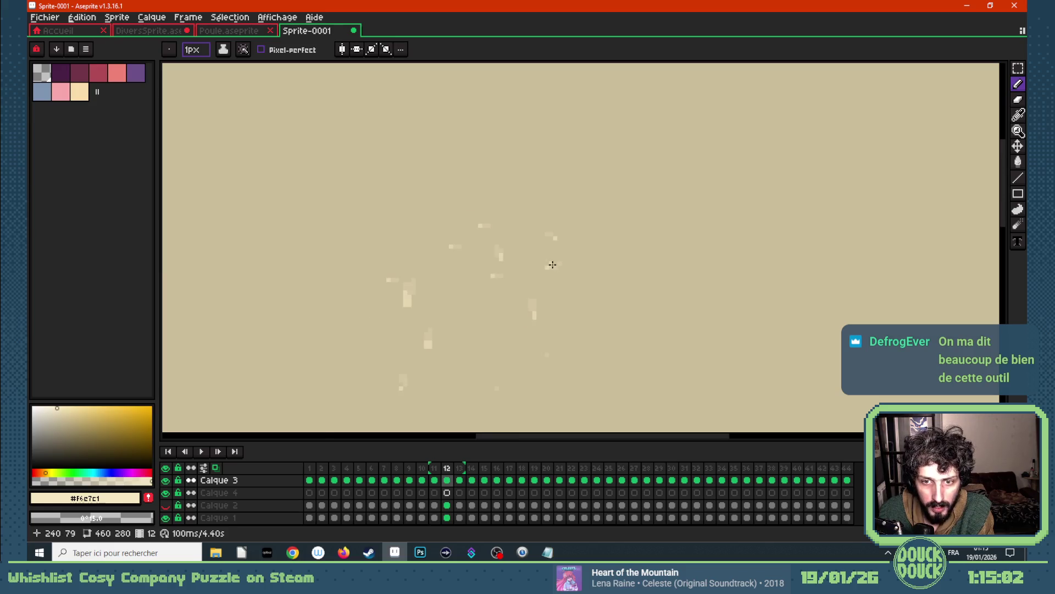
# - Play the full animation to review the chickens and burst, then stop and step around frame 21
pyautogui.click(167, 480)
pyautogui.press('Return')
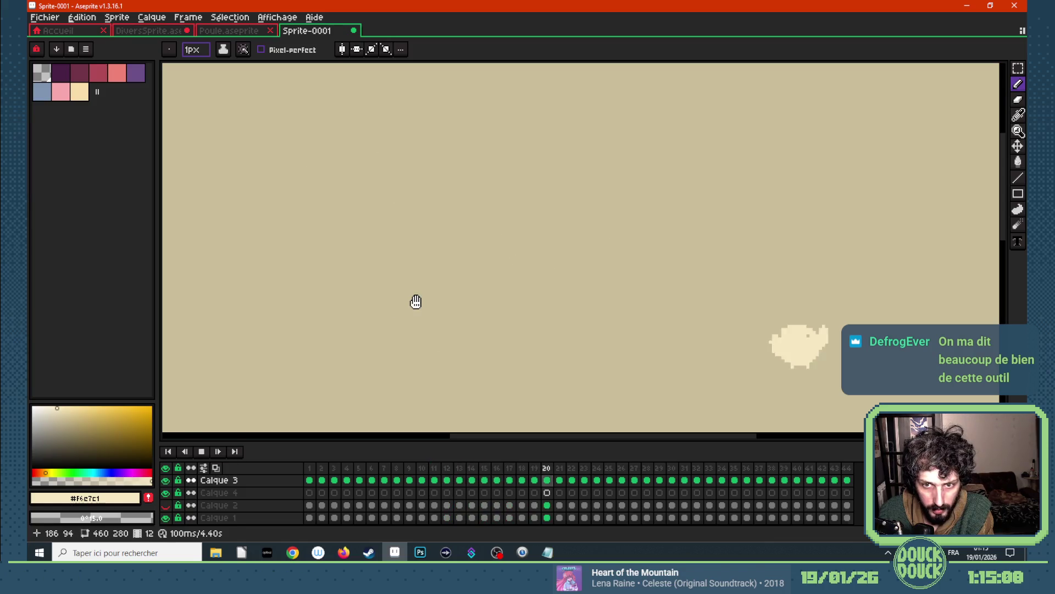
pyautogui.scroll(-1, 416, 301)
pyautogui.scroll(-1, 417, 302)
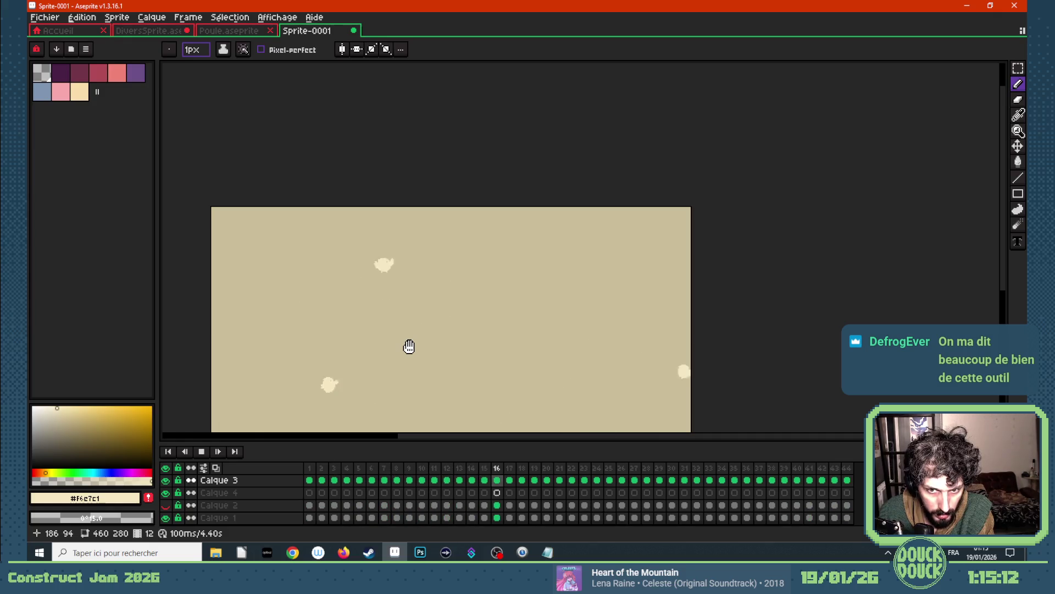
pyautogui.press('Return')
pyautogui.press('Left')
pyautogui.press('Left')
pyautogui.press('Left')
pyautogui.press('Left')
pyautogui.press('Right')
pyautogui.press('Right')
pyautogui.press('Right')
pyautogui.press('Right')
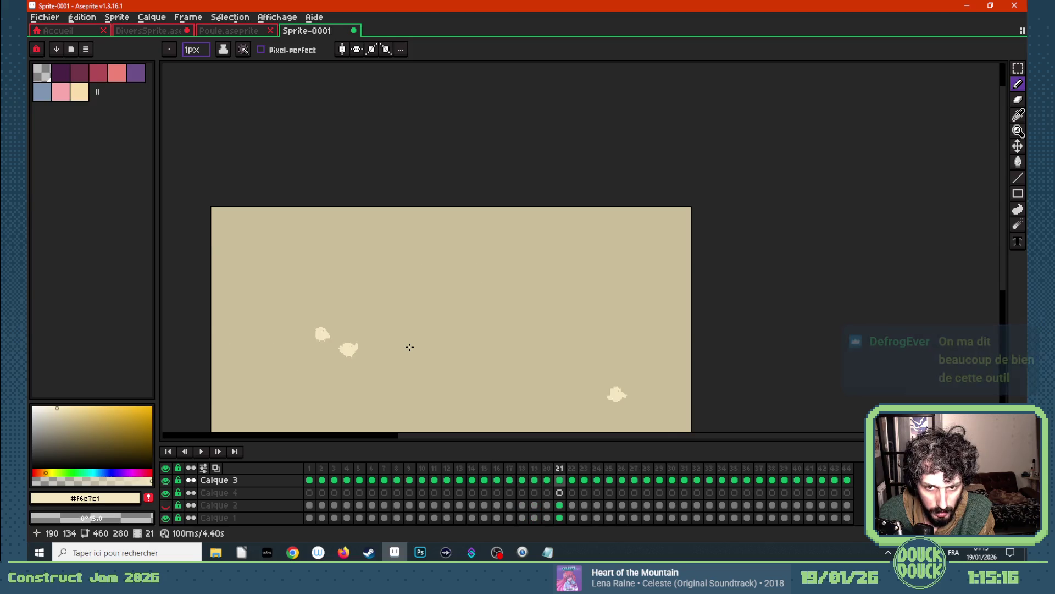
pyautogui.press('Left')
pyautogui.press('Left')
pyautogui.press('Left')
pyautogui.press('Left')
pyautogui.press('Left')
pyautogui.press('Left')
pyautogui.press('Left')
pyautogui.press('Left')
pyautogui.press('Left')
pyautogui.press('Right')
pyautogui.press('Right')
pyautogui.press('Right')
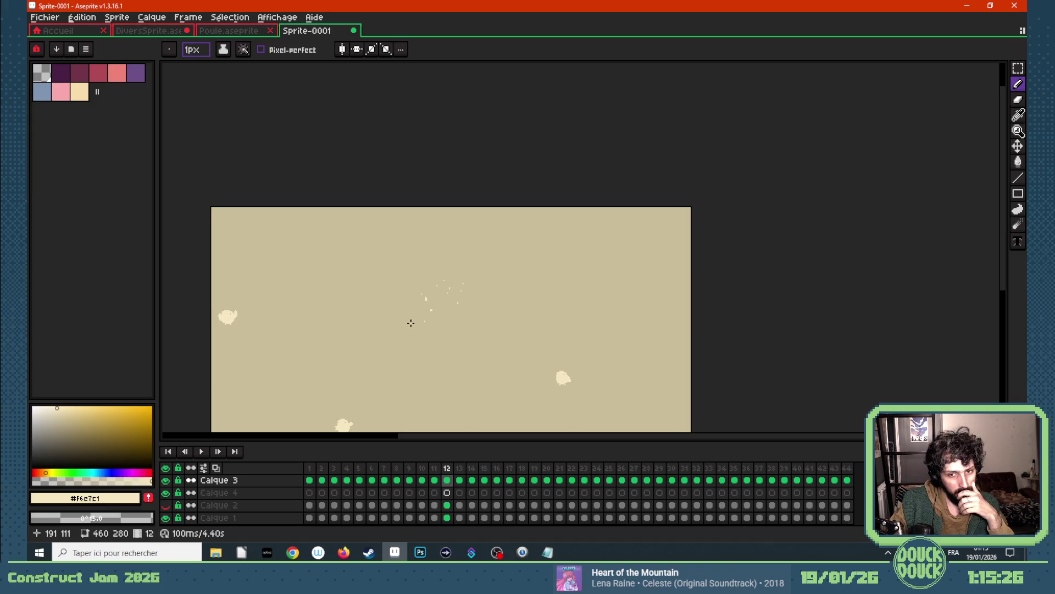
pyautogui.scroll(2, 424, 301)
# - Go back to frame 11 and play the animation once more, stopping on burst frame 9
pyautogui.press('Left')
pyautogui.press('Return')
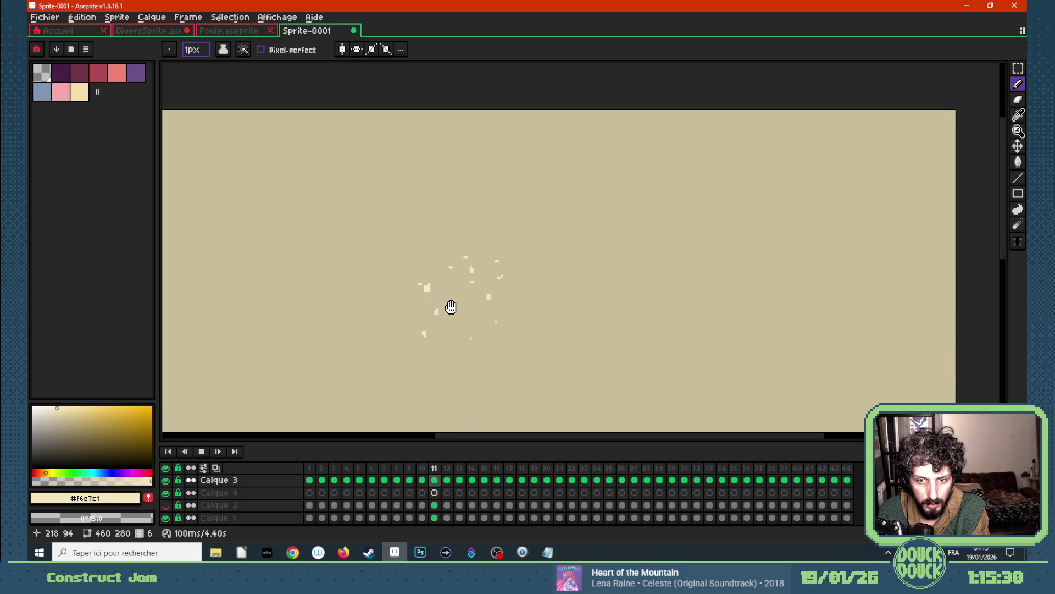
pyautogui.press('Return')
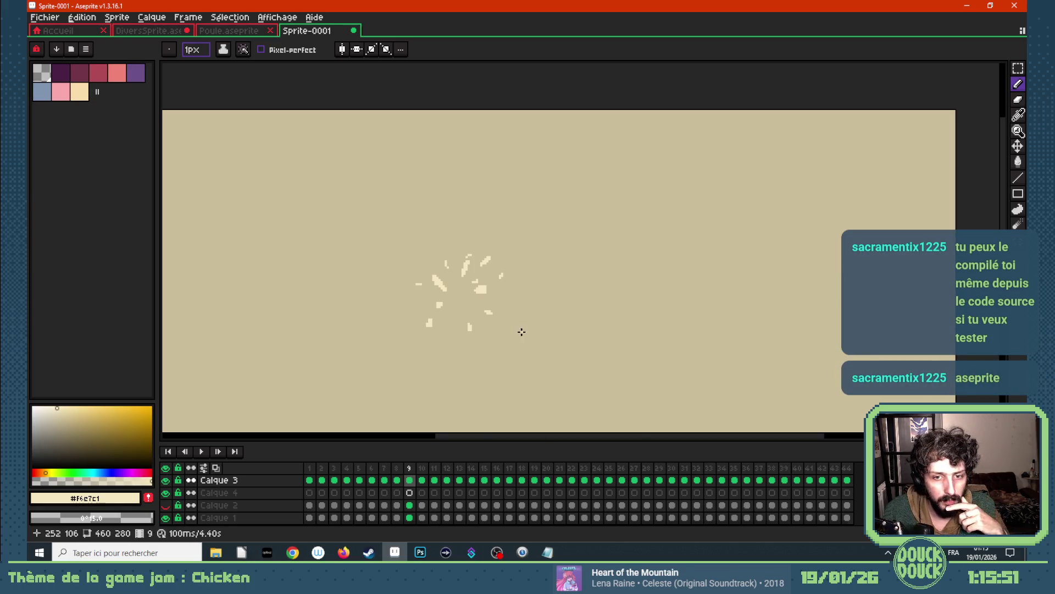
pyautogui.scroll(1, 520, 330)
# - Draw a short cream stroke in the burst, then erase a cream sliver and a stray dot on frame 9
pyautogui.moveTo(369, 260); pyautogui.dragTo(360, 260)
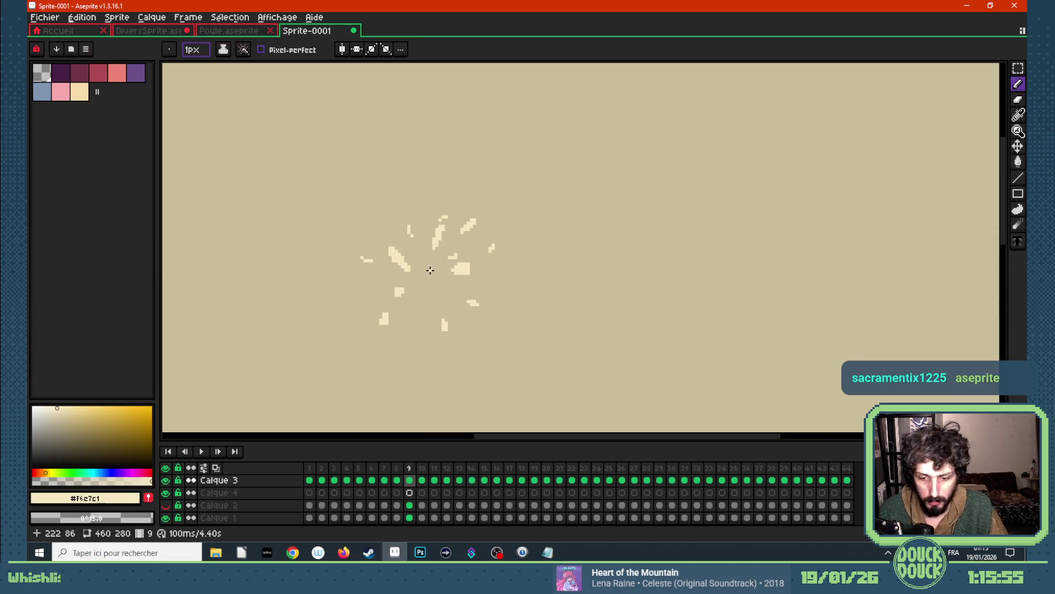
pyautogui.press('e')
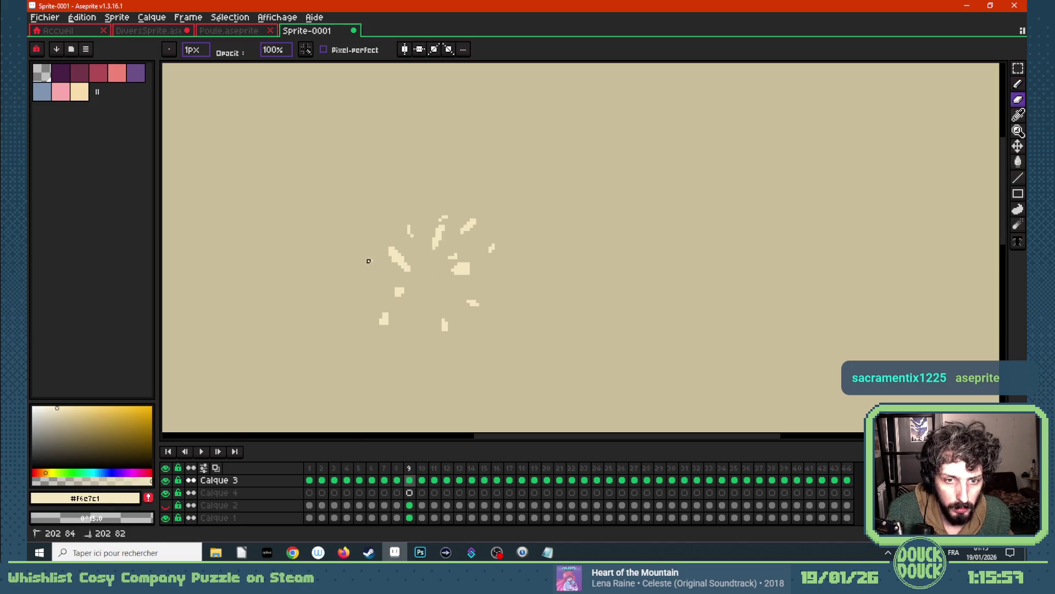
pyautogui.moveTo(410, 225); pyautogui.dragTo(411, 236)
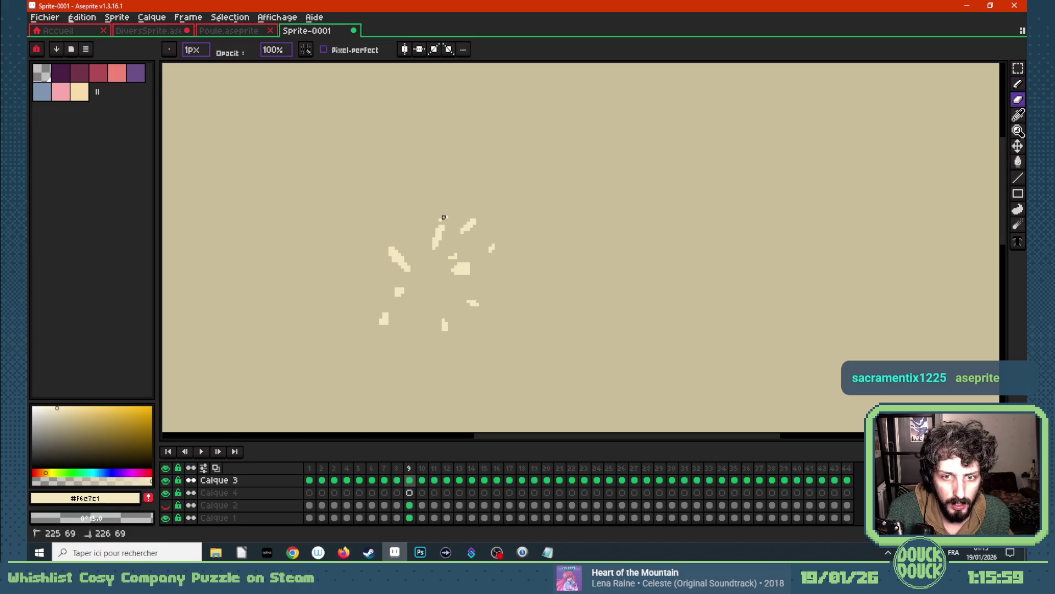
pyautogui.press('b')
pyautogui.press('e')
pyautogui.click(452, 256)
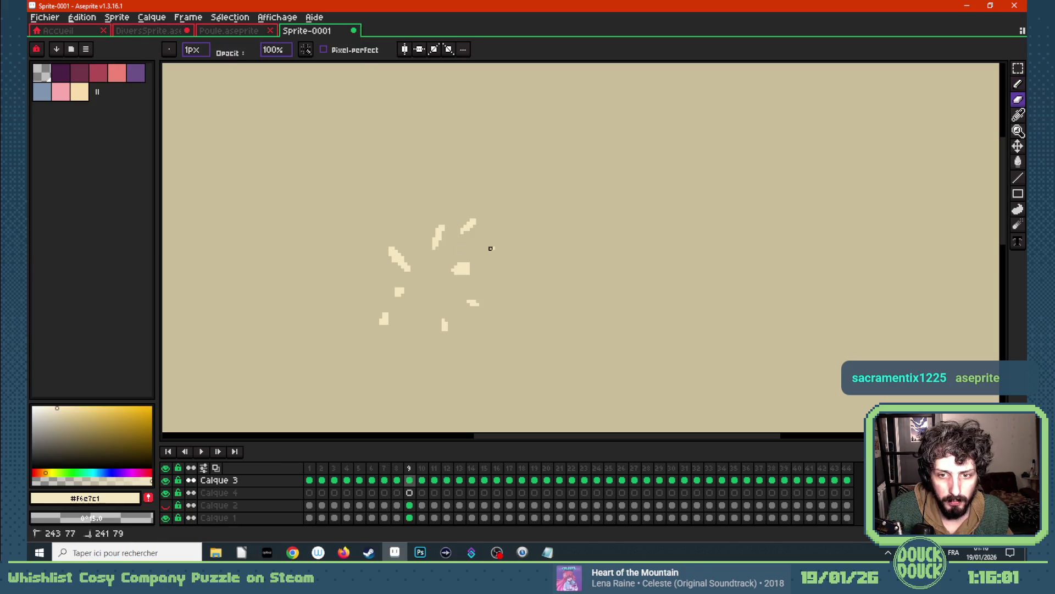
pyautogui.press('b')
# - Erase two stray cream dots from the burst on frame 10
pyautogui.press('Right')
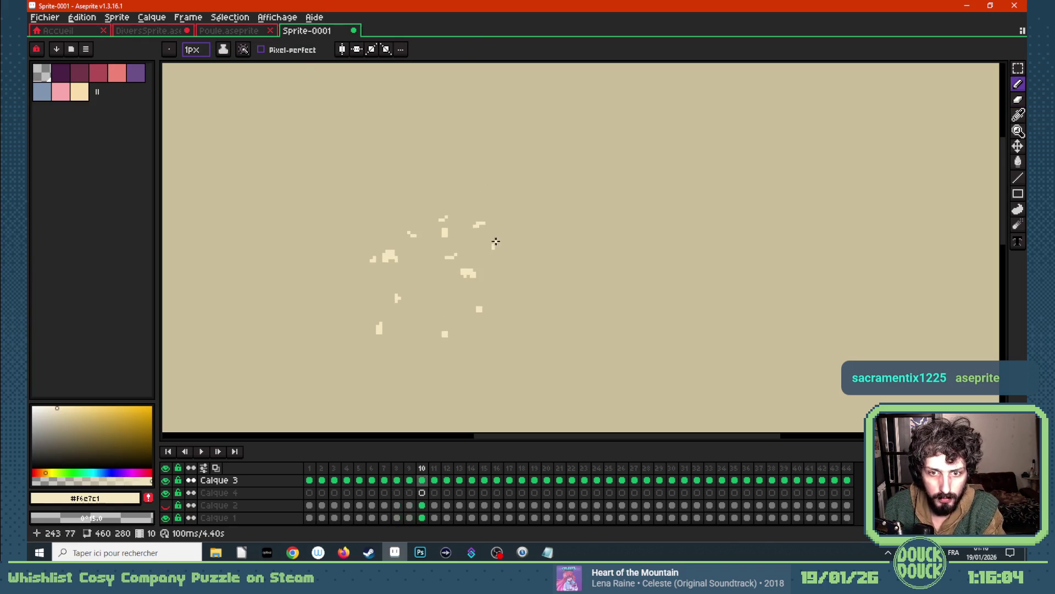
pyautogui.press('e')
pyautogui.press('b')
pyautogui.press('e')
pyautogui.press('b')
pyautogui.press('e')
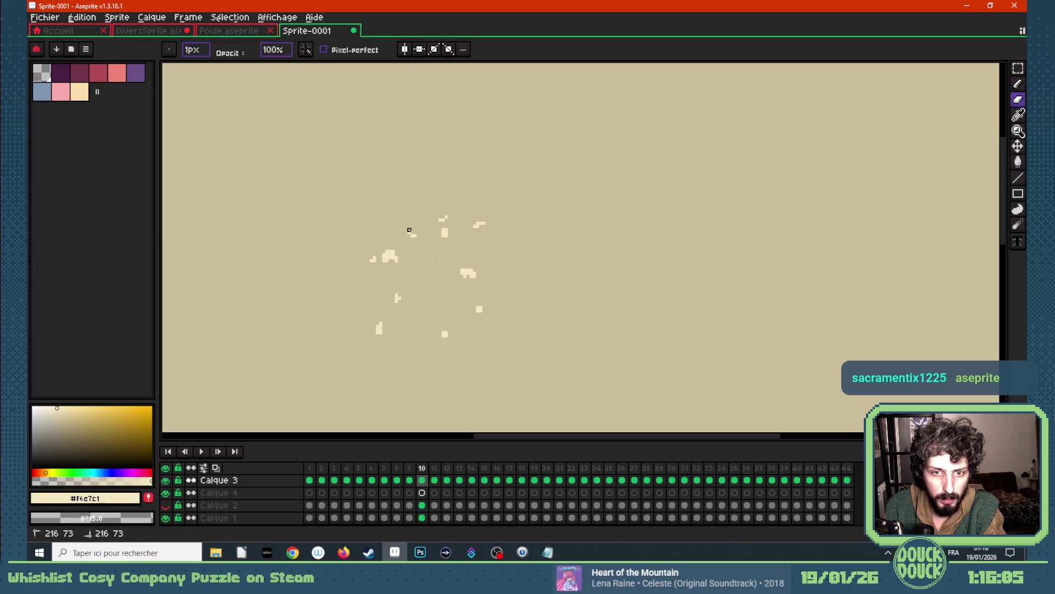
pyautogui.press('b')
pyautogui.press('e')
pyautogui.press('b')
pyautogui.click(442, 218)
pyautogui.click(373, 260)
pyautogui.press('e')
pyautogui.press('b')
# - Erase three stray cream dots from the burst on frame 11
pyautogui.press('Right')
pyautogui.press('e')
pyautogui.press('b')
pyautogui.press('e')
pyautogui.press('b')
pyautogui.press('e')
pyautogui.click(370, 260)
pyautogui.press('b')
pyautogui.press('e')
pyautogui.click(438, 219)
pyautogui.press('b')
pyautogui.press('e')
pyautogui.click(447, 258)
pyautogui.press('b')
pyautogui.press('e')
pyautogui.press('b')
# - Flip between frames 8 and 12 to compare, then erase two stray particles on frame 12
pyautogui.press('Left')
pyautogui.press('Left')
pyautogui.press('Left')
pyautogui.press('Right')
pyautogui.press('Right')
pyautogui.press('Right')
pyautogui.press('Right')
pyautogui.press('Left')
pyautogui.press('Right')
pyautogui.press('Left')
pyautogui.press('Right')
pyautogui.press('e')
pyautogui.press('b')
pyautogui.press('e')
pyautogui.click(433, 220)
pyautogui.press('b')
pyautogui.press('e')
pyautogui.click(411, 236)
pyautogui.press('b')
# - Erase a small stray particle from the burst on frame 8 and return to the pencil
pyautogui.press('e')
pyautogui.press('b')
pyautogui.press('Left')
pyautogui.press('Left')
pyautogui.press('Left')
pyautogui.press('Left')
pyautogui.press('Left')
pyautogui.press('Right')
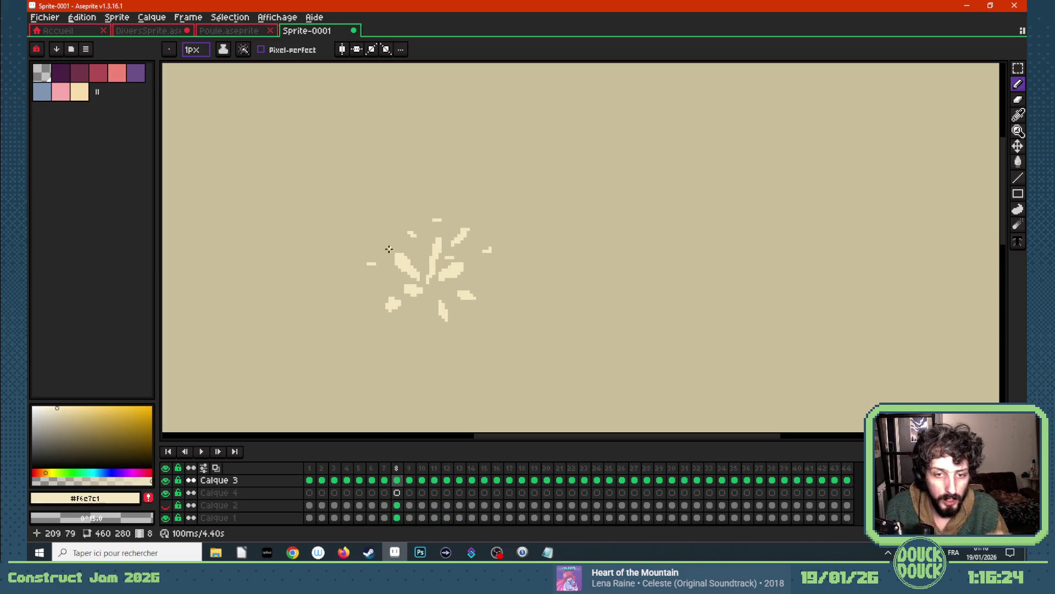
pyautogui.press('e')
pyautogui.press('b')
pyautogui.press('e')
pyautogui.click(412, 235)
pyautogui.press('b')
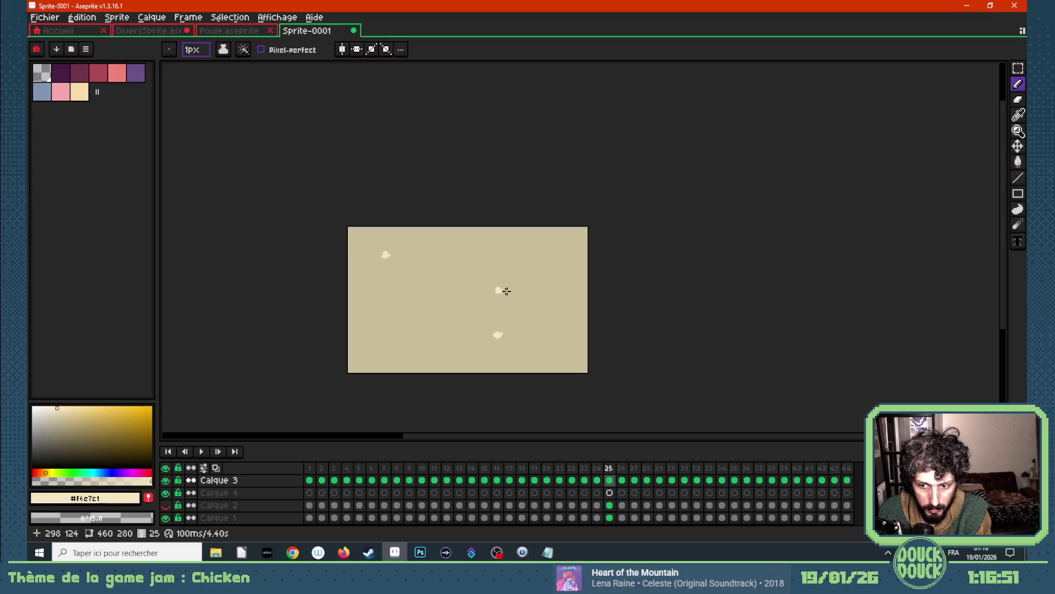
pyautogui.scroll(1, 498, 290)
# - Marquee-select chicken sprites on frames 26 and 27 to inspect their positions, then clear the selection
pyautogui.press('m')
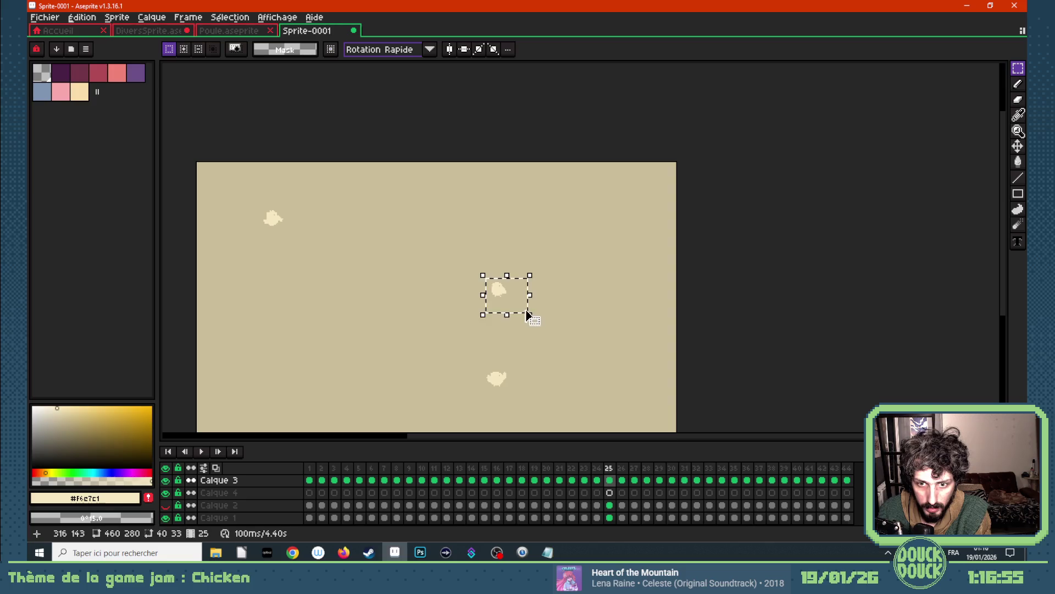
pyautogui.press('Right')
pyautogui.press('Right')
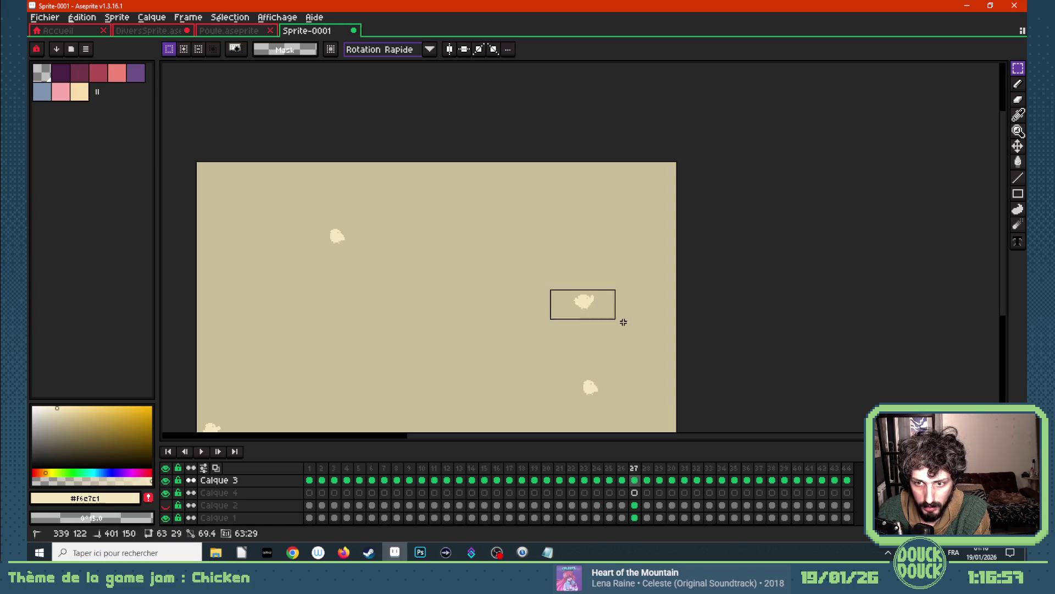
pyautogui.moveTo(549, 290); pyautogui.dragTo(621, 321)
pyautogui.press('Right')
pyautogui.press('Right')
pyautogui.moveTo(588, 285)
pyautogui.mouseDown()
pyautogui.moveTo(627, 302)
pyautogui.moveTo(677, 293)
pyautogui.mouseUp()
pyautogui.click(691, 312)
# - Step between frames 24 and 25 and ready the pencil on frame 25 for a new burst
pyautogui.press('Left')
pyautogui.press('Left')
pyautogui.press('Left')
pyautogui.press('Left')
pyautogui.press('Left')
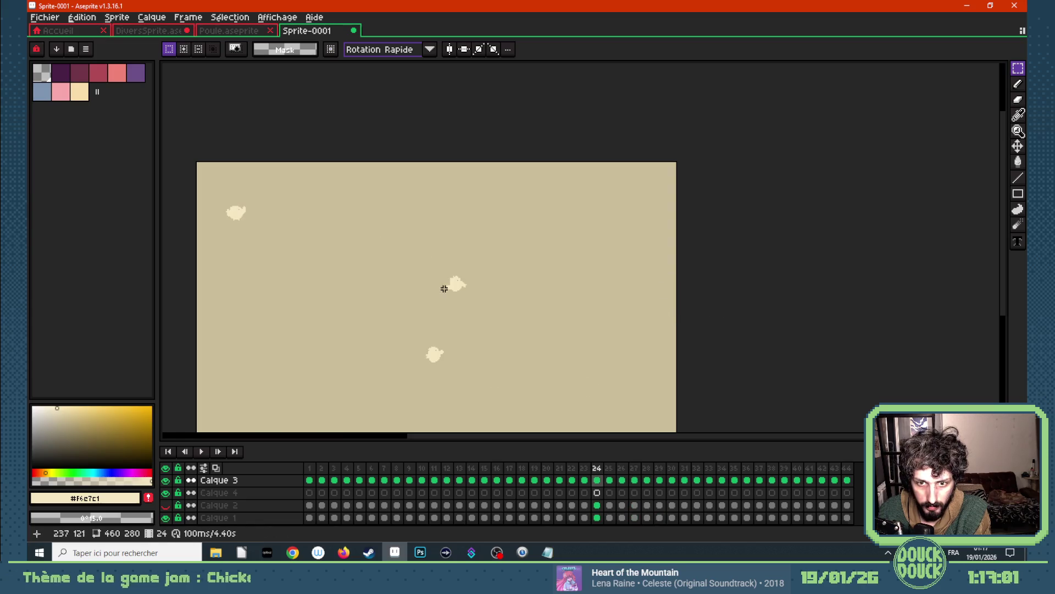
pyautogui.press('Right')
pyautogui.scroll(1, 481, 288)
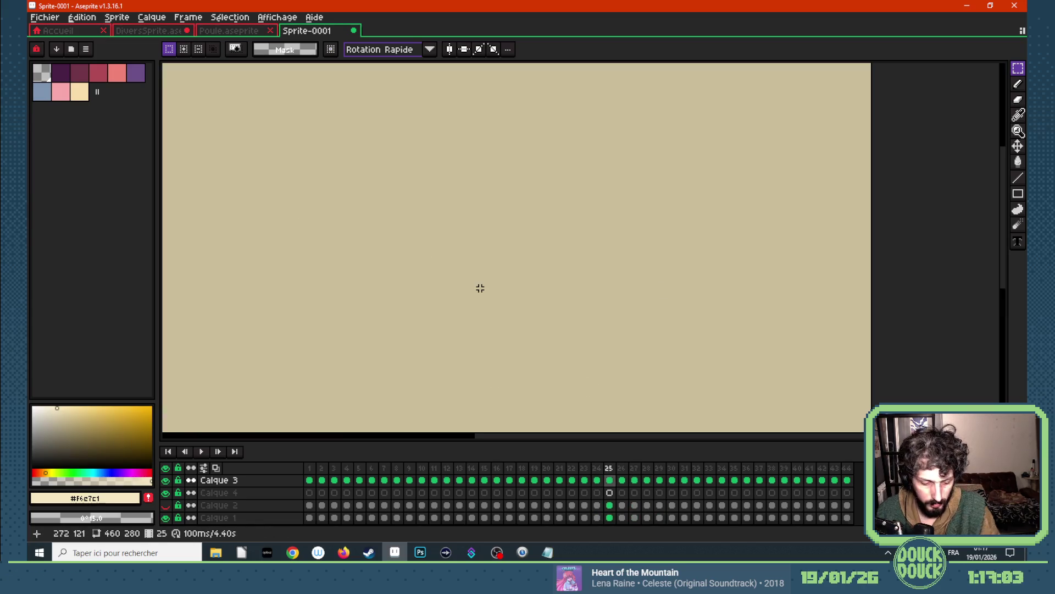
pyautogui.press('b')
pyautogui.press('Left')
pyautogui.press('Right')
# - Finish a cream stroke on frame 25 and move to frame 26 with onion skin showing frame 25
pyautogui.moveTo(464, 283)
pyautogui.mouseDown()
pyautogui.moveTo(503, 269)
pyautogui.moveTo(456, 266)
pyautogui.moveTo(489, 307)
pyautogui.moveTo(483, 262)
pyautogui.moveTo(473, 279)
pyautogui.moveTo(450, 264)
pyautogui.moveTo(462, 278)
pyautogui.mouseUp()
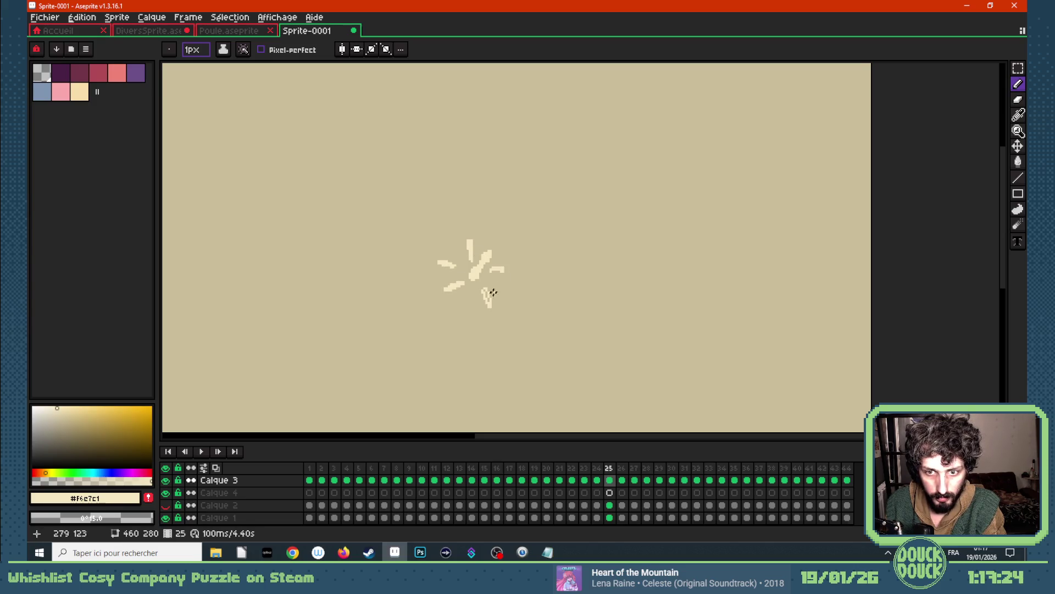
pyautogui.press('Right')
pyautogui.press('Left')
pyautogui.click(215, 468)
pyautogui.press('Right')
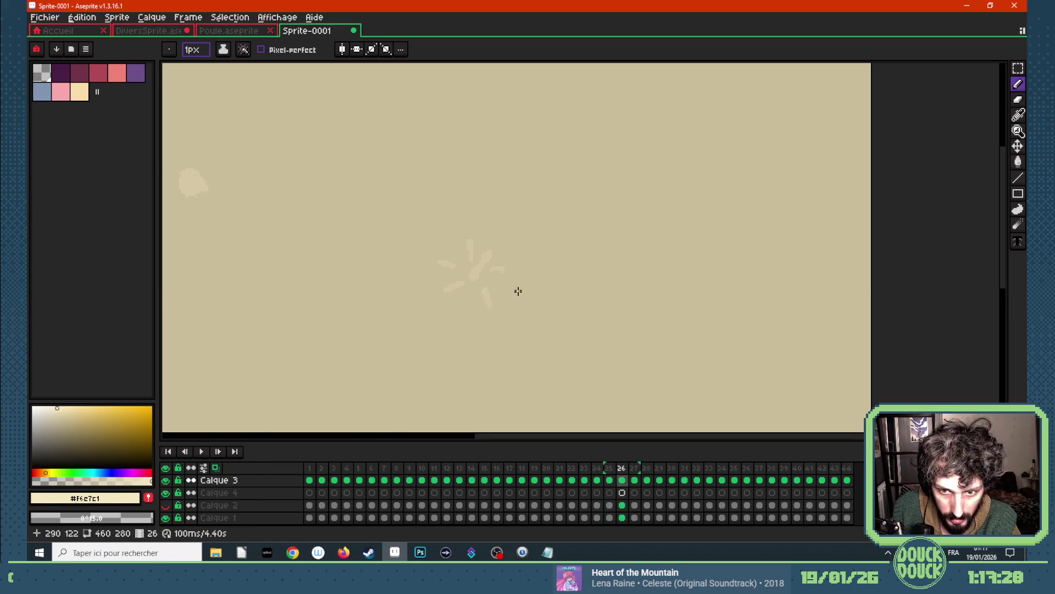
# - Paint frame 26's burst petals: a vertical petal, two left-side strokes and a short lower petal
pyautogui.moveTo(485, 300); pyautogui.dragTo(489, 313)
pyautogui.moveTo(440, 289)
pyautogui.mouseDown()
pyautogui.moveTo(460, 286)
pyautogui.moveTo(453, 265)
pyautogui.moveTo(471, 234)
pyautogui.mouseUp()
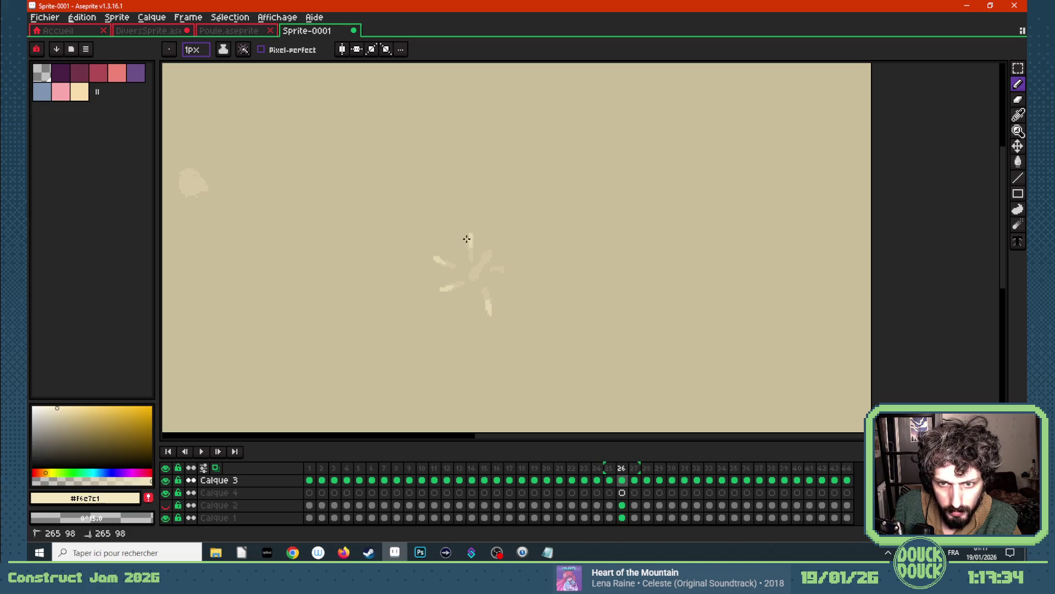
pyautogui.click(492, 247)
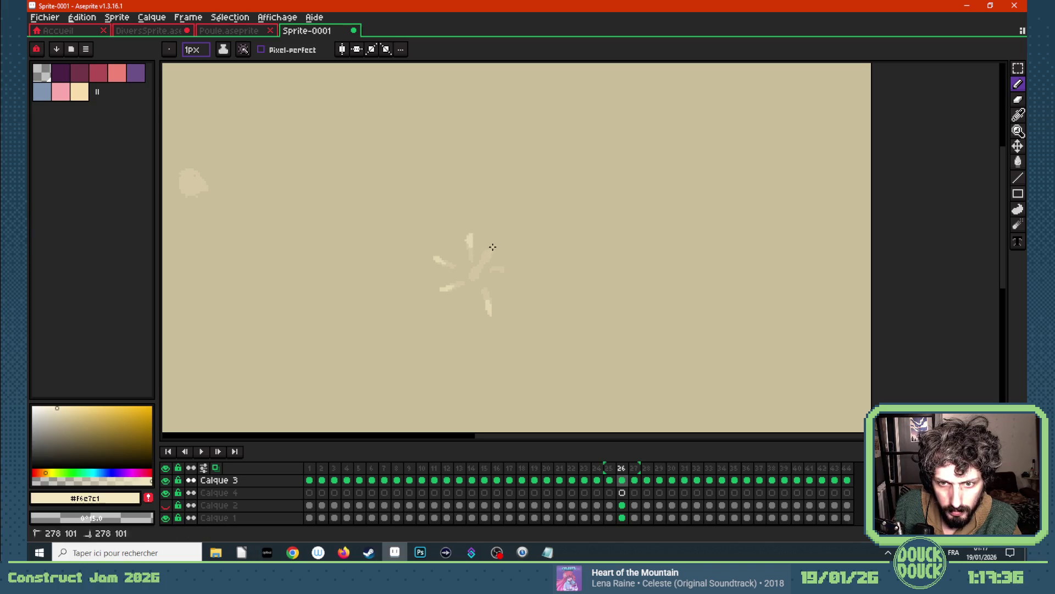
pyautogui.moveTo(491, 250)
pyautogui.mouseDown()
pyautogui.moveTo(509, 271)
pyautogui.moveTo(478, 268)
pyautogui.mouseUp()
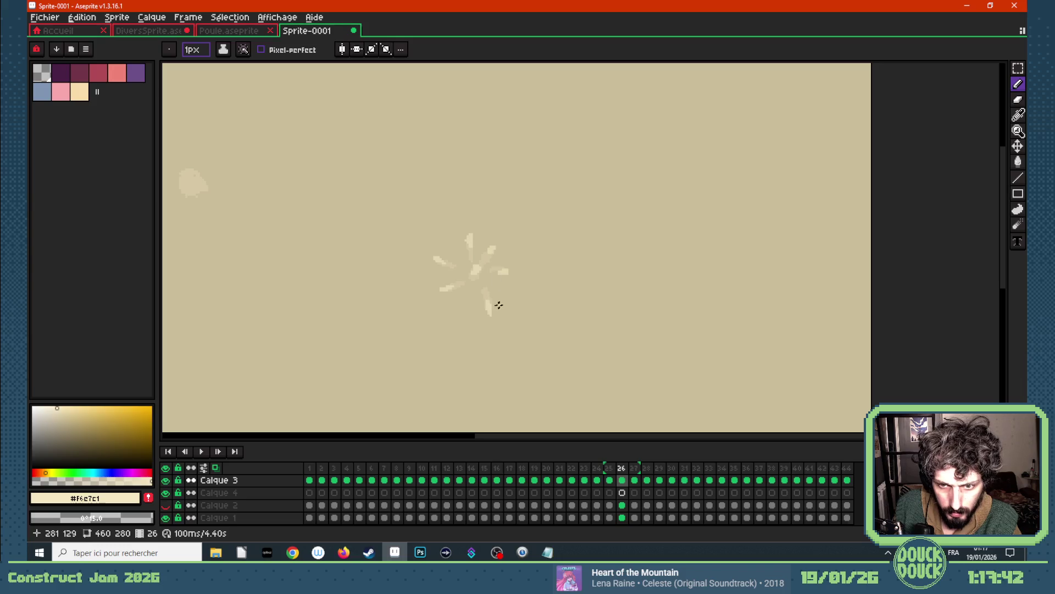
# - Draw frame 27's smaller petal pieces and faint fragments scattered around the burst
pyautogui.press('Right')
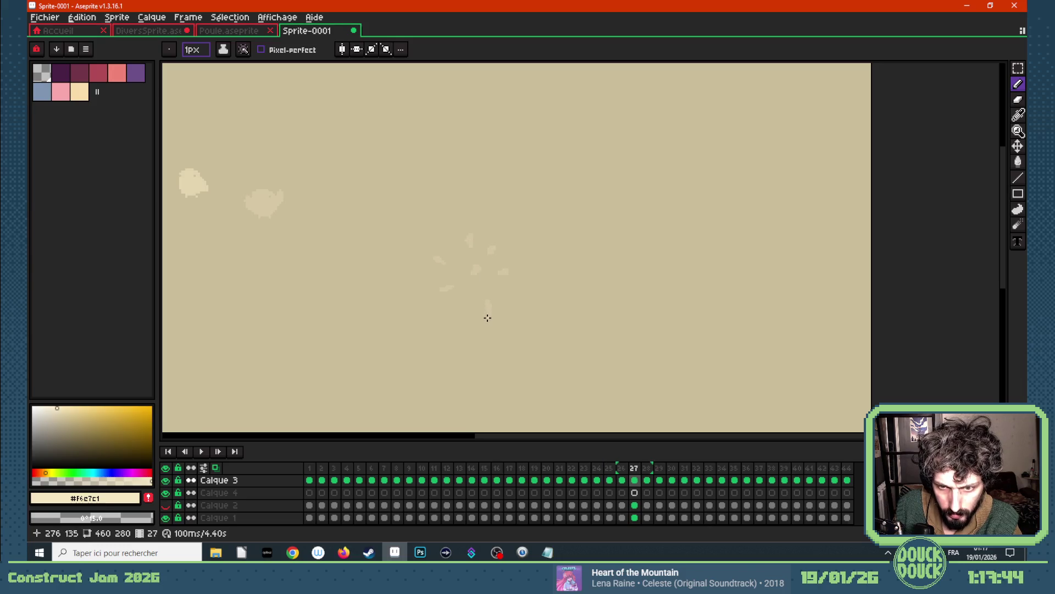
pyautogui.moveTo(490, 327); pyautogui.dragTo(489, 314)
pyautogui.moveTo(437, 292); pyautogui.dragTo(443, 291)
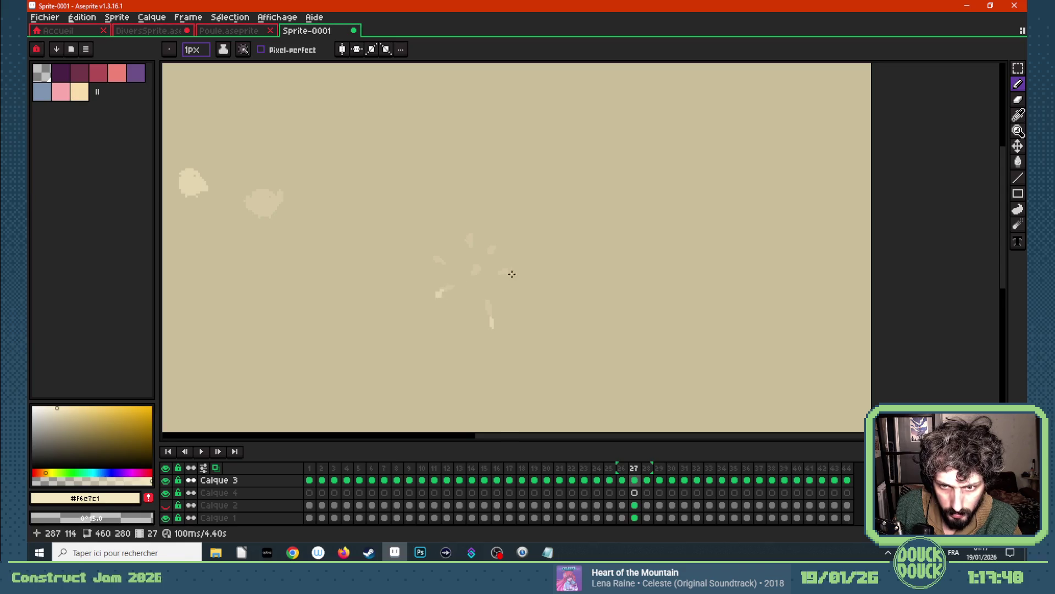
pyautogui.moveTo(512, 275)
pyautogui.mouseDown()
pyautogui.moveTo(499, 242)
pyautogui.moveTo(467, 239)
pyautogui.mouseUp()
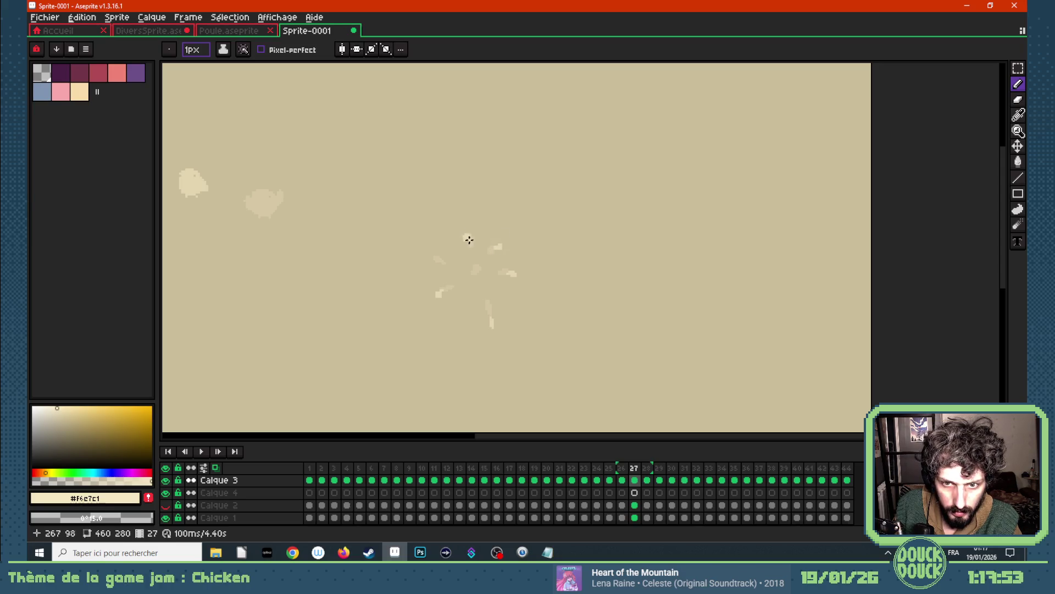
pyautogui.moveTo(439, 259)
pyautogui.mouseDown()
pyautogui.moveTo(488, 262)
pyautogui.moveTo(517, 281)
pyautogui.mouseUp()
# - Draw frame 28's few small cream fragments left, right and above the fading burst
pyautogui.press('Right')
pyautogui.moveTo(490, 323); pyautogui.dragTo(488, 327)
pyautogui.moveTo(438, 301); pyautogui.dragTo(435, 295)
pyautogui.moveTo(427, 259); pyautogui.dragTo(432, 260)
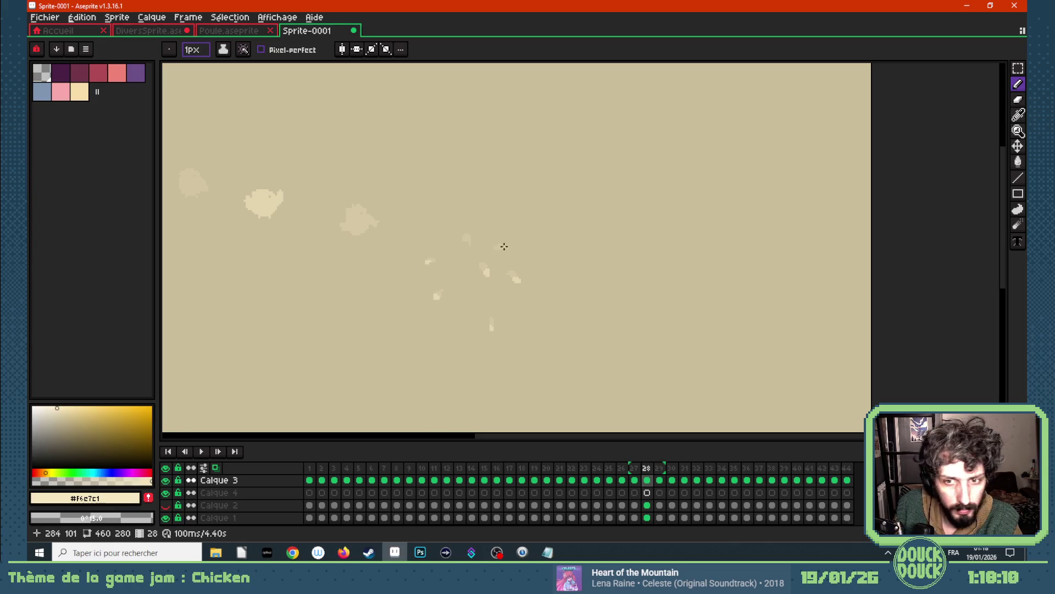
pyautogui.moveTo(460, 239); pyautogui.dragTo(503, 248)
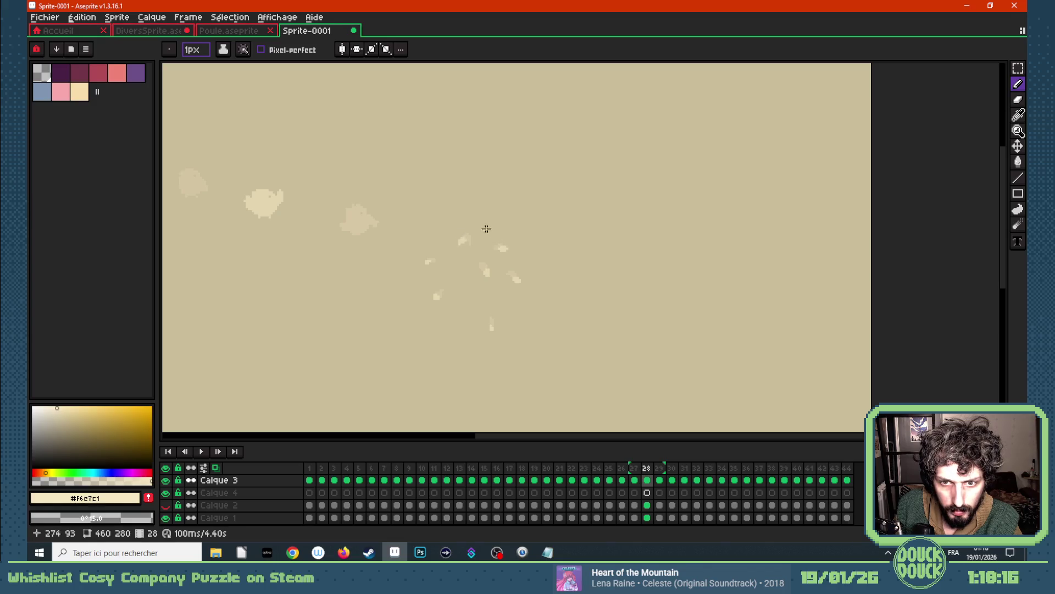
# - Dot frame 29 with a handful of single-pixel cream specks where the burst was
pyautogui.press('Right')
pyautogui.click(459, 244)
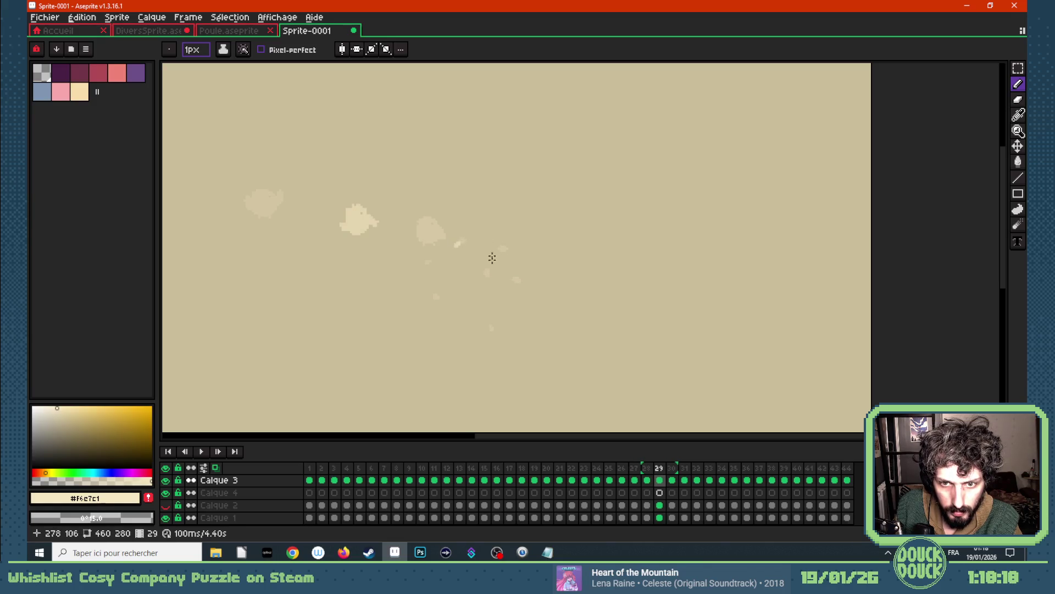
pyautogui.click(487, 274)
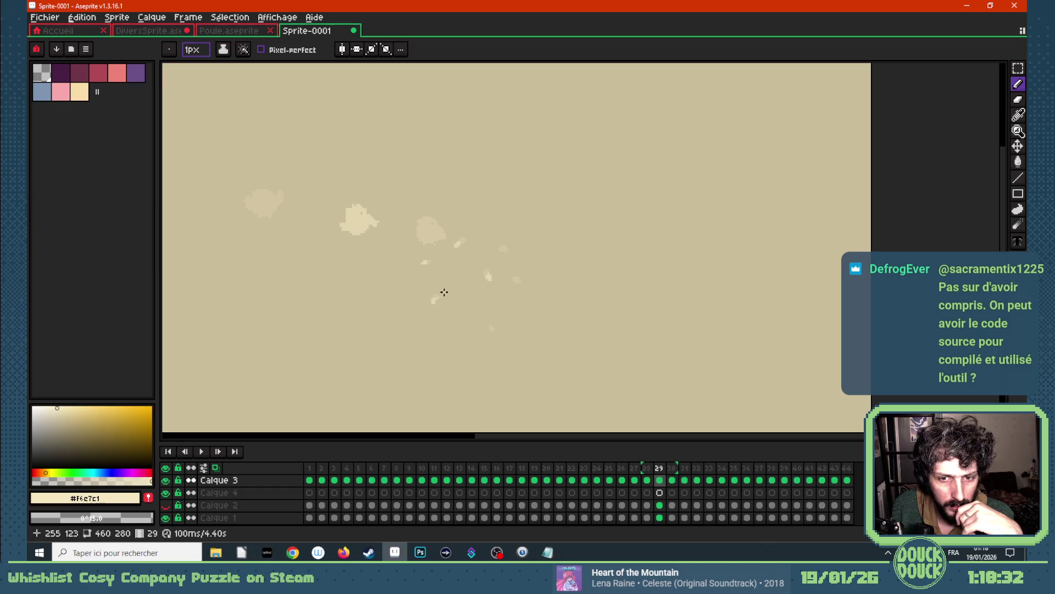
pyautogui.moveTo(490, 331); pyautogui.dragTo(492, 330)
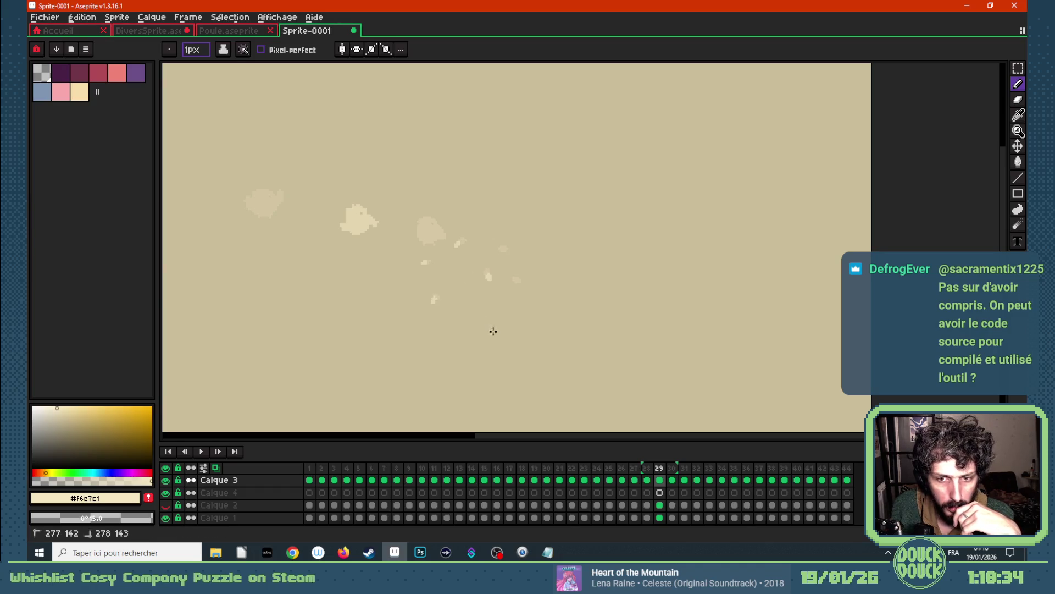
pyautogui.moveTo(520, 283); pyautogui.dragTo(521, 276)
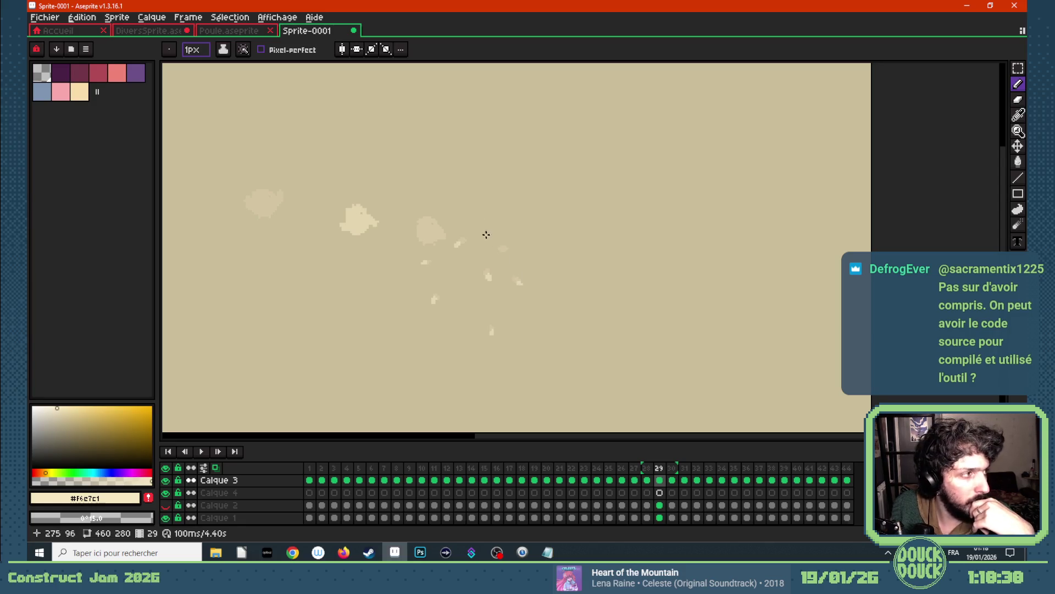
pyautogui.click(502, 249)
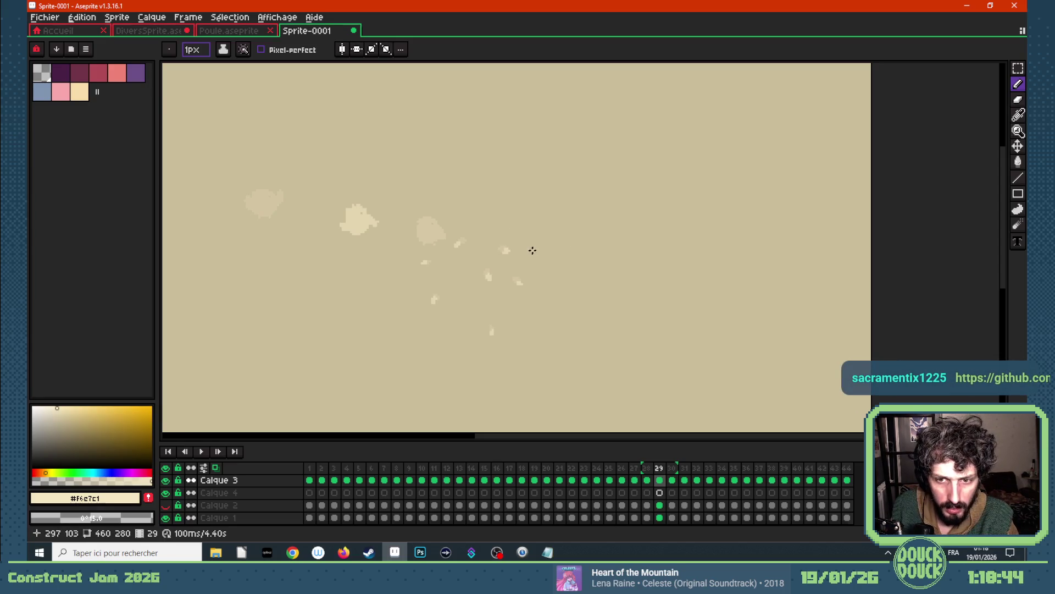
# - Add one last speck on frame 30, move to frame 31 and hide the onion-skin ghosting
pyautogui.press('Right')
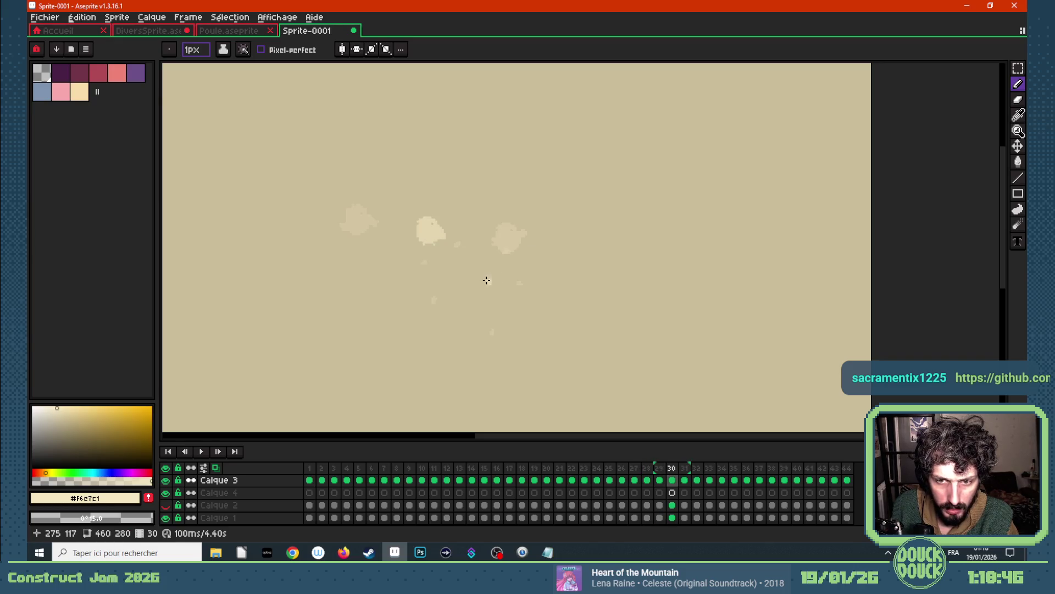
pyautogui.click(429, 304)
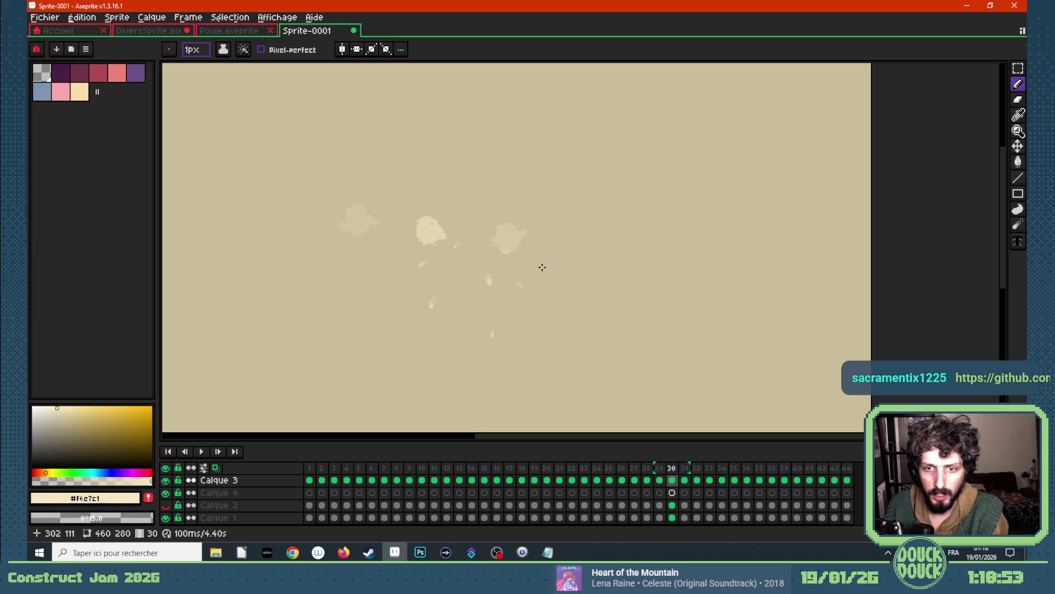
pyautogui.press('Right')
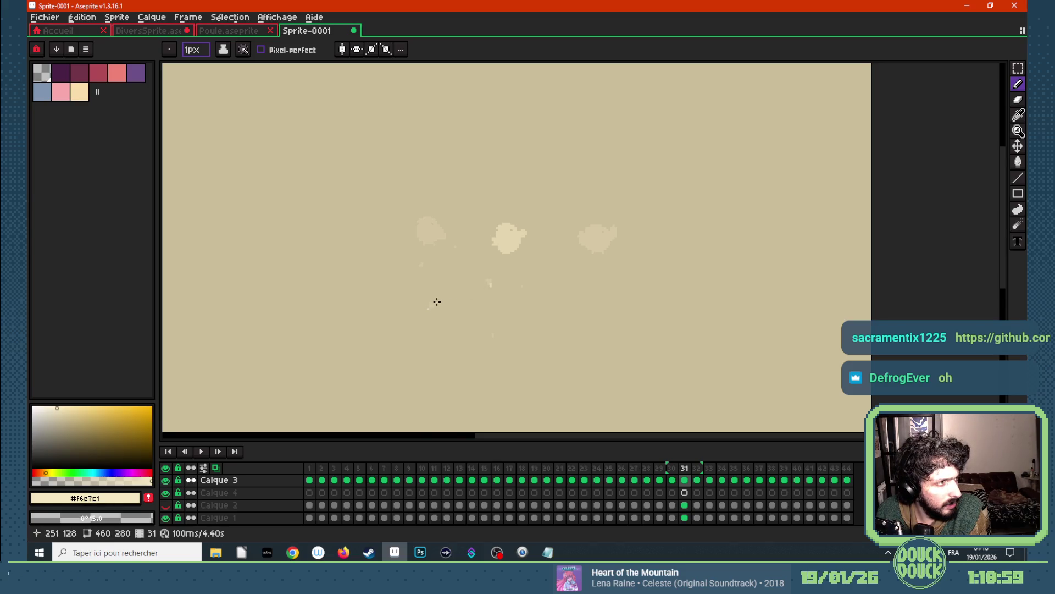
pyautogui.click(216, 468)
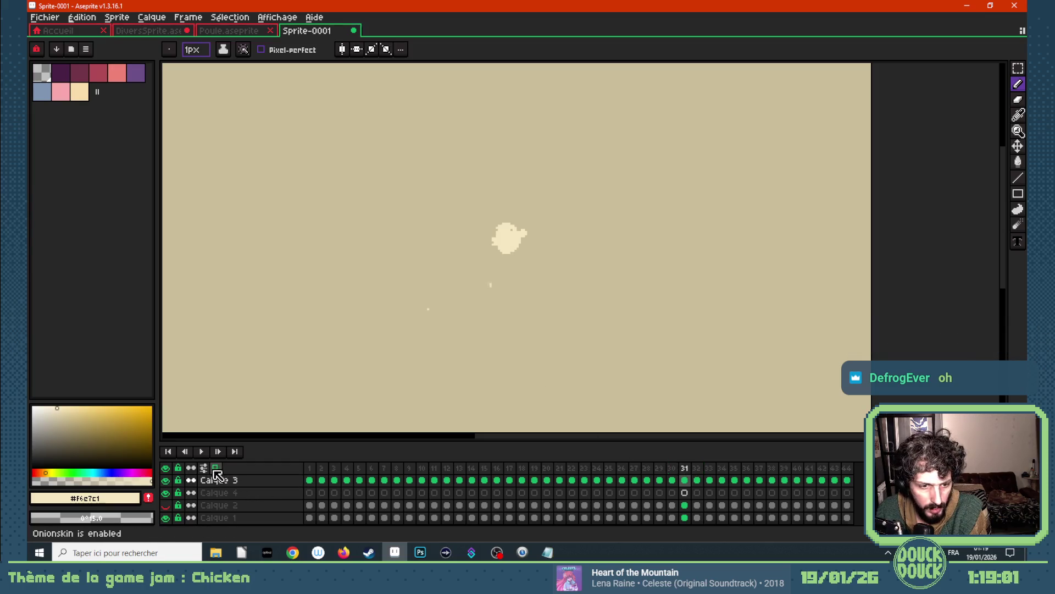
pyautogui.scroll(-3, 436, 288)
# - Play the animation through, stop it, and step the timeline back to frame 8
pyautogui.press('Return')
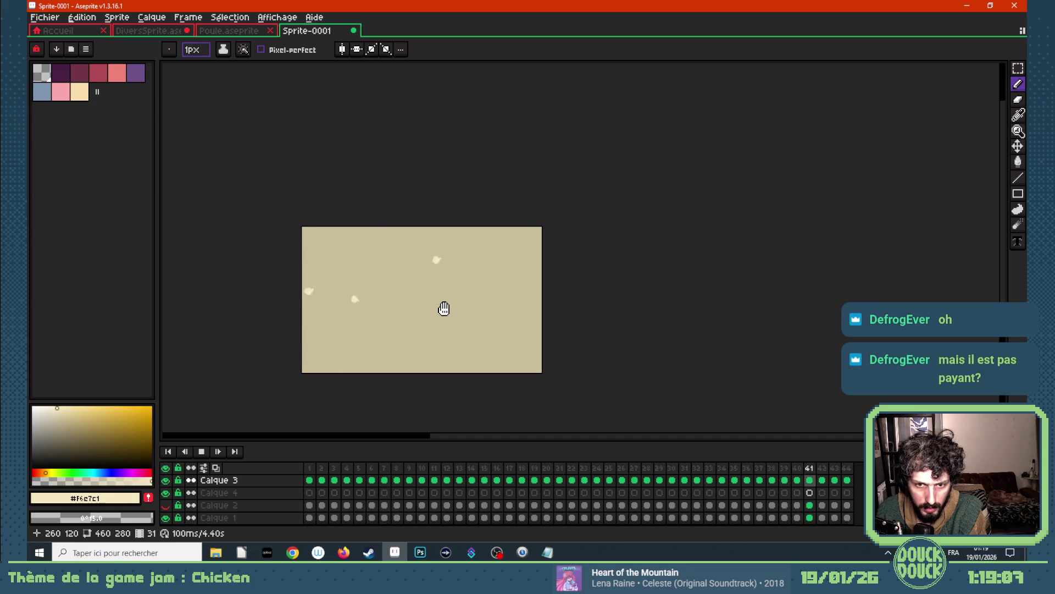
pyautogui.press('Return')
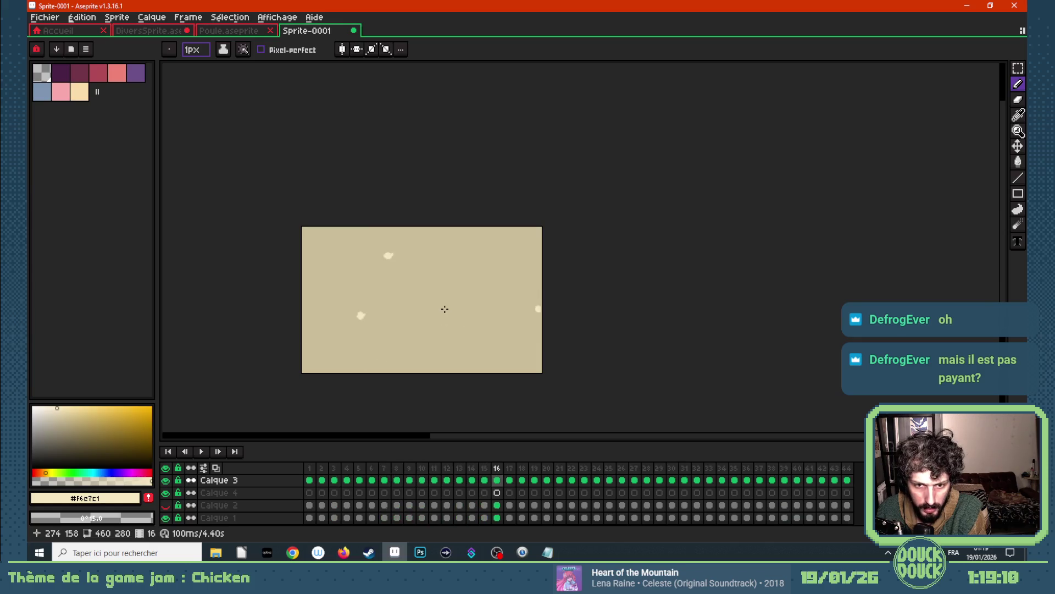
pyautogui.press('Left')
pyautogui.press('Left')
pyautogui.press('Left')
pyautogui.press('Left')
pyautogui.press('Left')
pyautogui.press('Left')
pyautogui.press('Left')
pyautogui.press('Left')
pyautogui.press('Right')
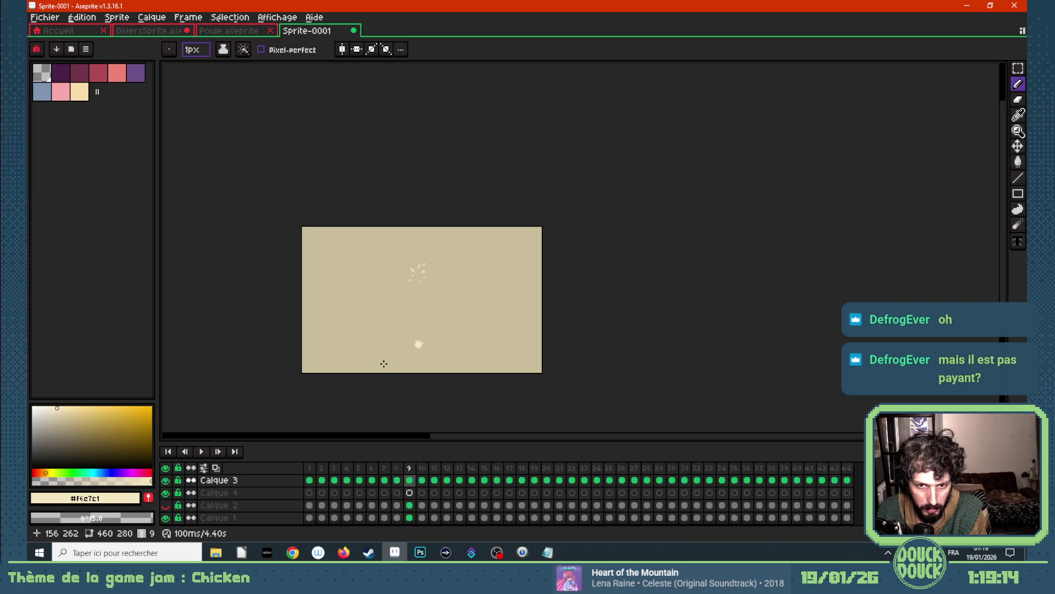
pyautogui.press('Left')
pyautogui.press('Right')
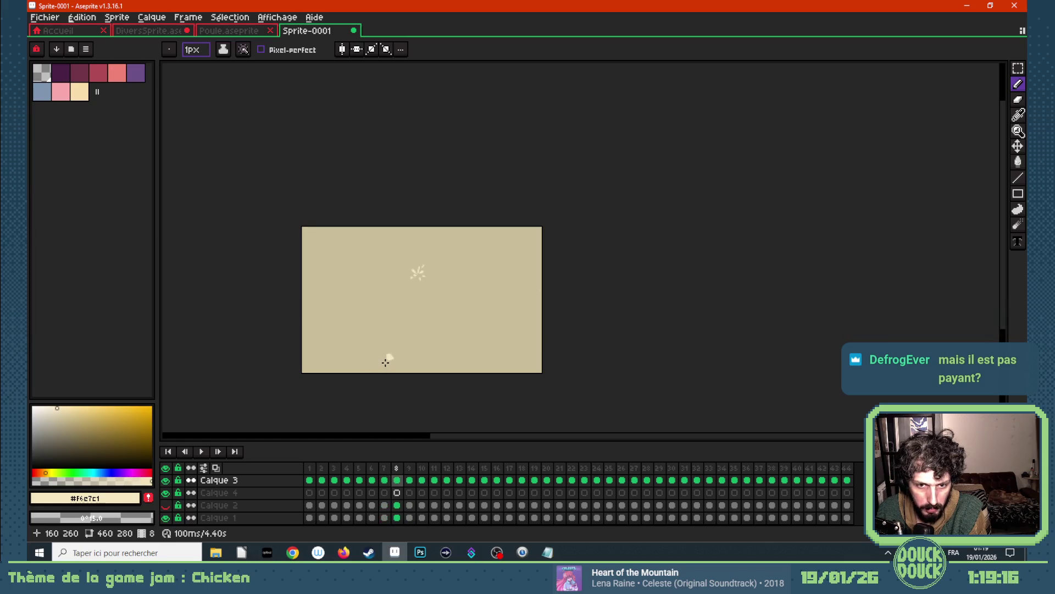
pyautogui.scroll(1, 415, 347)
pyautogui.scroll(2, 416, 346)
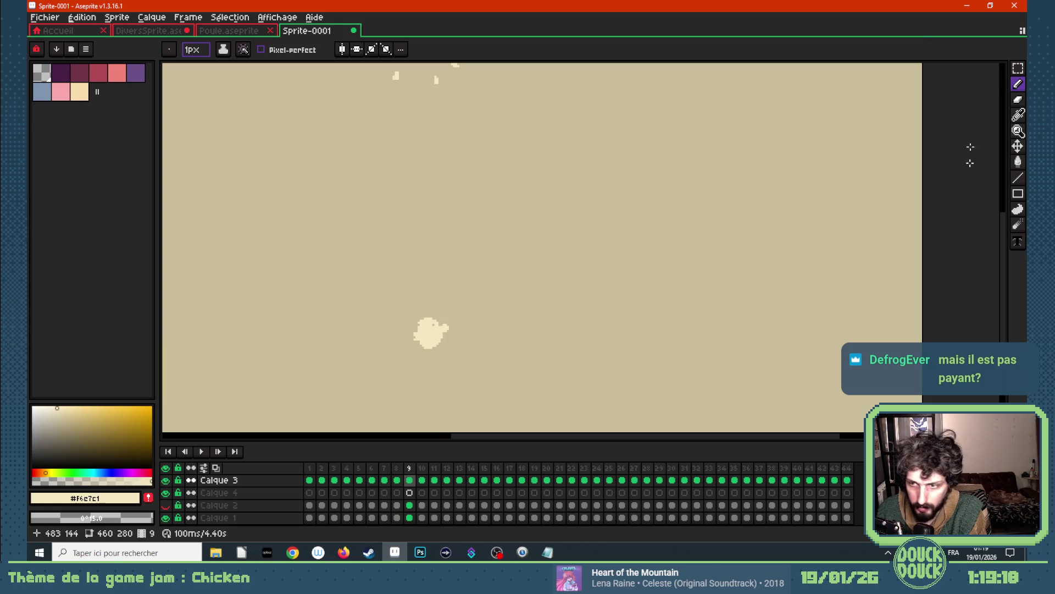
# - Marquee-select and delete the leftover chicken blob on each of frames 9 through 12
pyautogui.click(1018, 69)
pyautogui.moveTo(393, 308); pyautogui.dragTo(486, 351)
pyautogui.press('Delete')
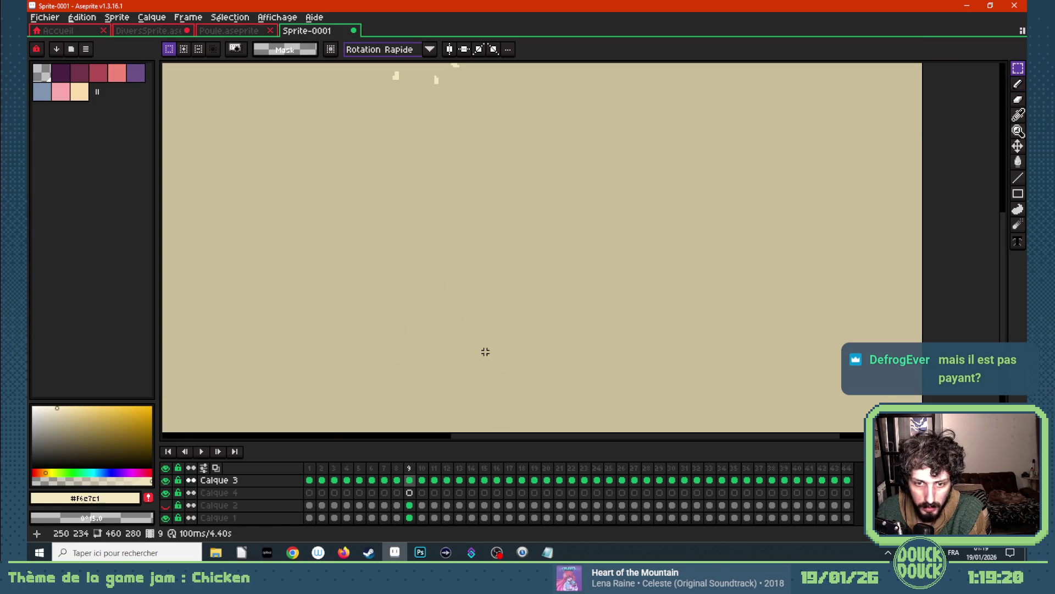
pyautogui.press('Right')
pyautogui.moveTo(447, 245); pyautogui.dragTo(579, 314)
pyautogui.press('Delete')
pyautogui.press('Right')
pyautogui.moveTo(553, 189); pyautogui.dragTo(660, 272)
pyautogui.press('Delete')
pyautogui.press('Right')
pyautogui.moveTo(624, 179); pyautogui.dragTo(723, 246)
pyautogui.press('Delete')
# - Continue deleting the right-hand chicken blobs on frames 13 through 16
pyautogui.press('Right')
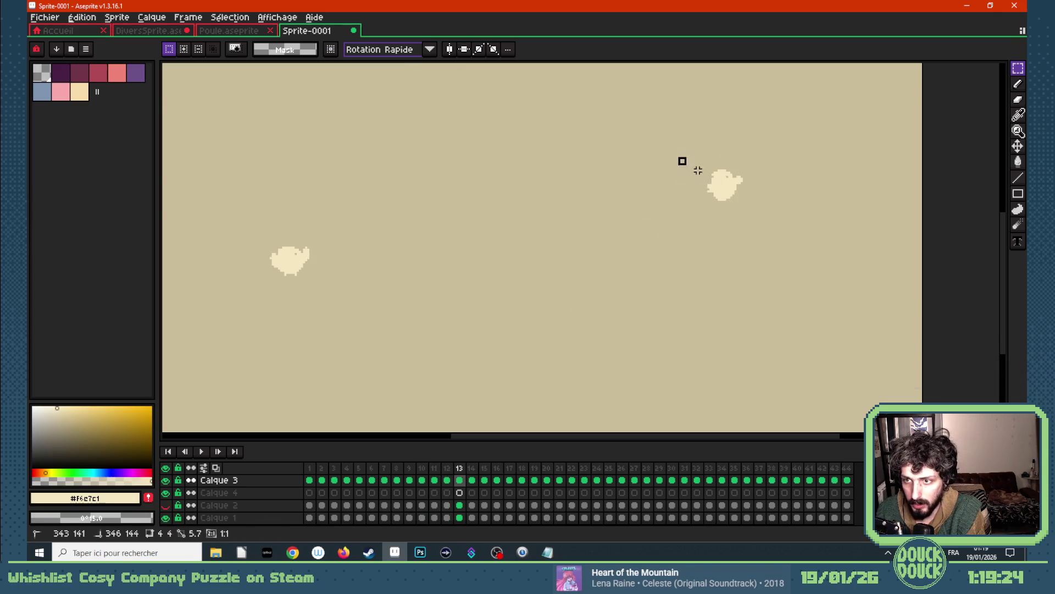
pyautogui.press('Delete')
pyautogui.press('Right')
pyautogui.moveTo(726, 139); pyautogui.dragTo(852, 231)
pyautogui.press('Delete')
pyautogui.press('Right')
pyautogui.moveTo(774, 149); pyautogui.dragTo(917, 233)
pyautogui.press('Delete')
pyautogui.press('Right')
pyautogui.moveTo(838, 169); pyautogui.dragTo(973, 231)
pyautogui.press('Delete')
# - Step back to frame 9 and return to the 1px pencil
pyautogui.press('Left')
pyautogui.press('Left')
pyautogui.press('Left')
pyautogui.press('Left')
pyautogui.press('Left')
pyautogui.press('Left')
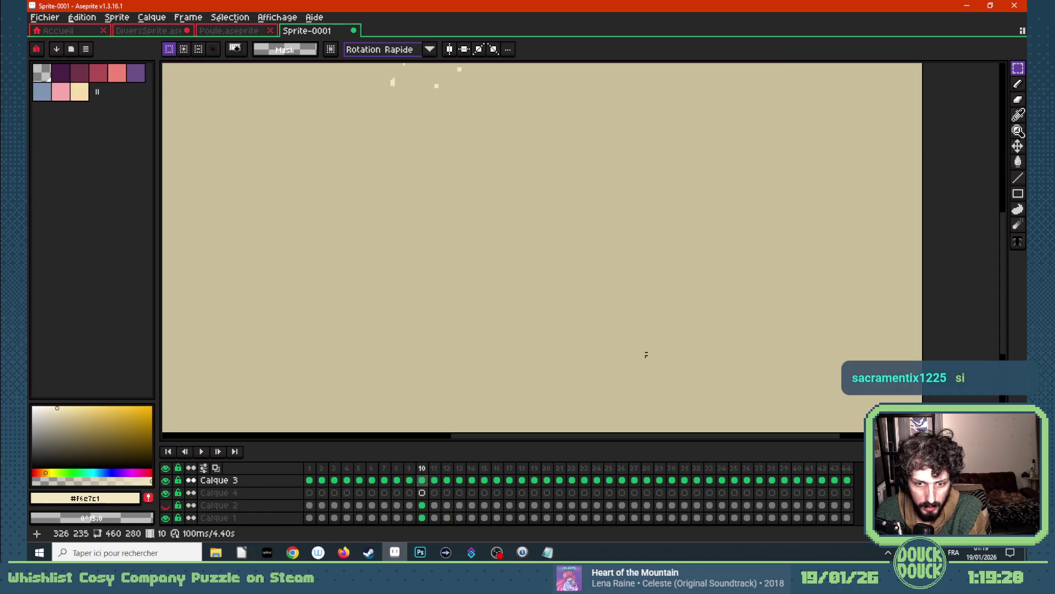
pyautogui.press('Left')
pyautogui.press('Left')
pyautogui.scroll(-2, 347, 401)
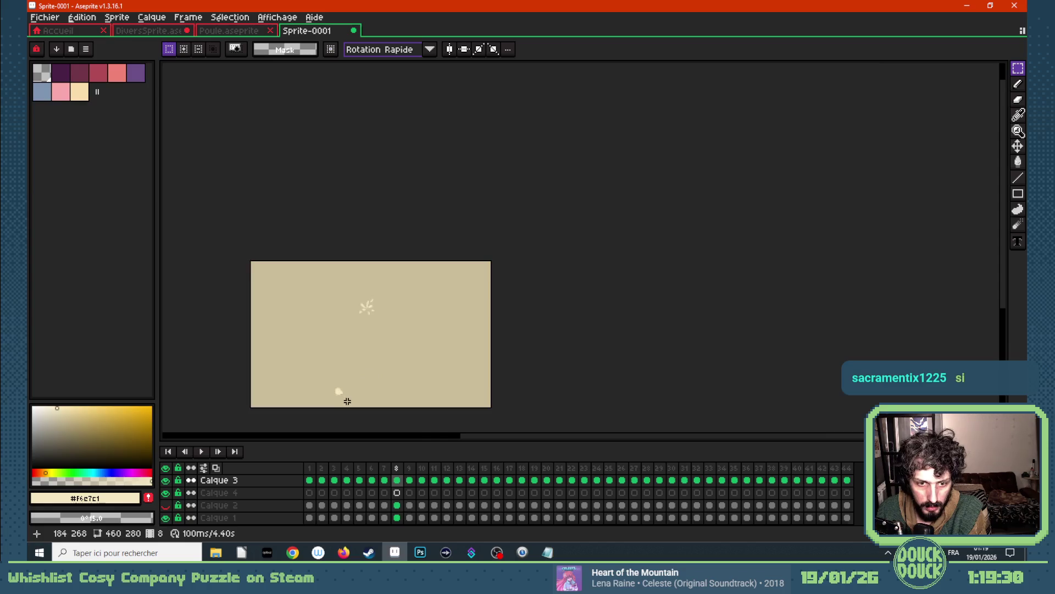
pyautogui.scroll(2, 346, 395)
pyautogui.press('Right')
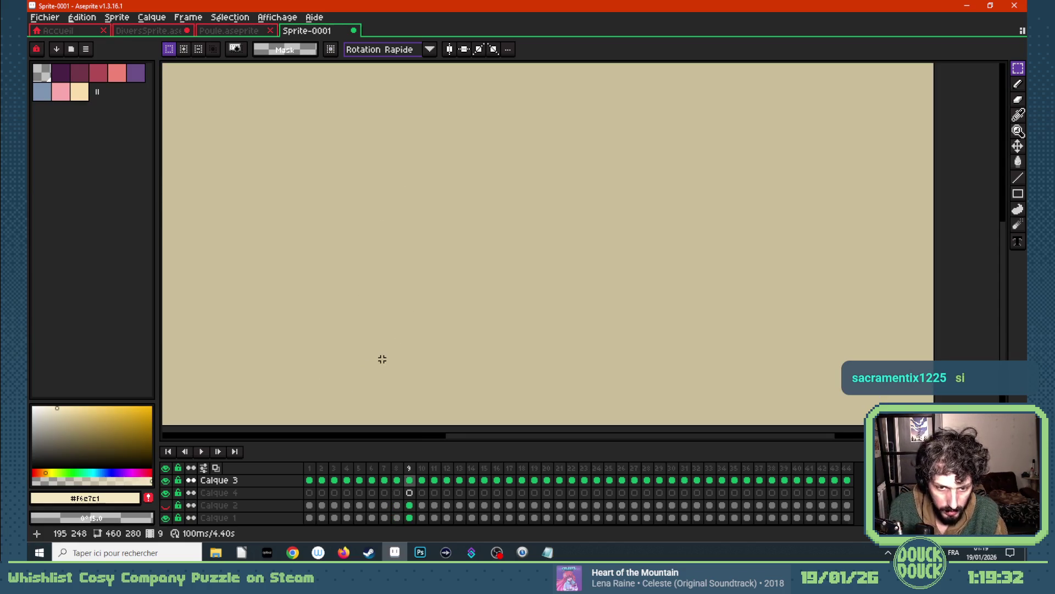
pyautogui.press('b')
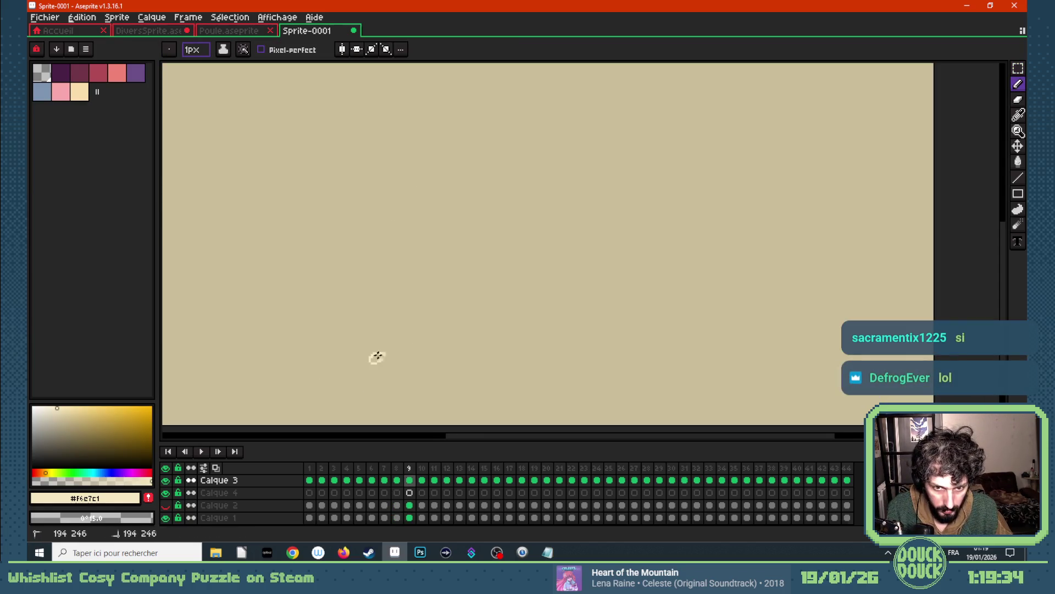
# - Paint radiating cream petals on frame 9, flip against frame 8 to check, then open frame 10 with ghosting on
pyautogui.moveTo(407, 349)
pyautogui.mouseDown()
pyautogui.moveTo(418, 355)
pyautogui.moveTo(380, 327)
pyautogui.moveTo(419, 346)
pyautogui.moveTo(408, 343)
pyautogui.moveTo(384, 376)
pyautogui.mouseUp()
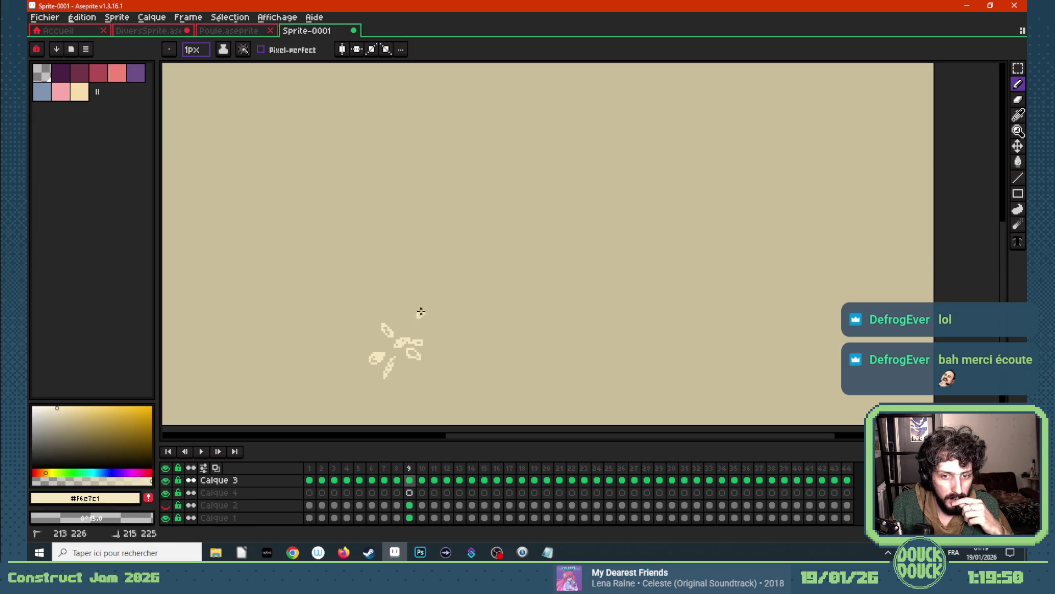
pyautogui.moveTo(384, 327)
pyautogui.mouseDown()
pyautogui.moveTo(394, 359)
pyautogui.moveTo(417, 344)
pyautogui.moveTo(417, 356)
pyautogui.mouseUp()
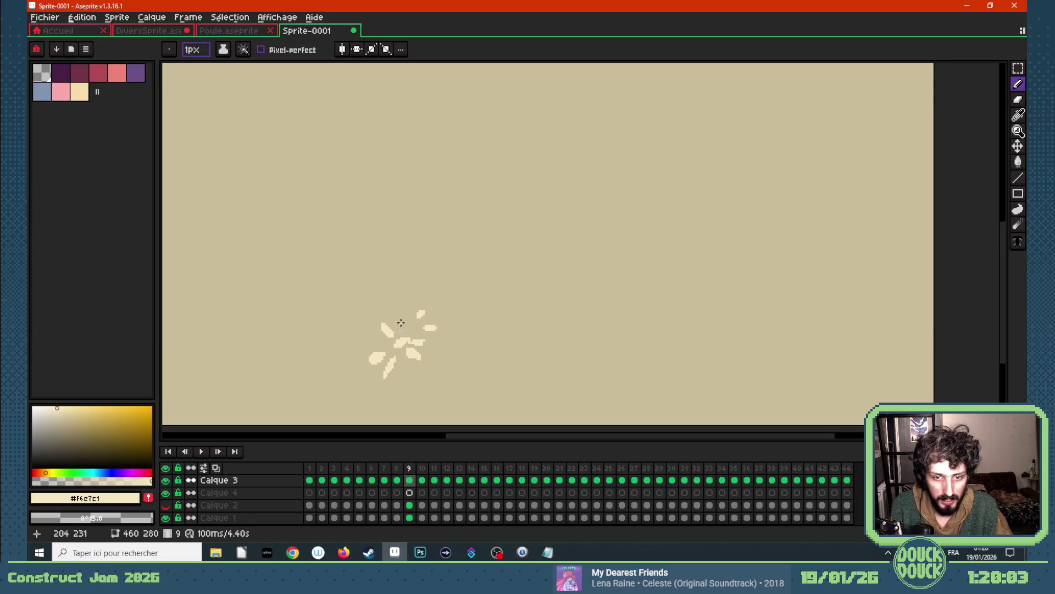
pyautogui.press('Left')
pyautogui.press('Right')
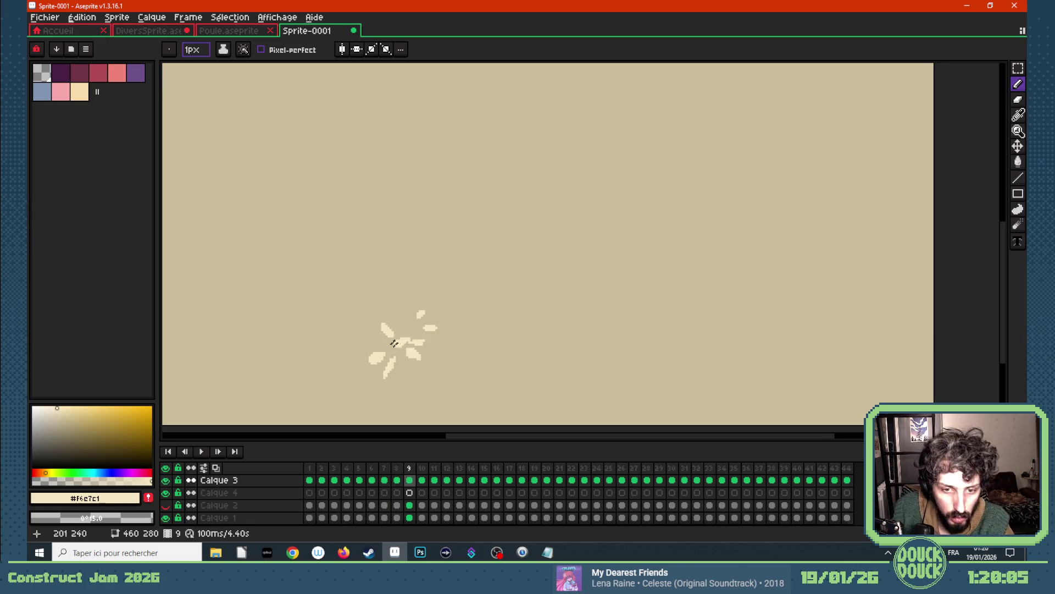
pyautogui.press('Left')
pyautogui.press('Right')
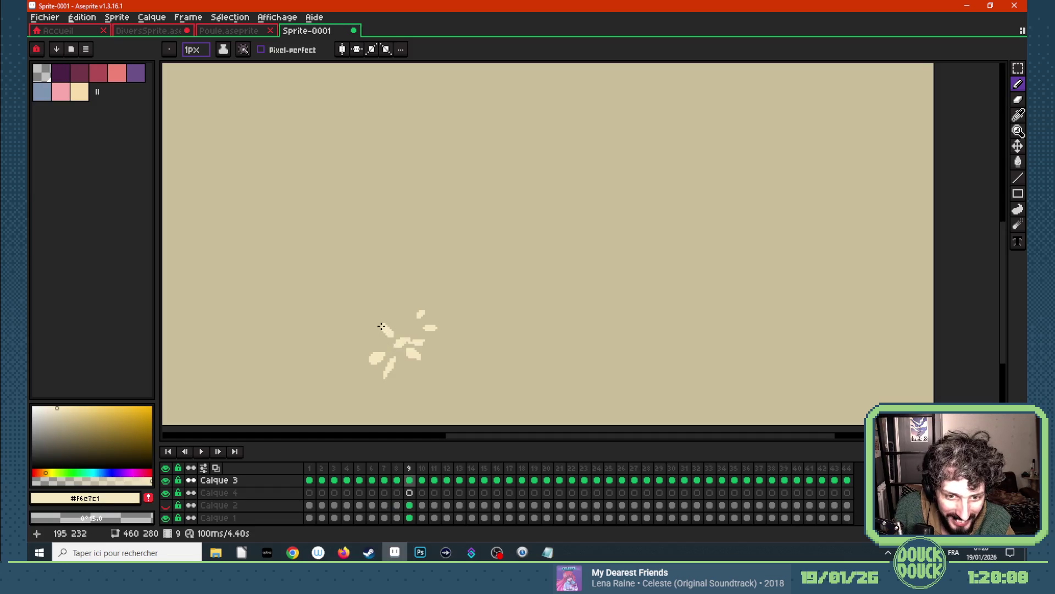
pyautogui.press('Right')
pyautogui.click(215, 468)
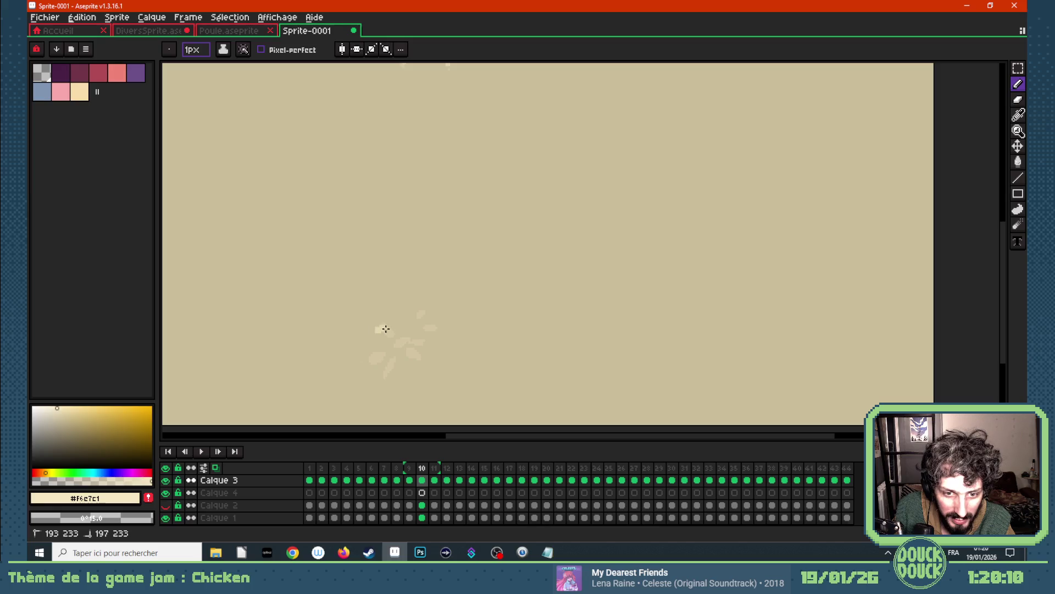
# - Add a burst stroke on frame 10, scattered smaller fragments on frame 11, and a first small mark on frame 12
pyautogui.moveTo(370, 361)
pyautogui.mouseDown()
pyautogui.moveTo(379, 355)
pyautogui.moveTo(382, 375)
pyautogui.moveTo(427, 348)
pyautogui.moveTo(400, 350)
pyautogui.moveTo(435, 333)
pyautogui.mouseUp()
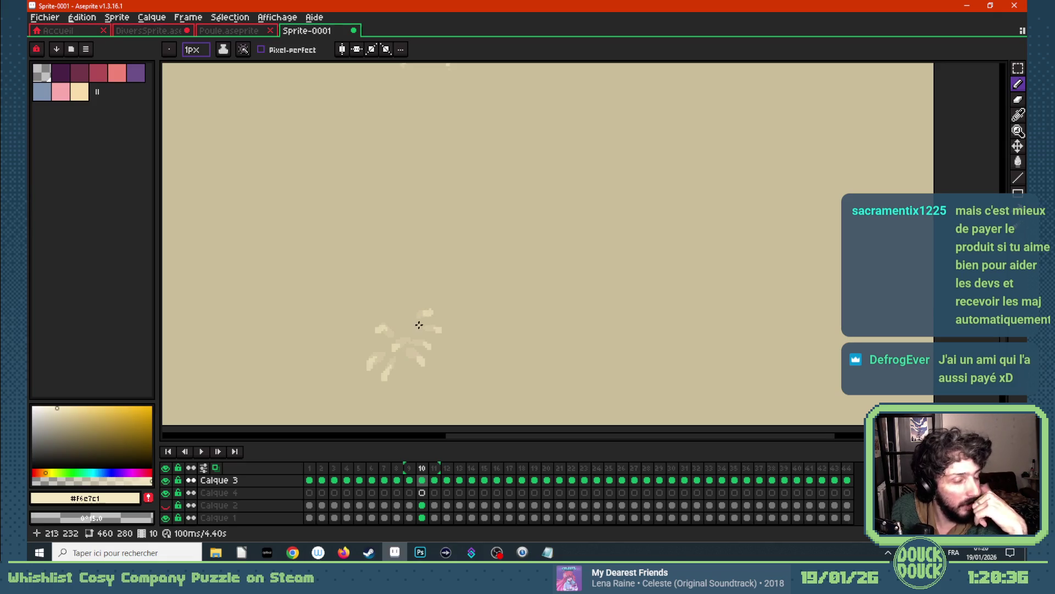
pyautogui.press('Right')
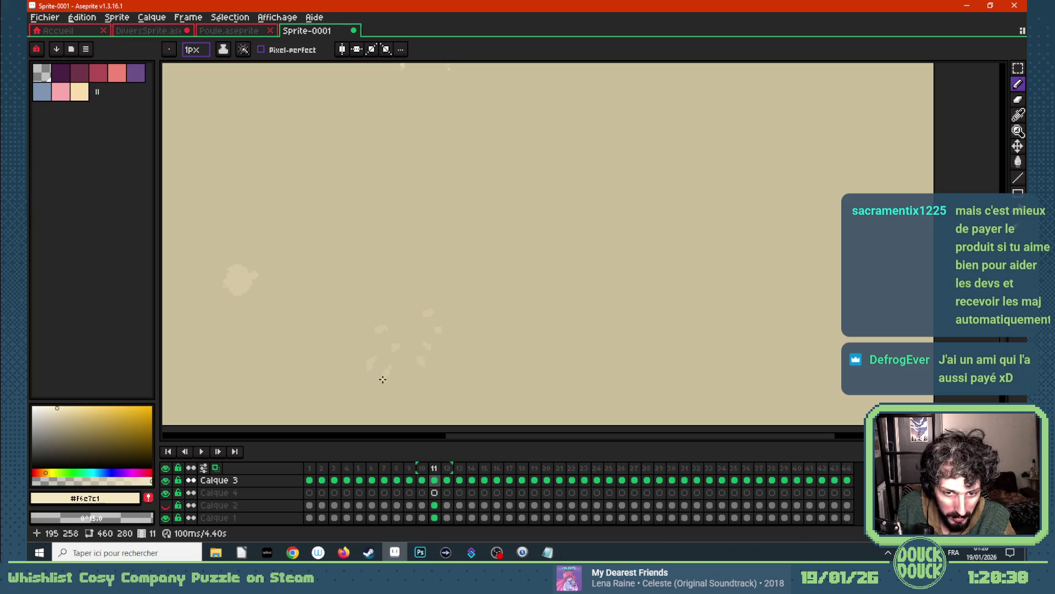
pyautogui.moveTo(383, 381)
pyautogui.mouseDown()
pyautogui.moveTo(387, 373)
pyautogui.moveTo(362, 371)
pyautogui.moveTo(393, 346)
pyautogui.moveTo(377, 328)
pyautogui.mouseUp()
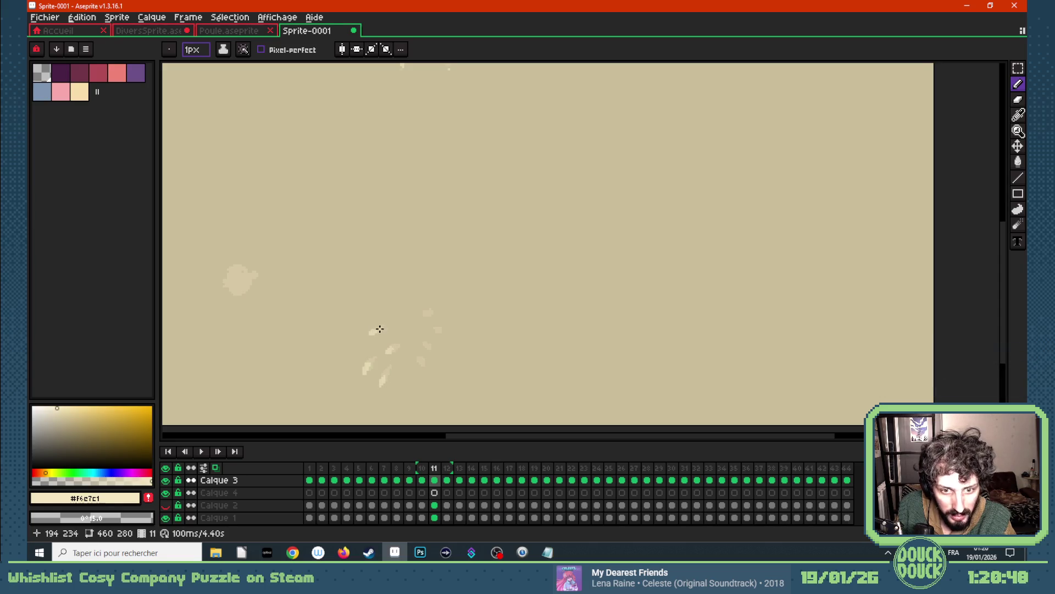
pyautogui.moveTo(435, 311); pyautogui.dragTo(449, 329)
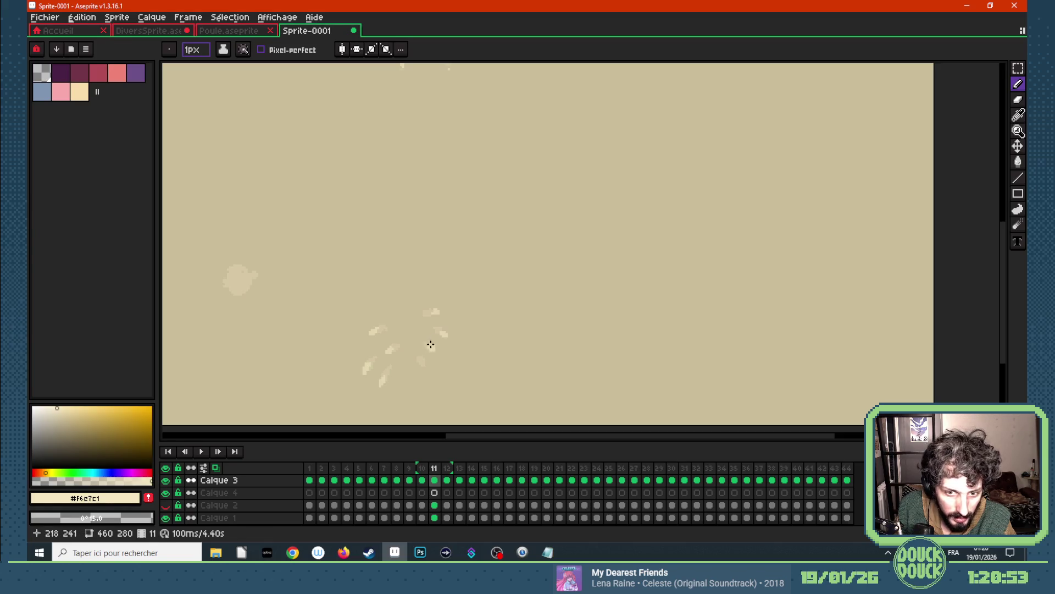
pyautogui.moveTo(422, 368); pyautogui.dragTo(427, 360)
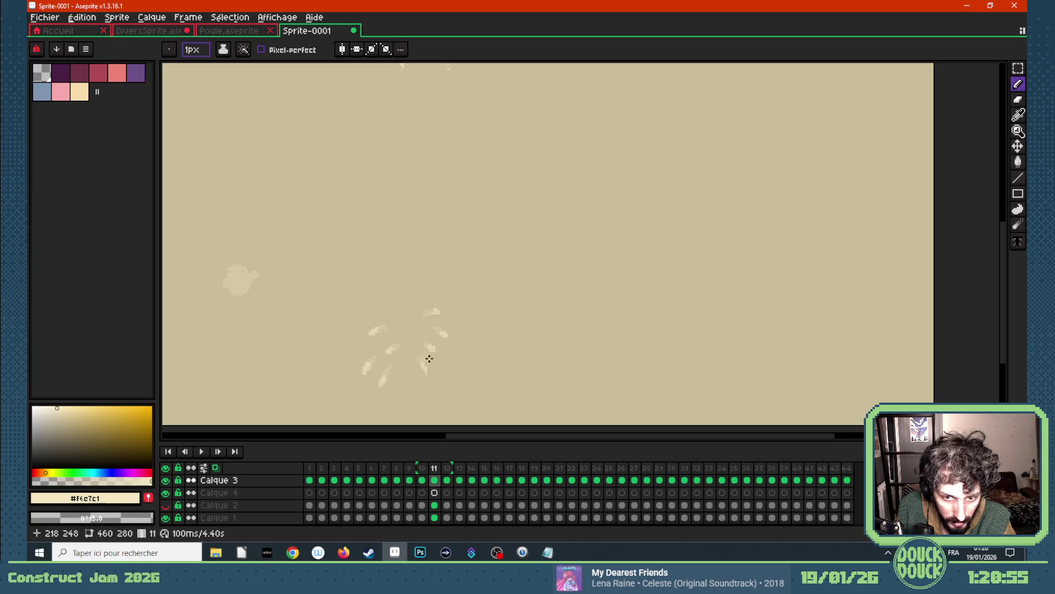
pyautogui.press('Right')
pyautogui.moveTo(380, 385); pyautogui.dragTo(383, 381)
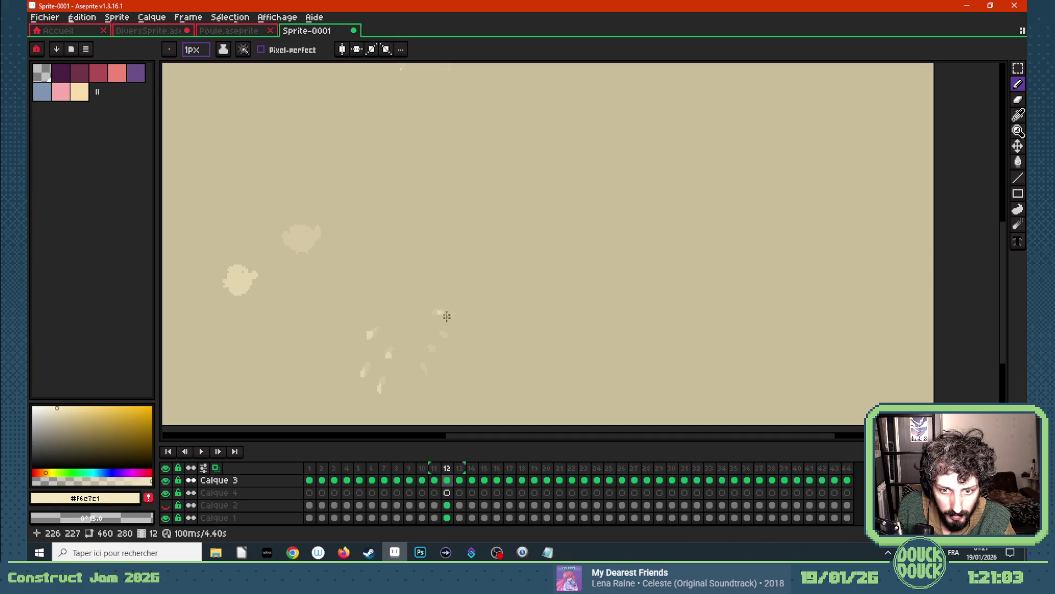
# - Place four single-pixel cream specks on frame 12 where the burst fragments were
pyautogui.click(446, 336)
pyautogui.click(435, 349)
pyautogui.click(425, 370)
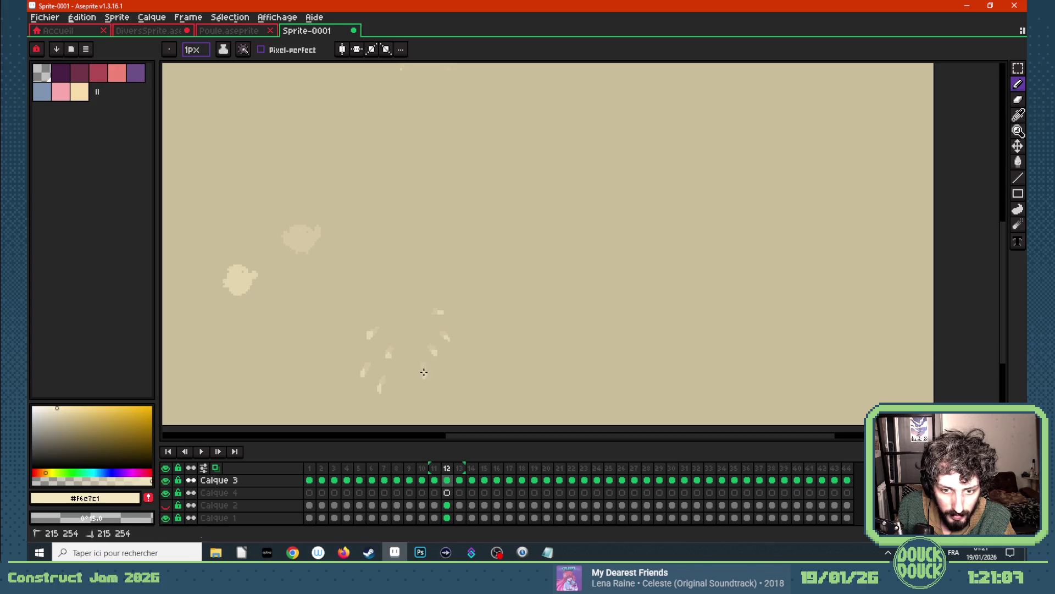
pyautogui.click(441, 313)
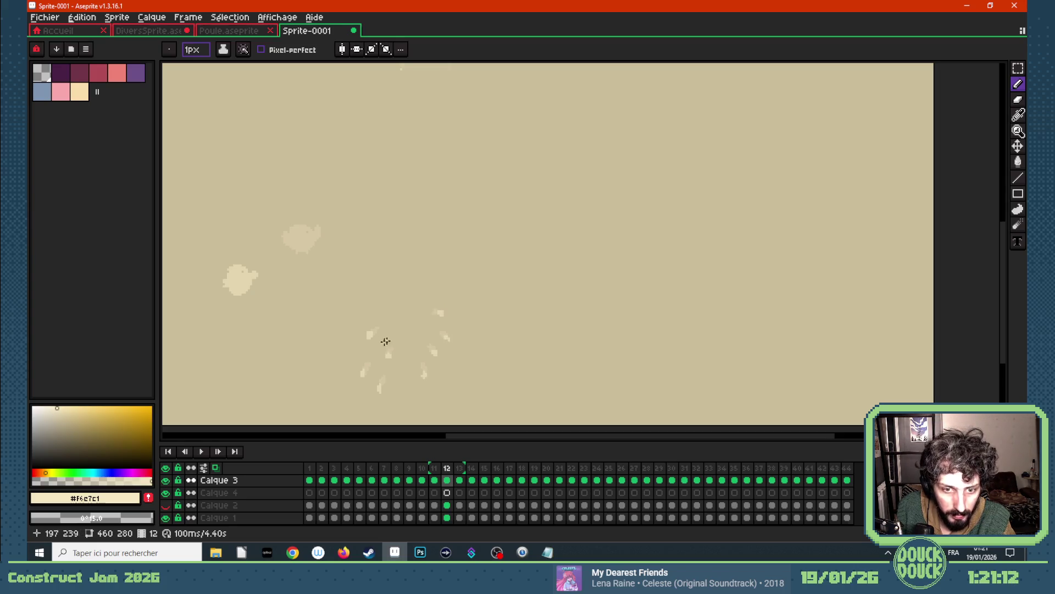
pyautogui.press('Right')
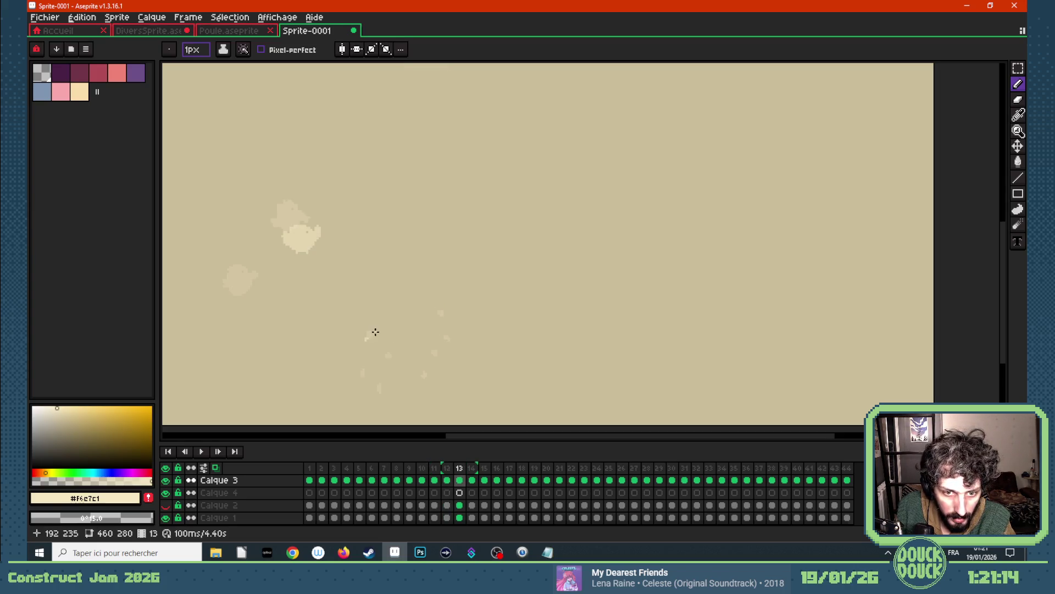
# - Place two specks on frame 13, move to frame 14 and turn onion skinning off
pyautogui.click(388, 357)
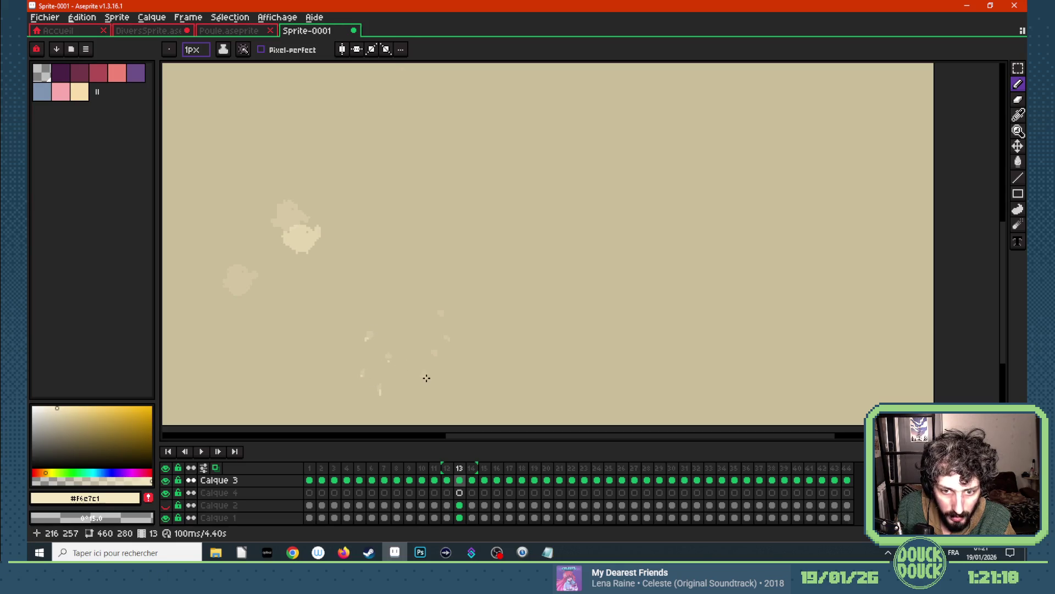
pyautogui.click(436, 354)
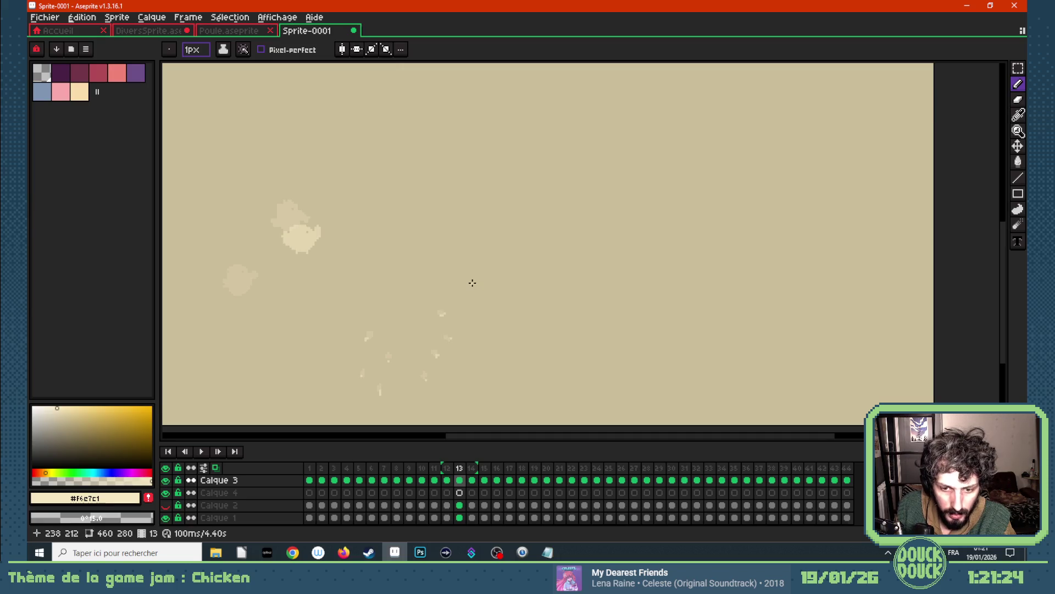
pyautogui.press('Right')
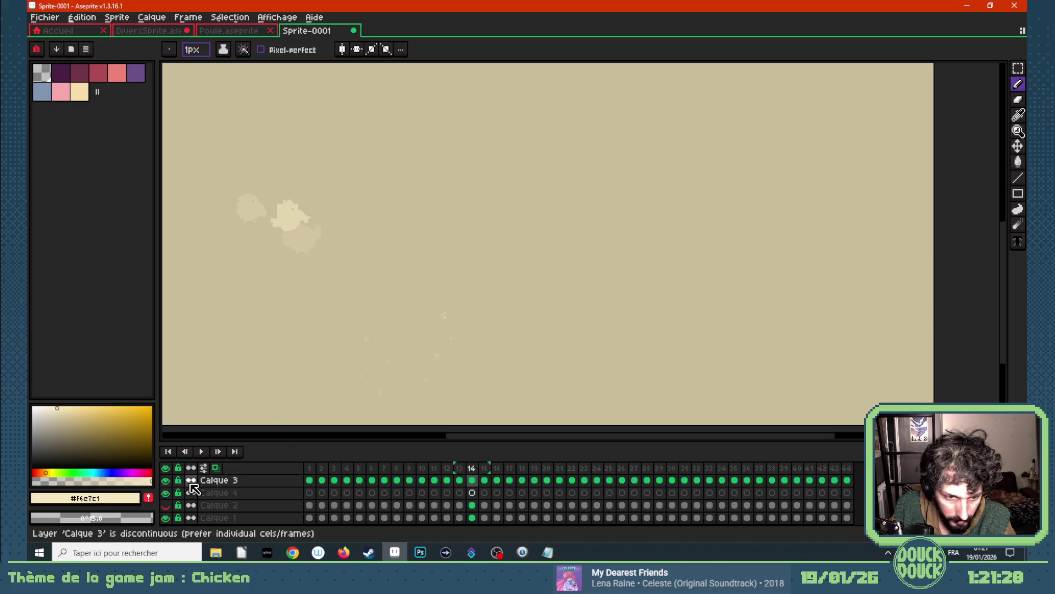
pyautogui.click(215, 467)
pyautogui.scroll(-3, 315, 345)
# - Play the animation, then pick the rectangular marquee and clear a stray selection
pyautogui.press('Return')
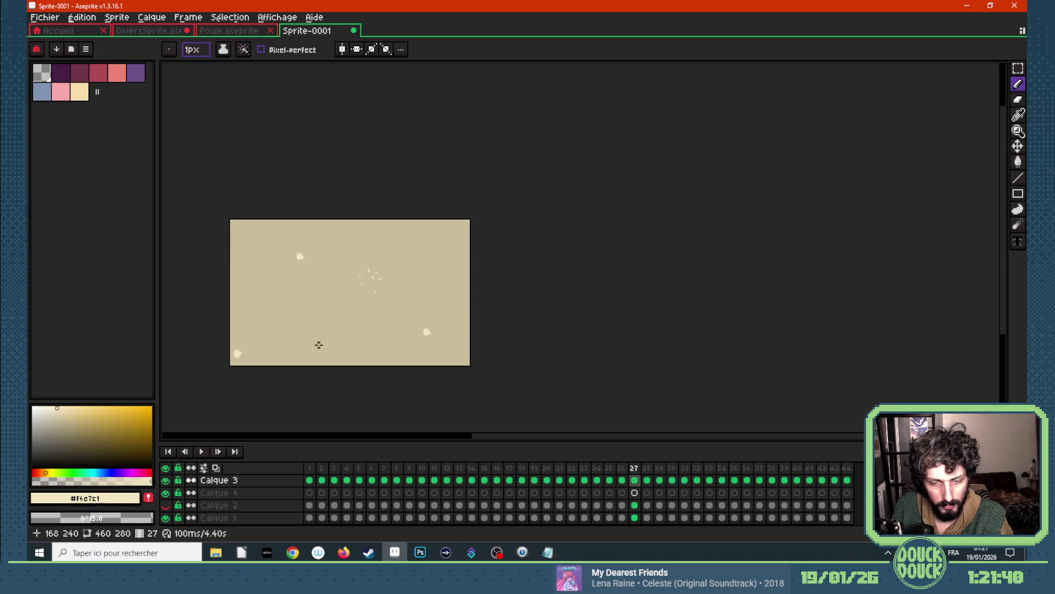
pyautogui.click(1018, 69)
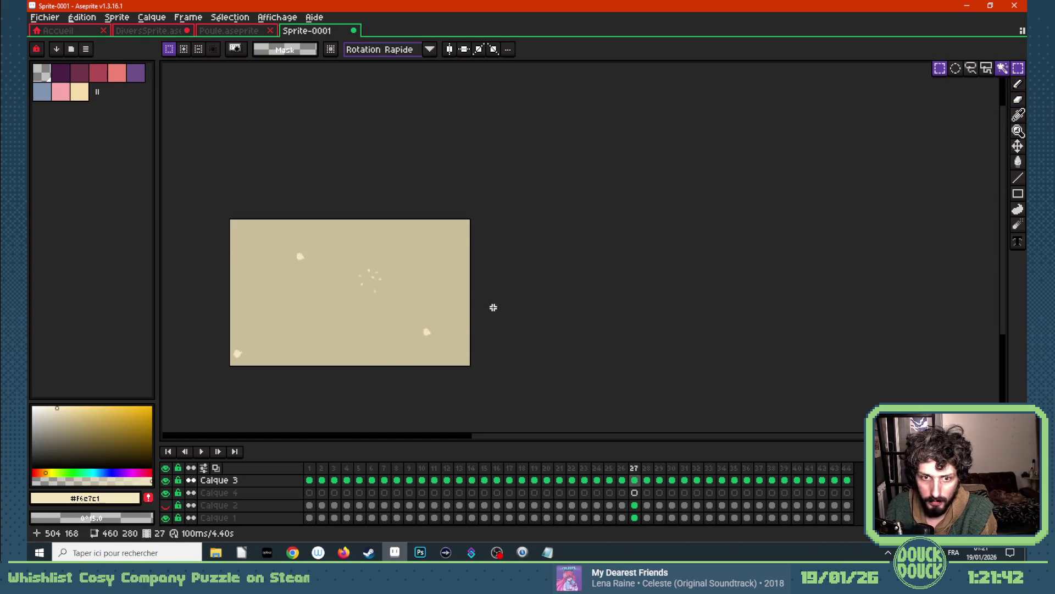
pyautogui.moveTo(417, 320)
pyautogui.mouseDown()
pyautogui.moveTo(451, 343)
pyautogui.moveTo(478, 337)
pyautogui.mouseUp()
pyautogui.click(440, 343)
# - Step through frames 28 to 30, come back to frame 27 and switch to the pencil
pyautogui.press('Right')
pyautogui.click(448, 342)
pyautogui.press('Right')
pyautogui.click(475, 335)
pyautogui.press('Right')
pyautogui.press('Left')
pyautogui.press('Left')
pyautogui.press('Left')
pyautogui.press('Left')
pyautogui.scroll(2, 445, 337)
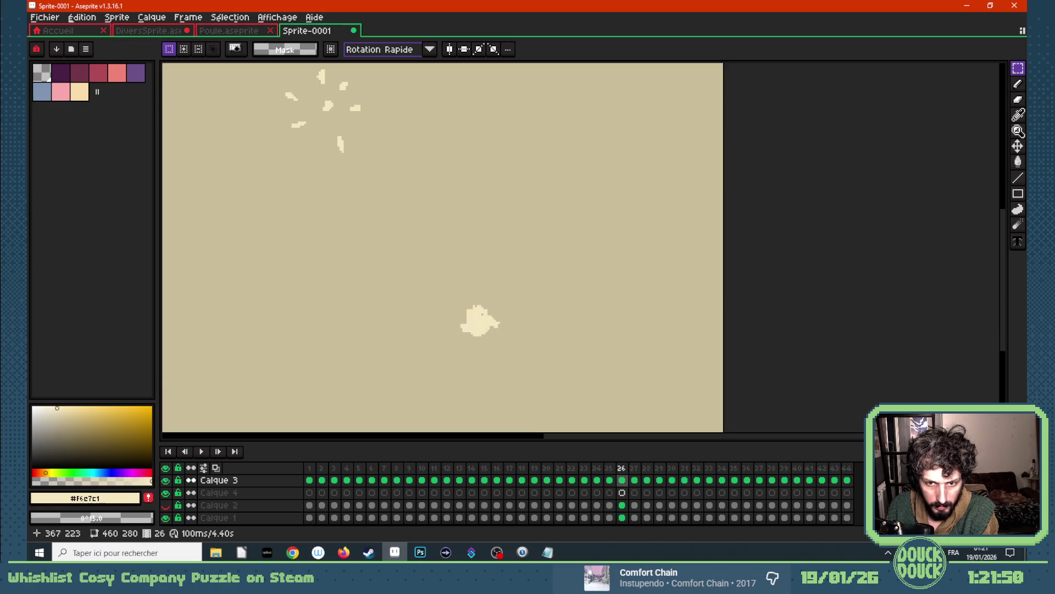
pyautogui.press('Right')
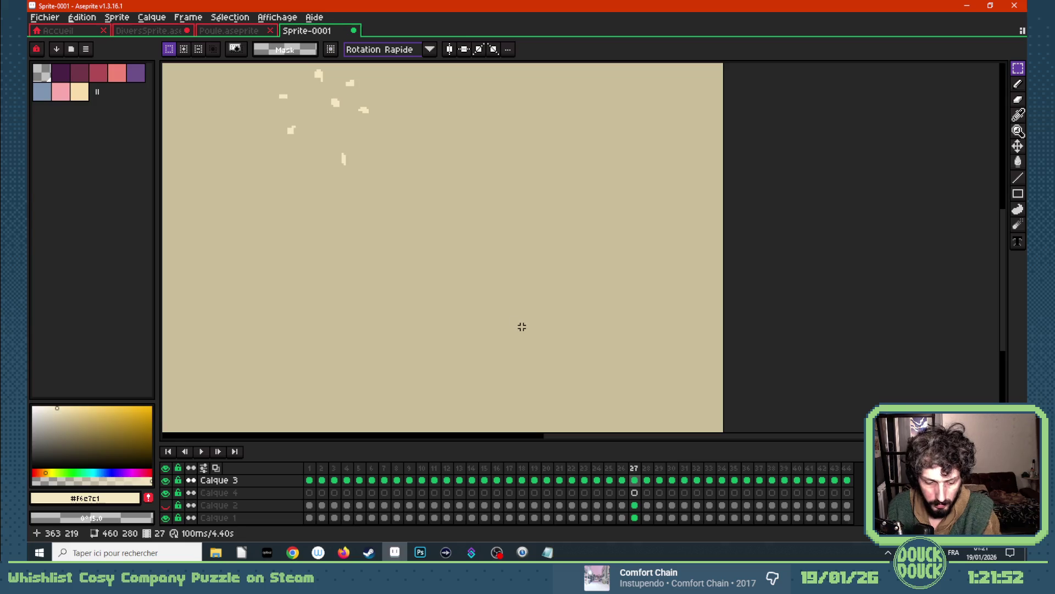
pyautogui.press('b')
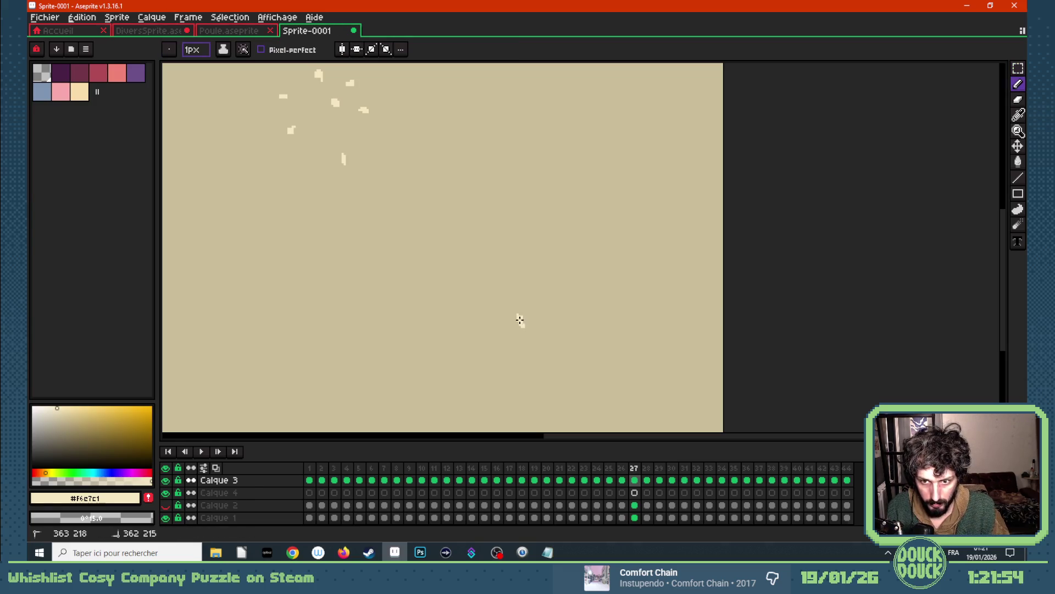
# - Draw a new burst of cream petals around the lower chicken's last spot on frame 27, with ghosting on
pyautogui.click(520, 320)
pyautogui.moveTo(561, 315)
pyautogui.mouseDown()
pyautogui.moveTo(545, 319)
pyautogui.moveTo(559, 314)
pyautogui.moveTo(550, 346)
pyautogui.moveTo(528, 356)
pyautogui.moveTo(508, 344)
pyautogui.moveTo(531, 331)
pyautogui.moveTo(530, 295)
pyautogui.mouseUp()
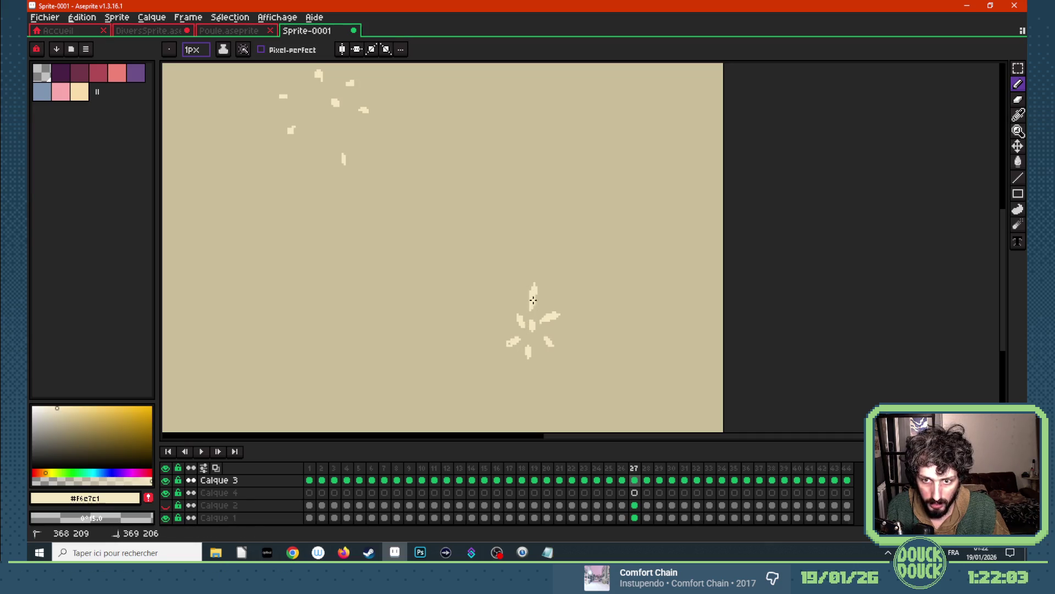
pyautogui.moveTo(529, 340); pyautogui.dragTo(538, 334)
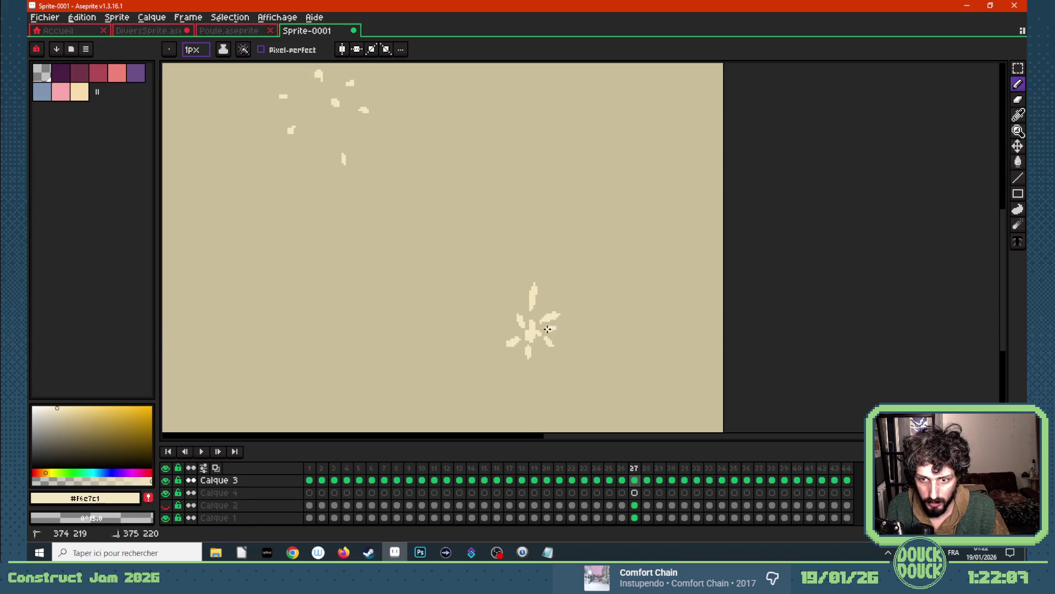
pyautogui.click(536, 330)
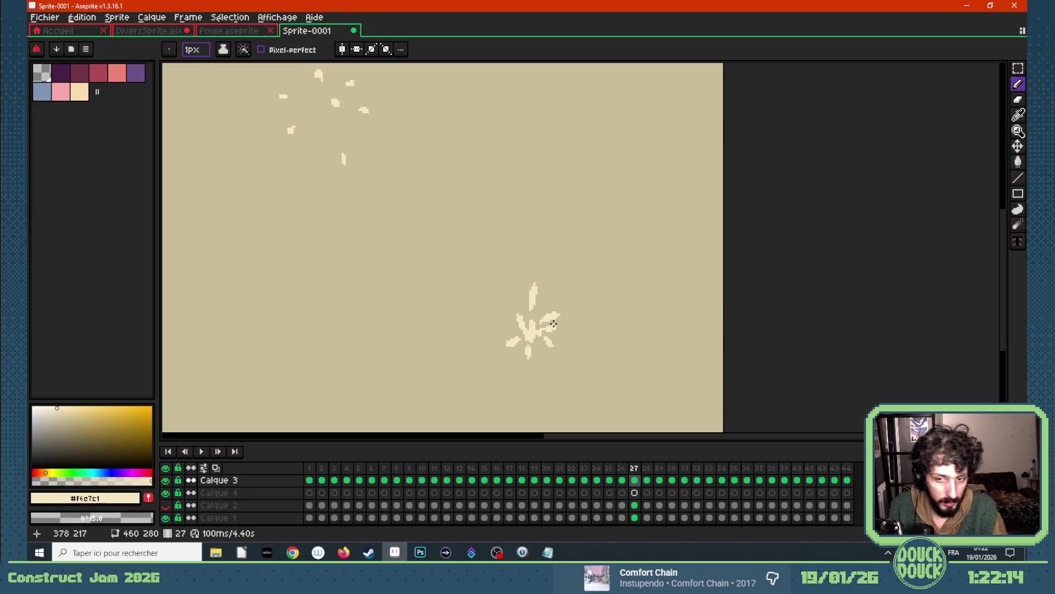
pyautogui.press('Right')
pyautogui.press('Left')
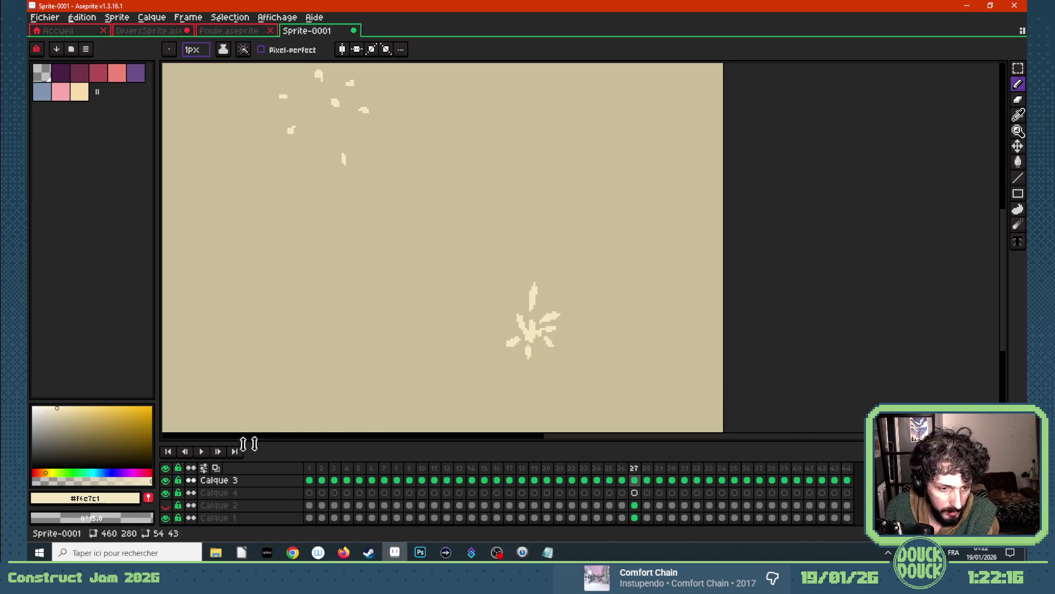
pyautogui.click(215, 467)
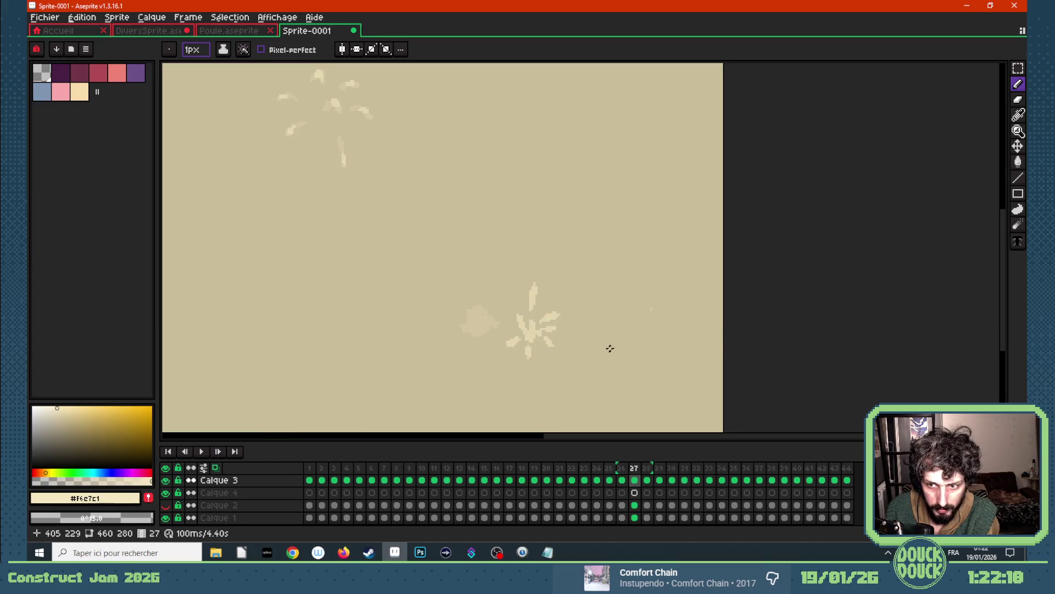
pyautogui.scroll(-1, 639, 336)
# - Play the animation, compare frames 27 to 29 without ghosting, and return to frame 27 with onion skin back on
pyautogui.press('Return')
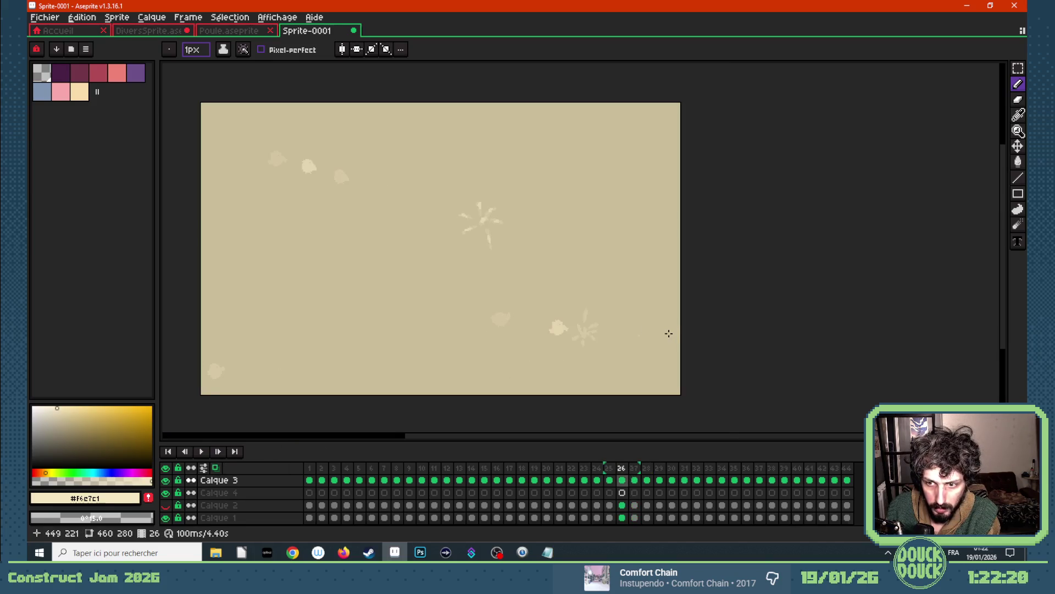
pyautogui.click(216, 467)
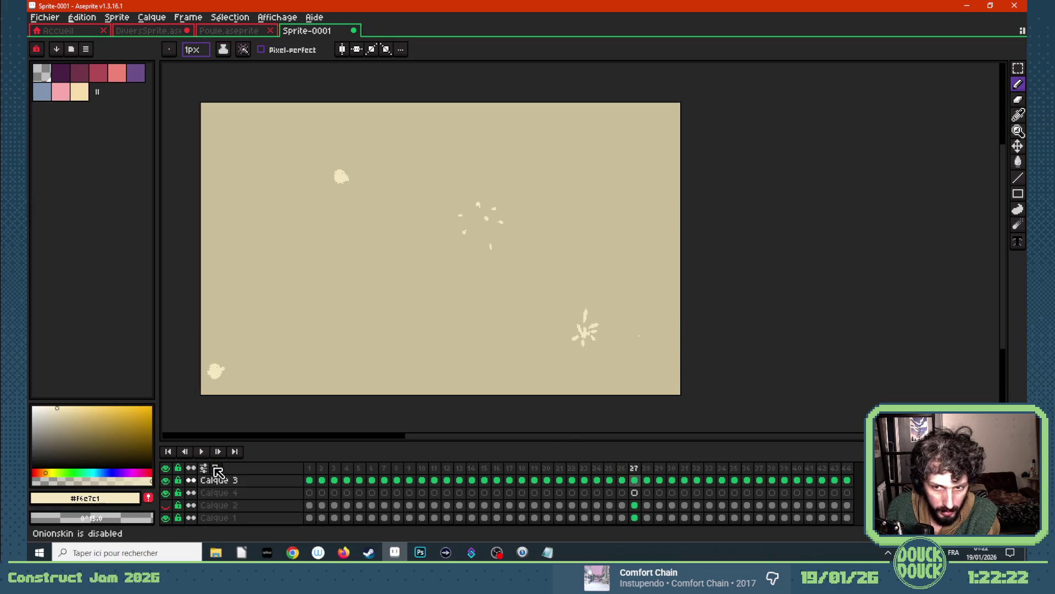
pyautogui.press('m')
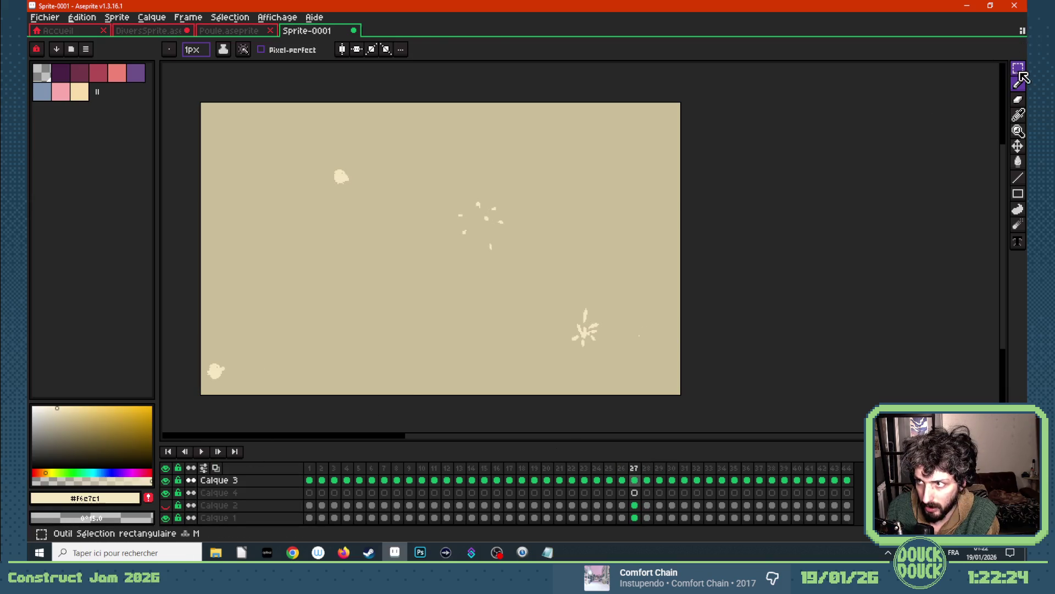
pyautogui.moveTo(643, 336); pyautogui.dragTo(674, 365)
pyautogui.press('Right')
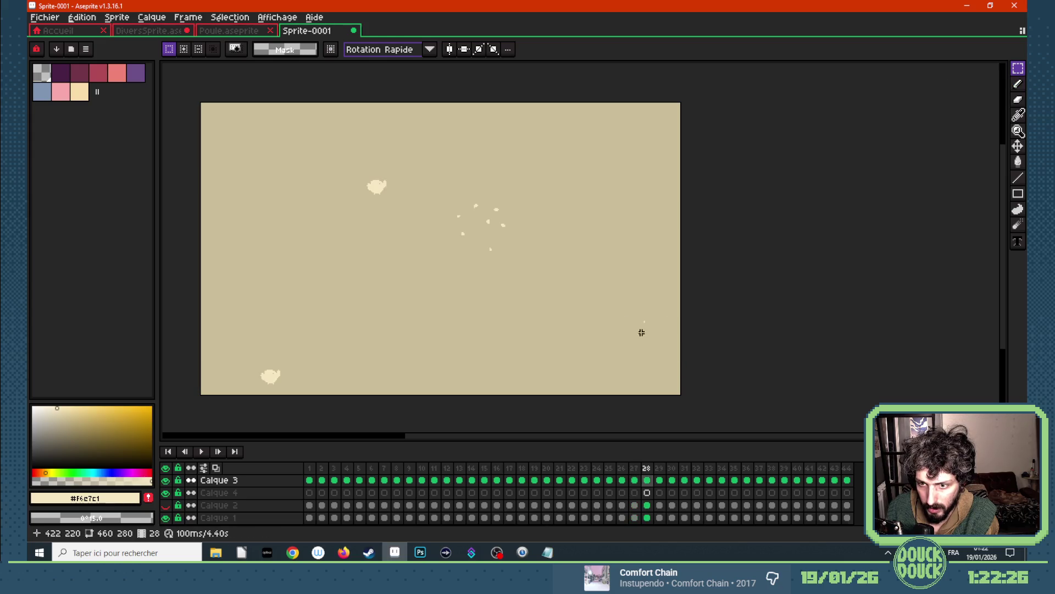
pyautogui.press('Right')
pyautogui.press('Left')
pyautogui.press('Left')
pyautogui.scroll(1, 607, 331)
pyautogui.press('F3')
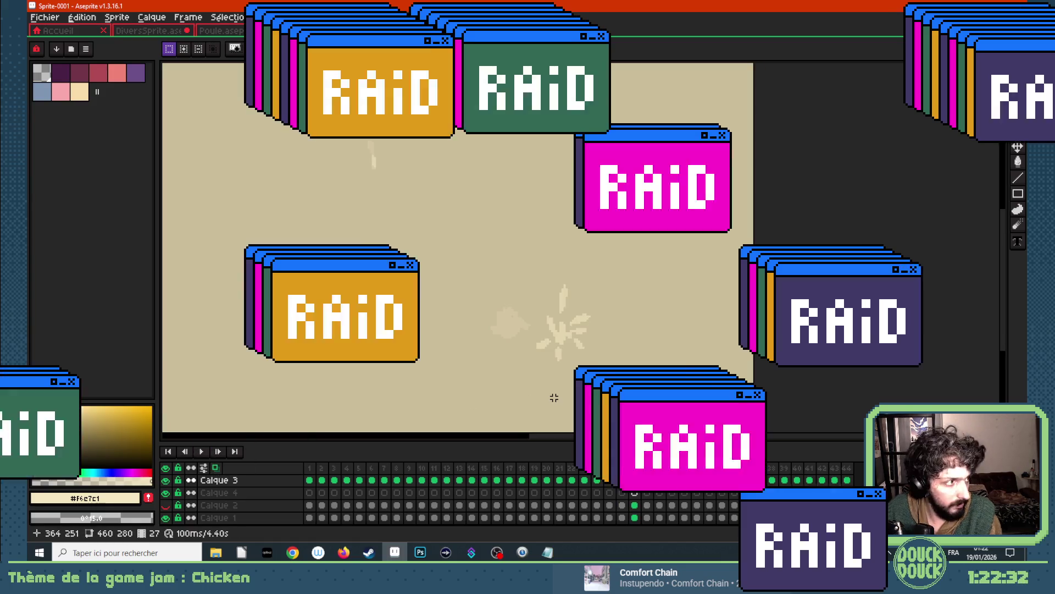
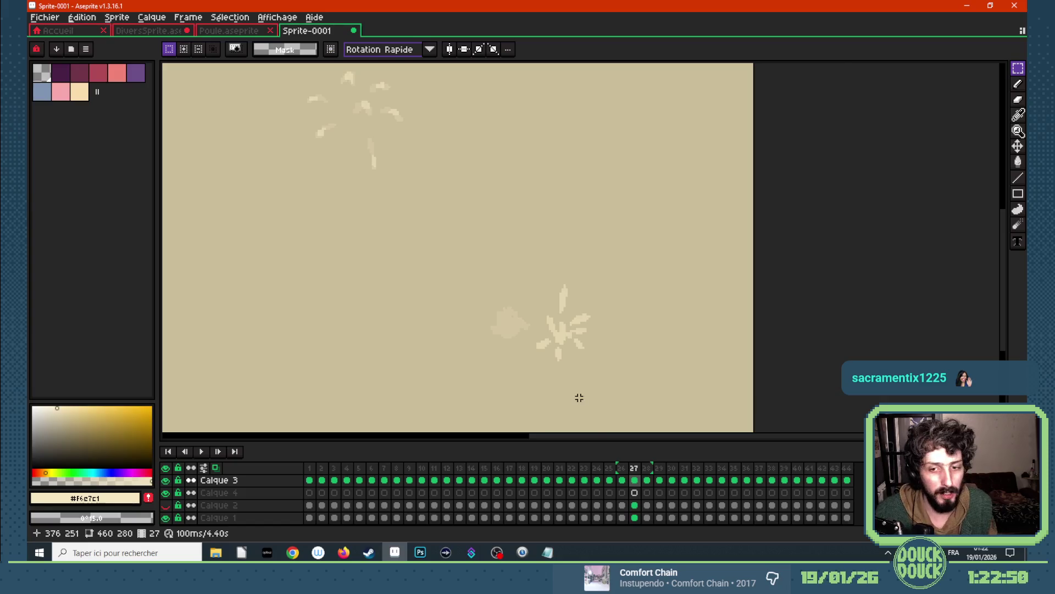
# - Draw five light feather strokes radiating from the canvas centre on frame 28 with the Pencil
pyautogui.press('Right')
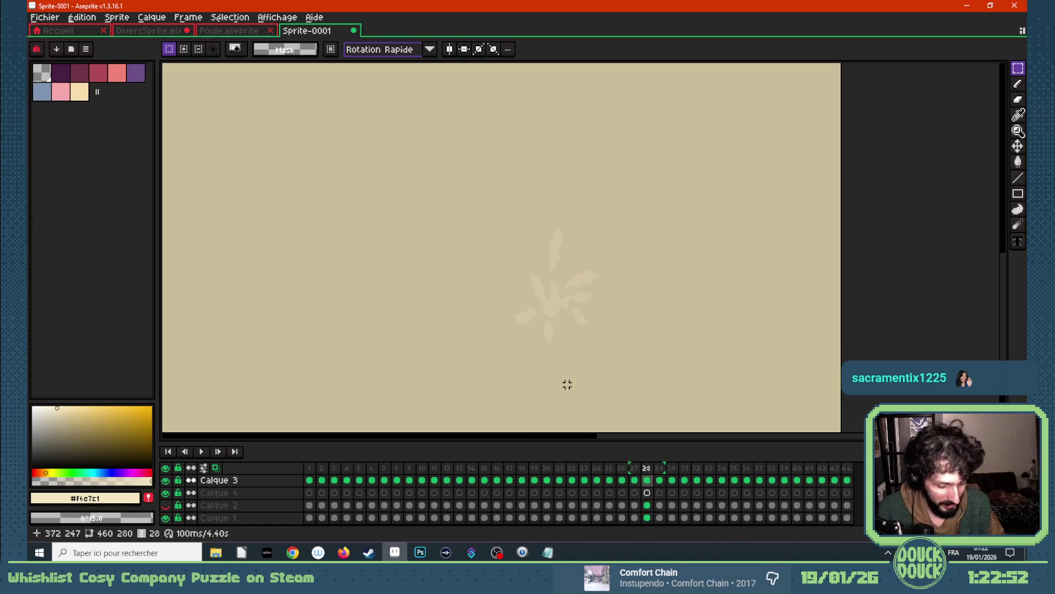
pyautogui.press('b')
pyautogui.moveTo(543, 353)
pyautogui.mouseDown()
pyautogui.moveTo(545, 344)
pyautogui.moveTo(504, 322)
pyautogui.mouseUp()
pyautogui.moveTo(528, 272); pyautogui.dragTo(535, 277)
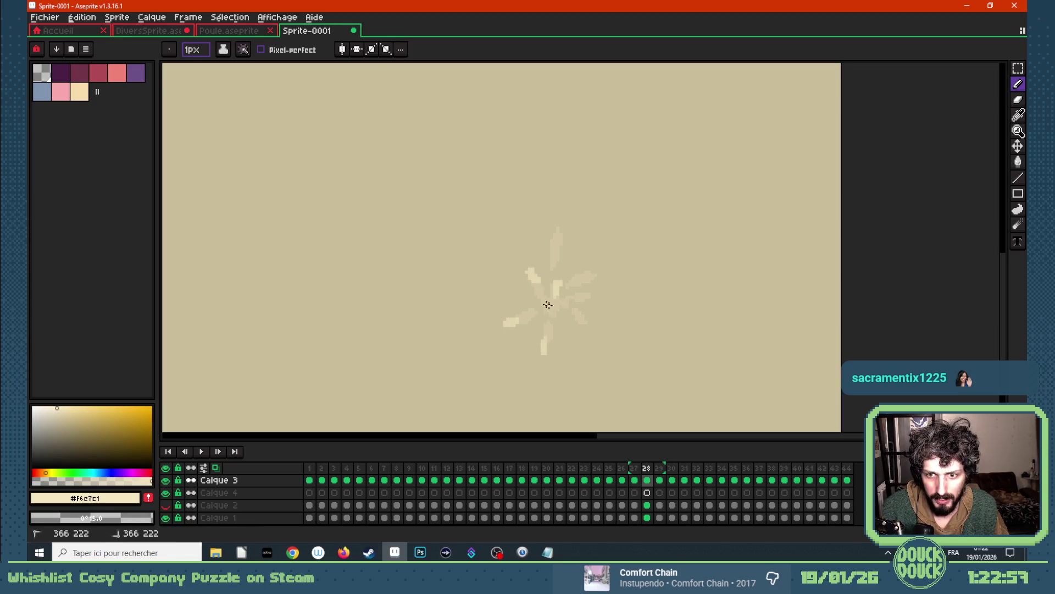
pyautogui.moveTo(553, 247); pyautogui.dragTo(554, 224)
pyautogui.moveTo(578, 271)
pyautogui.mouseDown()
pyautogui.moveTo(600, 271)
pyautogui.moveTo(584, 295)
pyautogui.mouseUp()
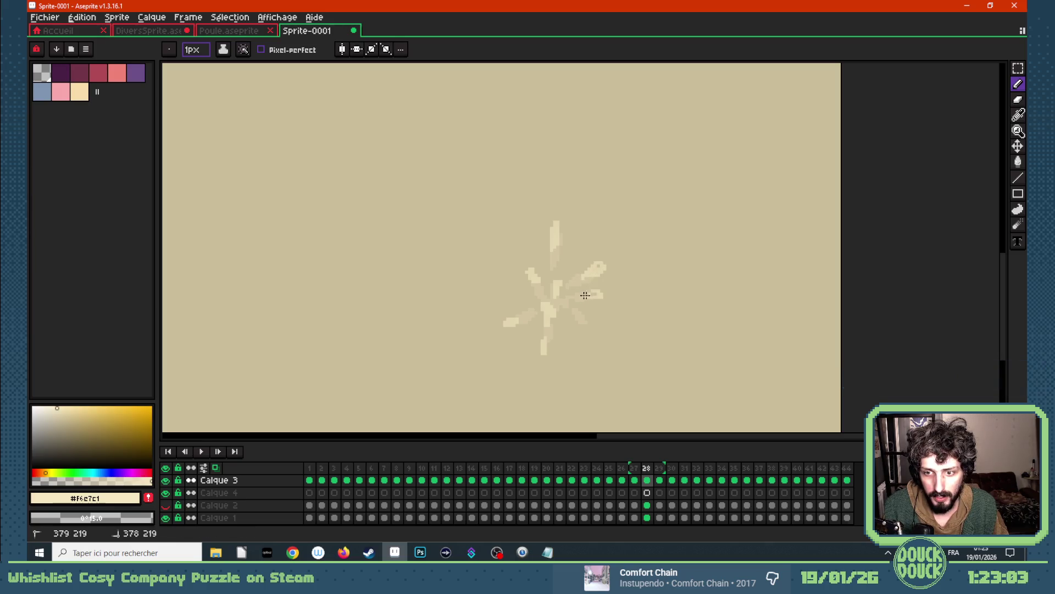
pyautogui.click(578, 323)
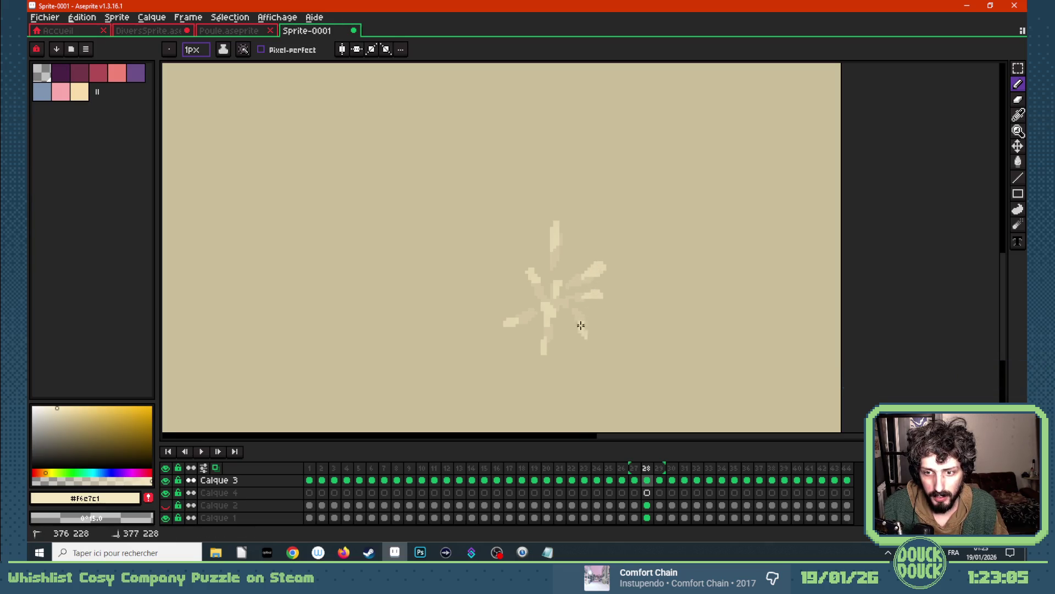
# - Draw the burst's broken-apart fragments on frame 29: short marks below, left, above and right of centre
pyautogui.press('Right')
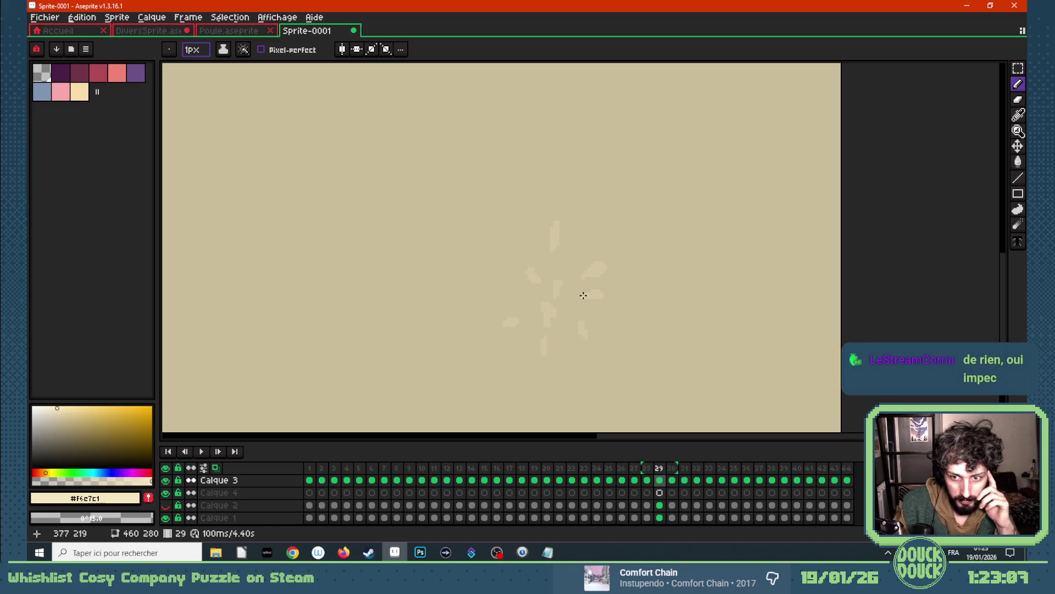
pyautogui.click(536, 357)
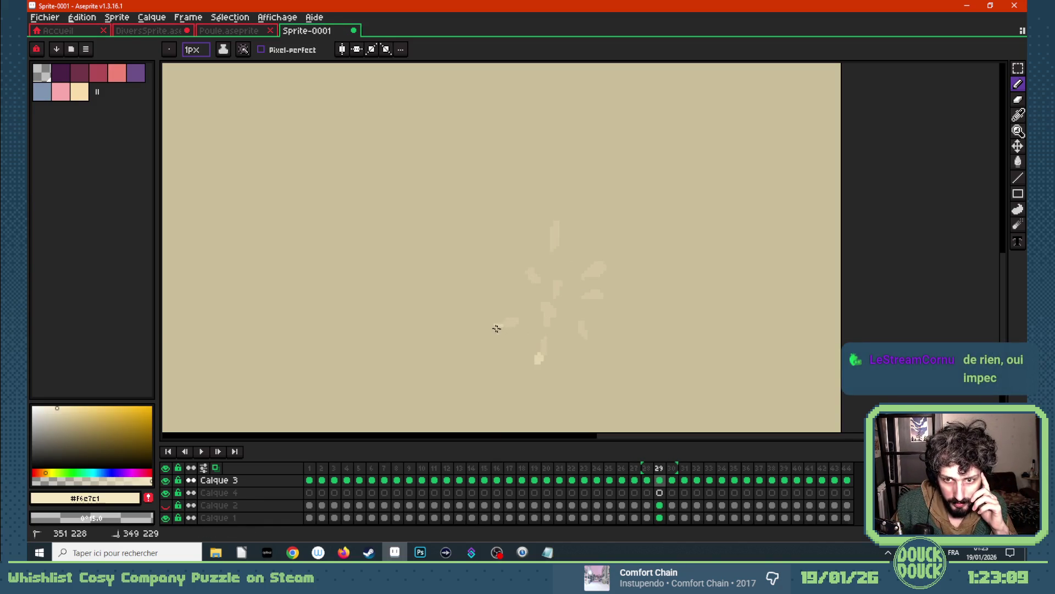
pyautogui.moveTo(497, 329); pyautogui.dragTo(506, 325)
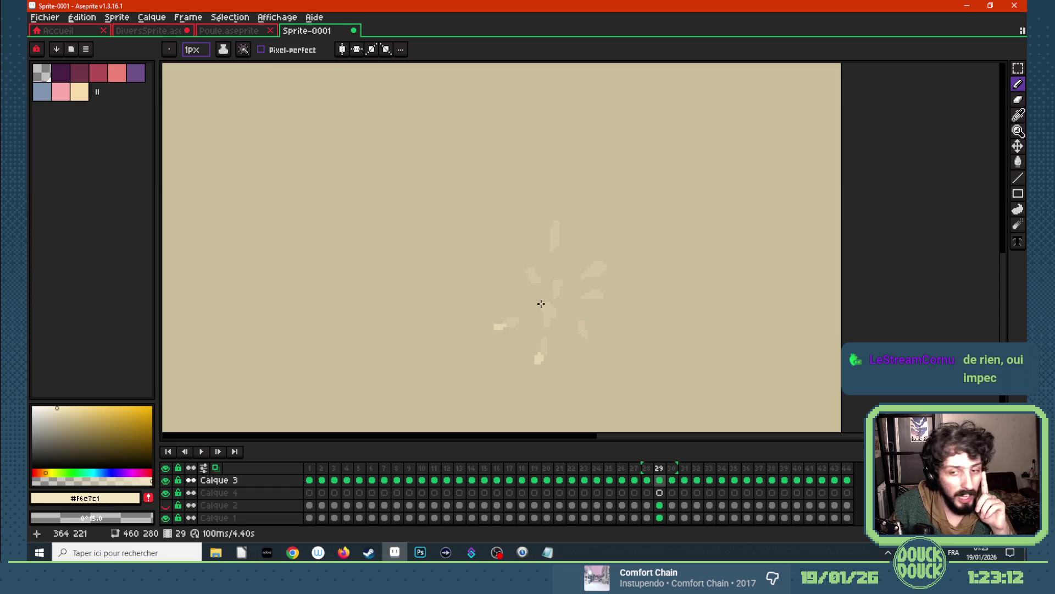
pyautogui.moveTo(537, 309); pyautogui.dragTo(545, 315)
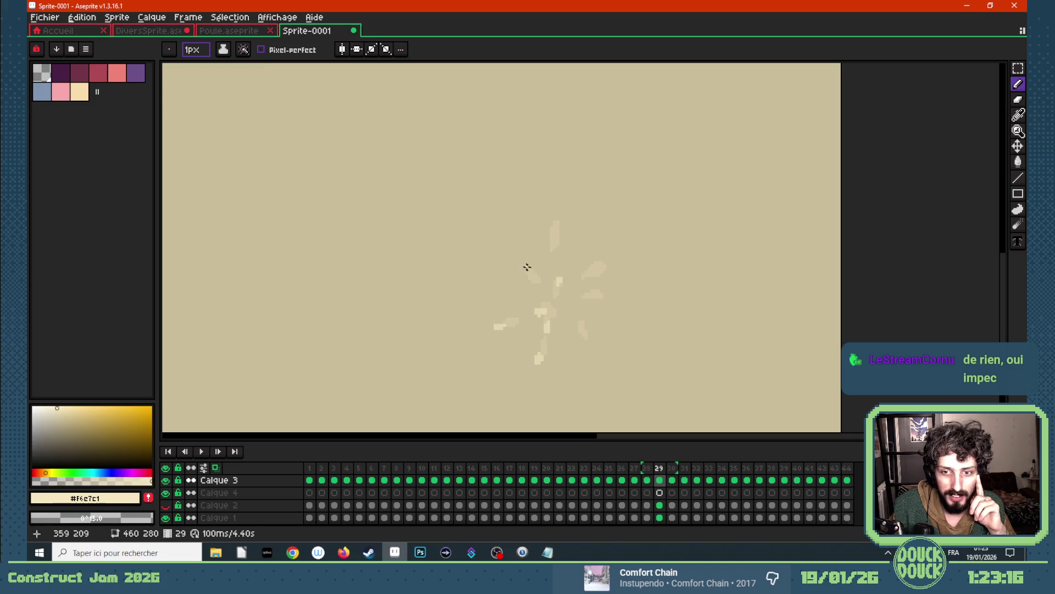
pyautogui.moveTo(523, 268); pyautogui.dragTo(528, 270)
pyautogui.moveTo(554, 225); pyautogui.dragTo(557, 215)
pyautogui.moveTo(605, 267); pyautogui.dragTo(603, 298)
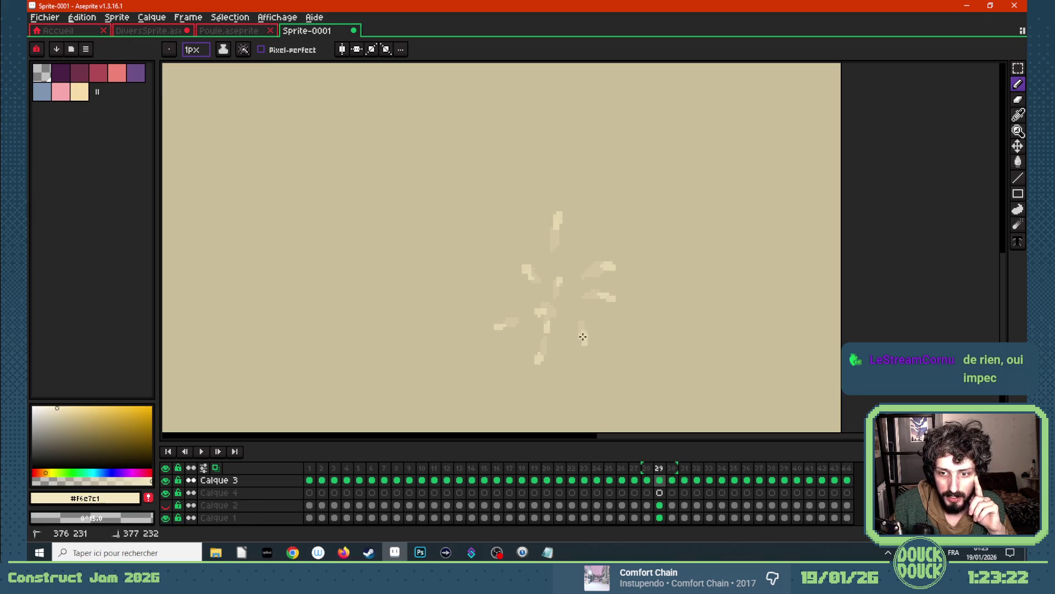
pyautogui.press('Right')
# - Dot small cream specks and short strokes around the burst on frame 30
pyautogui.click(534, 365)
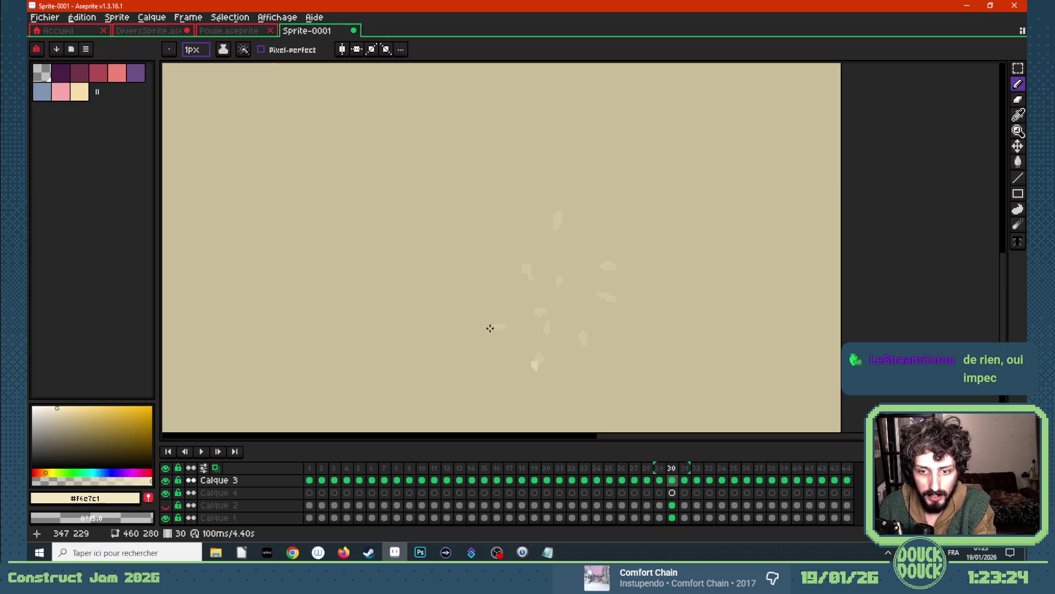
pyautogui.click(534, 312)
pyautogui.moveTo(547, 329); pyautogui.dragTo(548, 338)
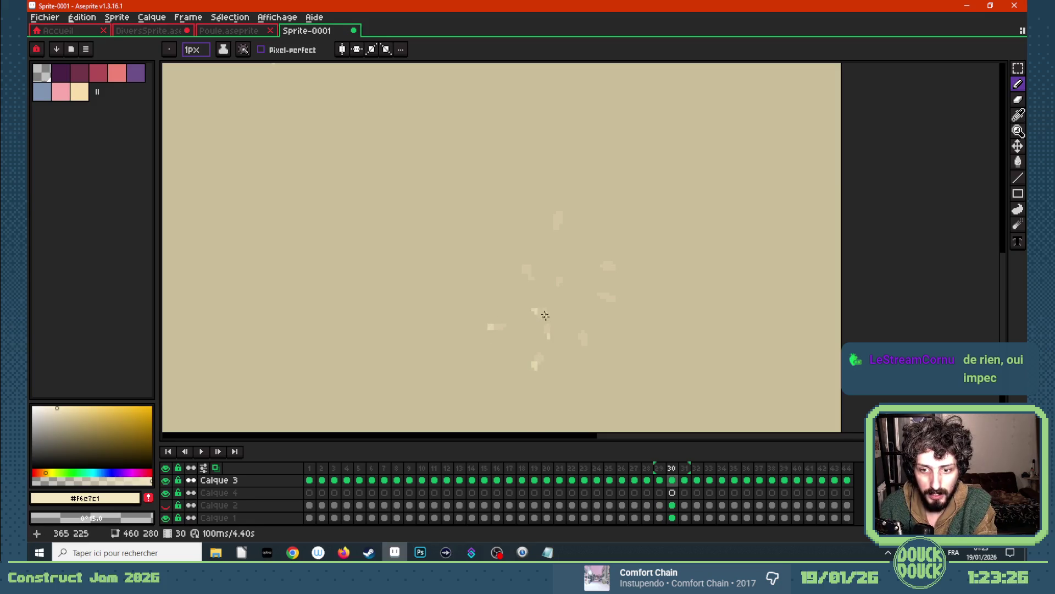
pyautogui.click(520, 266)
pyautogui.click(558, 211)
pyautogui.moveTo(560, 282); pyautogui.dragTo(560, 274)
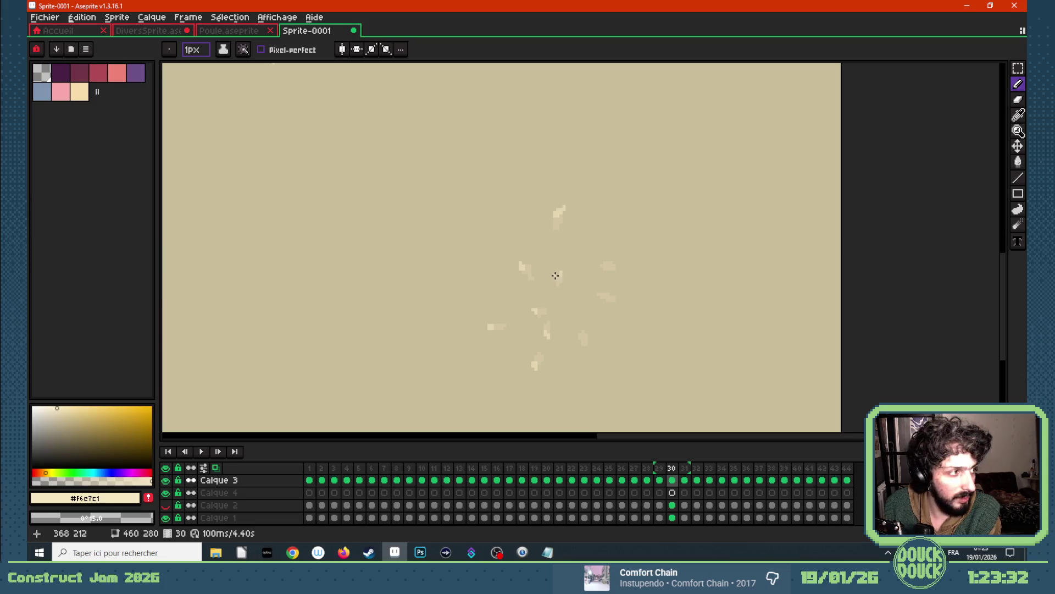
pyautogui.click(622, 264)
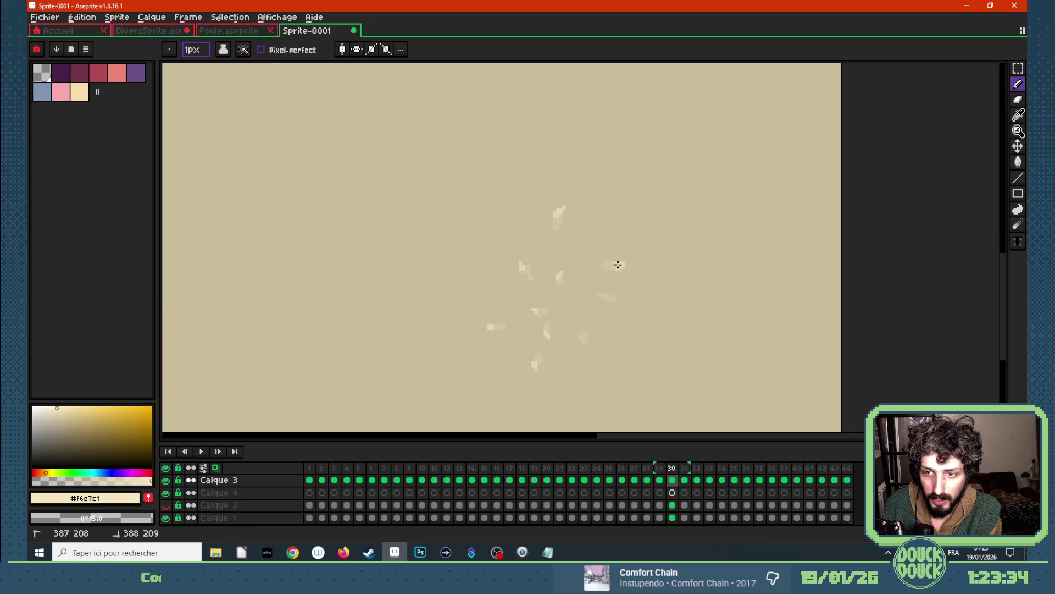
pyautogui.moveTo(613, 297); pyautogui.dragTo(622, 302)
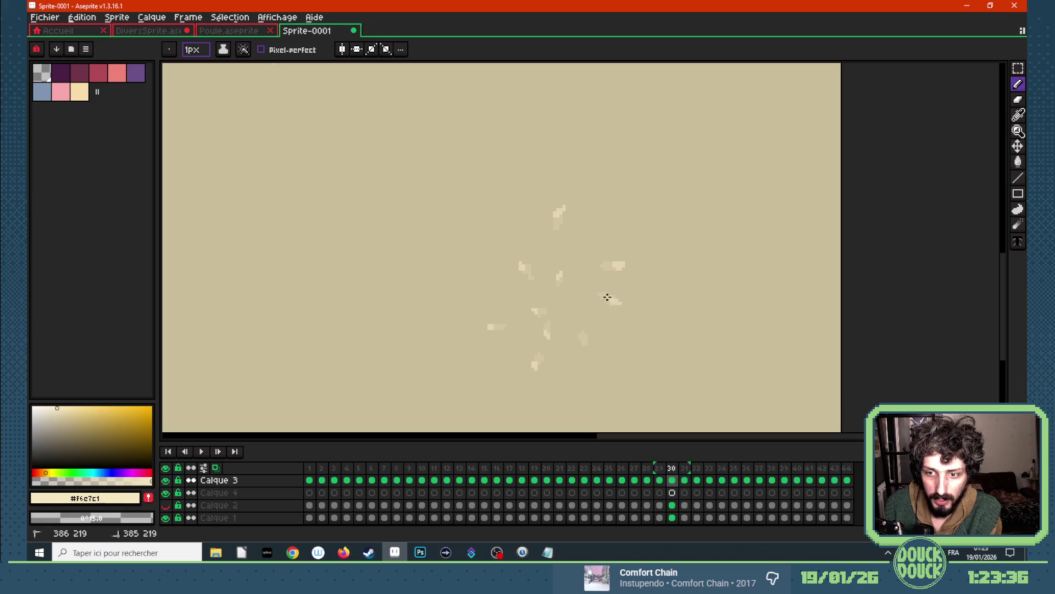
# - Place even smaller scattered dots on frame 31 at the bottom, left and top of the burst
pyautogui.press('Right')
pyautogui.click(536, 368)
pyautogui.moveTo(536, 366); pyautogui.dragTo(534, 372)
pyautogui.click(545, 339)
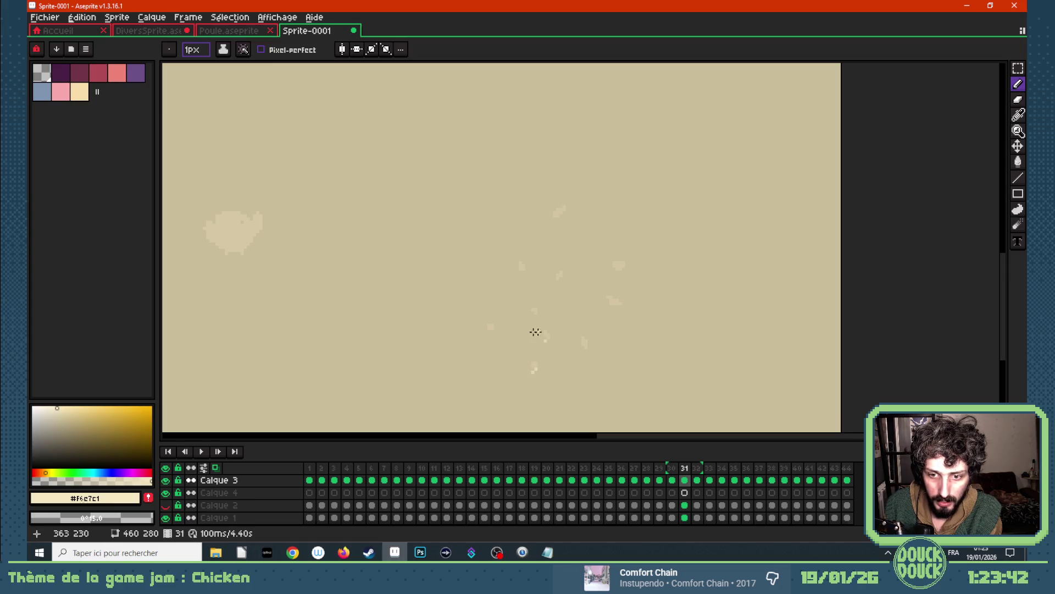
pyautogui.click(488, 330)
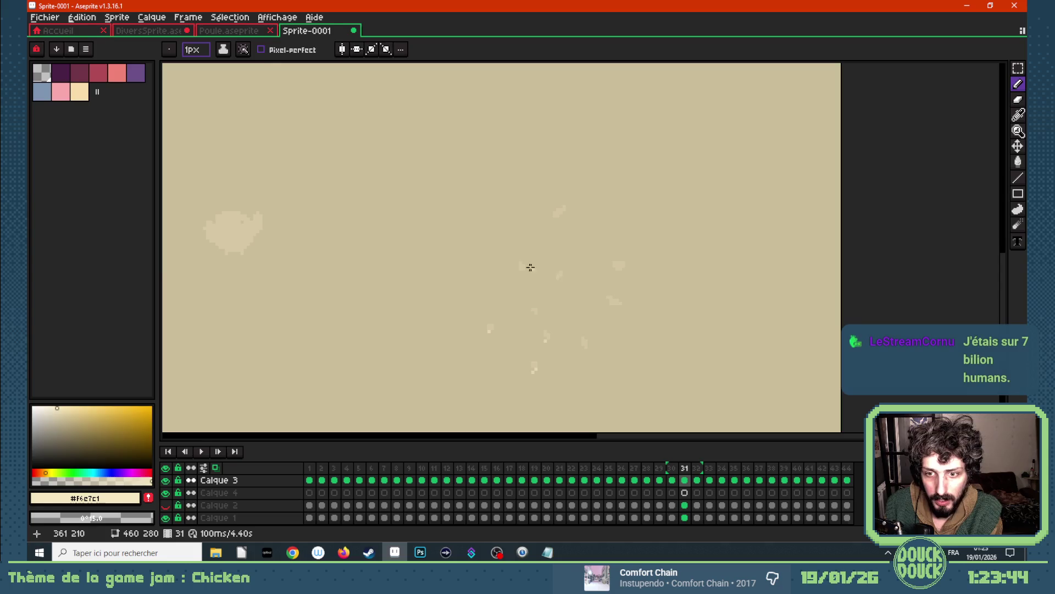
pyautogui.click(519, 265)
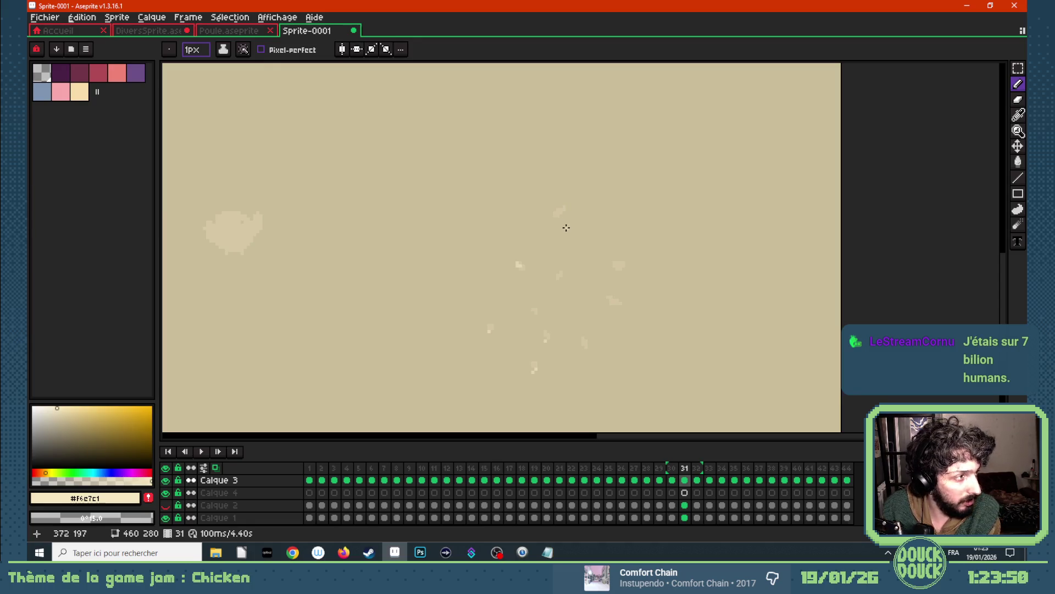
pyautogui.click(559, 207)
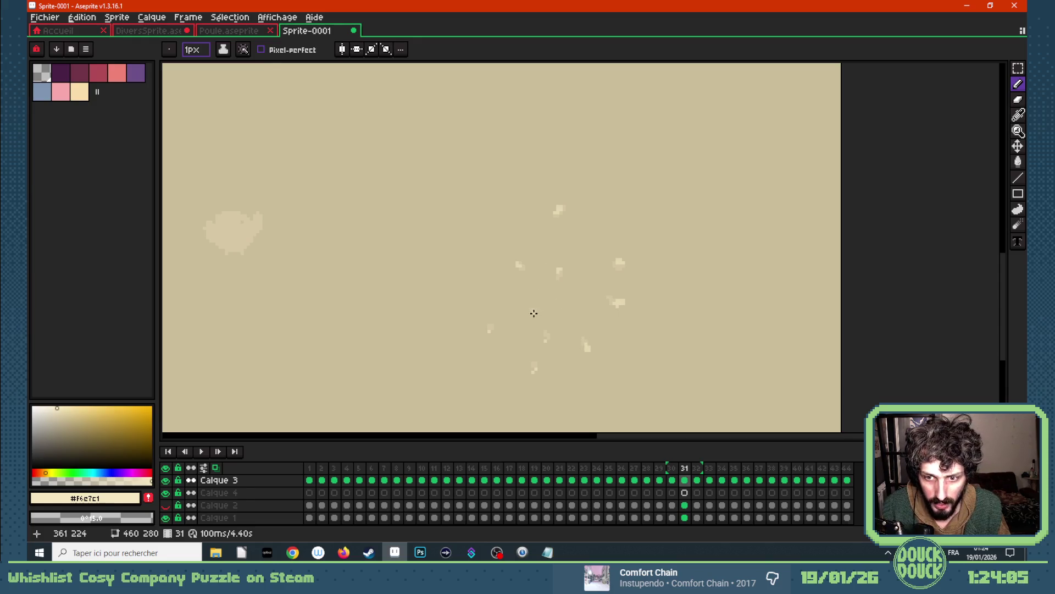
pyautogui.press('Right')
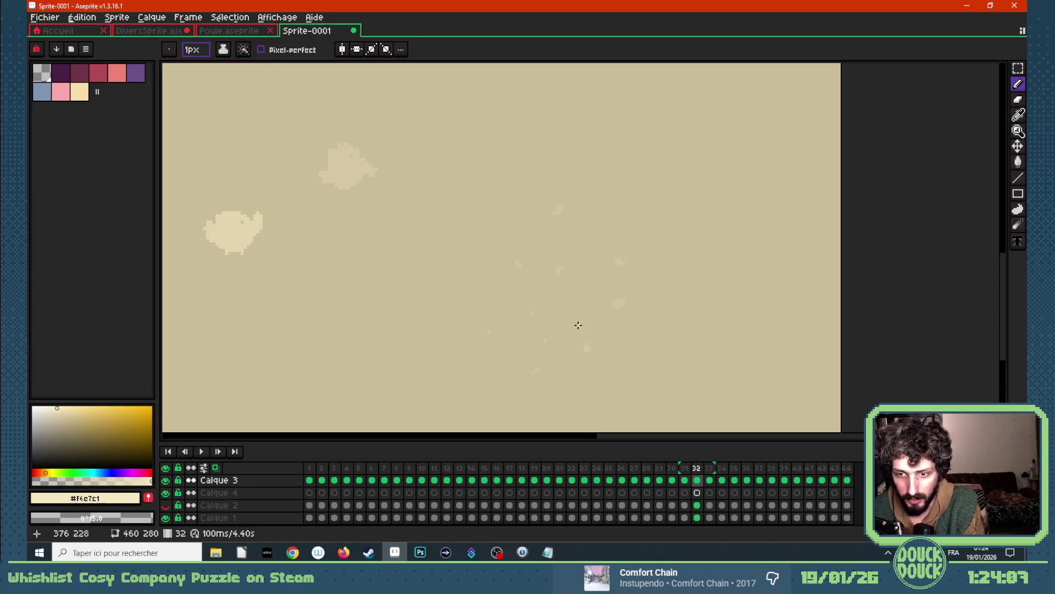
# - Leave two tiny cream specks on frame 32 and a single right-side dot on frame 33
pyautogui.click(624, 297)
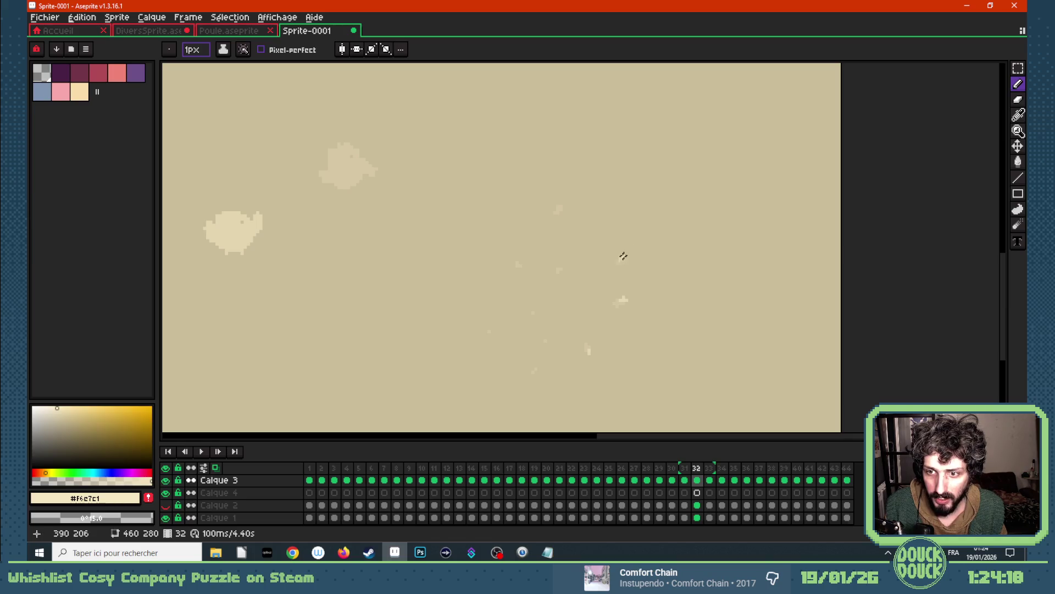
pyautogui.click(559, 207)
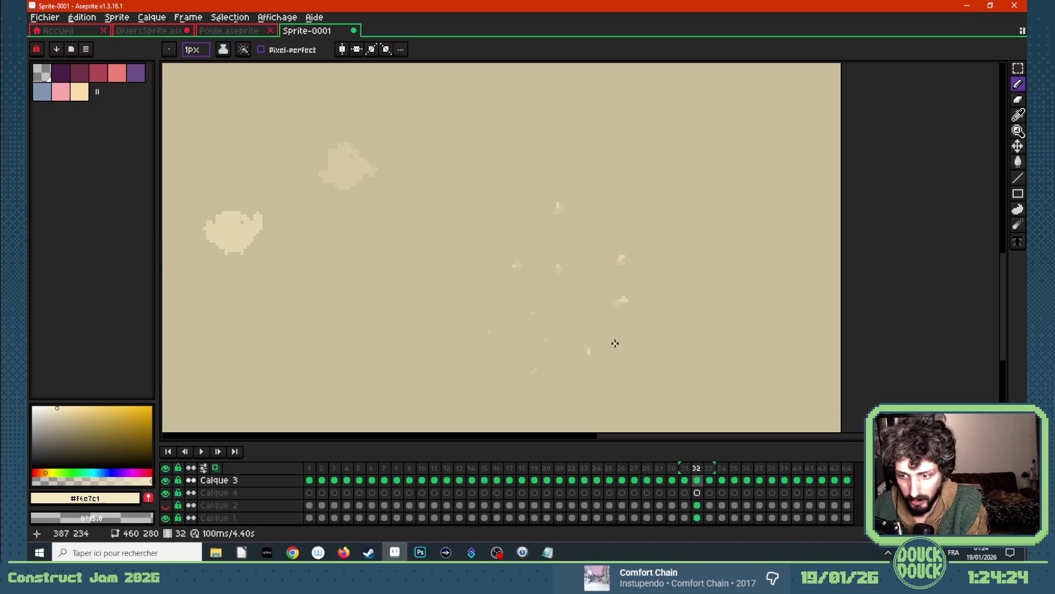
pyautogui.press('Right')
pyautogui.click(624, 298)
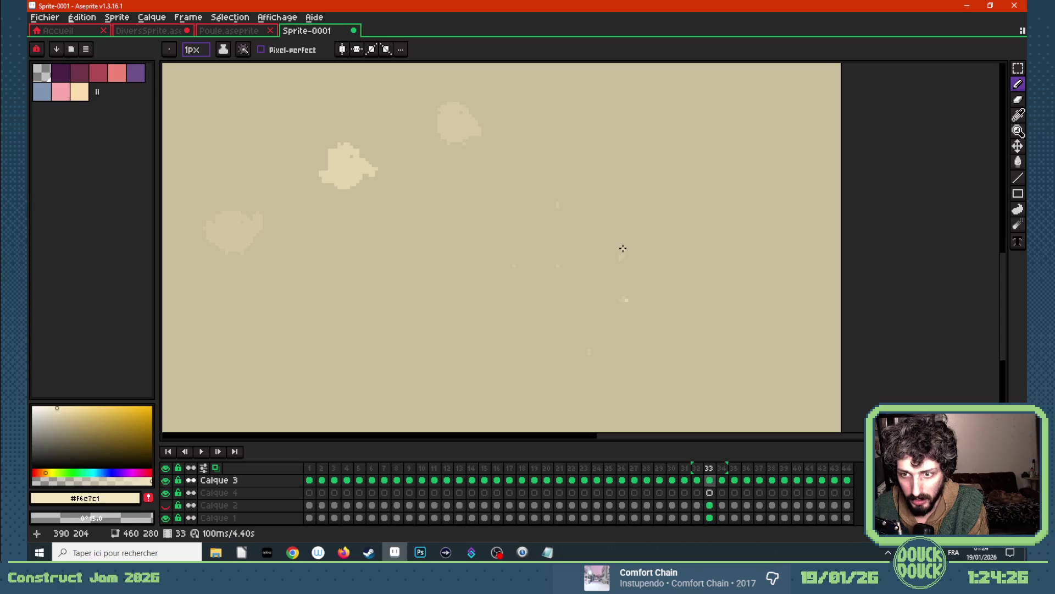
pyautogui.scroll(-1, 569, 213)
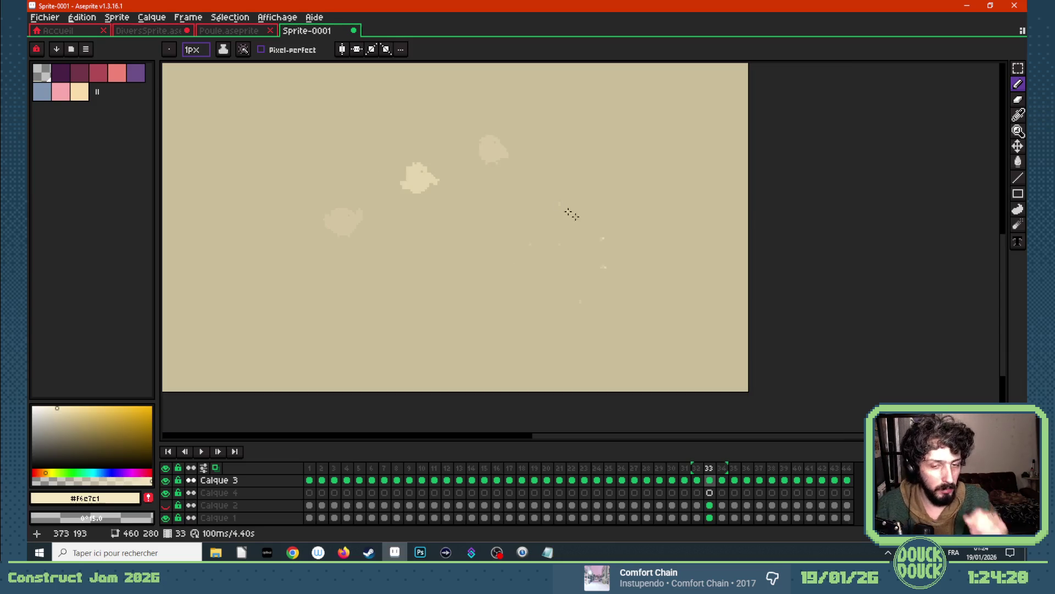
pyautogui.scroll(-1, 606, 271)
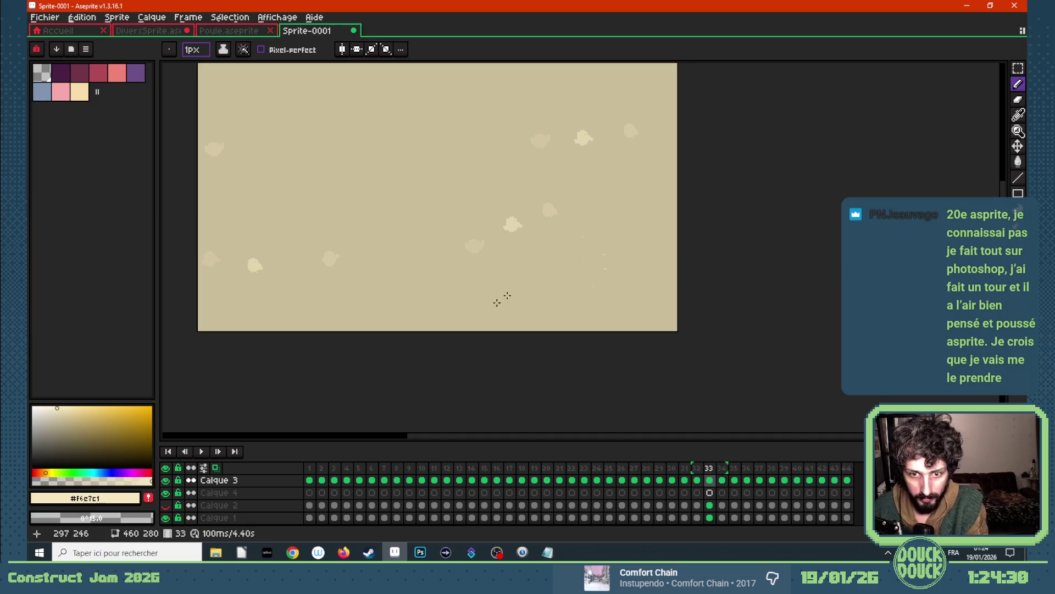
# - Play the puff animation, stop it, and step back a few frames to frame 33
pyautogui.press('Return')
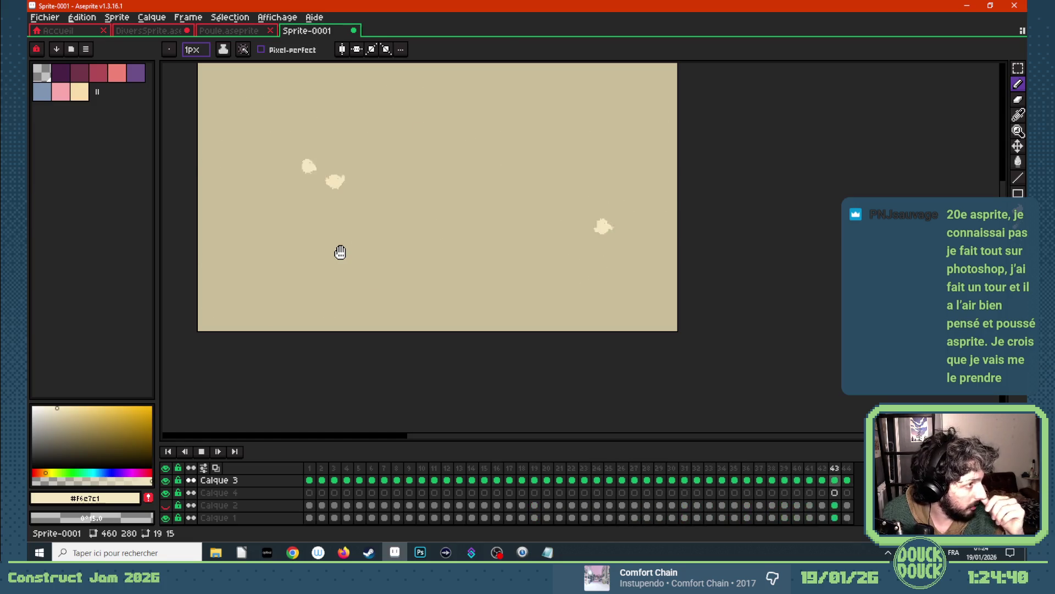
pyautogui.scroll(-2, 419, 241)
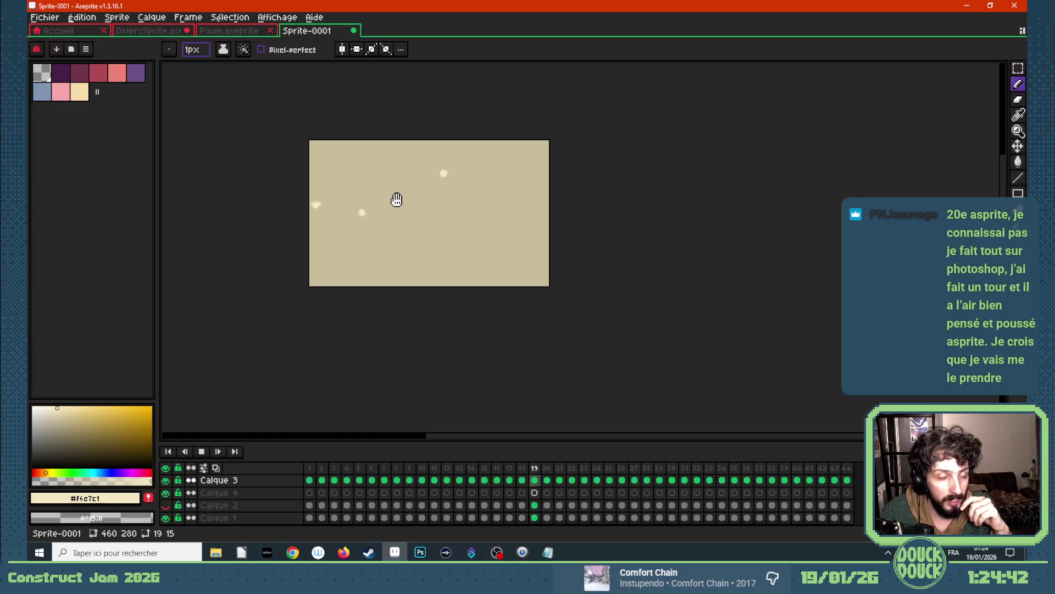
pyautogui.scroll(2, 347, 185)
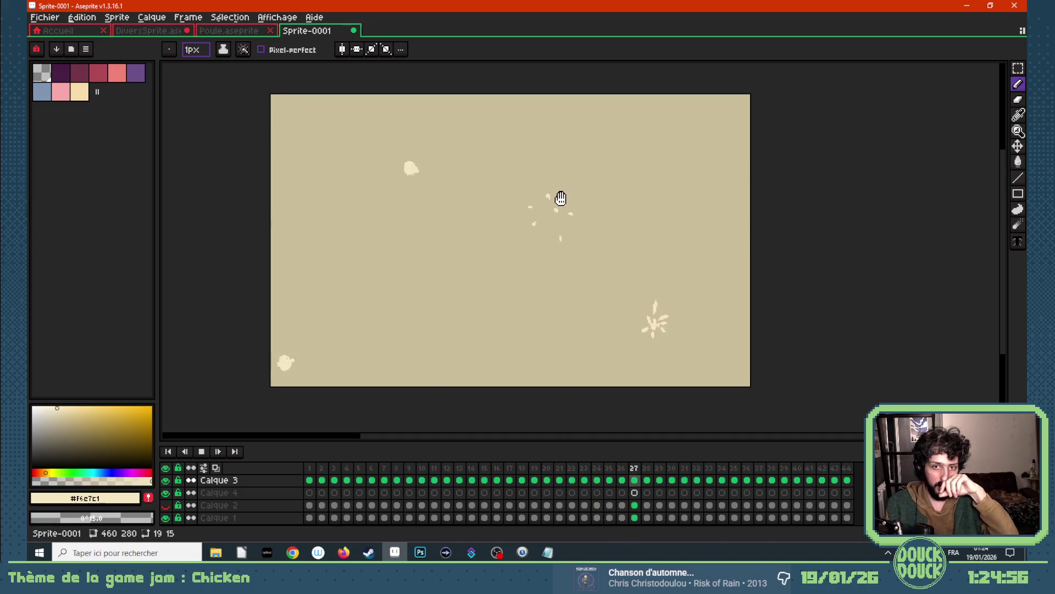
pyautogui.press('Return')
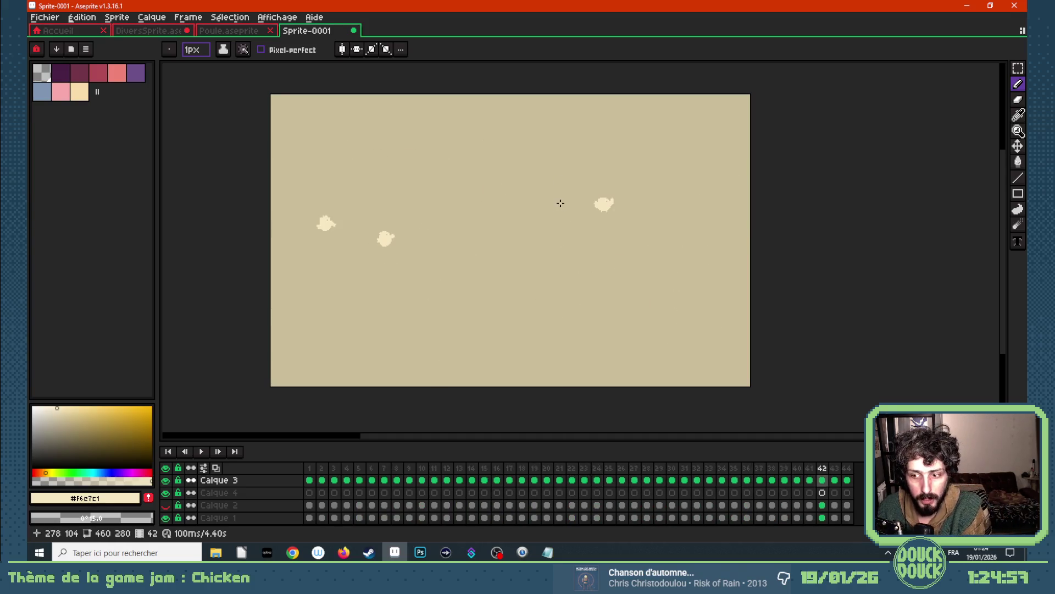
pyautogui.press('Left')
pyautogui.press('Left')
pyautogui.press('Left')
pyautogui.press('Left')
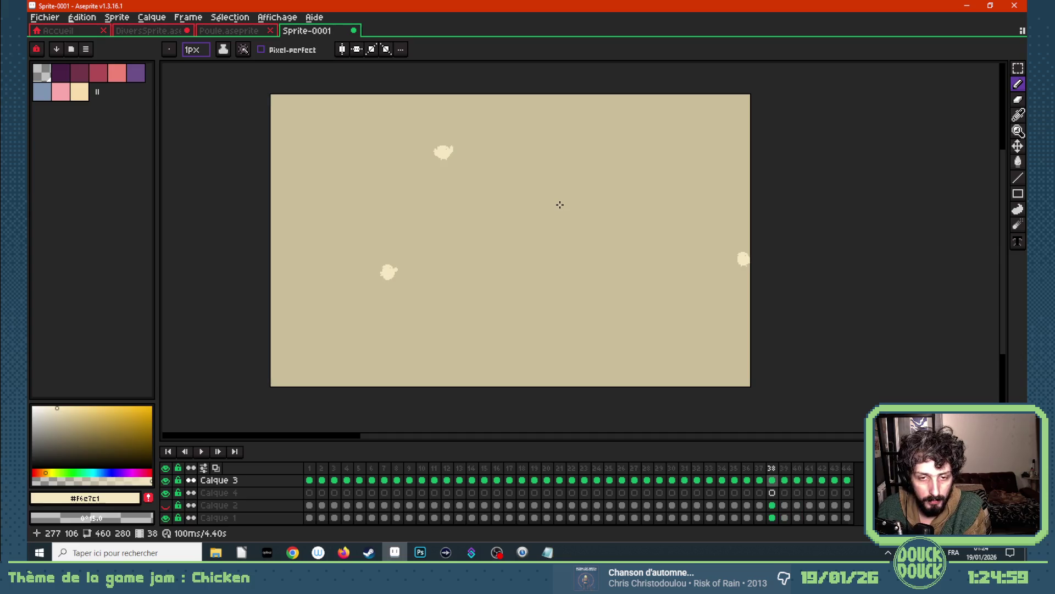
pyautogui.press('Left')
pyautogui.press('Left')
pyautogui.press('Left')
pyautogui.press('Left')
pyautogui.press('Left')
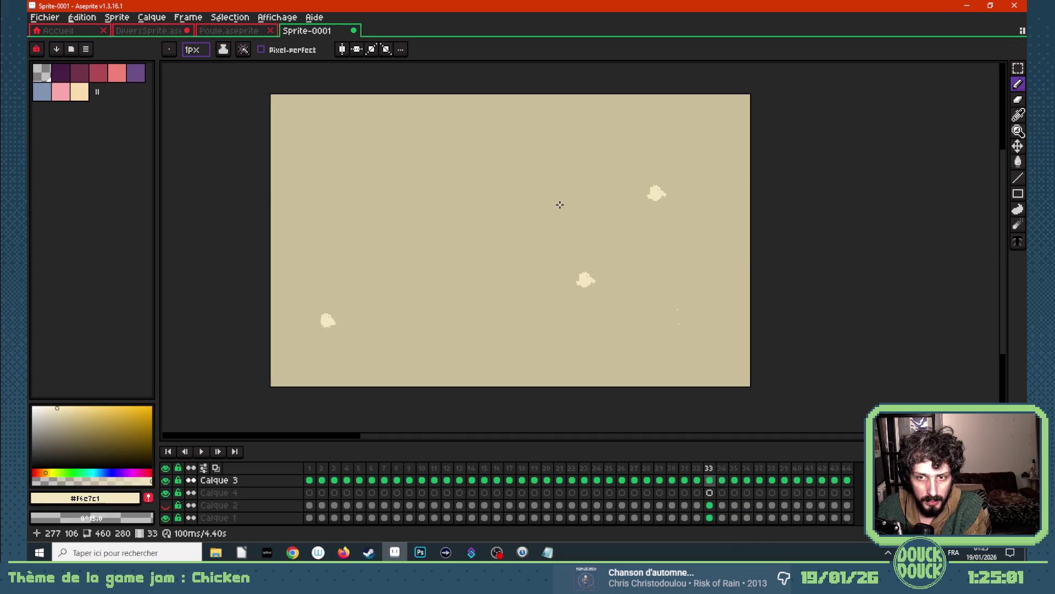
pyautogui.press('Left')
pyautogui.press('Left')
# - Switch from Aseprite to the browser and bring the Construct 3 editor tab forward
pyautogui.click(293, 552)
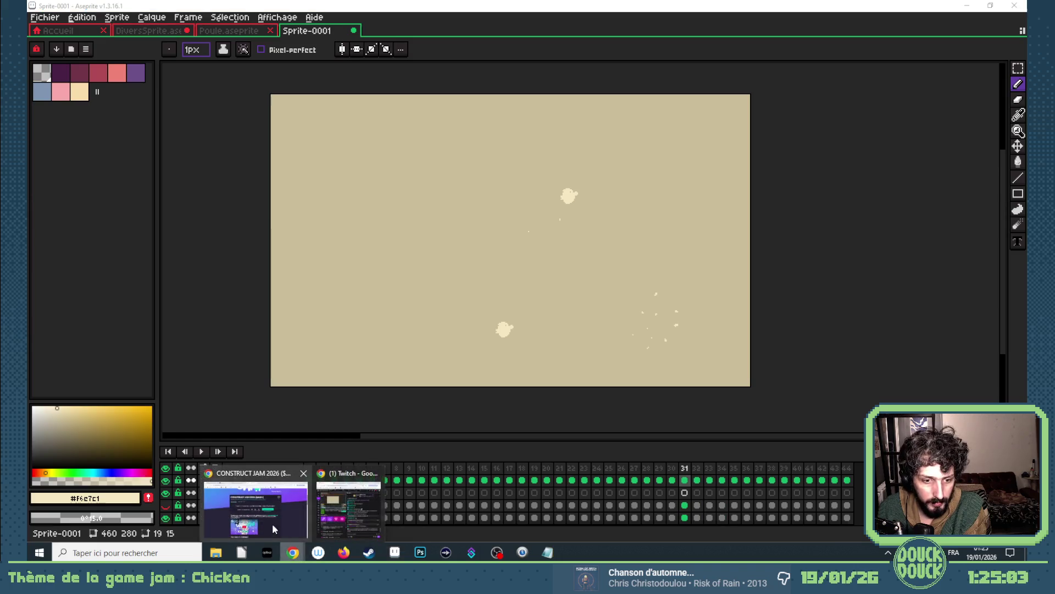
pyautogui.click(395, 551)
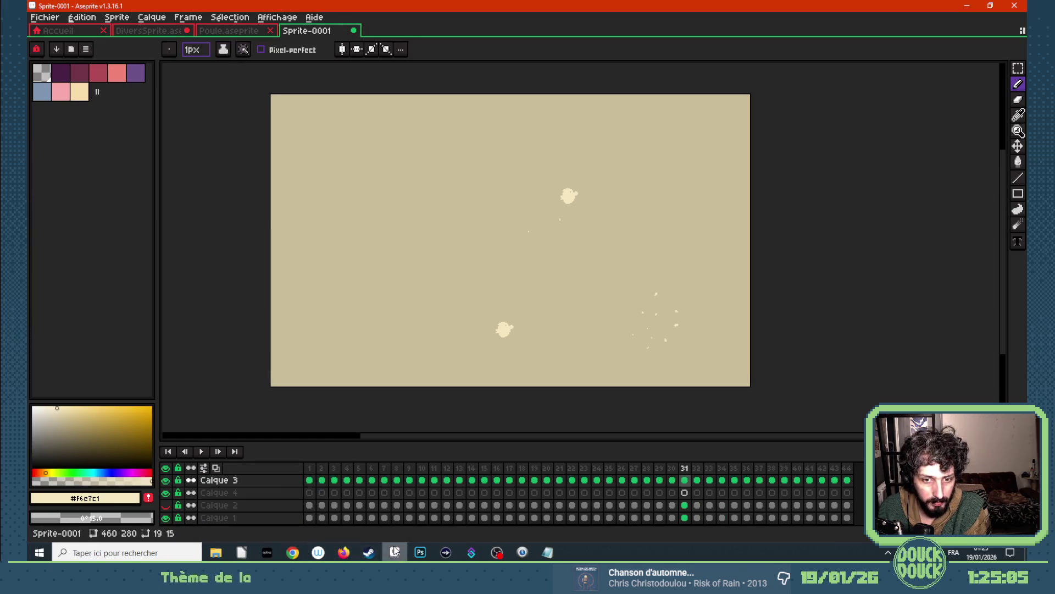
pyautogui.click(292, 552)
pyautogui.click(275, 533)
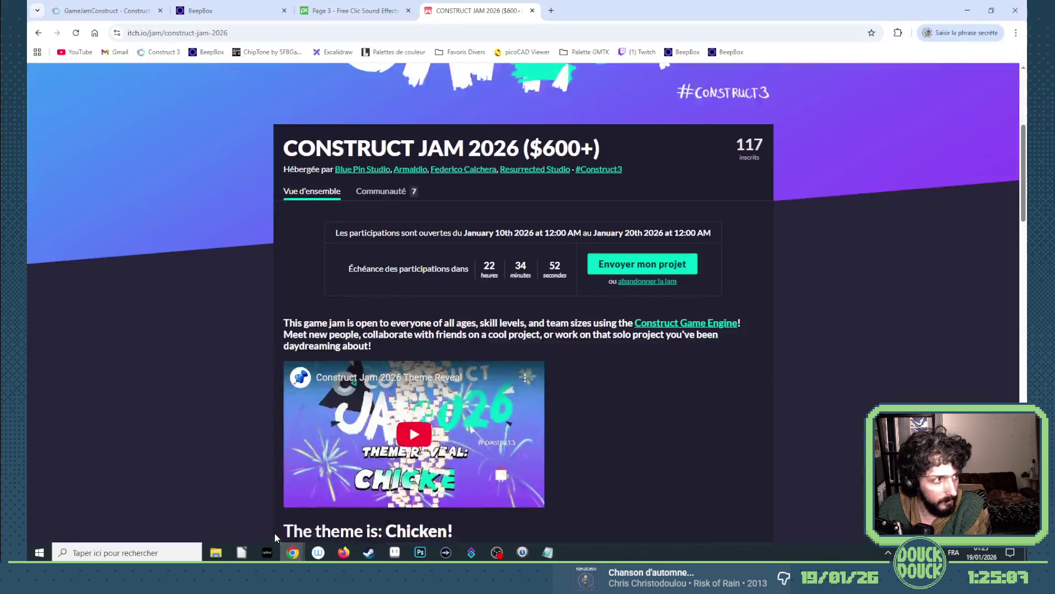
pyautogui.click(103, 10)
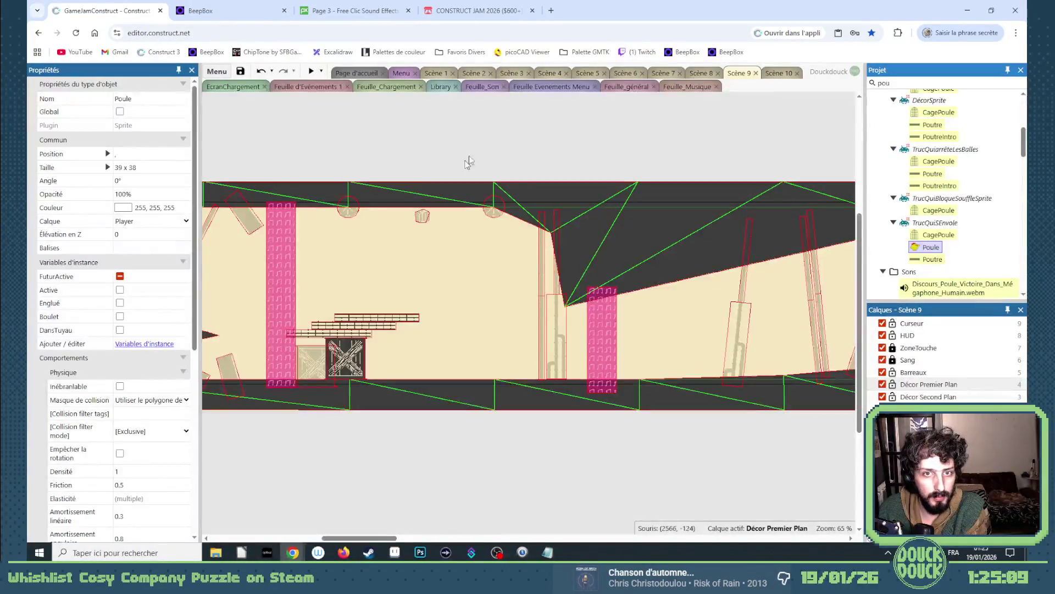
# - Open the Library layout, inspect the BalleQuiTue sprite in the animation editor, then return to Aseprite
pyautogui.click(442, 86)
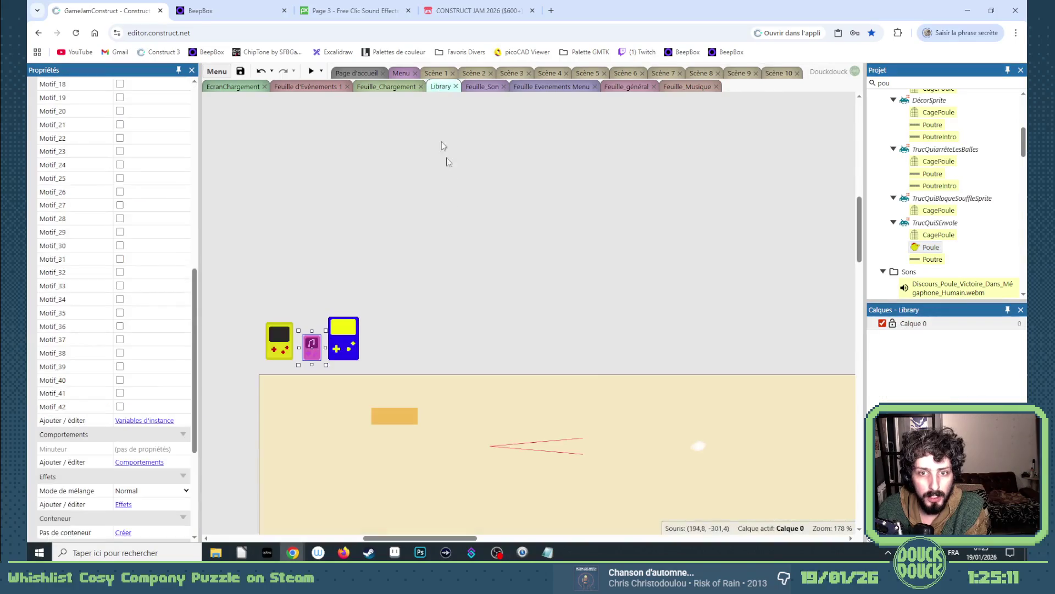
pyautogui.scroll(3, 521, 398)
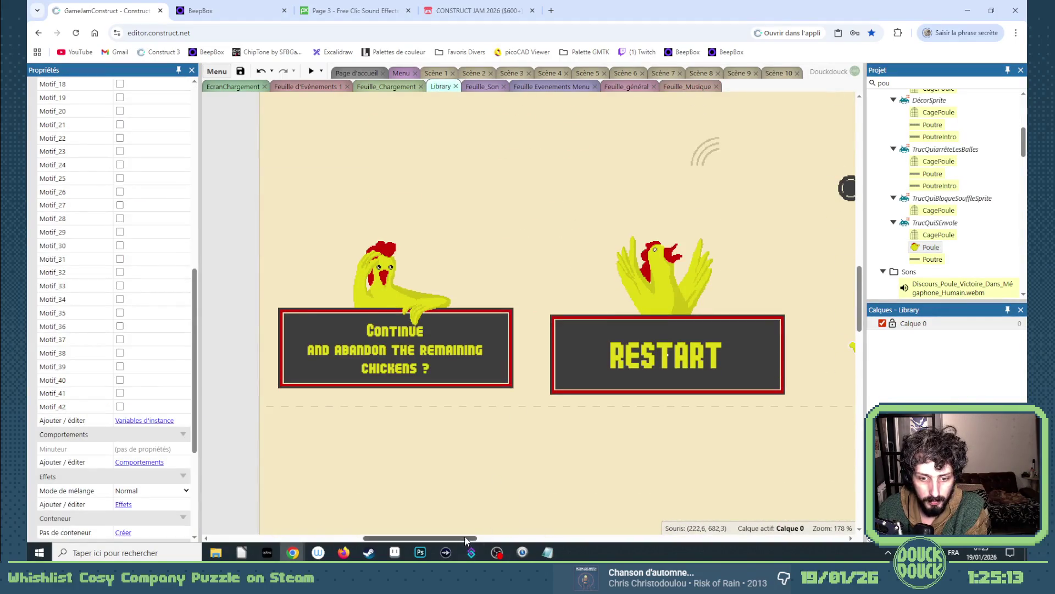
pyautogui.moveTo(466, 540); pyautogui.dragTo(530, 540)
pyautogui.doubleClick(546, 188)
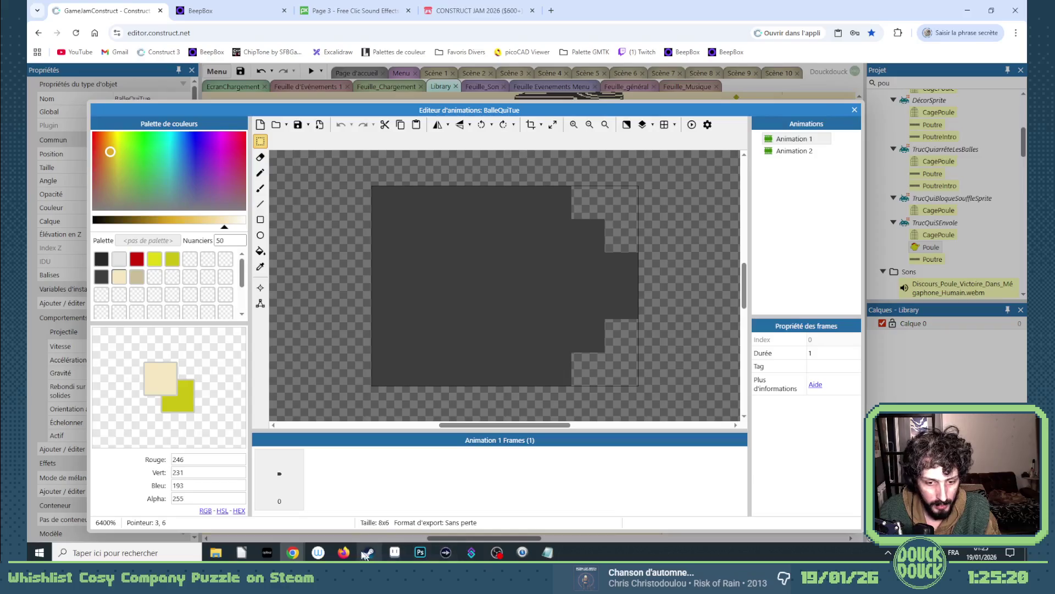
pyautogui.moveTo(293, 553)
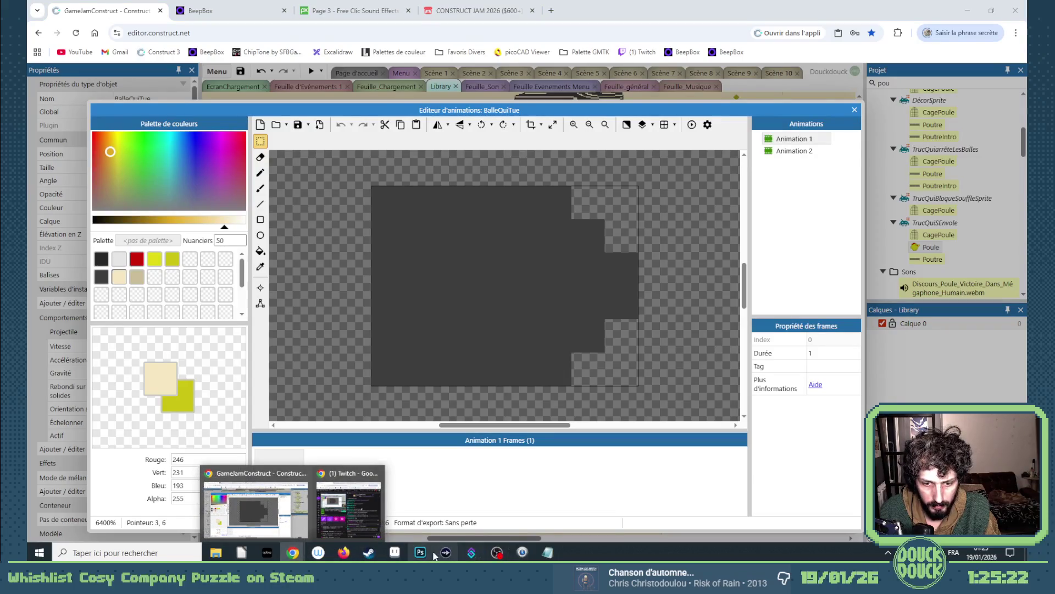
pyautogui.click(403, 555)
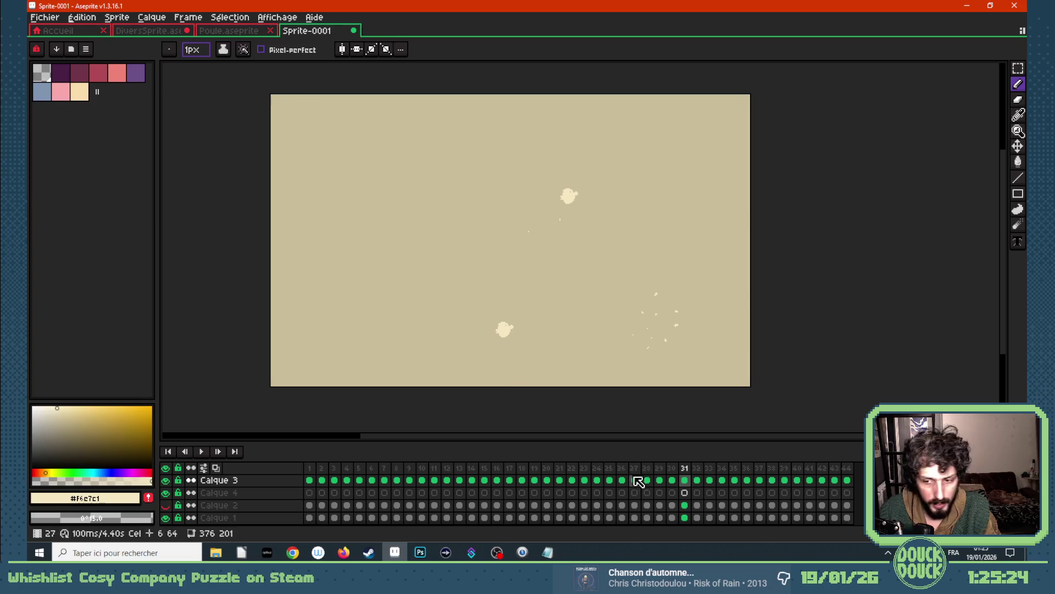
# - Review the opening puff frames 1 to 8 on the timeline and settle on frame 7 ready to move its content
pyautogui.click(309, 480)
pyautogui.click(323, 481)
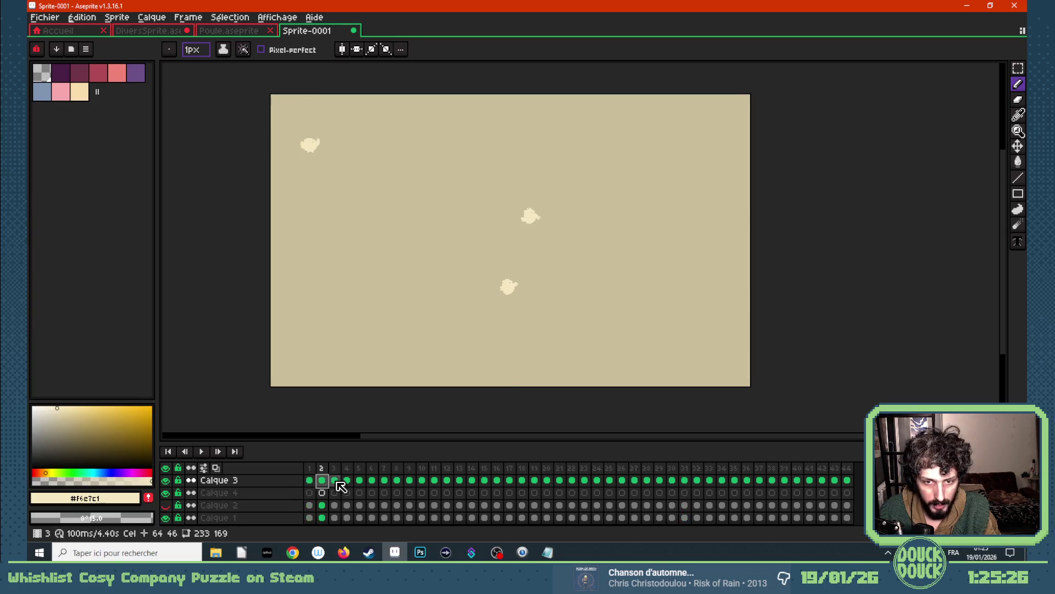
pyautogui.click(347, 480)
pyautogui.click(371, 480)
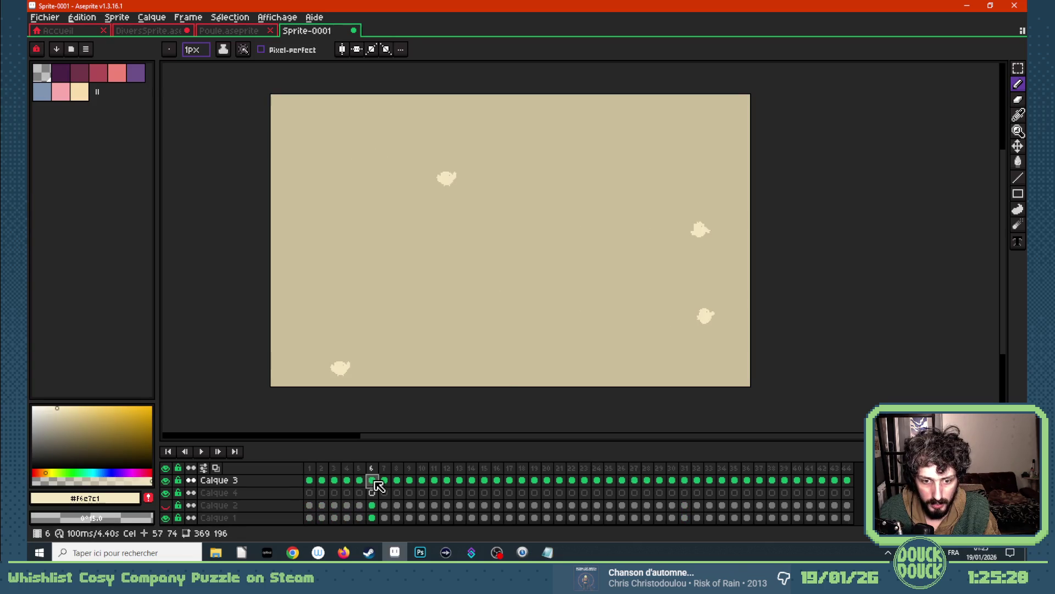
pyautogui.click(396, 480)
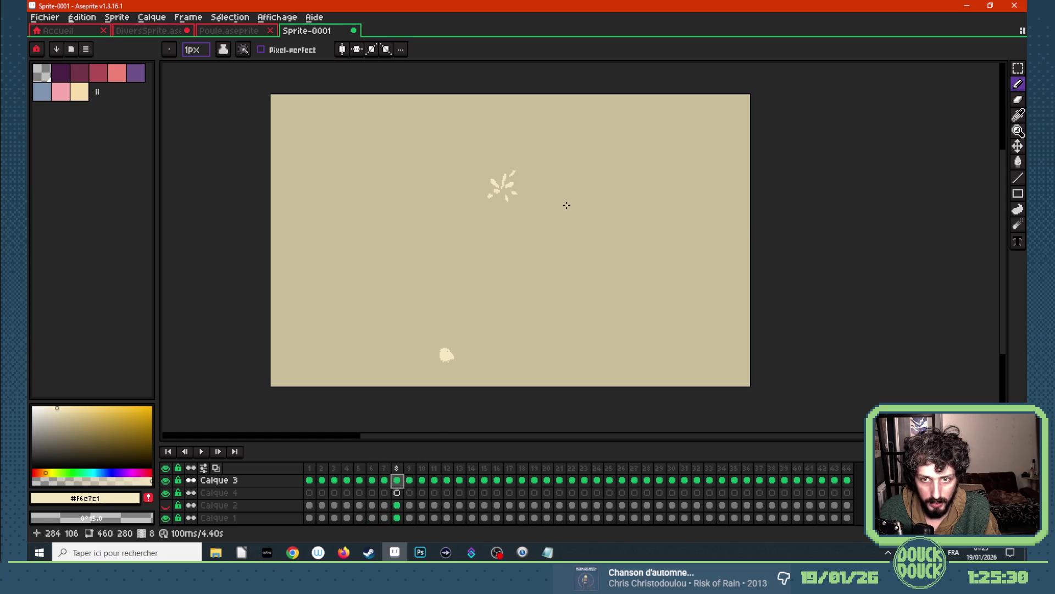
pyautogui.click(387, 479)
pyautogui.press('ctrl')
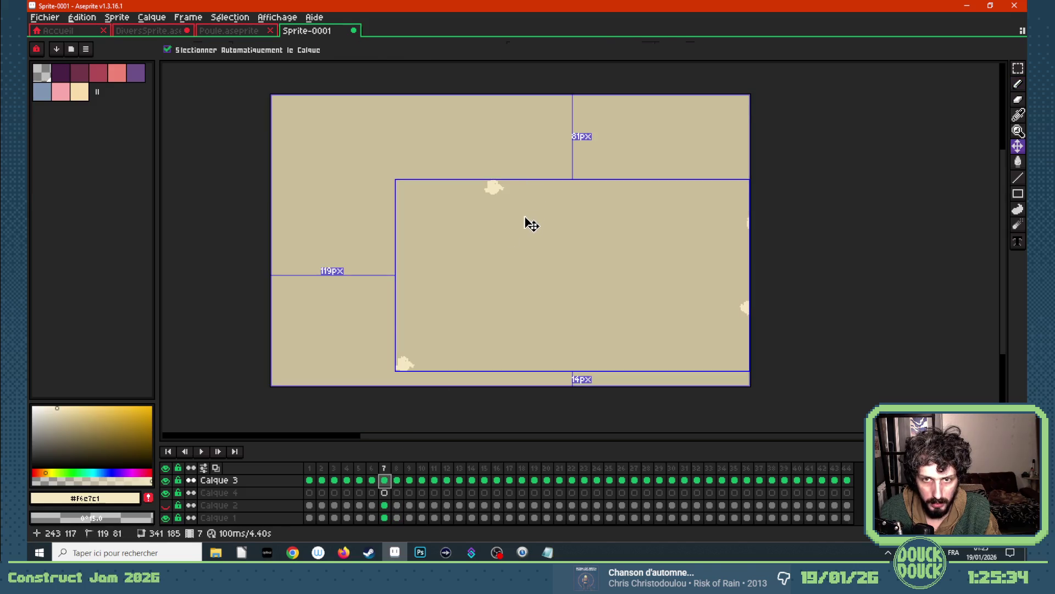
# - Paste the bullet shape into frame 7 and fill it with the dust puffs' cream colour
pyautogui.hotkey('ctrl', 'v')
pyautogui.press('Return')
pyautogui.scroll(2, 520, 238)
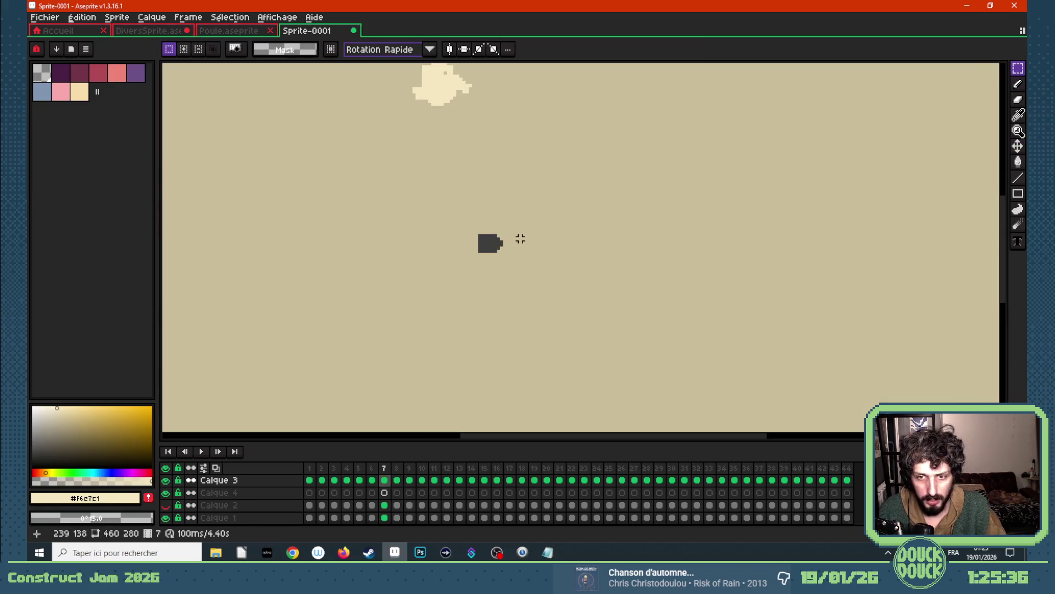
pyautogui.scroll(-1, 513, 236)
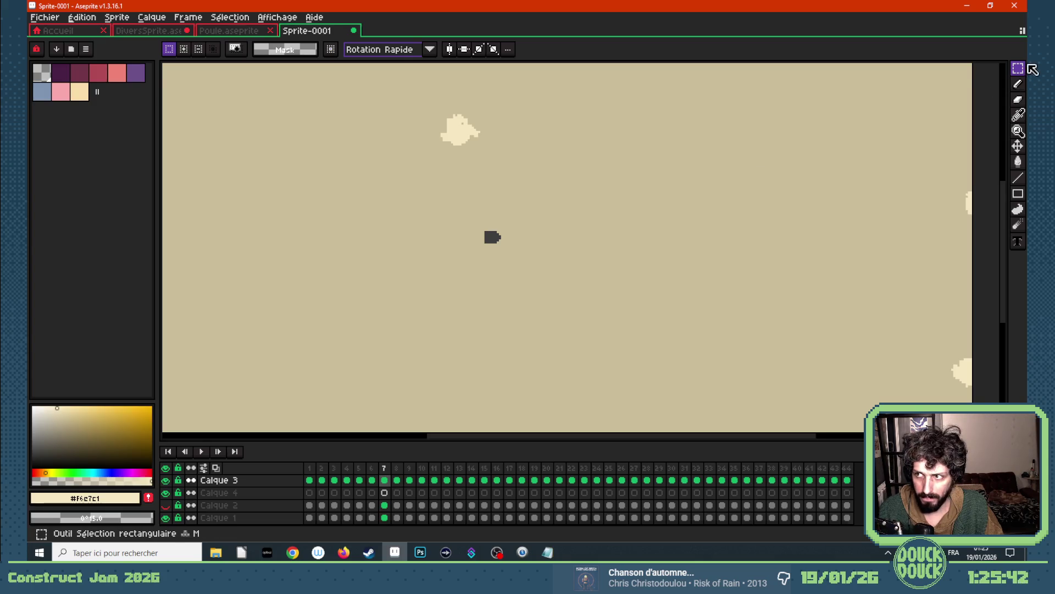
pyautogui.press('i')
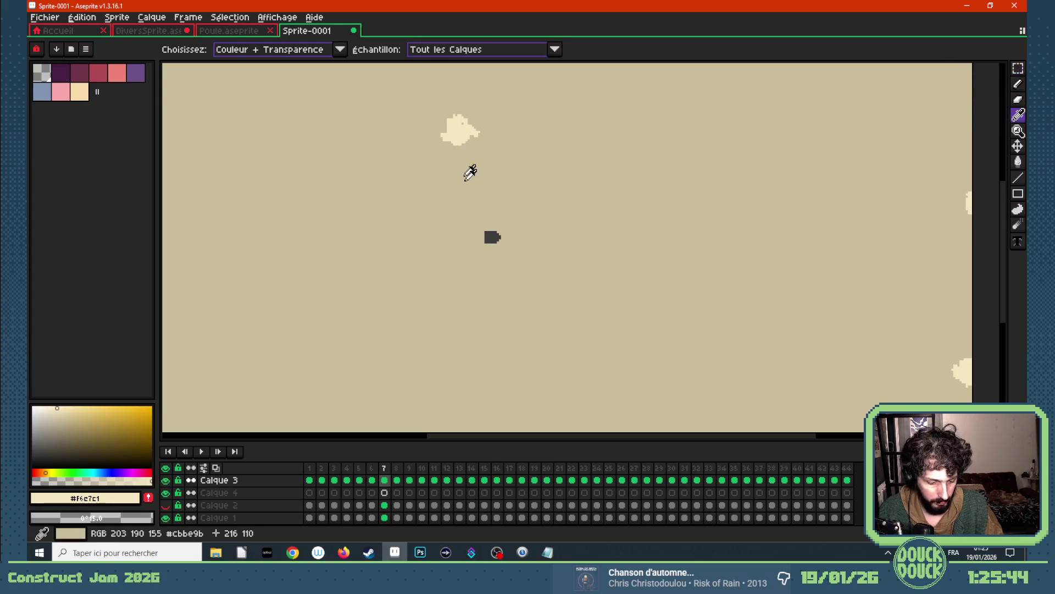
pyautogui.press('g')
pyautogui.click(490, 237)
pyautogui.press('w')
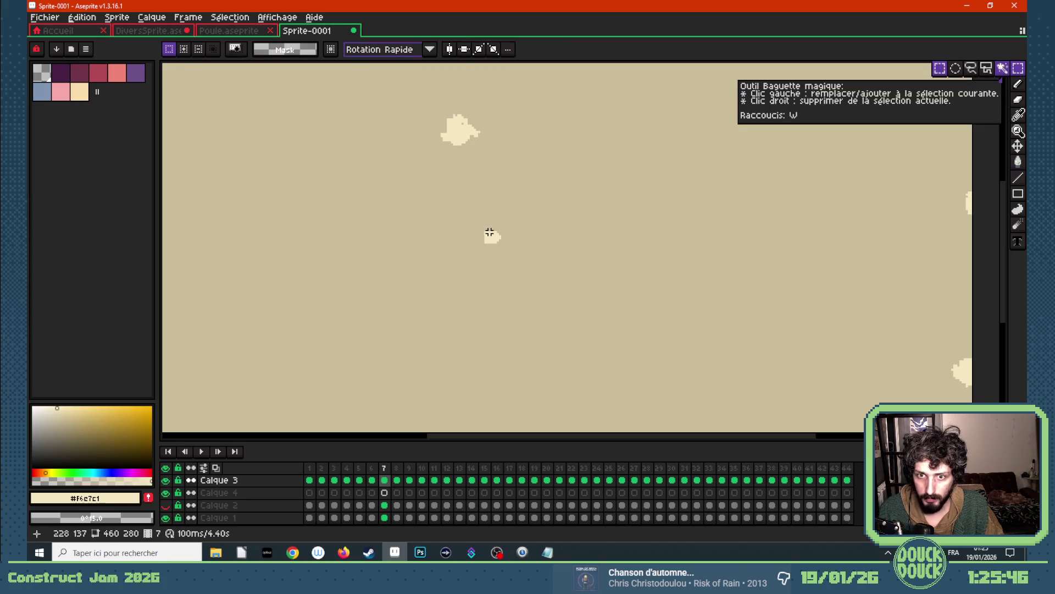
pyautogui.scroll(-1, 489, 234)
pyautogui.scroll(2, 490, 233)
# - Marquee-select the cream bullet, move and rotate it upward, then undo the placement
pyautogui.press('m')
pyautogui.moveTo(478, 239)
pyautogui.mouseDown()
pyautogui.moveTo(511, 265)
pyautogui.moveTo(417, 275)
pyautogui.mouseUp()
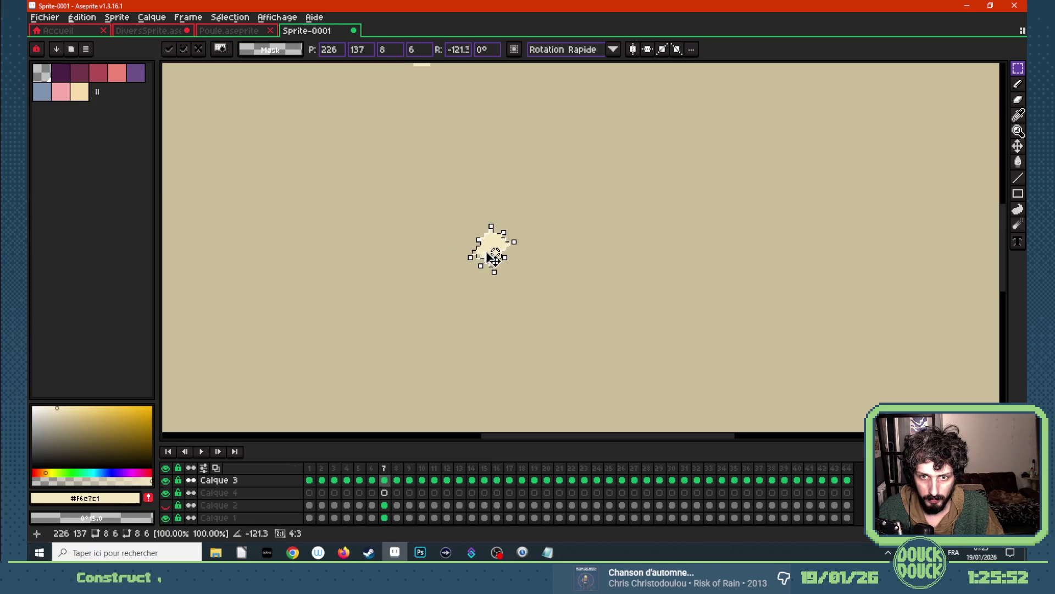
pyautogui.moveTo(491, 257)
pyautogui.mouseDown()
pyautogui.moveTo(505, 72)
pyautogui.moveTo(480, 105)
pyautogui.mouseUp()
pyautogui.scroll(-3, 486, 112)
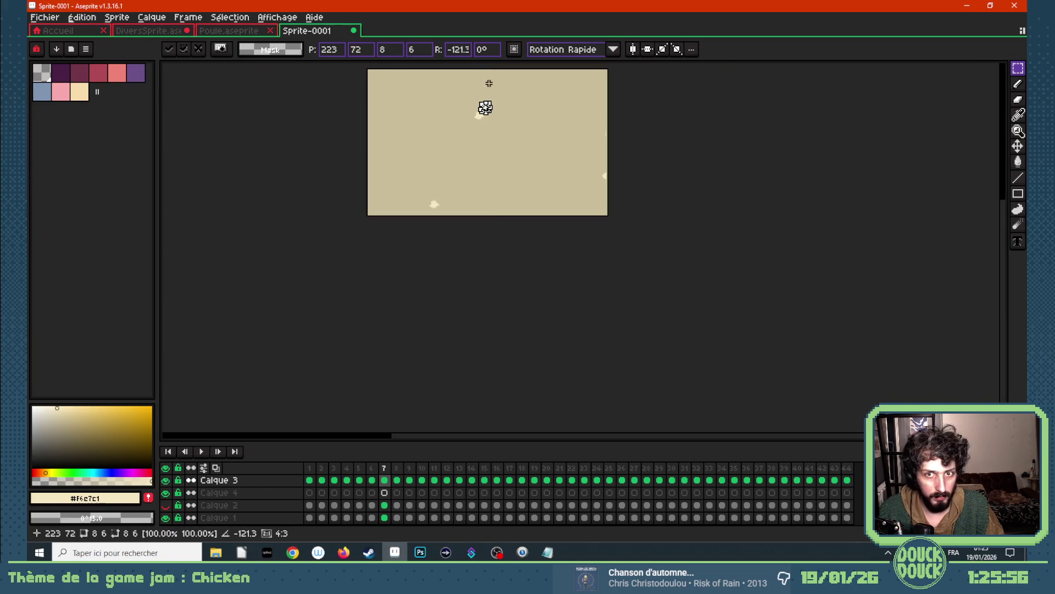
pyautogui.scroll(4, 485, 108)
pyautogui.scroll(1, 501, 184)
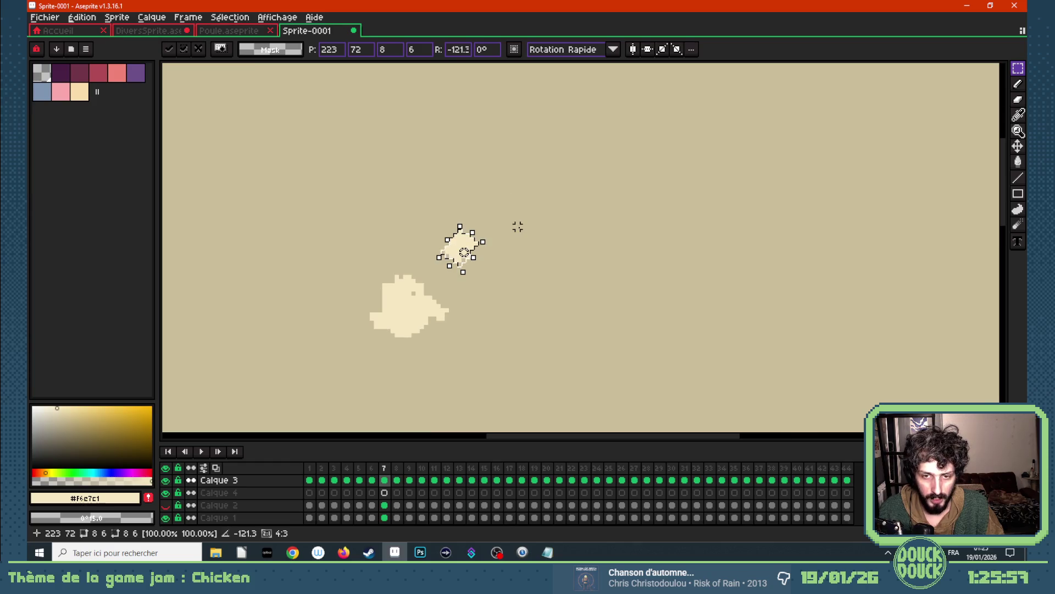
pyautogui.click(521, 226)
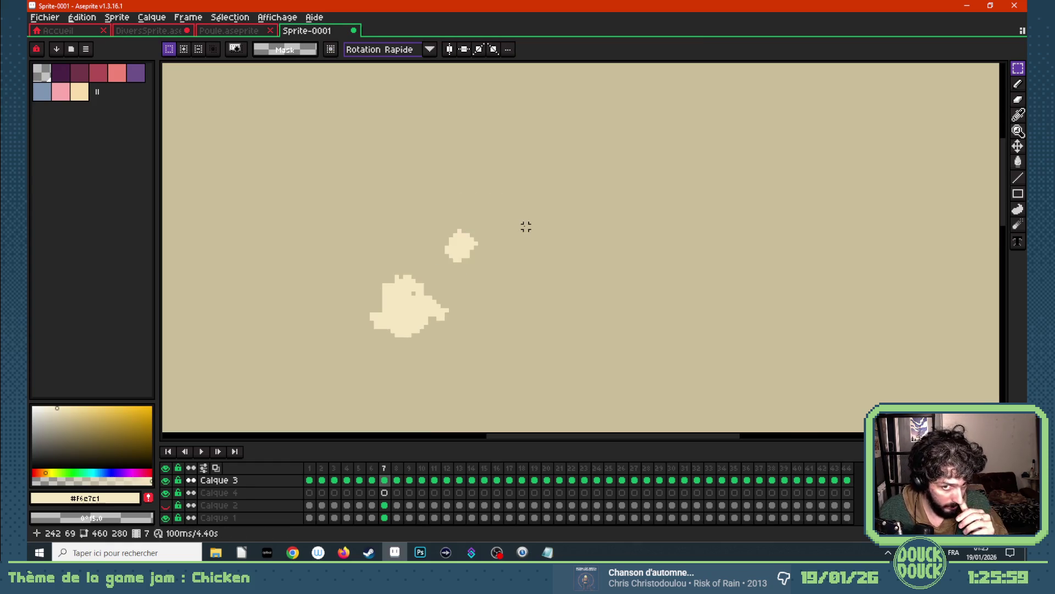
pyautogui.hotkey('ctrl', 'z')
pyautogui.hotkey('ctrl', 'z')
pyautogui.scroll(-3, 535, 264)
pyautogui.scroll(2, 541, 351)
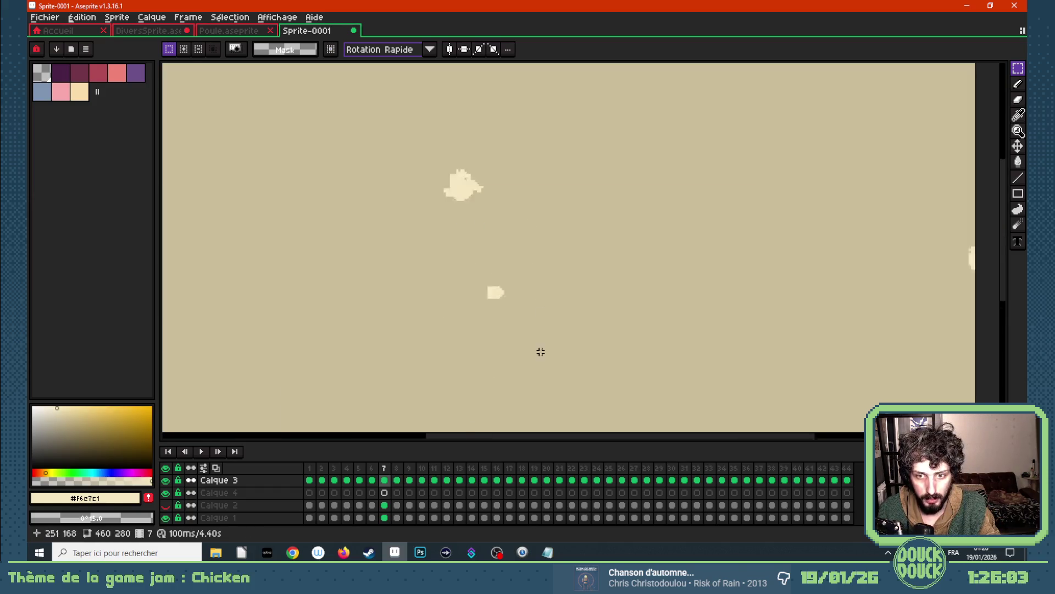
pyautogui.scroll(1, 541, 351)
pyautogui.scroll(1, 405, 223)
# - Erase the top-left corner pixels of the cream puff and marquee-select the area around it
pyautogui.press('b')
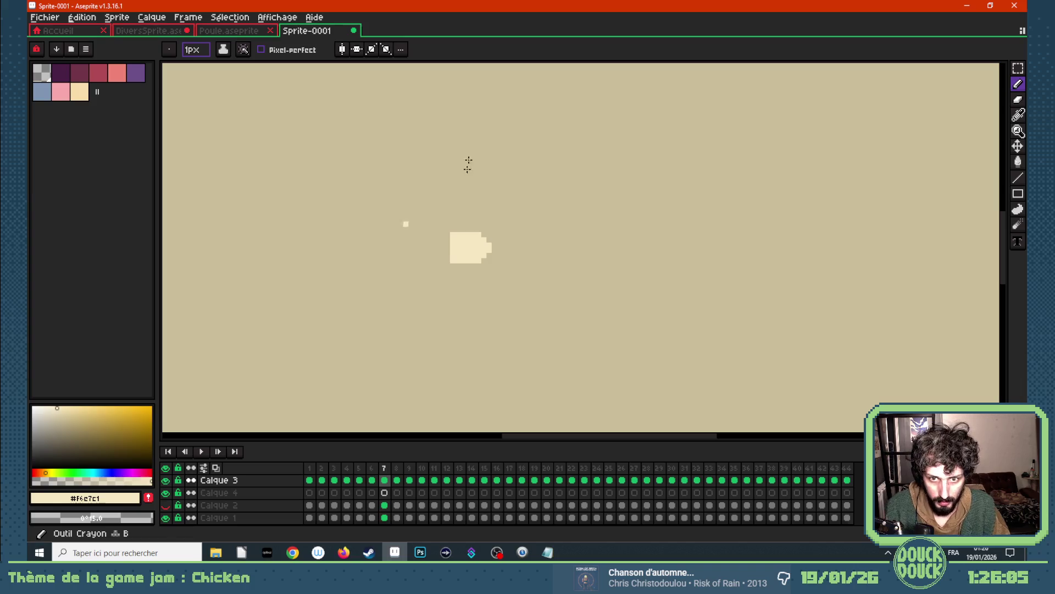
pyautogui.press('e')
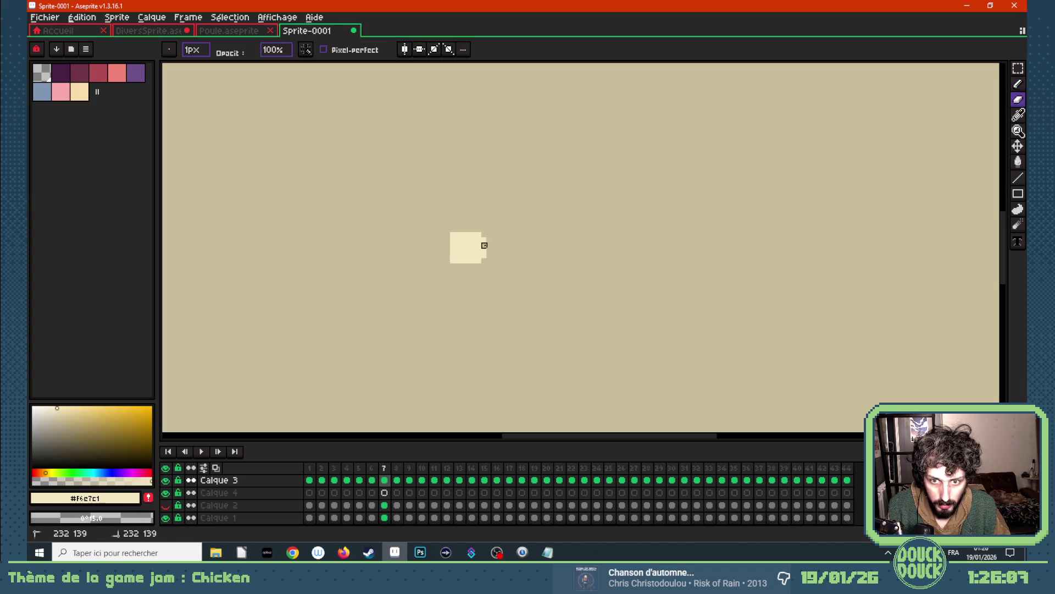
pyautogui.moveTo(465, 235); pyautogui.dragTo(452, 240)
pyautogui.press('b')
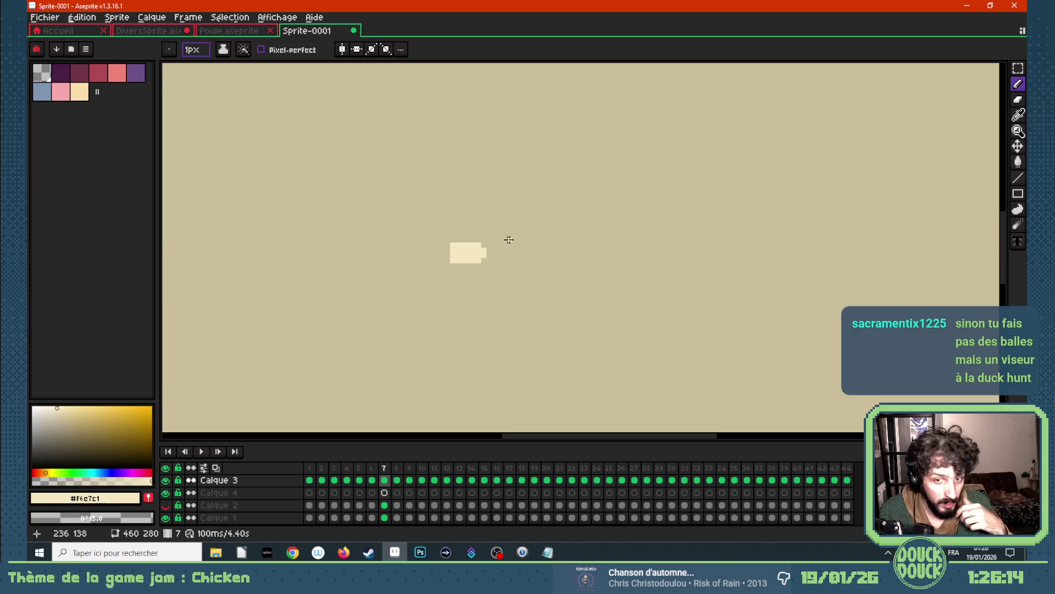
pyautogui.scroll(-1, 577, 223)
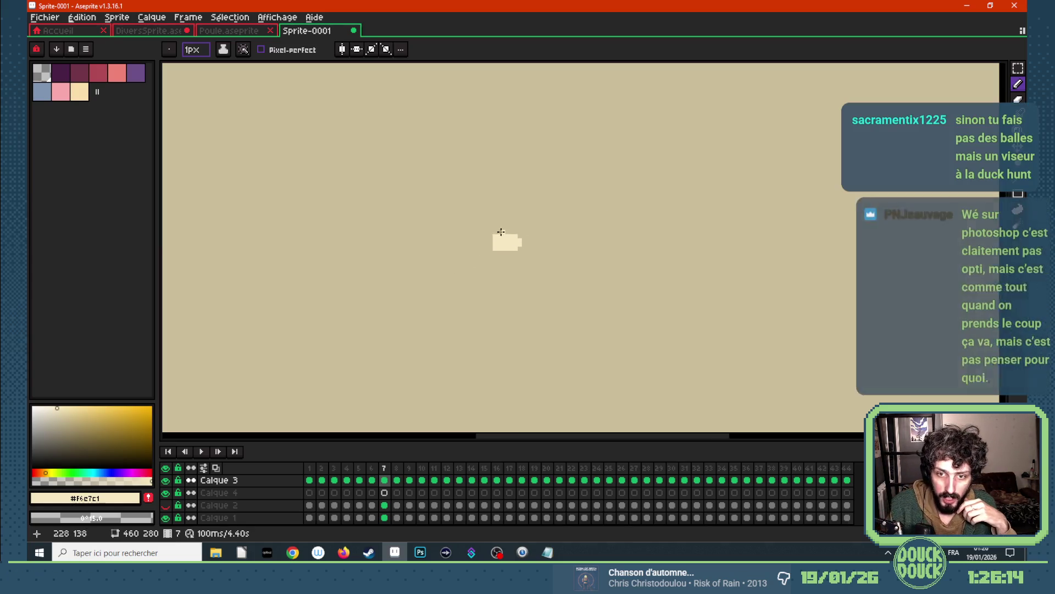
pyautogui.click(1018, 68)
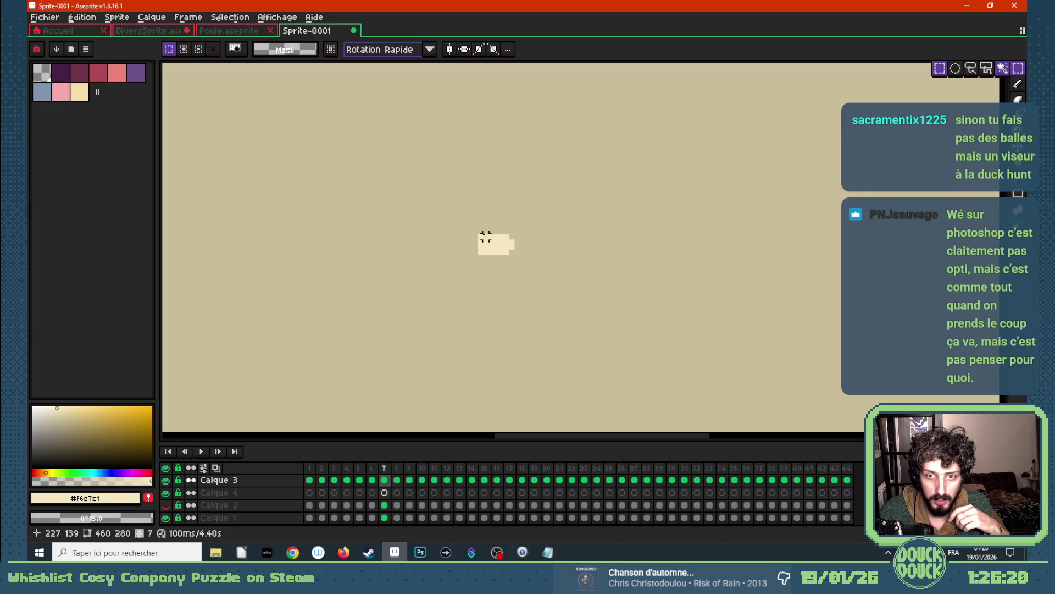
pyautogui.moveTo(476, 233); pyautogui.dragTo(518, 256)
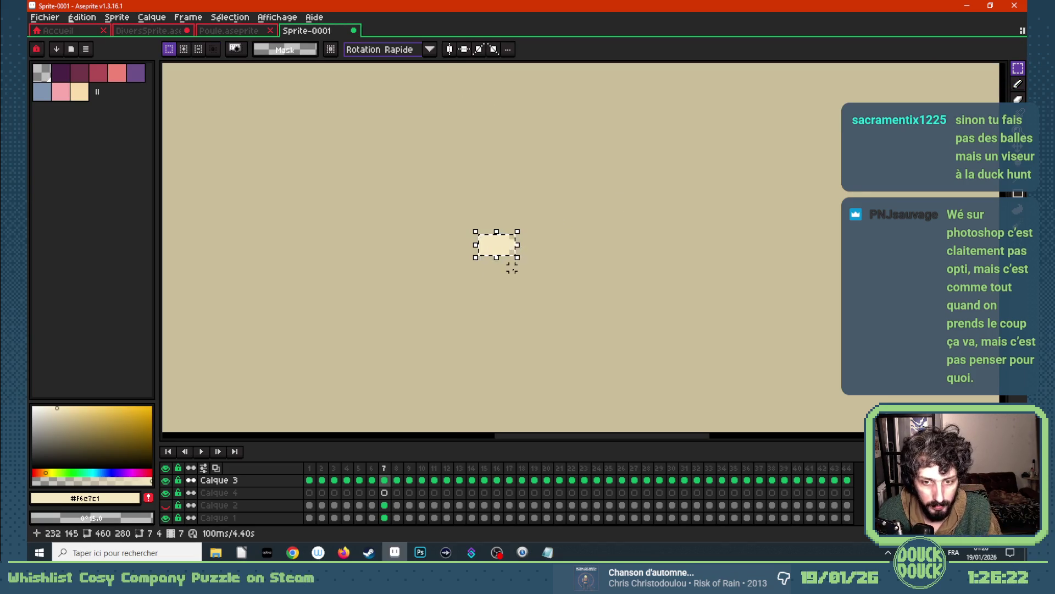
pyautogui.click(292, 551)
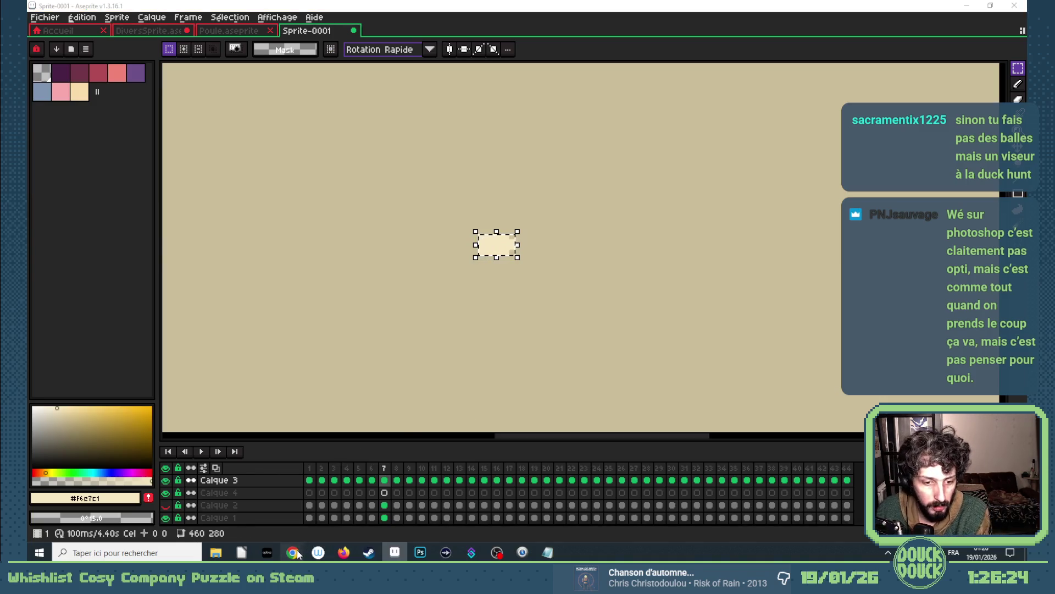
# - Close Construct 3's animation editor and launch a preview of the Scène 9 level
pyautogui.click(252, 507)
pyautogui.click(855, 110)
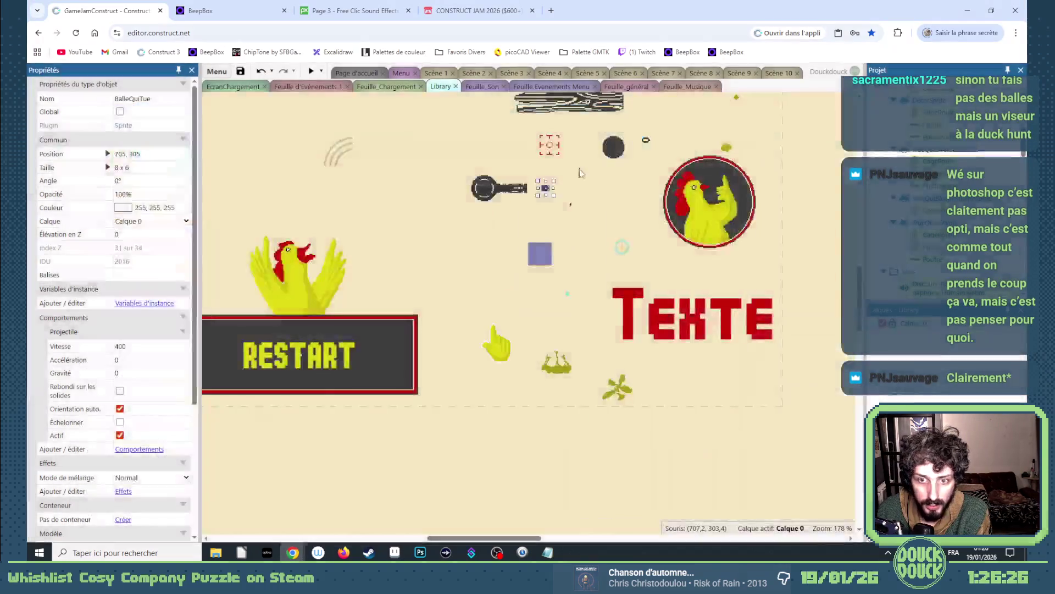
pyautogui.click(740, 72)
pyautogui.click(310, 71)
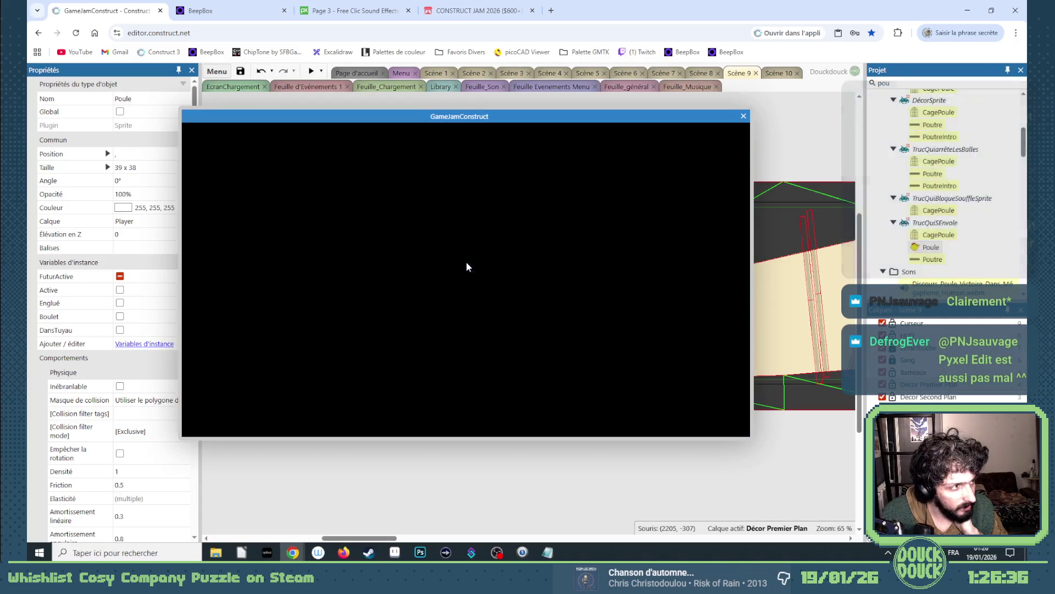
# - Playtest the game fullscreen, close the preview window, and return to Aseprite
pyautogui.click(601, 304)
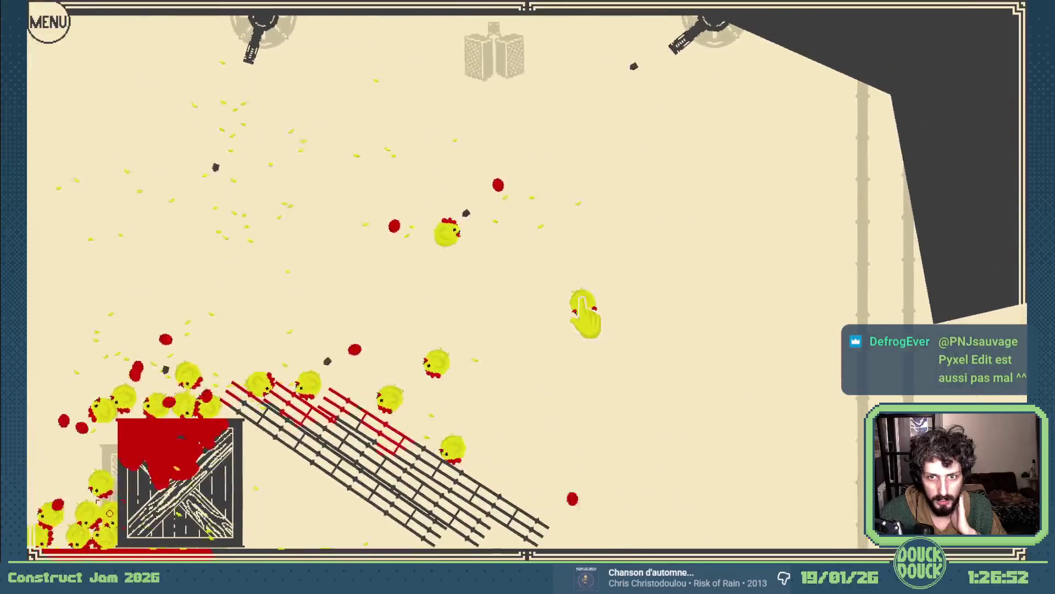
pyautogui.press('Escape')
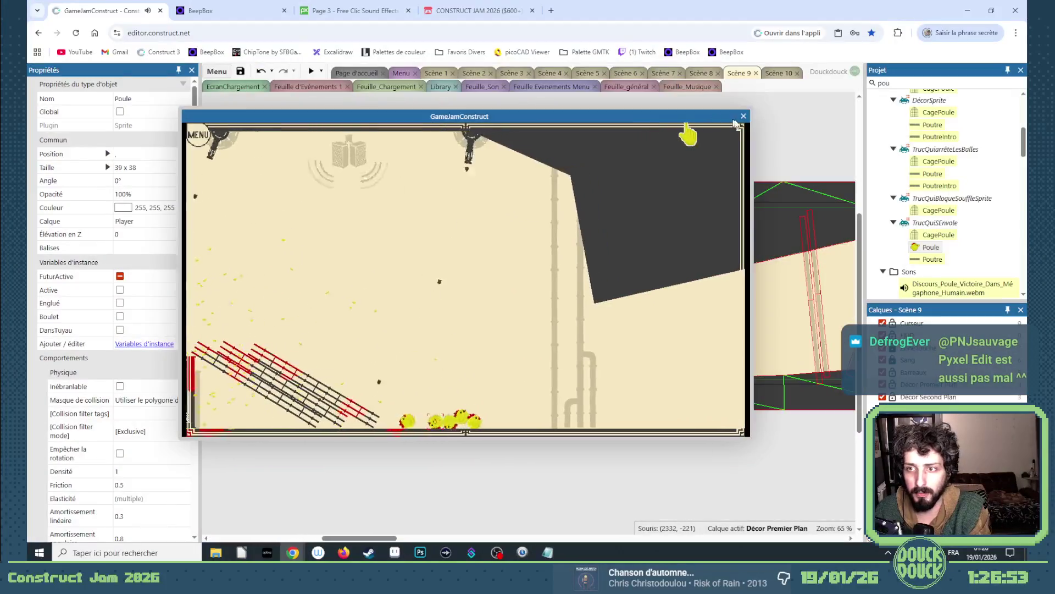
pyautogui.click(742, 117)
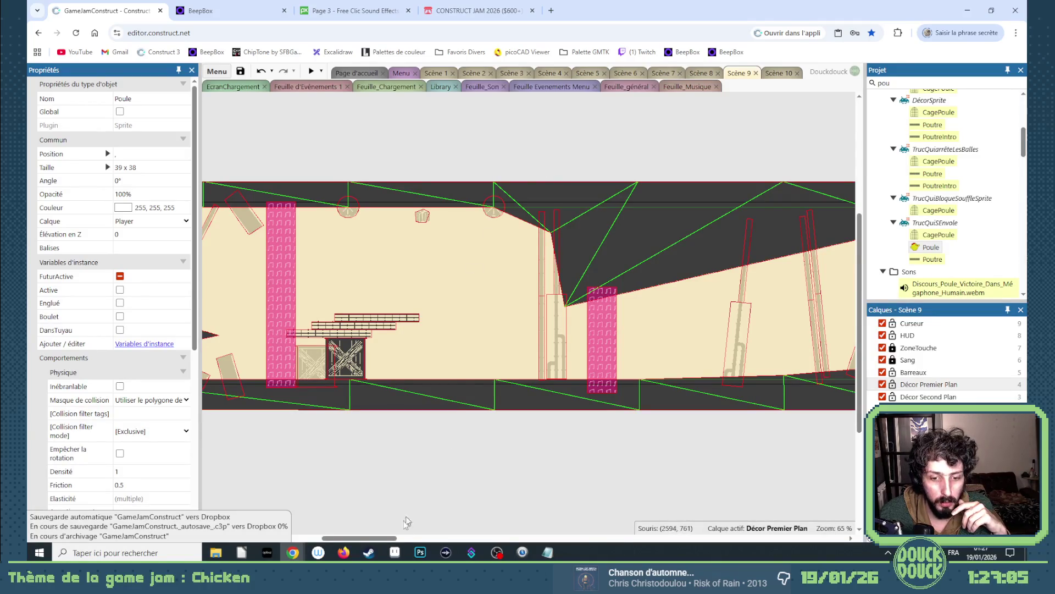
pyautogui.click(395, 552)
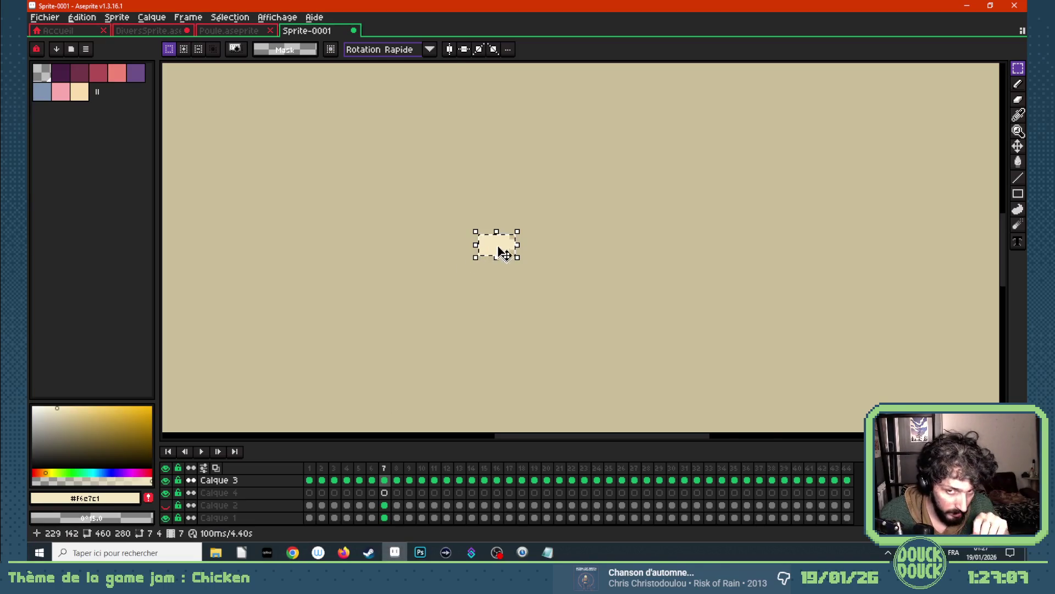
pyautogui.scroll(-3, 505, 242)
pyautogui.scroll(2, 503, 242)
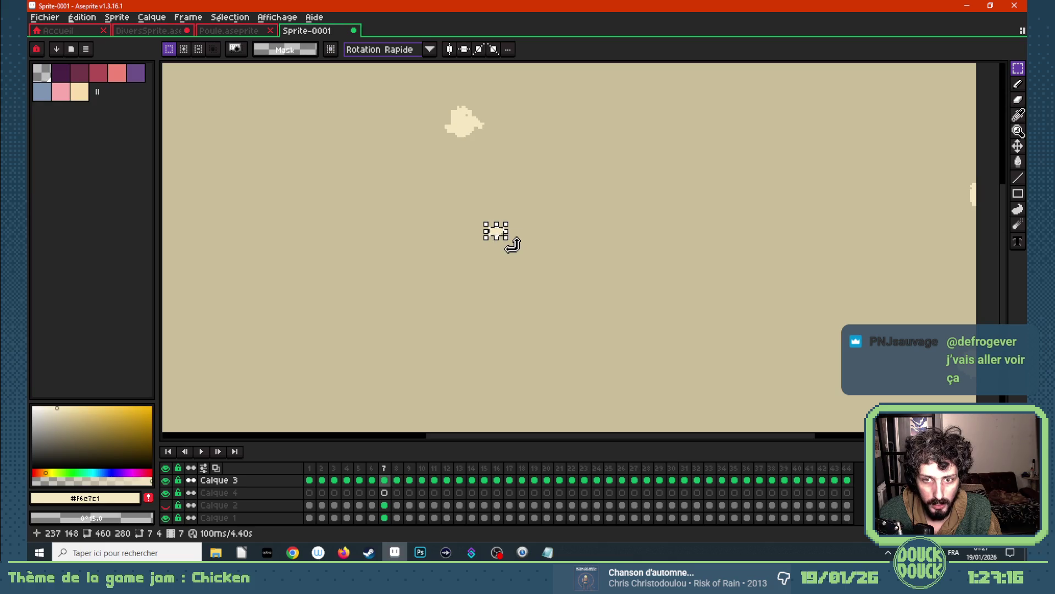
# - Check the puff positions on frames 1 and 3 of Calque 4, then frame 3 of Calque 3
pyautogui.click(310, 494)
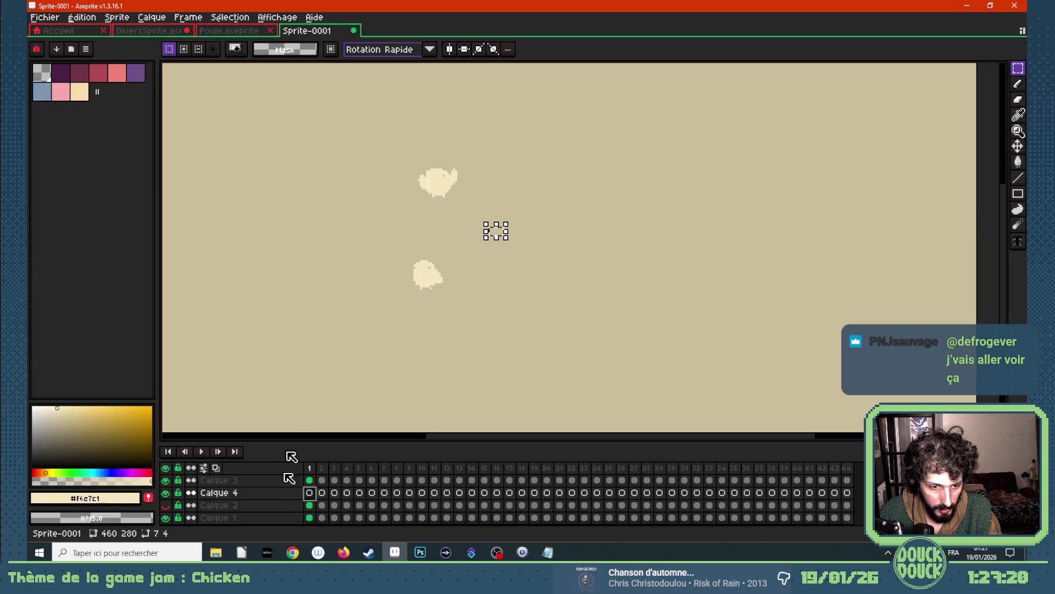
pyautogui.click(495, 233)
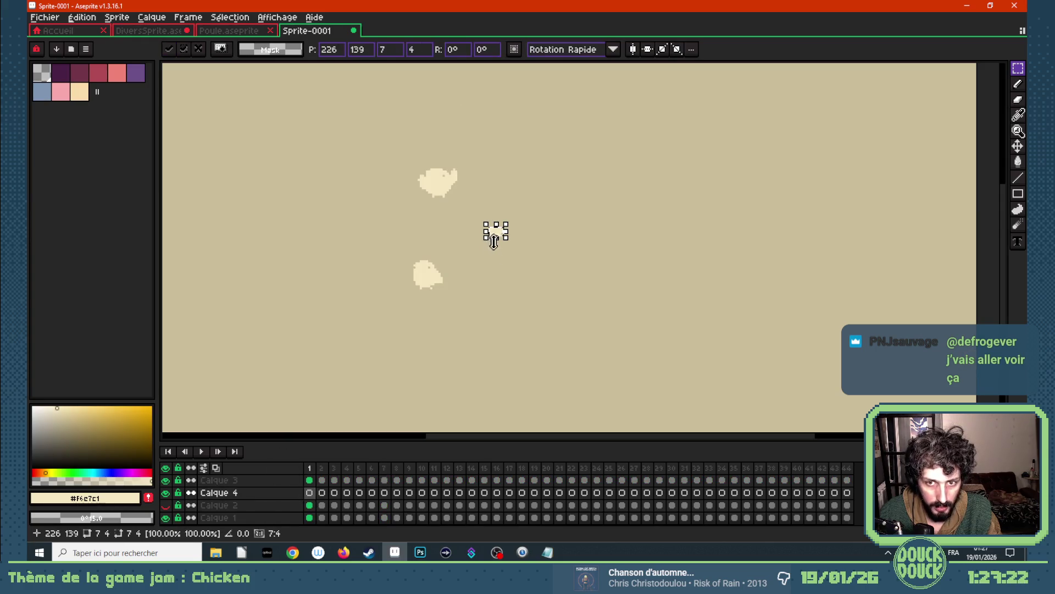
pyautogui.click(333, 493)
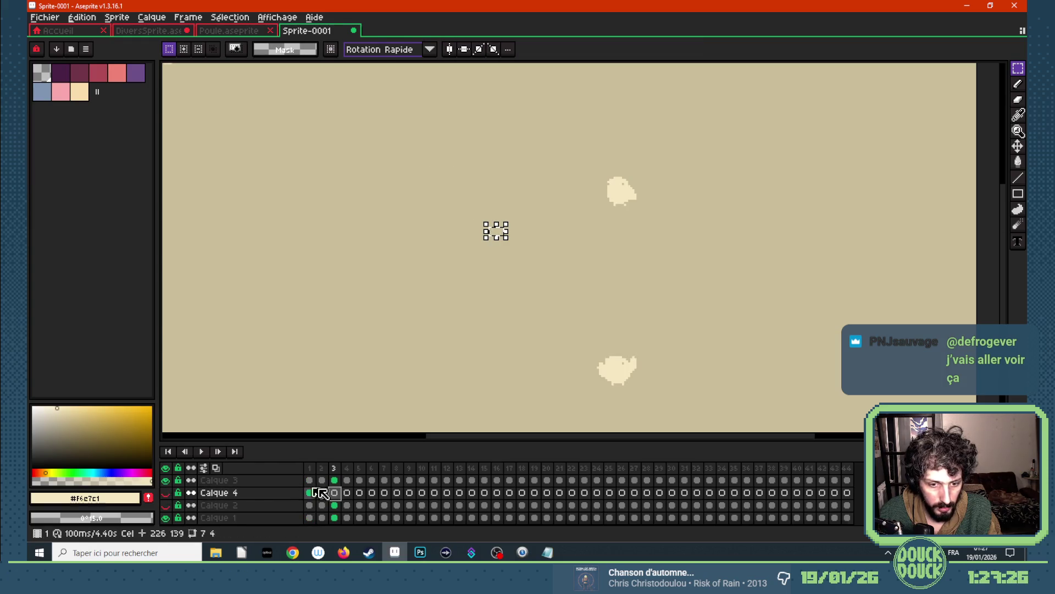
pyautogui.click(333, 480)
pyautogui.scroll(-1, 430, 305)
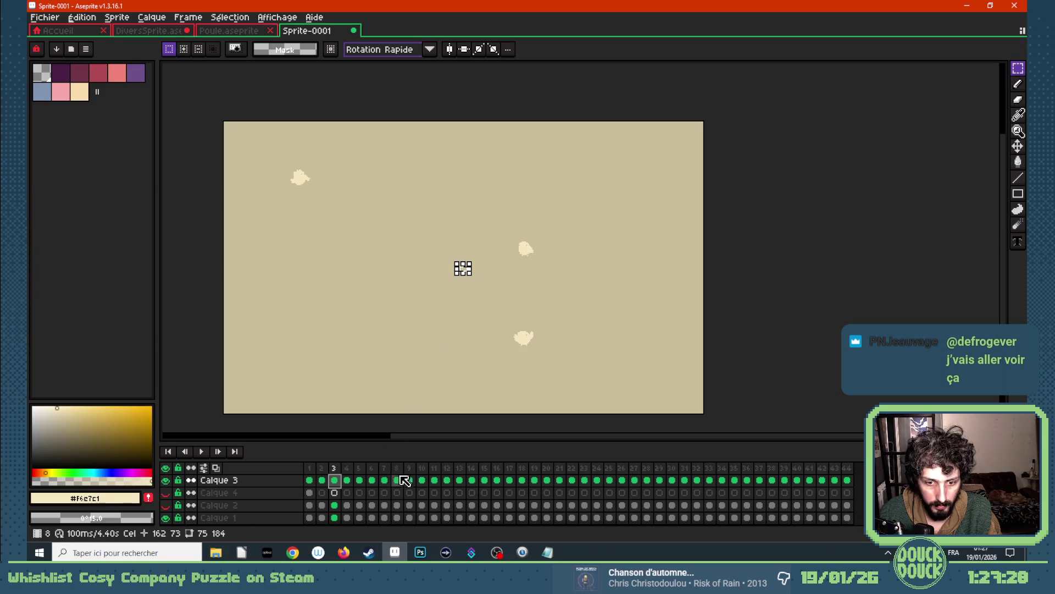
# - On frame 7 of Calque 3, move the small dust fragment higher beside the puff and commit it
pyautogui.click(384, 480)
pyautogui.scroll(1, 461, 265)
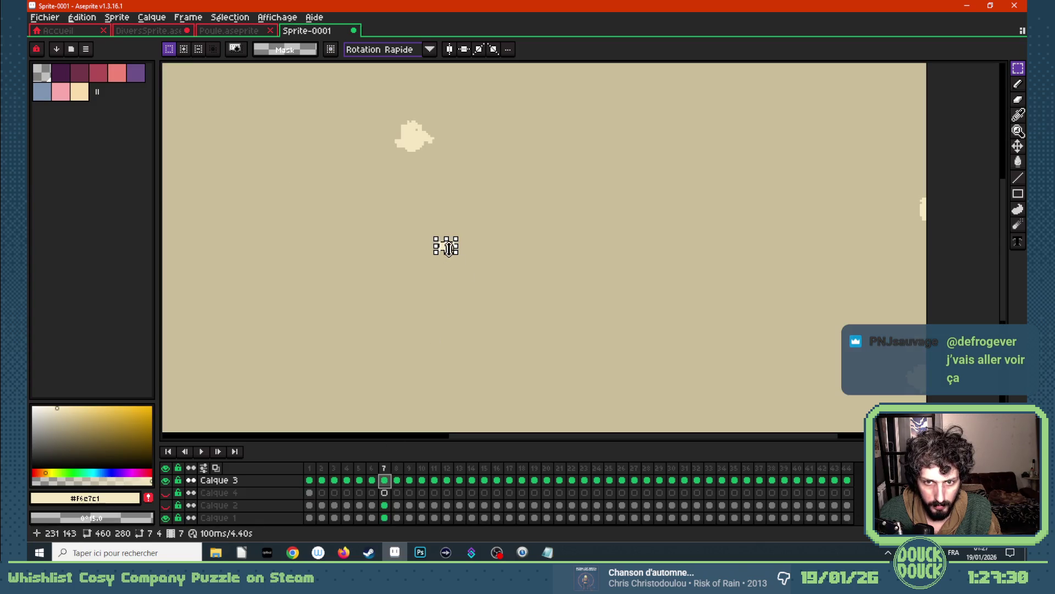
pyautogui.moveTo(446, 246)
pyautogui.mouseDown()
pyautogui.moveTo(479, 126)
pyautogui.moveTo(427, 151)
pyautogui.moveTo(416, 129)
pyautogui.mouseUp()
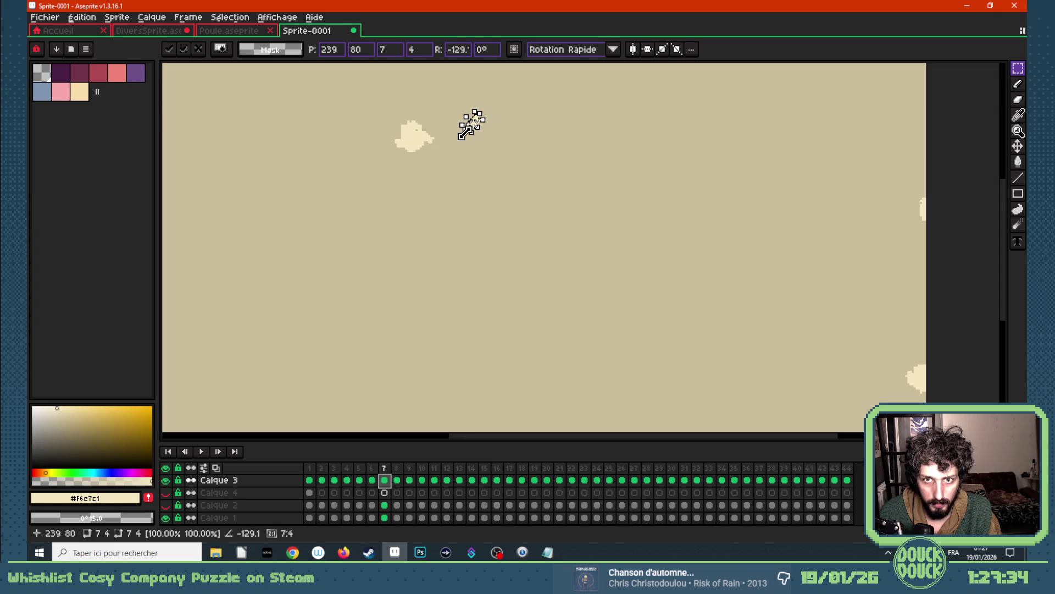
pyautogui.scroll(-2, 466, 132)
pyautogui.scroll(3, 531, 212)
pyautogui.moveTo(647, 371); pyautogui.dragTo(573, 347)
pyautogui.scroll(-1, 569, 340)
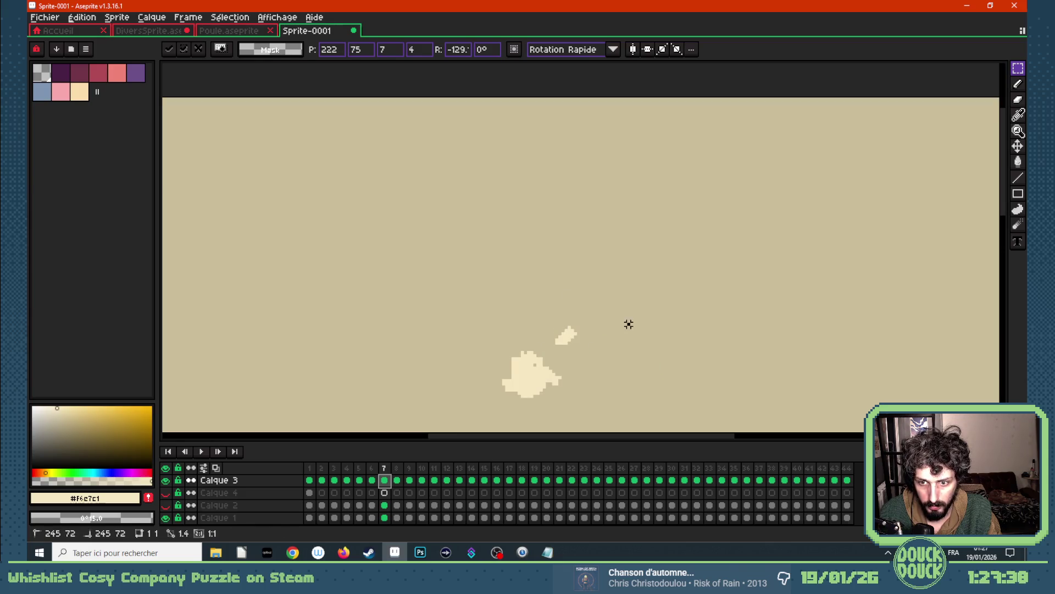
pyautogui.press('Return')
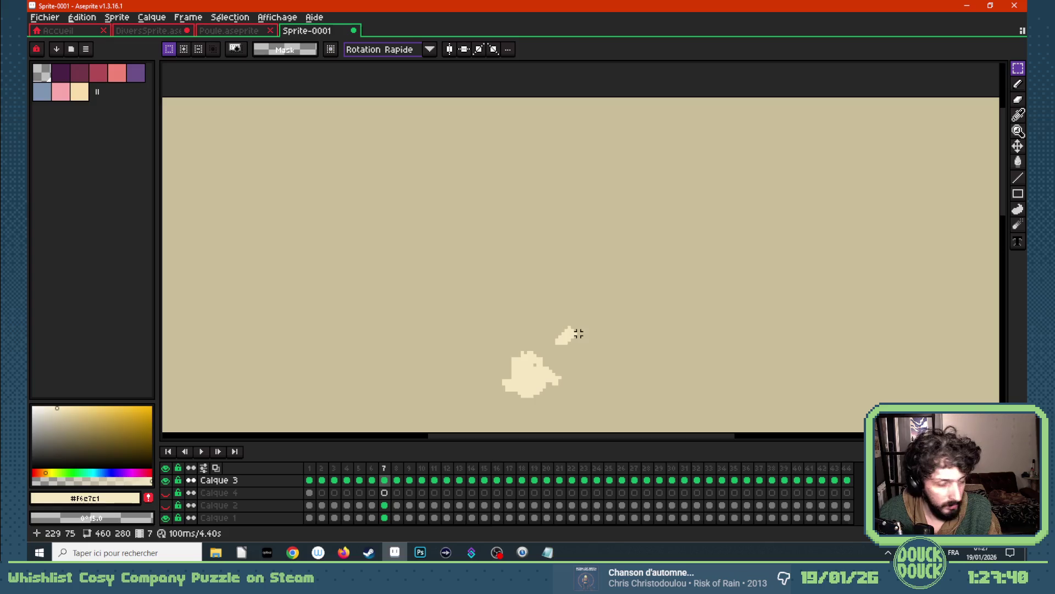
# - Select the next fragment, enable onion skinning, and move frame 6's fragment up and right
pyautogui.moveTo(550, 323); pyautogui.dragTo(586, 348)
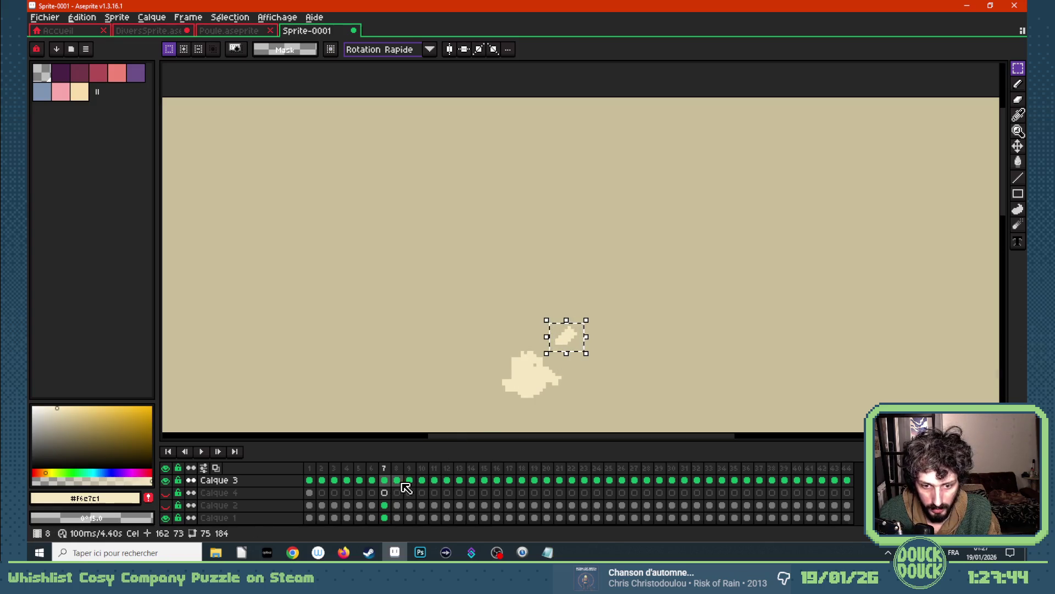
pyautogui.click(215, 468)
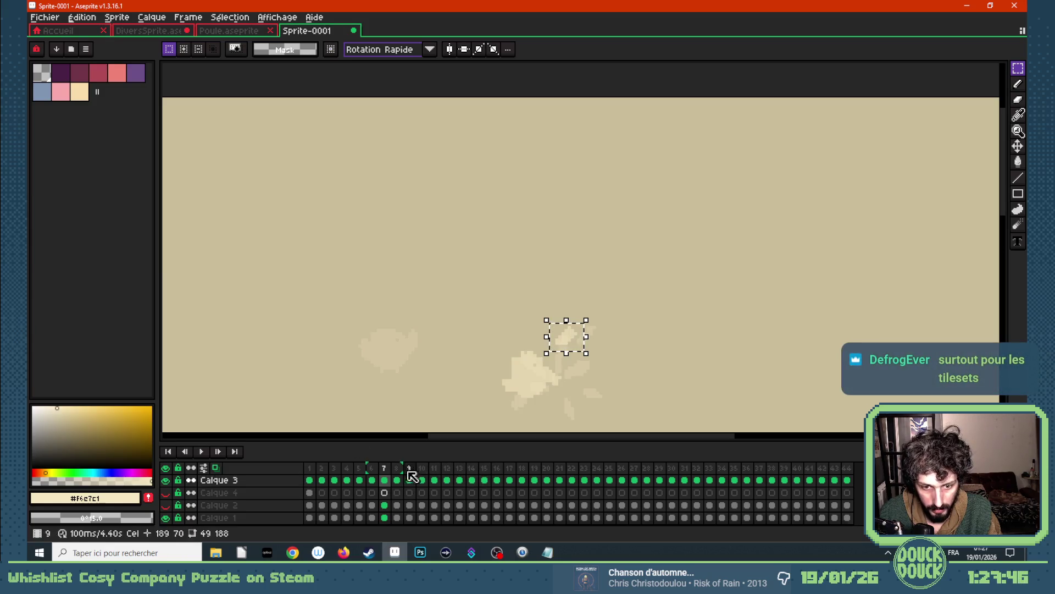
pyautogui.click(371, 479)
pyautogui.moveTo(568, 338); pyautogui.dragTo(636, 286)
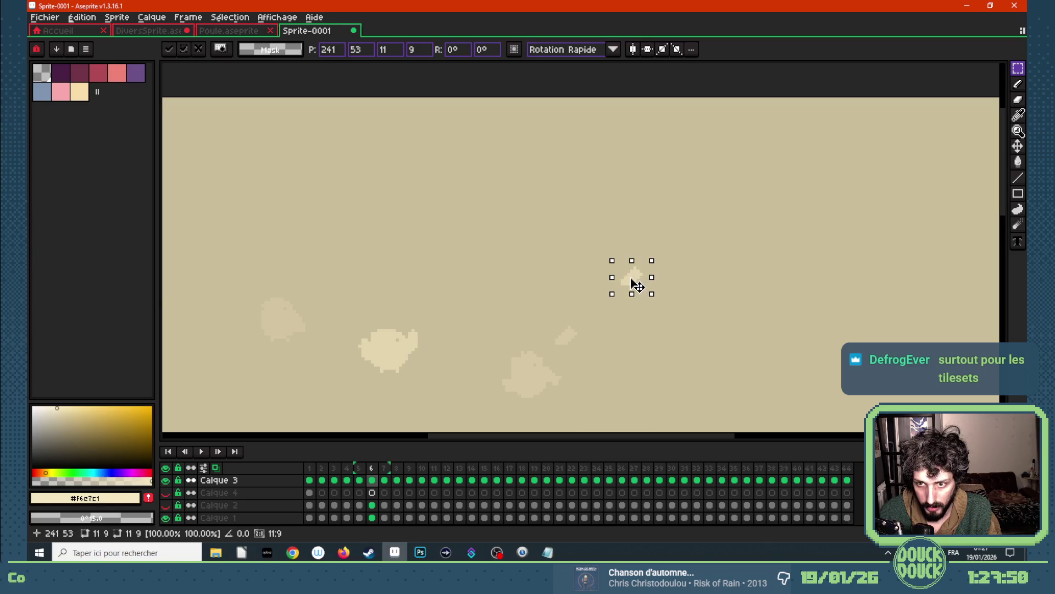
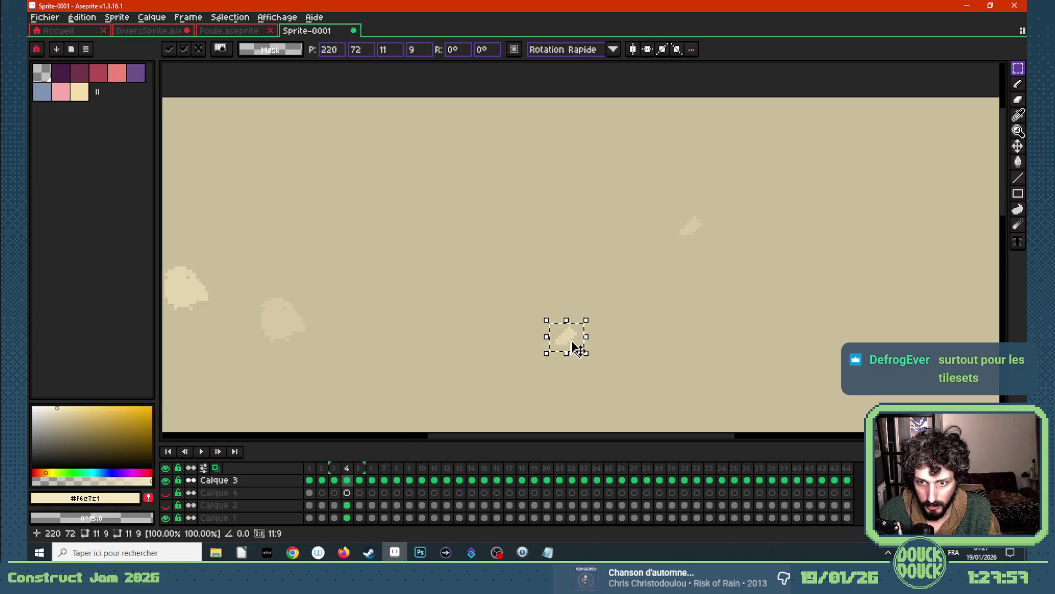
# - Drag the frame-4 puff up-right, then paste a copy near the top-right of frame 3
pyautogui.moveTo(581, 338); pyautogui.dragTo(758, 187)
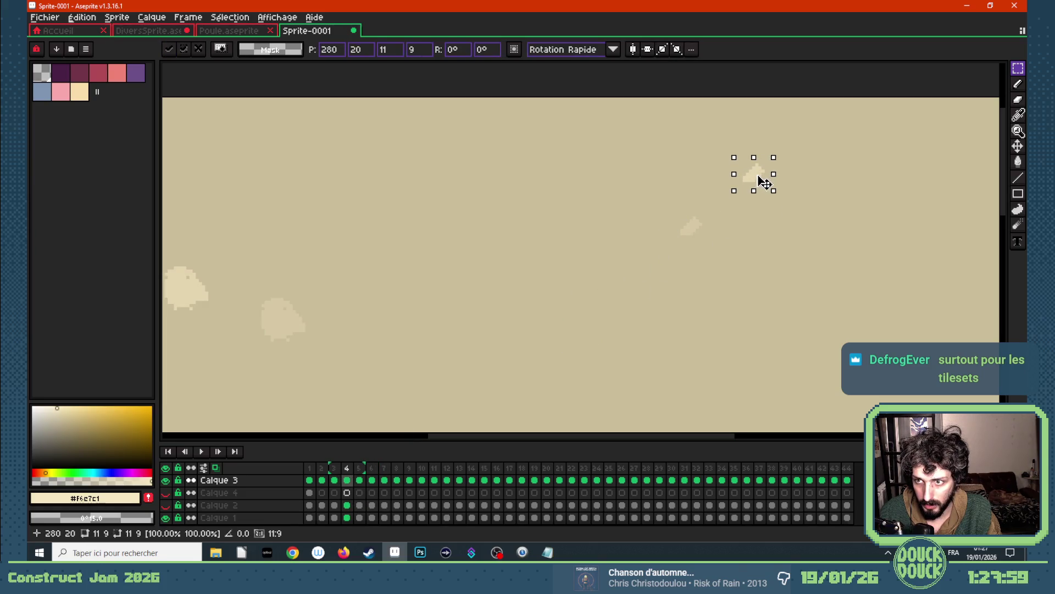
pyautogui.click(334, 479)
pyautogui.hotkey('ctrl', 'v')
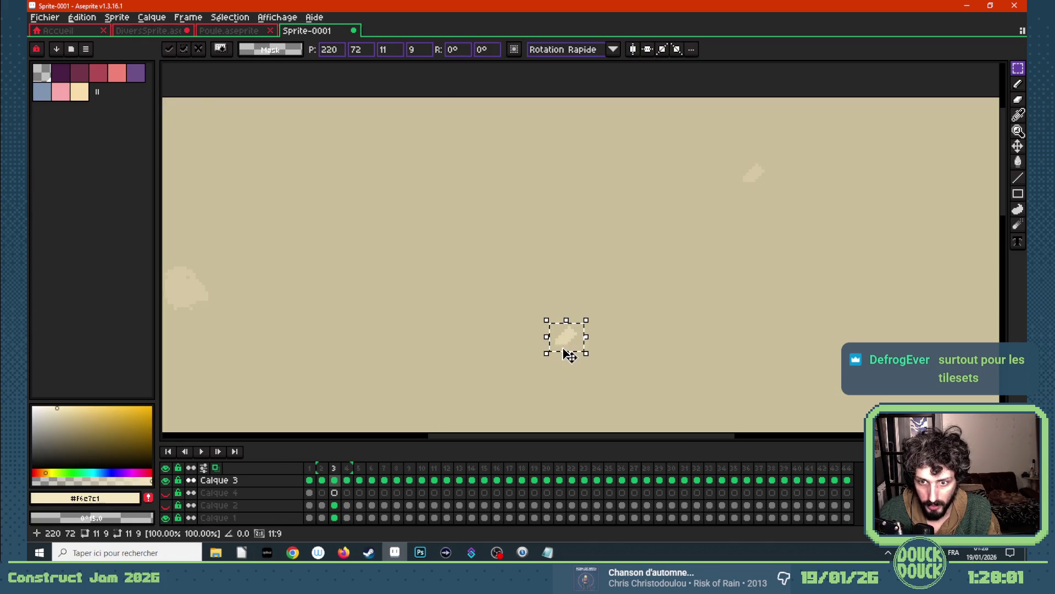
pyautogui.moveTo(577, 337); pyautogui.dragTo(819, 125)
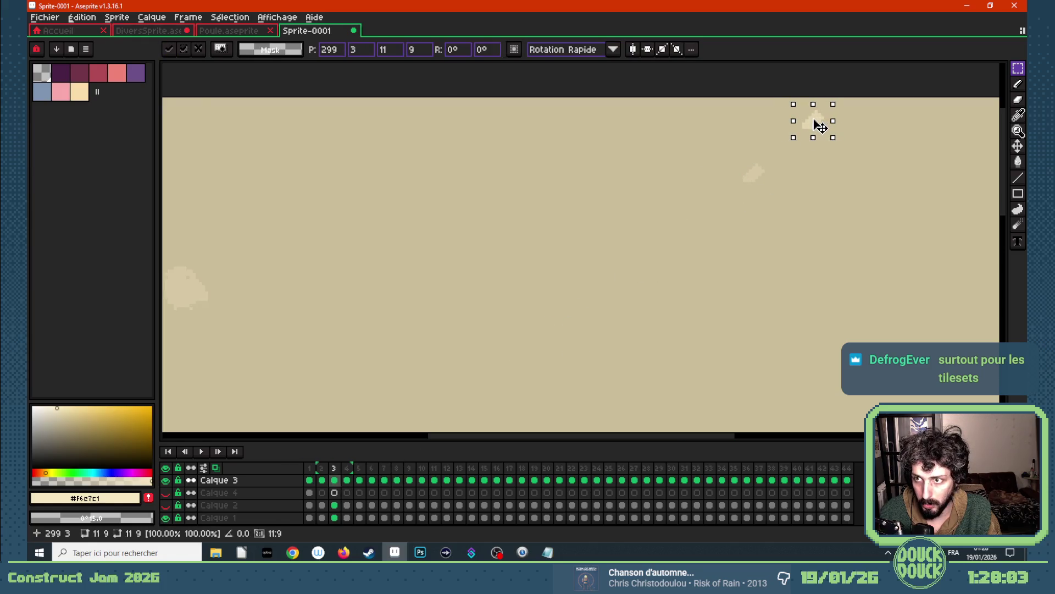
pyautogui.click(765, 236)
pyautogui.click(215, 468)
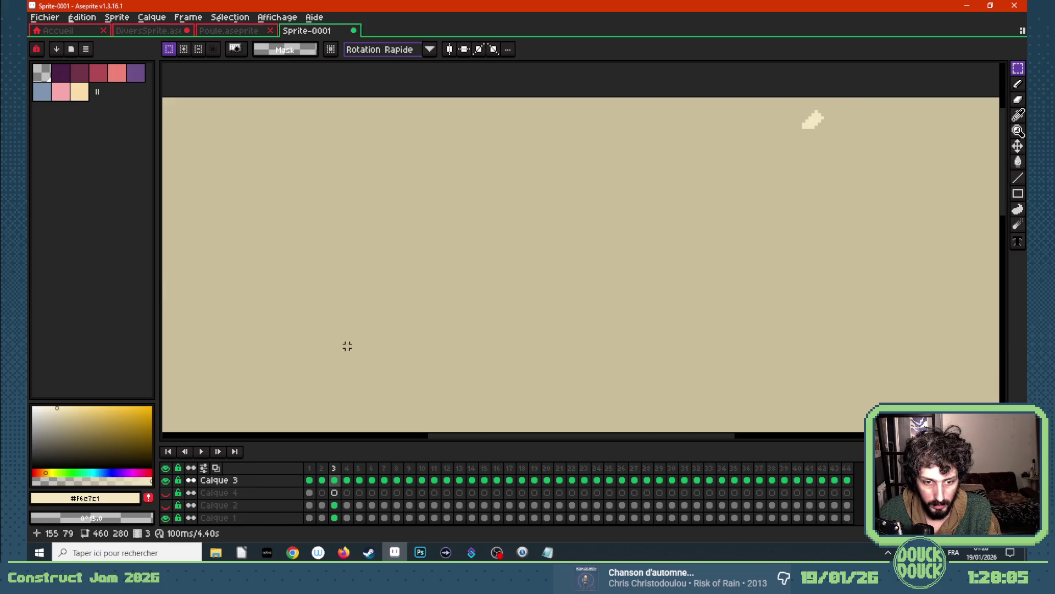
pyautogui.scroll(-2, 392, 336)
pyautogui.scroll(-2, 363, 377)
pyautogui.scroll(1, 360, 377)
# - Play and stop the animation, then step forward toward frame 25 with the burst
pyautogui.press('Return')
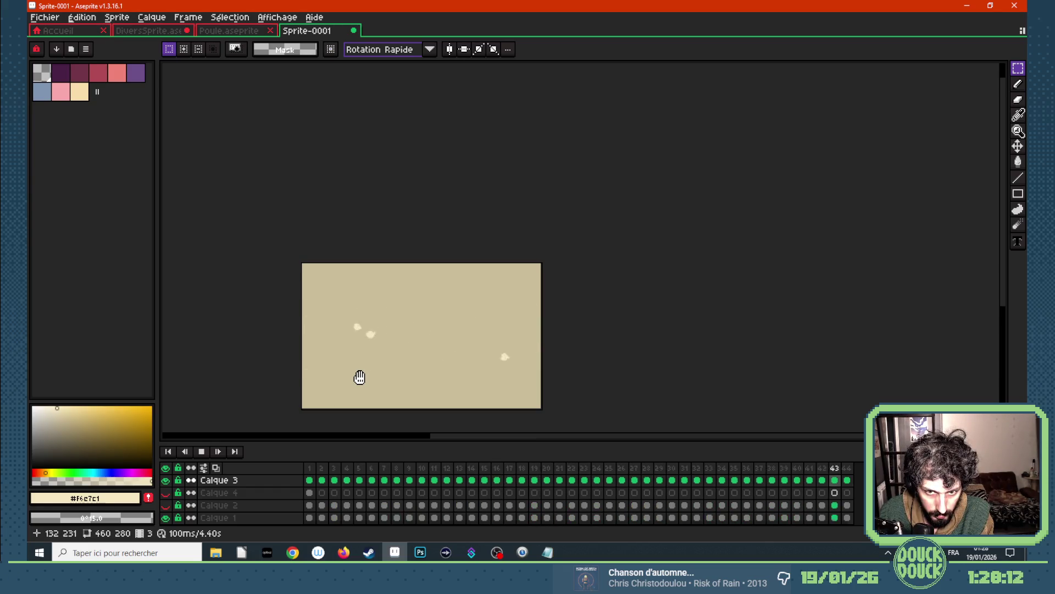
pyautogui.press('Return')
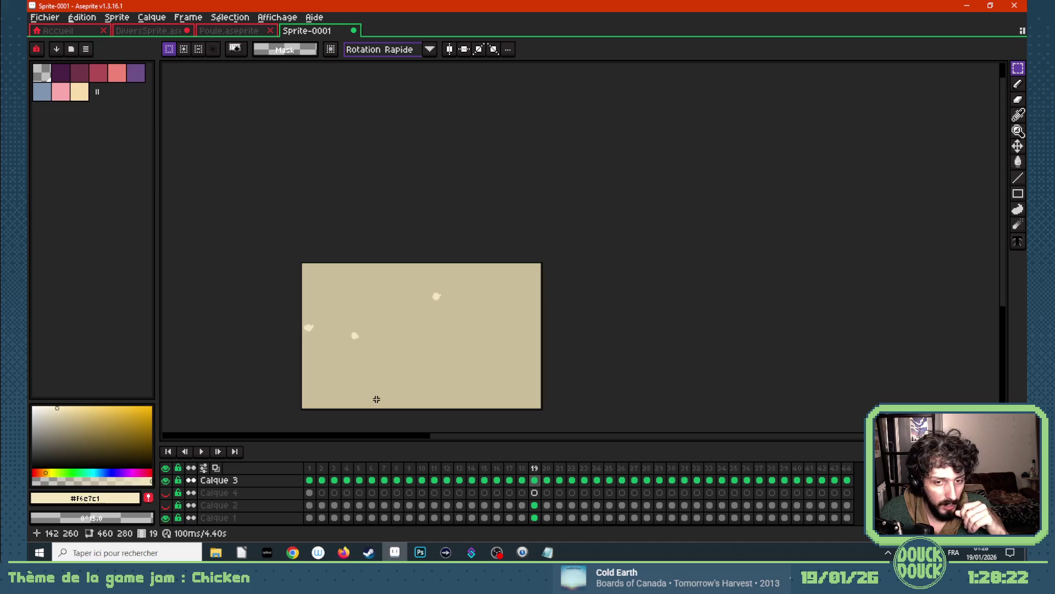
pyautogui.press('Right')
pyautogui.press('Right')
pyautogui.press('Right')
pyautogui.press('Right')
pyautogui.press('Right')
pyautogui.press('Right')
pyautogui.scroll(1, 444, 359)
pyautogui.scroll(1, 413, 235)
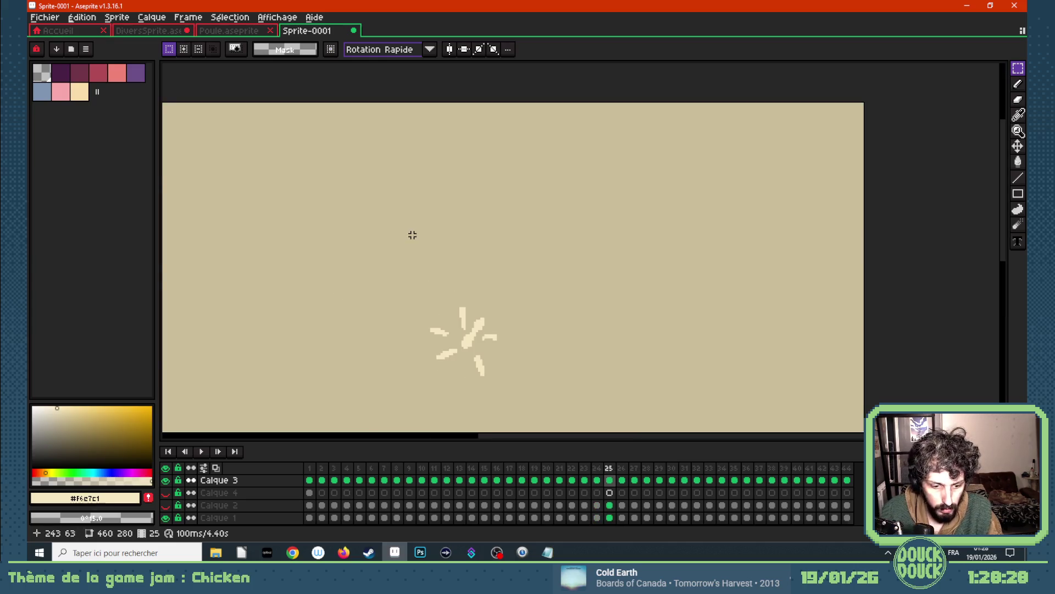
pyautogui.scroll(-1, 420, 293)
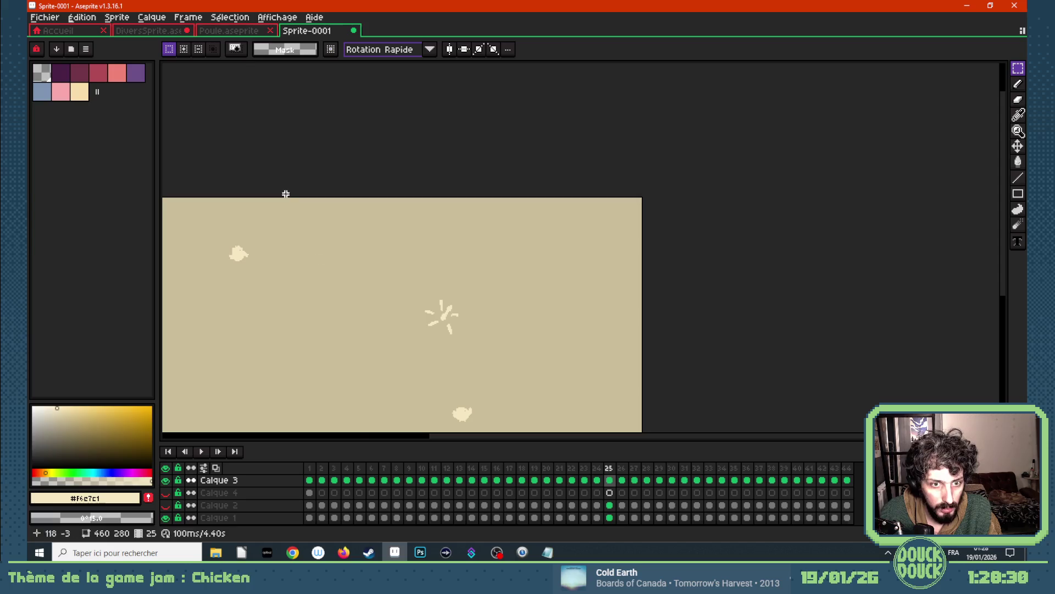
# - Move the small blob to the top-left of Calque 4 frame 1 and marquee it, then go to Calque 3 frame 18
pyautogui.click(311, 493)
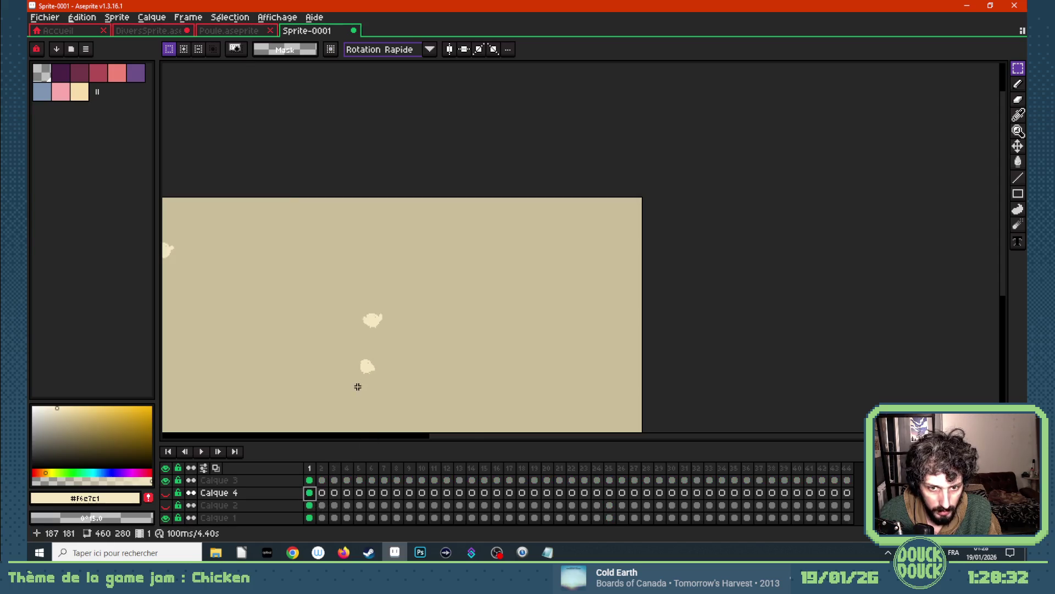
pyautogui.scroll(-1, 346, 375)
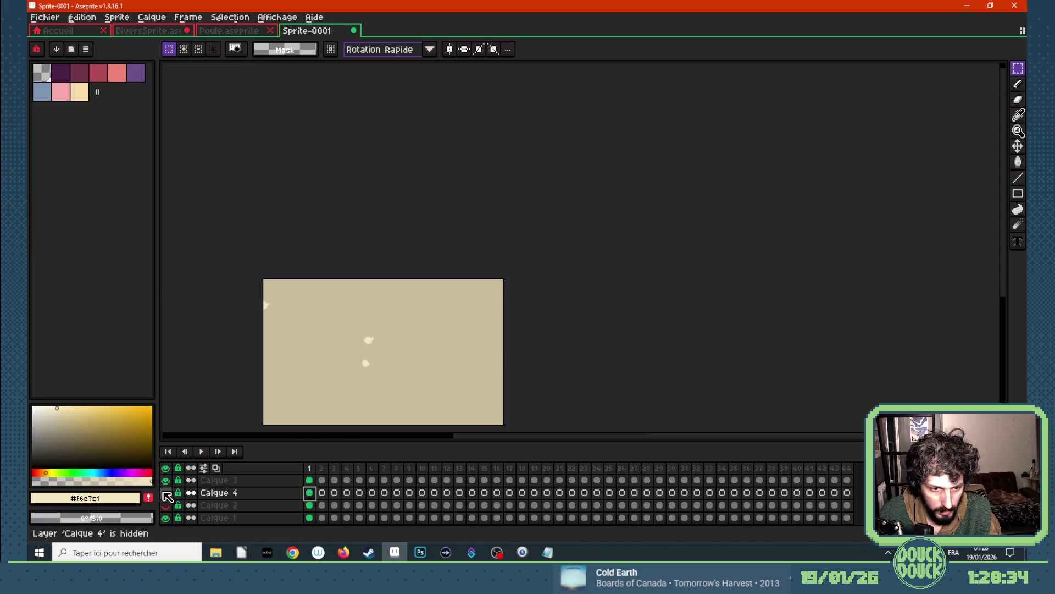
pyautogui.scroll(2, 269, 412)
pyautogui.moveTo(403, 206)
pyautogui.mouseDown()
pyautogui.moveTo(432, 228)
pyautogui.moveTo(213, 90)
pyautogui.mouseUp()
pyautogui.scroll(-1, 418, 224)
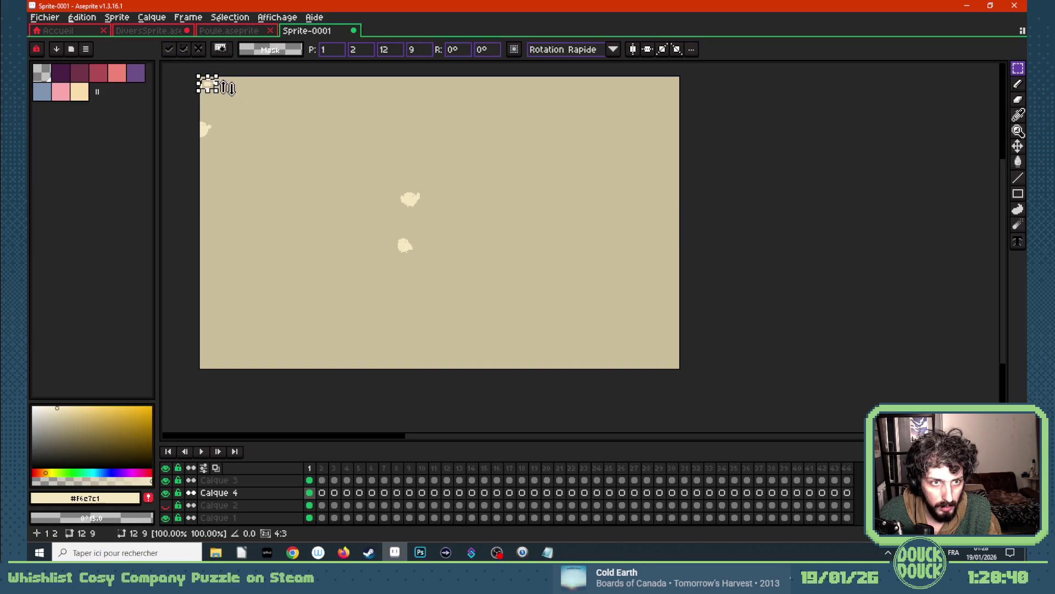
pyautogui.hotkey('ctrl', 'd')
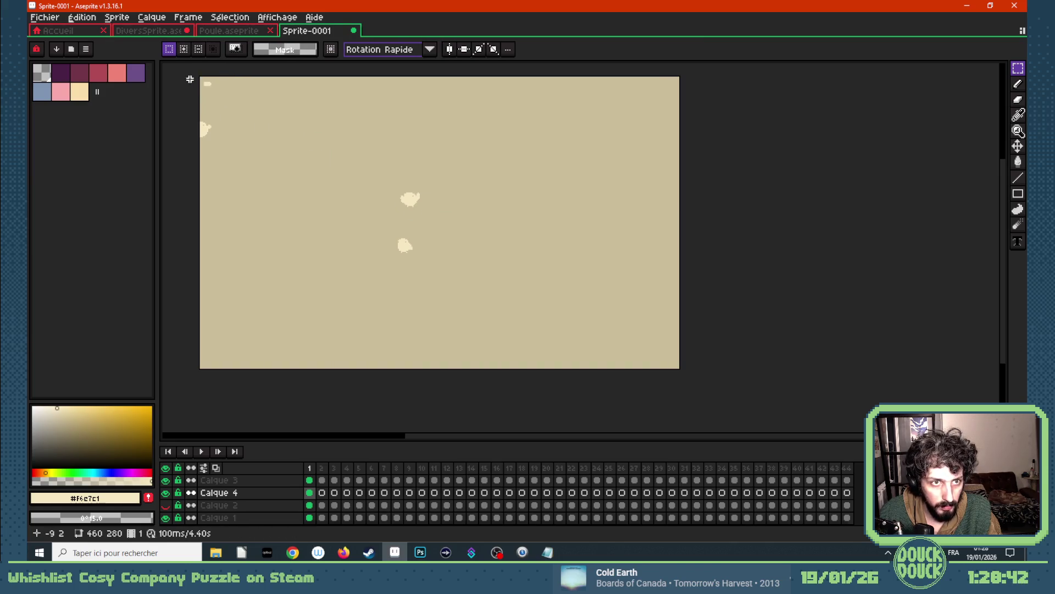
pyautogui.scroll(2, 225, 86)
pyautogui.moveTo(207, 84); pyautogui.dragTo(238, 103)
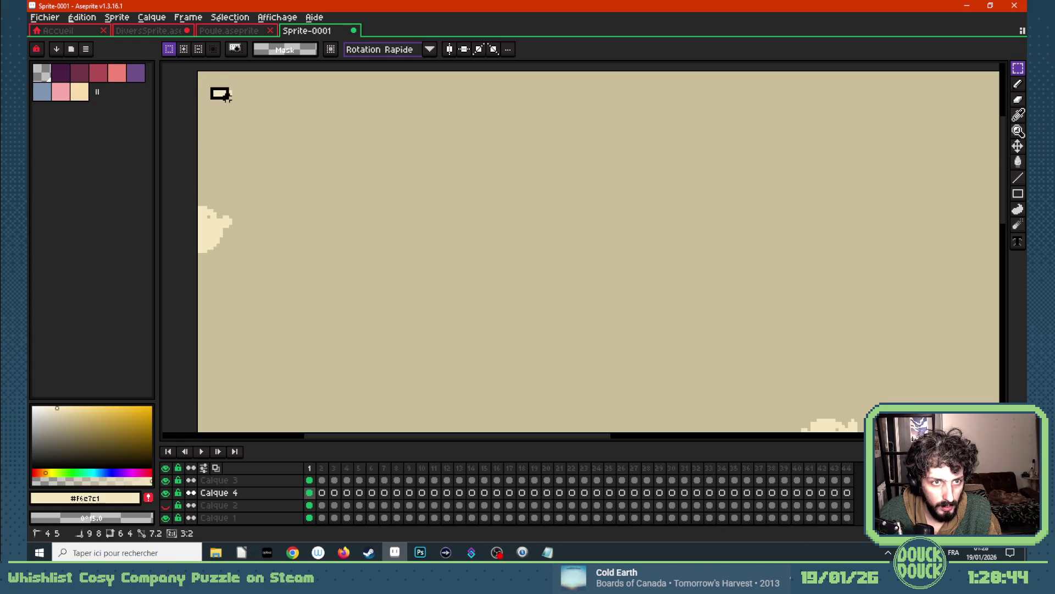
pyautogui.click(521, 480)
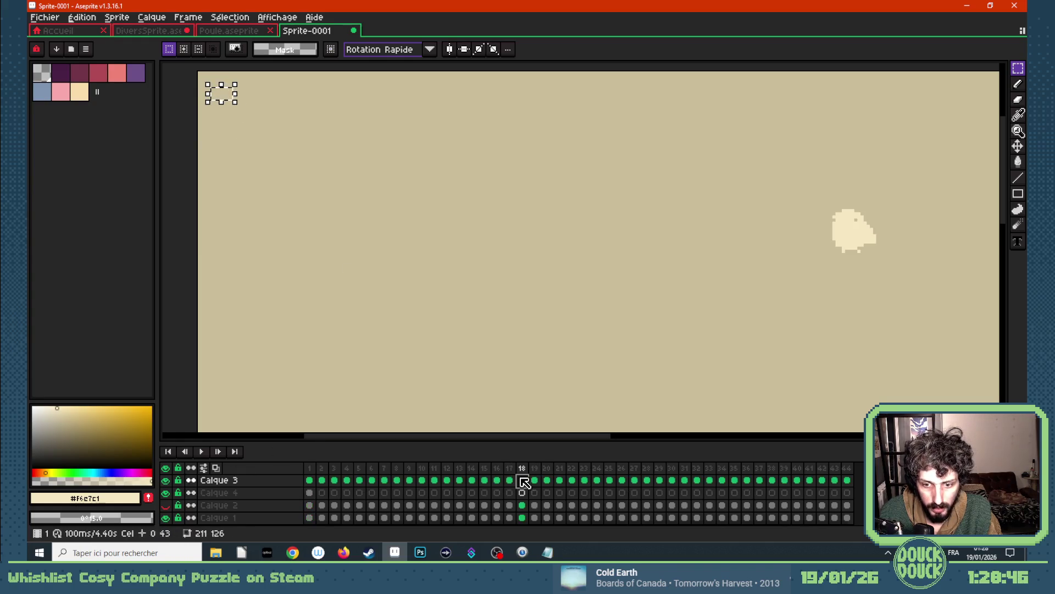
pyautogui.scroll(-1, 530, 287)
pyautogui.scroll(-1, 554, 302)
pyautogui.scroll(-1, 707, 369)
pyautogui.scroll(1, 708, 367)
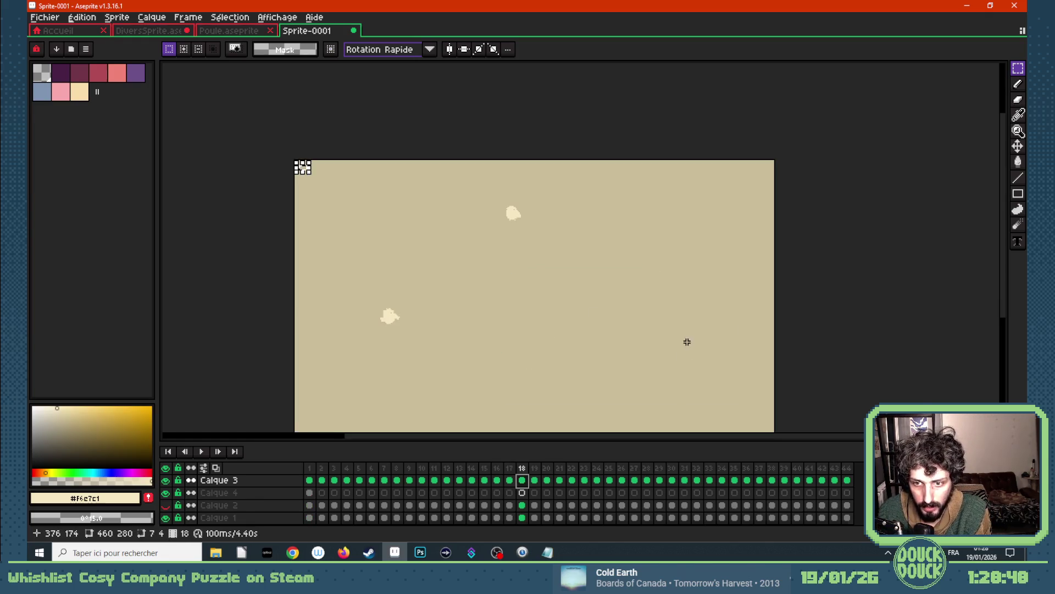
# - Paste a feather fragment beside the burst on frame 25, tilt and nudge it into place
pyautogui.press('Right')
pyautogui.press('Right')
pyautogui.press('Right')
pyautogui.press('Right')
pyautogui.press('Right')
pyautogui.press('Right')
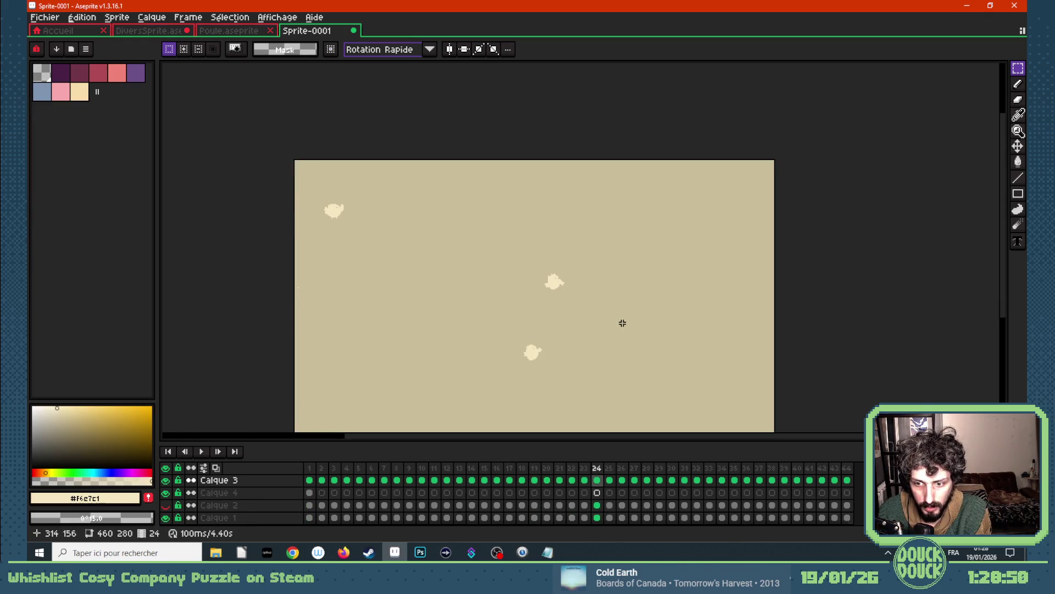
pyautogui.press('Right')
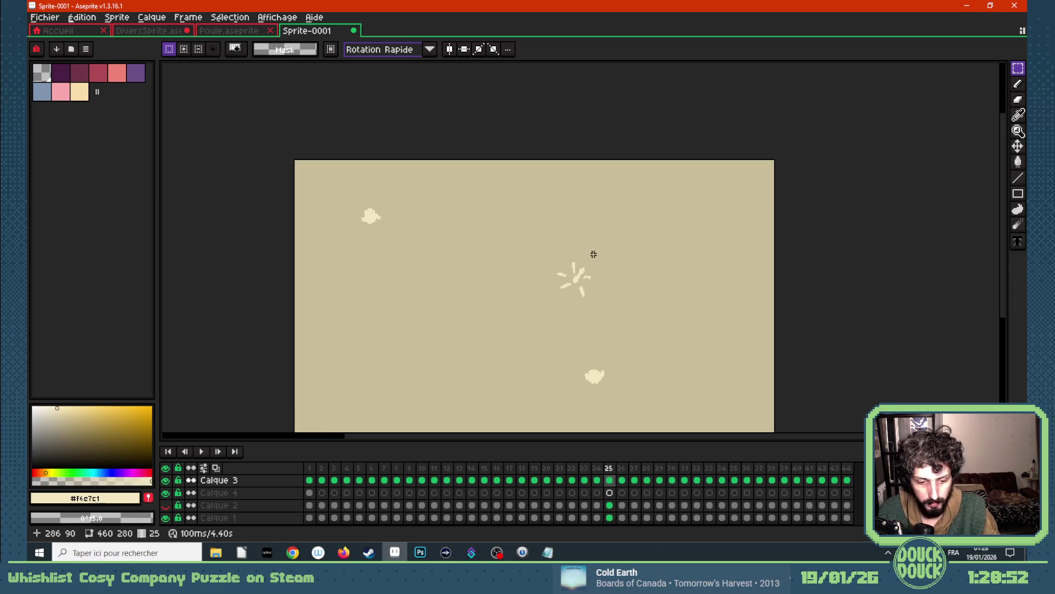
pyautogui.hotkey('ctrl', 'v')
pyautogui.moveTo(305, 171)
pyautogui.mouseDown()
pyautogui.moveTo(538, 263)
pyautogui.moveTo(543, 282)
pyautogui.mouseUp()
pyautogui.scroll(2, 573, 264)
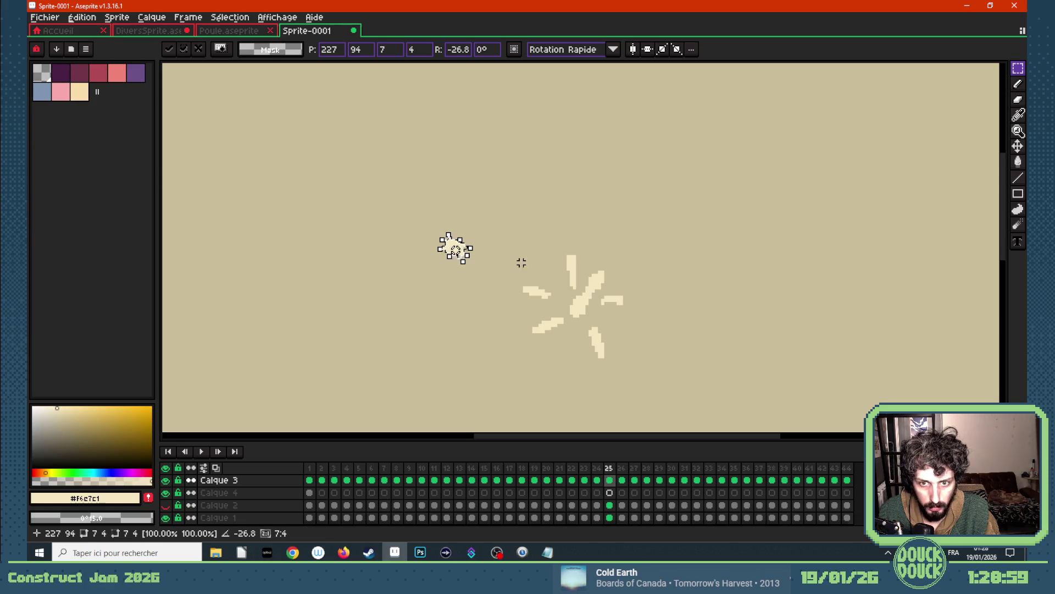
pyautogui.press('Return')
pyautogui.moveTo(446, 238)
pyautogui.mouseDown()
pyautogui.moveTo(501, 277)
pyautogui.moveTo(492, 263)
pyautogui.mouseUp()
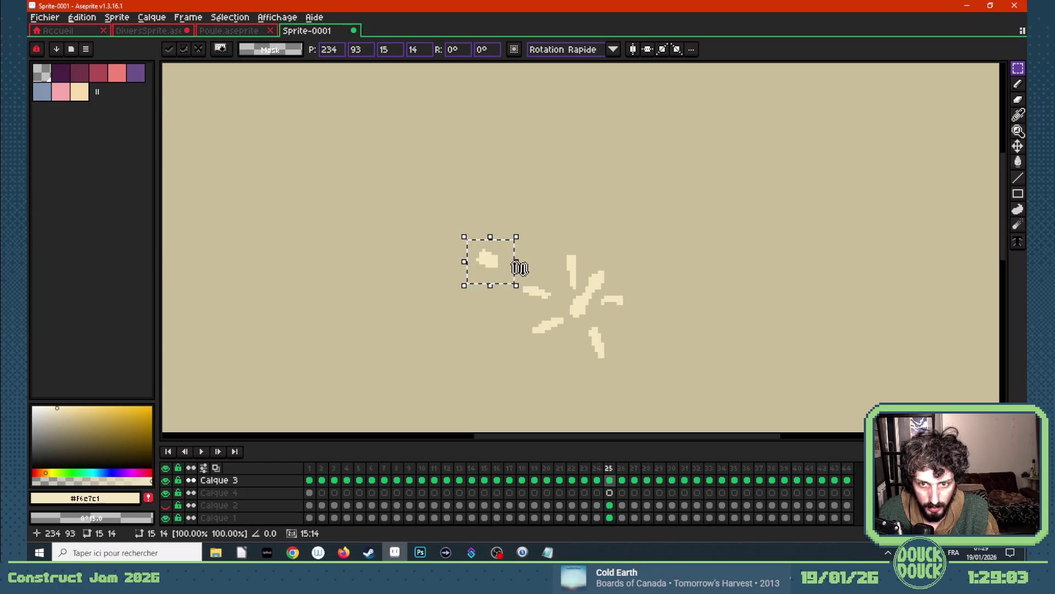
pyautogui.press('Return')
# - Paste a small puff piece just above the big puff on frame 24
pyautogui.click(596, 480)
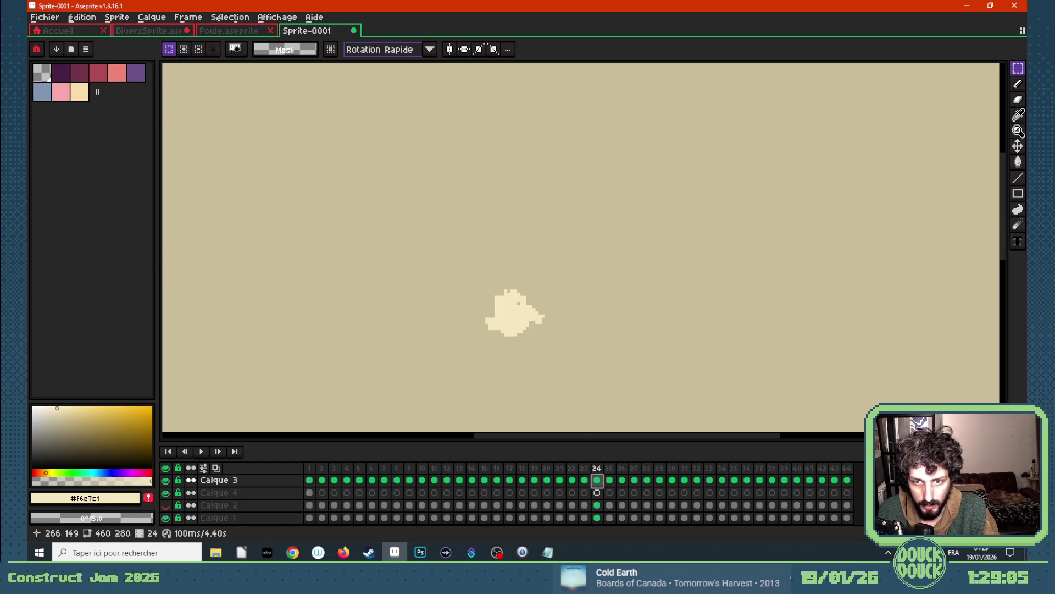
pyautogui.hotkey('ctrl', 'v')
pyautogui.moveTo(490, 259); pyautogui.dragTo(485, 276)
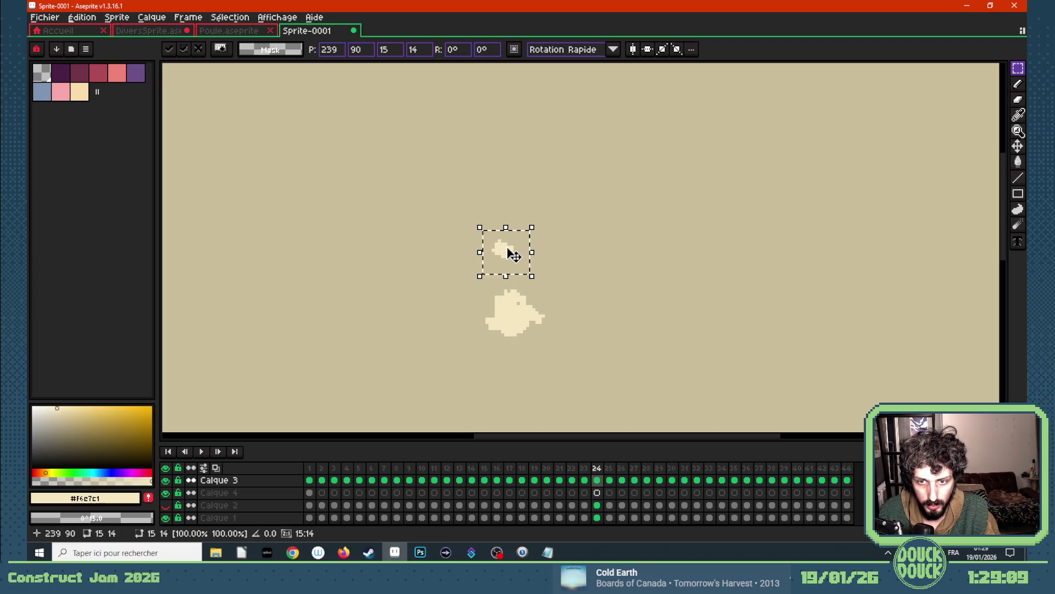
pyautogui.click(609, 480)
pyautogui.click(597, 481)
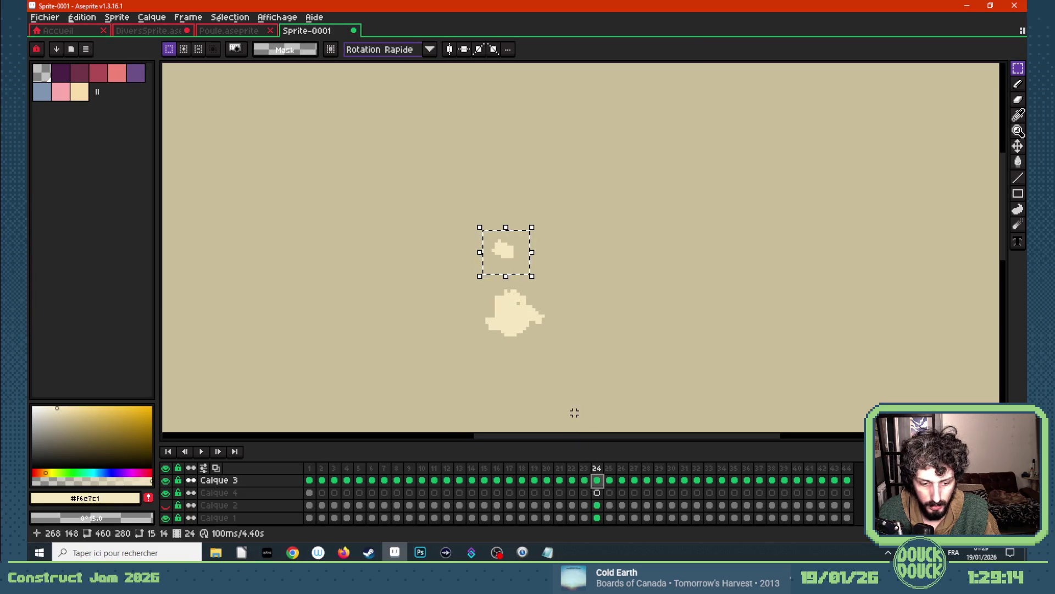
# - With onion skin on, shift the small puff piece up-left on frames 24 through 21
pyautogui.click(216, 467)
pyautogui.moveTo(505, 259)
pyautogui.mouseDown()
pyautogui.moveTo(410, 205)
pyautogui.moveTo(620, 297)
pyautogui.mouseUp()
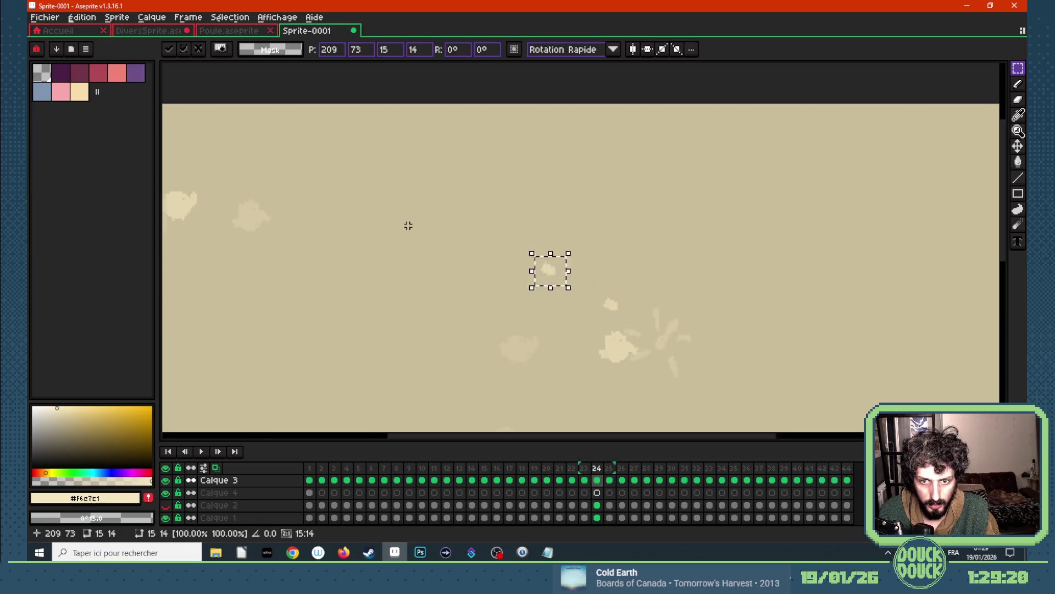
pyautogui.press(',')
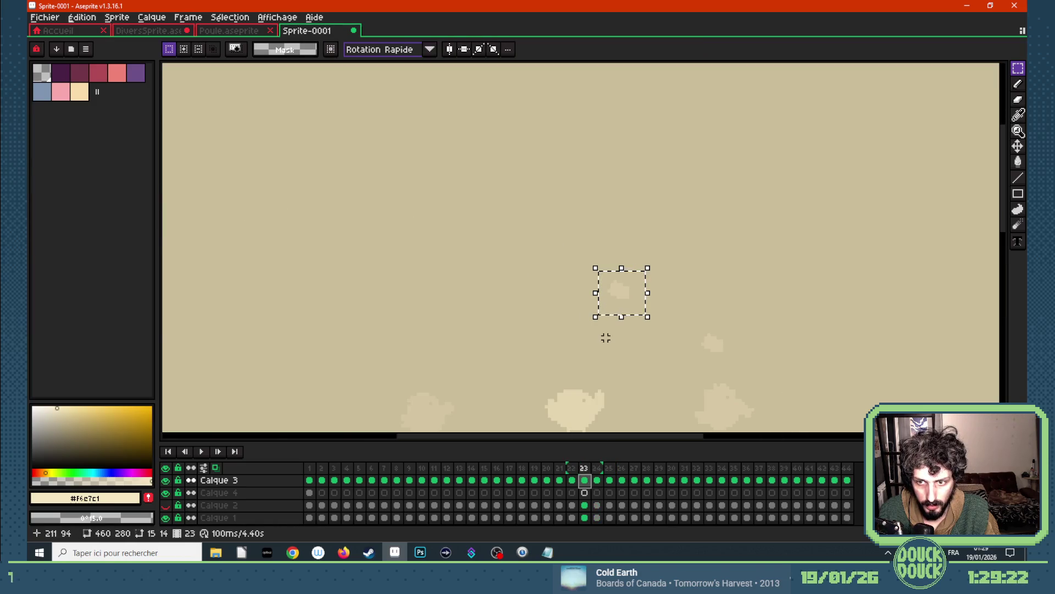
pyautogui.hotkey('ctrl', 'z')
pyautogui.moveTo(697, 364); pyautogui.dragTo(524, 243)
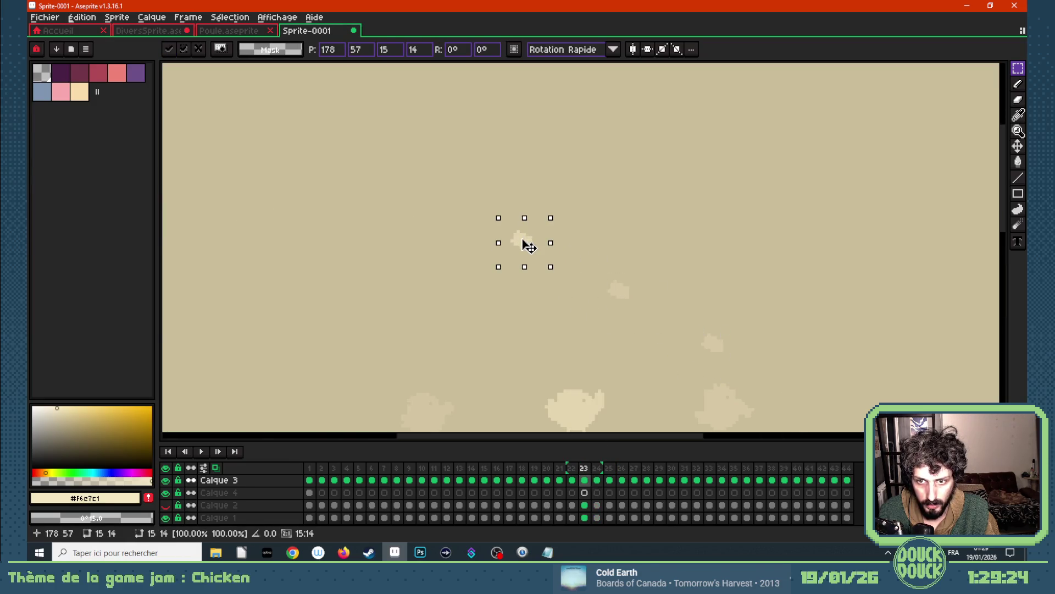
pyautogui.press(',')
pyautogui.hotkey('ctrl', 'z')
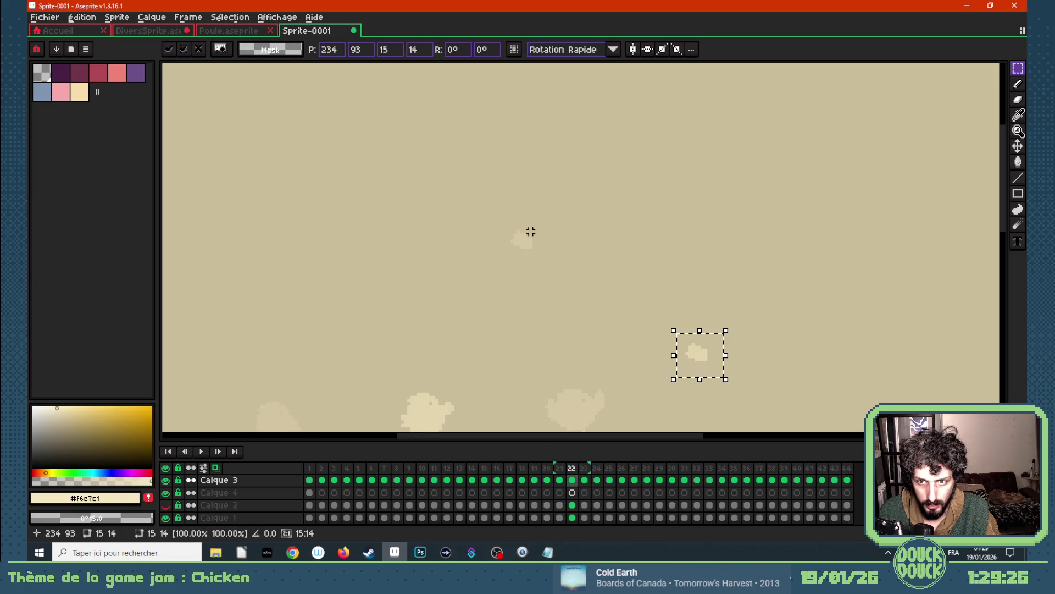
pyautogui.moveTo(695, 365); pyautogui.dragTo(443, 197)
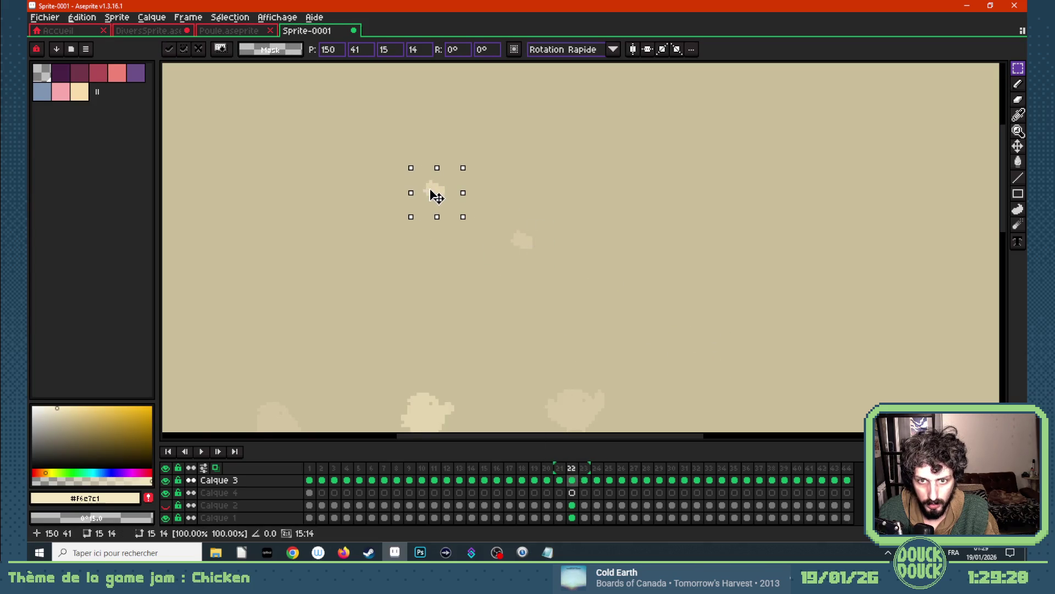
pyautogui.press(',')
pyautogui.hotkey('ctrl', 'z')
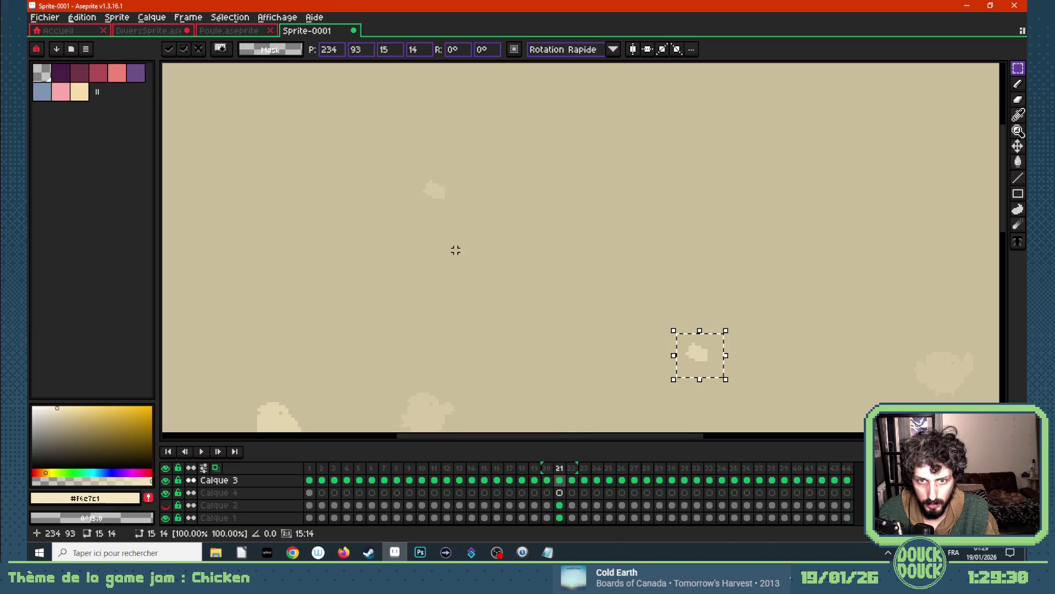
pyautogui.moveTo(707, 358); pyautogui.dragTo(353, 143)
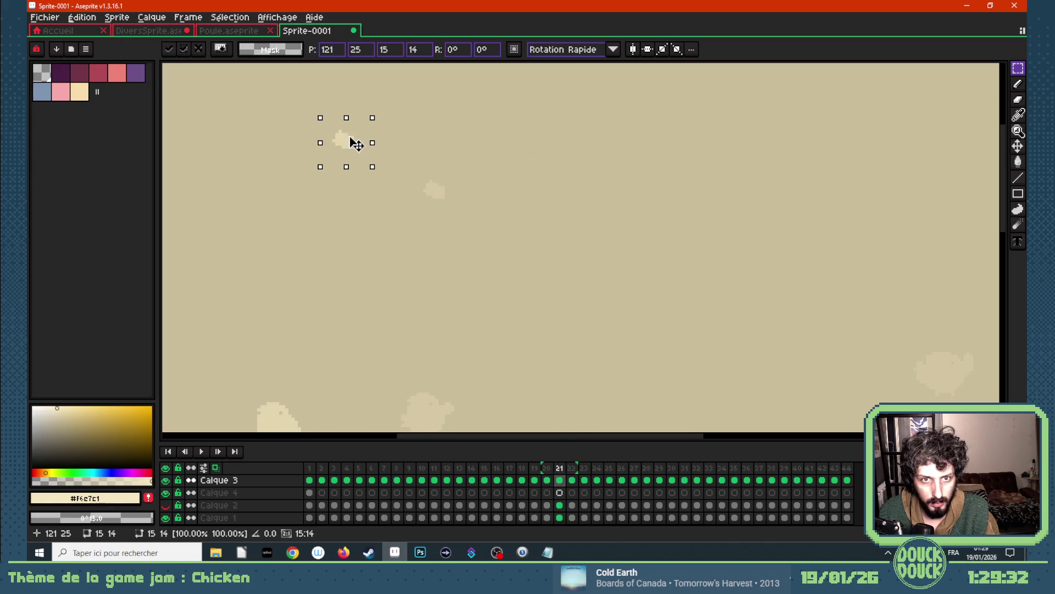
pyautogui.hotkey('ctrl', 'd')
pyautogui.scroll(-1, 580, 310)
pyautogui.scroll(1, 579, 310)
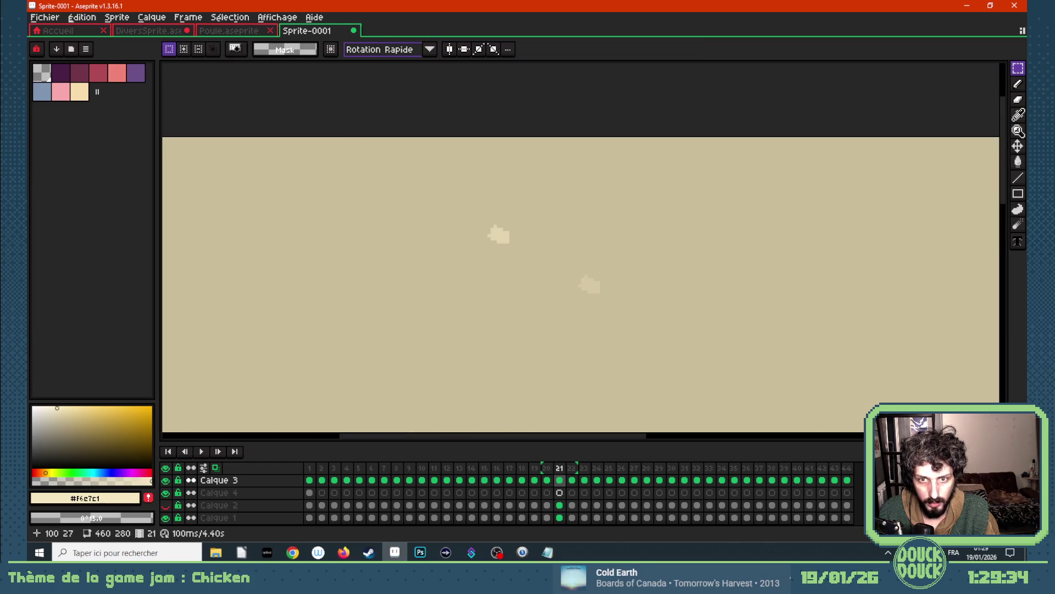
# - Paste the puff piece toward the upper left on frames 20 and 19, turn onion skin off and play
pyautogui.click(547, 480)
pyautogui.hotkey('ctrl', 'z')
pyautogui.moveTo(866, 254); pyautogui.dragTo(400, 191)
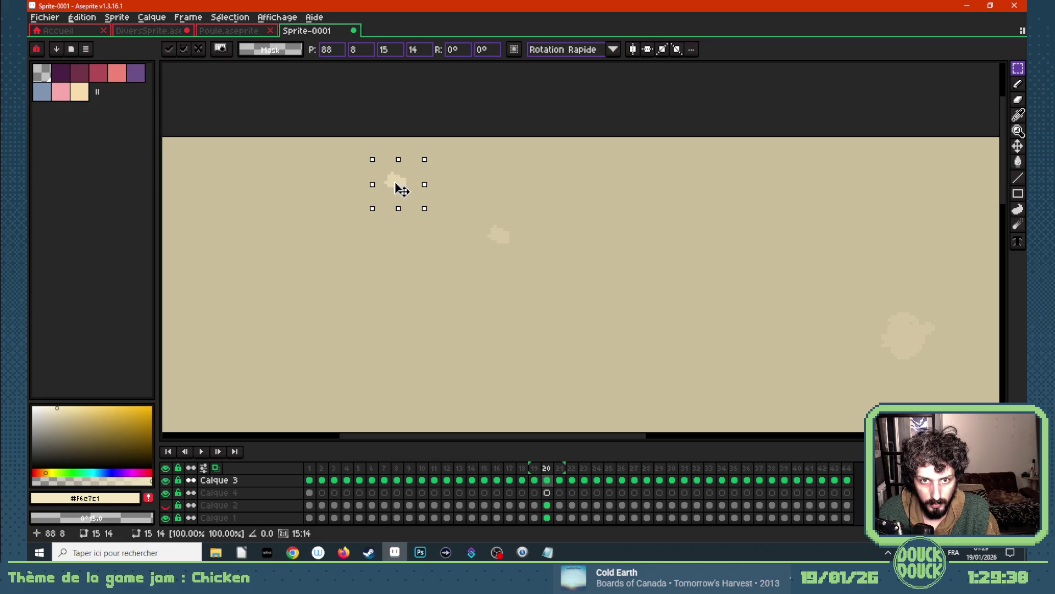
pyautogui.hotkey('ctrl', 'd')
pyautogui.click(535, 480)
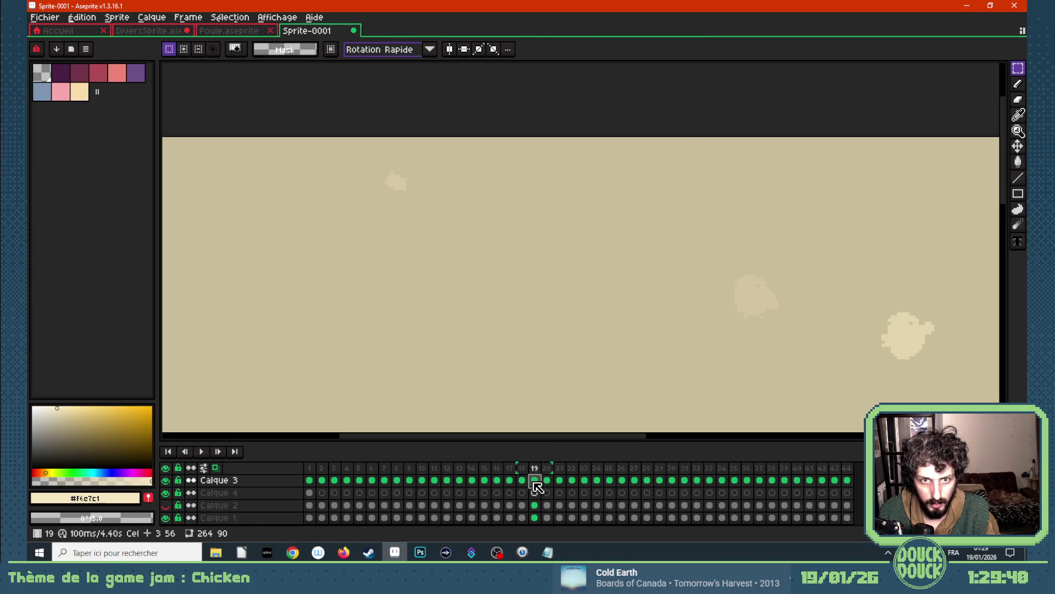
pyautogui.hotkey('ctrl', 'v')
pyautogui.moveTo(857, 251)
pyautogui.mouseDown()
pyautogui.moveTo(328, 125)
pyautogui.moveTo(302, 137)
pyautogui.moveTo(348, 244)
pyautogui.mouseUp()
pyautogui.press('Return')
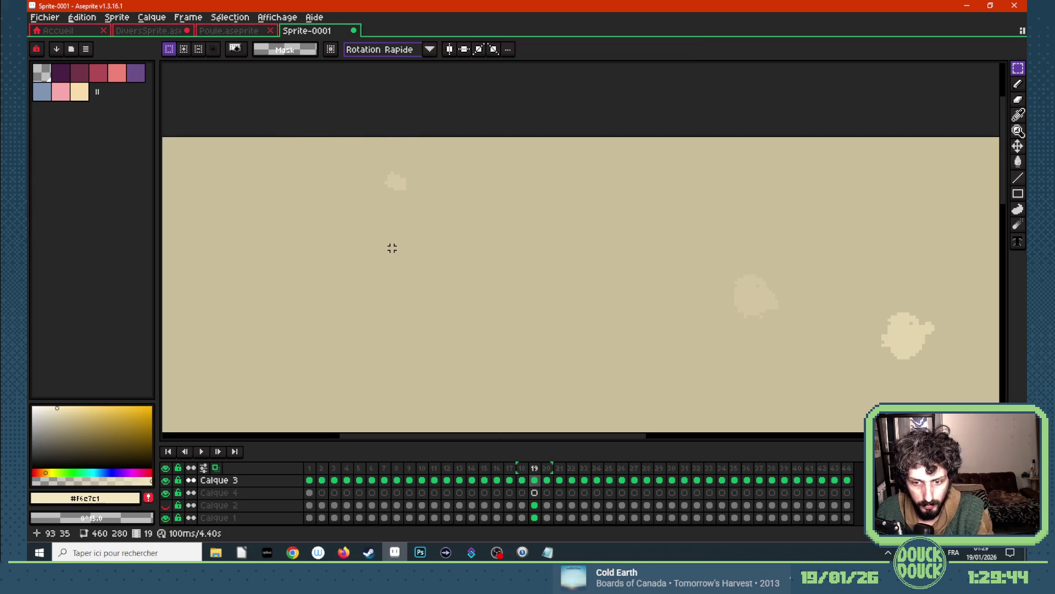
pyautogui.scroll(-1, 391, 248)
pyautogui.scroll(-1, 437, 281)
pyautogui.click(216, 468)
pyautogui.scroll(-1, 432, 270)
pyautogui.scroll(1, 448, 360)
pyautogui.press('Return')
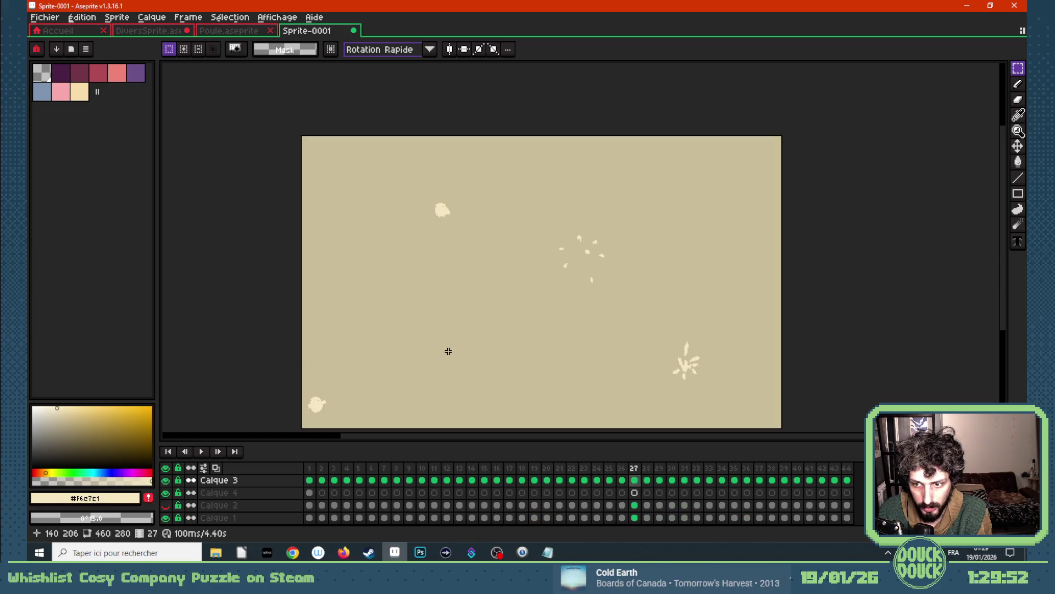
# - Stop playback, replay from frame 1, then paste the copied fragment onto frame 26
pyautogui.press('Return')
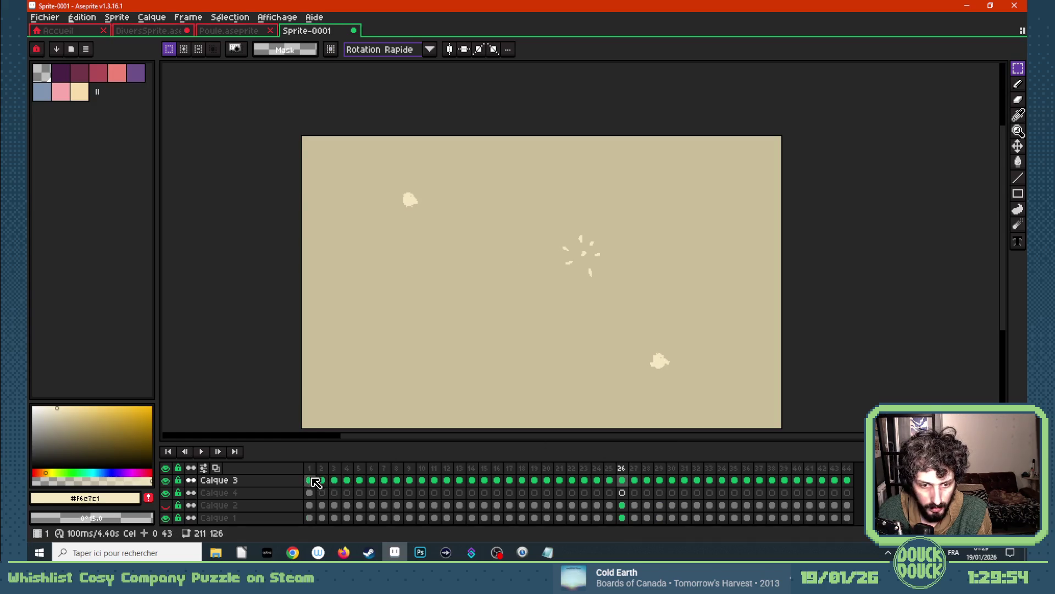
pyautogui.click(313, 480)
pyautogui.scroll(3, 264, 150)
pyautogui.scroll(-1, 264, 150)
pyautogui.scroll(-2, 603, 367)
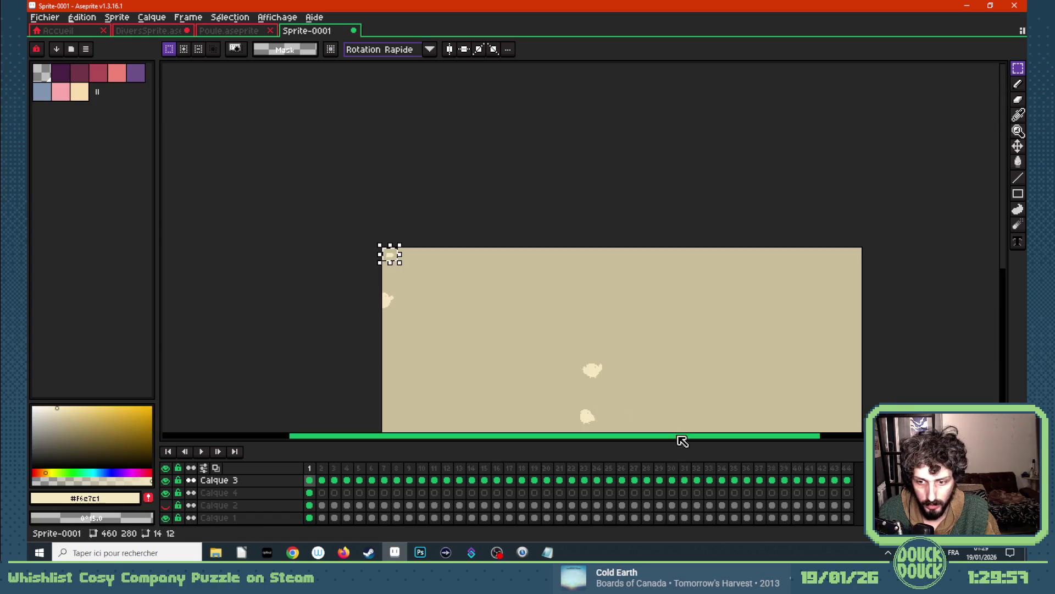
pyautogui.click(622, 480)
pyautogui.scroll(-2, 629, 415)
pyautogui.scroll(-1, 629, 384)
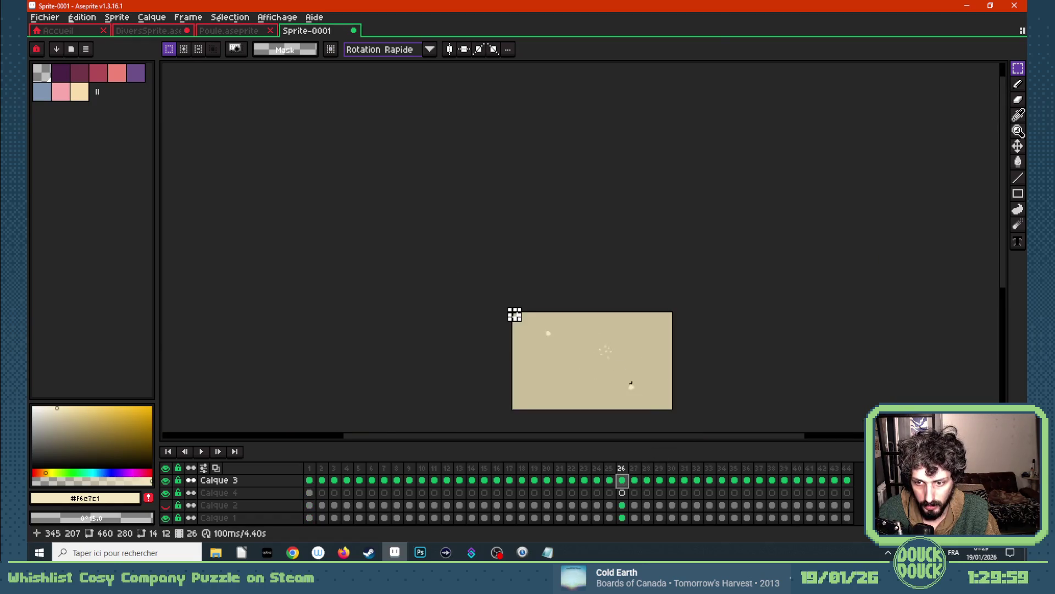
pyautogui.scroll(3, 636, 405)
pyautogui.press('Return')
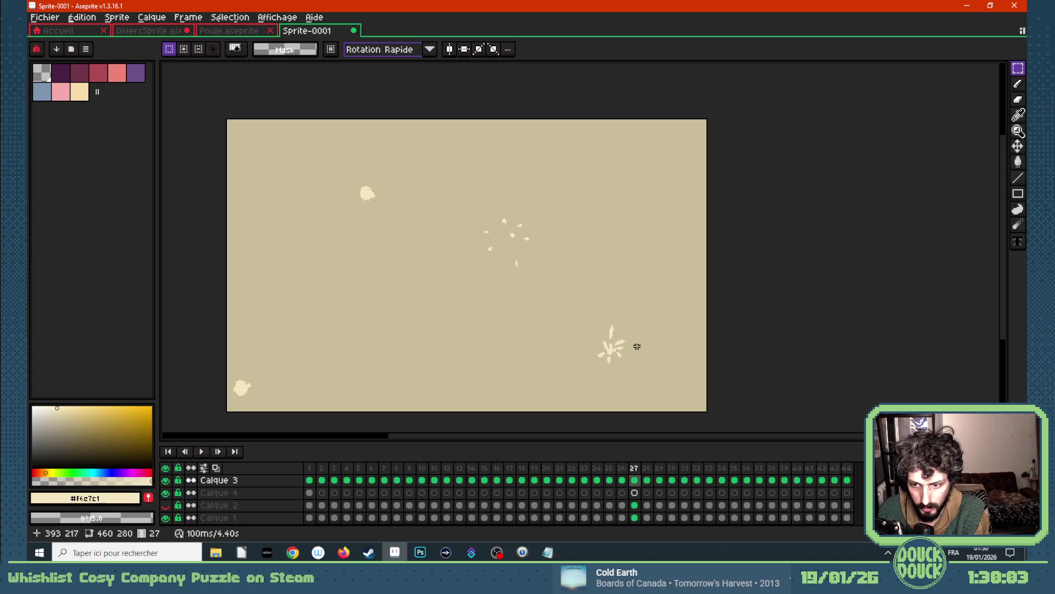
pyautogui.click(621, 480)
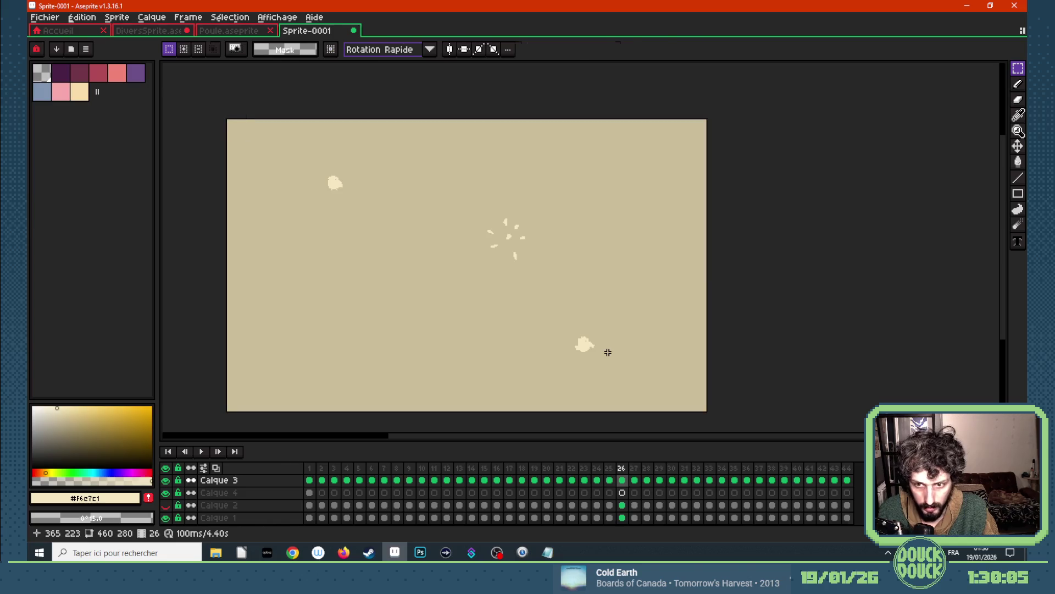
pyautogui.hotkey('ctrl', 'v')
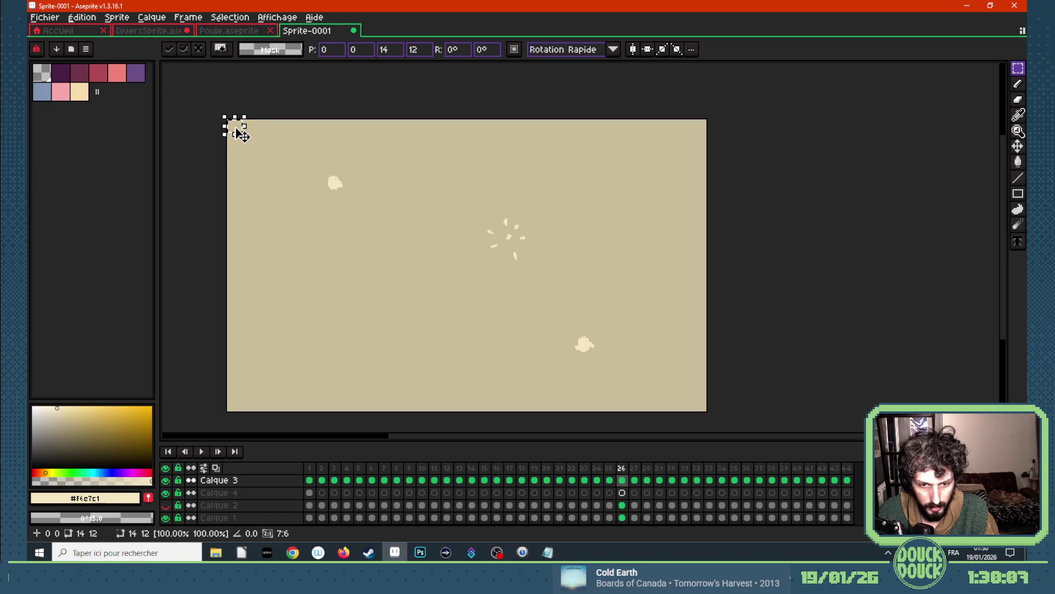
# - Copy the top-left fragment from Calque 4 and place it beside the lower puff on frame 26
pyautogui.press('Return')
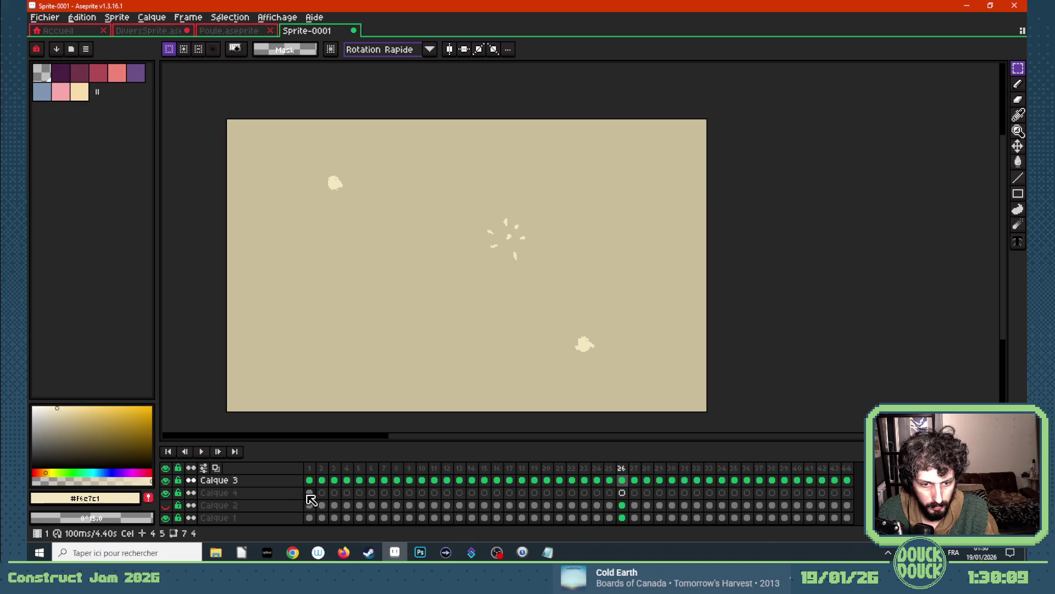
pyautogui.click(309, 493)
pyautogui.moveTo(223, 121); pyautogui.dragTo(244, 141)
pyautogui.click(623, 479)
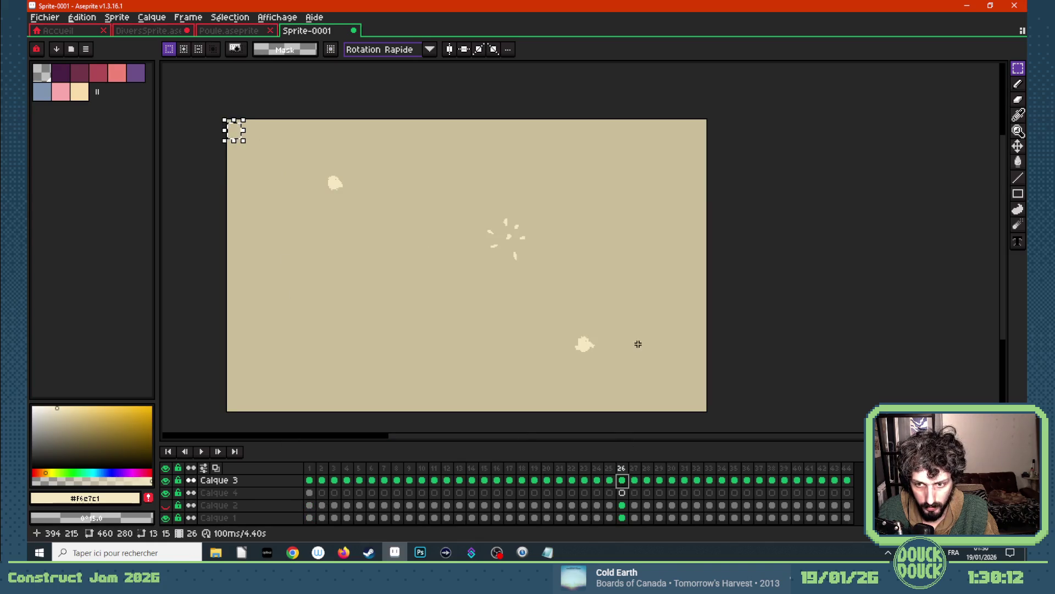
pyautogui.hotkey('ctrl', 'v')
pyautogui.moveTo(239, 138)
pyautogui.mouseDown()
pyautogui.moveTo(626, 335)
pyautogui.moveTo(577, 344)
pyautogui.mouseUp()
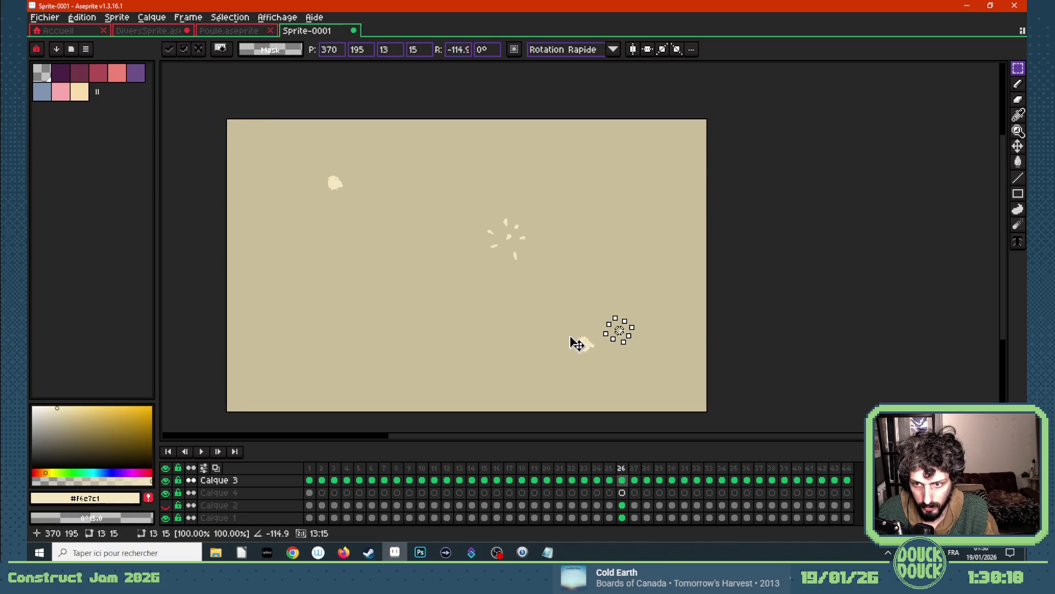
pyautogui.scroll(3, 652, 353)
pyautogui.moveTo(514, 266); pyautogui.dragTo(522, 299)
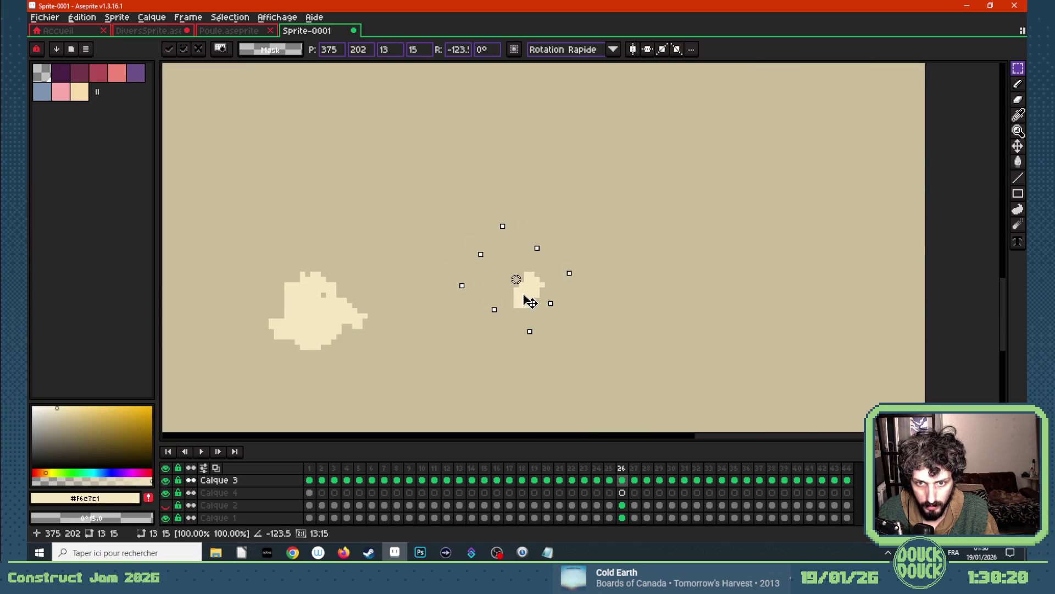
pyautogui.press('Return')
# - Select the small fragment and move it up-right on frame 25 with onion skin on
pyautogui.press('Right')
pyautogui.press('Left')
pyautogui.moveTo(480, 276); pyautogui.dragTo(535, 331)
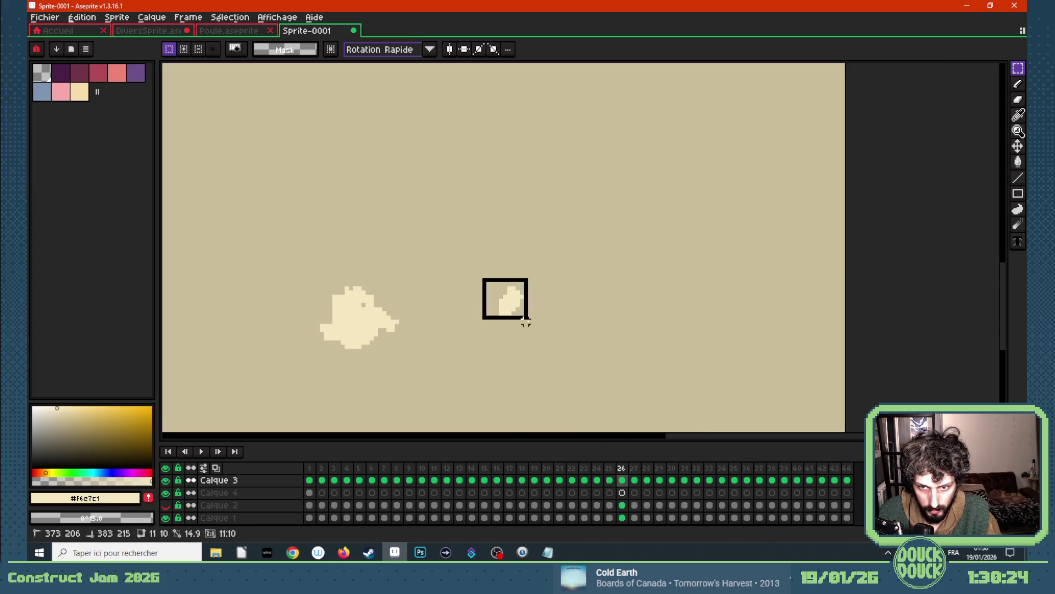
pyautogui.press('Left')
pyautogui.click(215, 467)
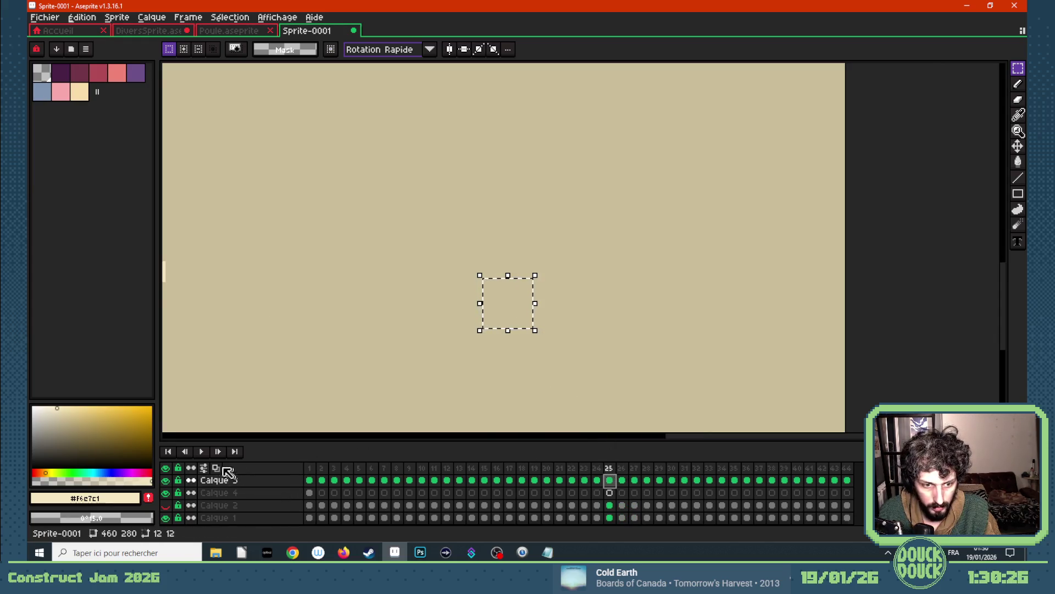
pyautogui.moveTo(509, 306); pyautogui.dragTo(597, 217)
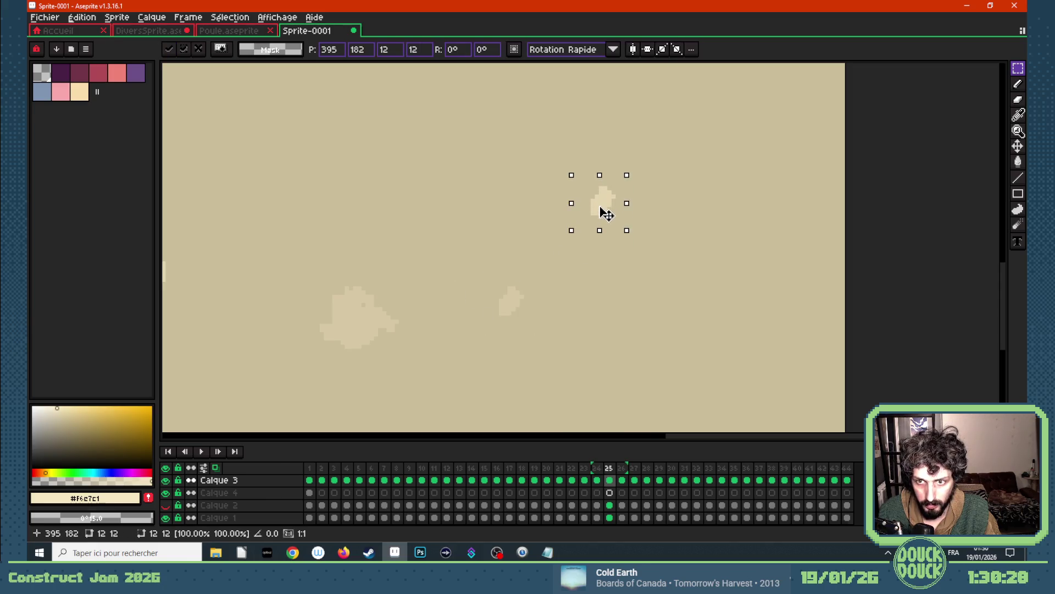
pyautogui.click(492, 379)
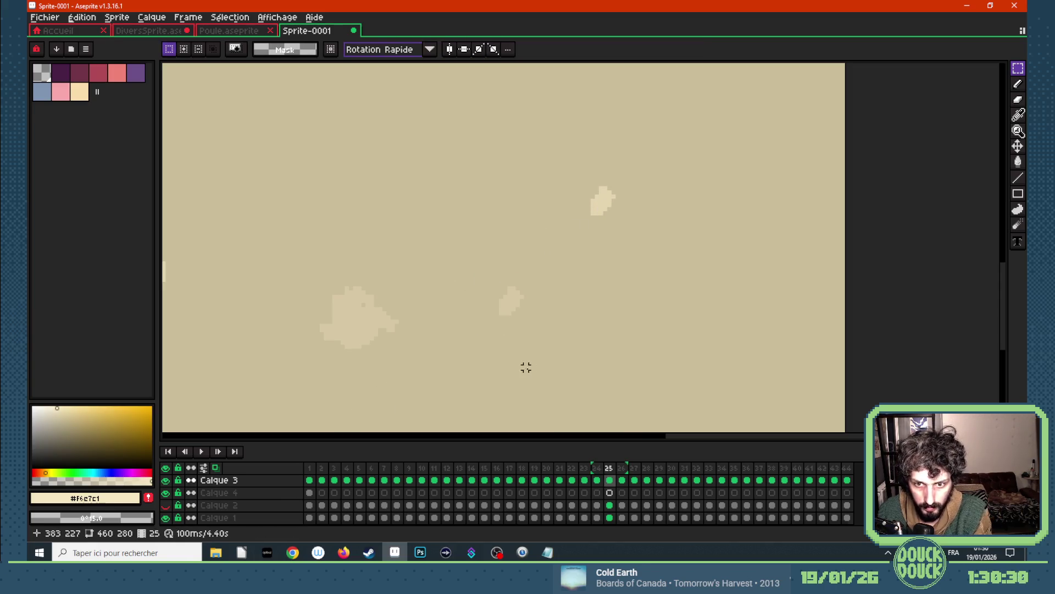
# - Shift the small fragment further up-right on frames 24 and 23
pyautogui.click(597, 480)
pyautogui.moveTo(518, 318); pyautogui.dragTo(684, 116)
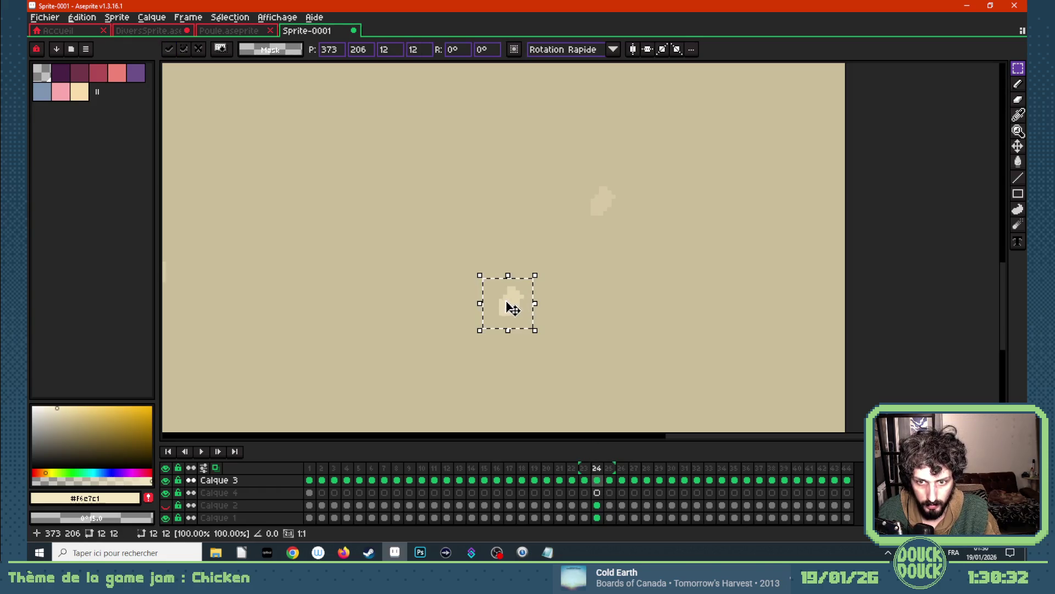
pyautogui.scroll(-2, 683, 116)
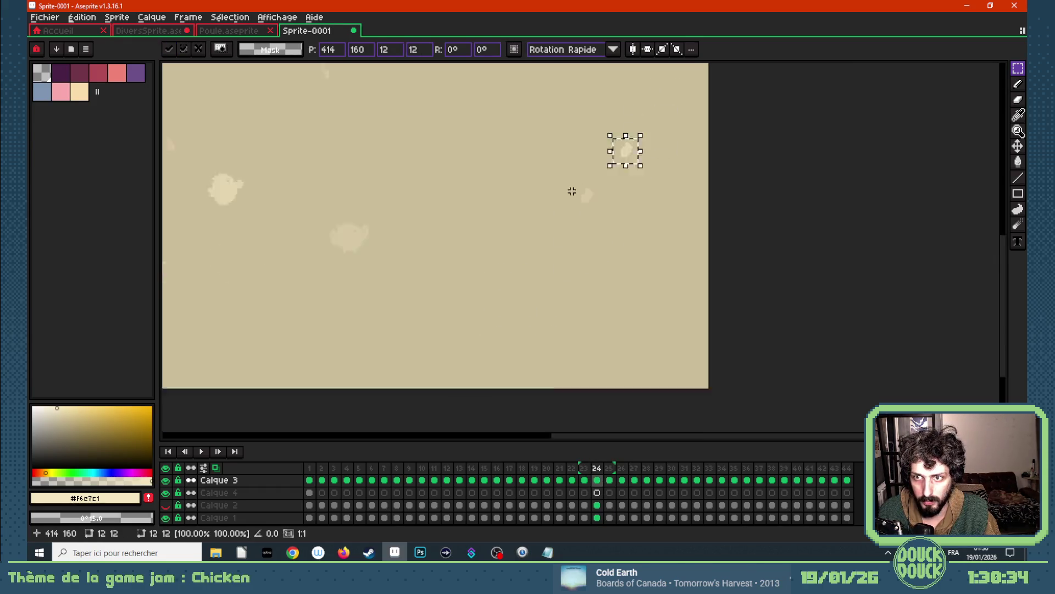
pyautogui.scroll(-1, 662, 141)
pyautogui.scroll(1, 655, 146)
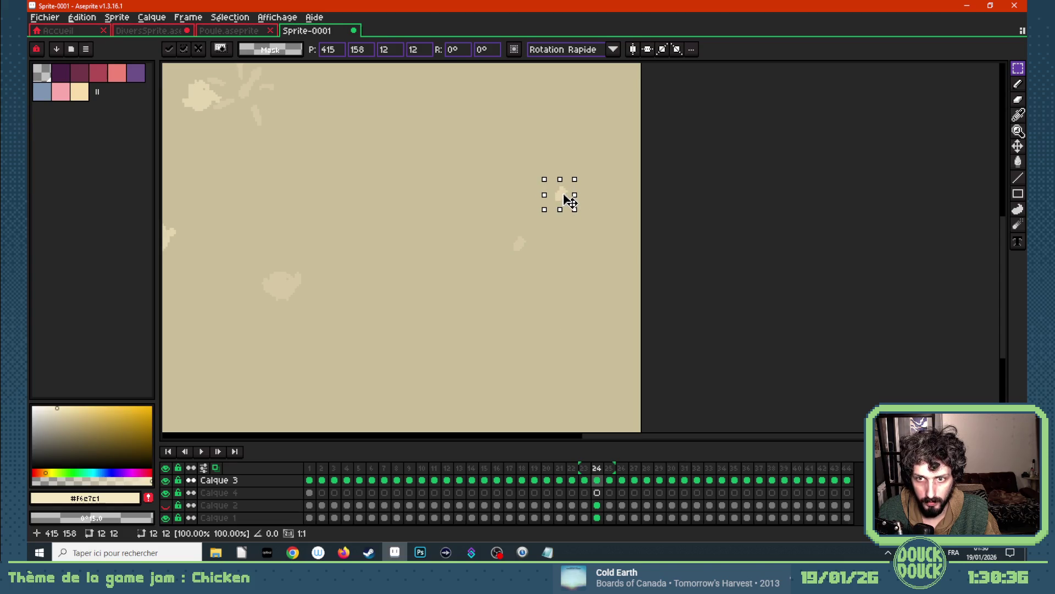
pyautogui.click(549, 366)
pyautogui.click(584, 480)
pyautogui.moveTo(569, 297)
pyautogui.mouseDown()
pyautogui.moveTo(480, 275)
pyautogui.moveTo(633, 122)
pyautogui.moveTo(625, 139)
pyautogui.mouseUp()
pyautogui.click(616, 247)
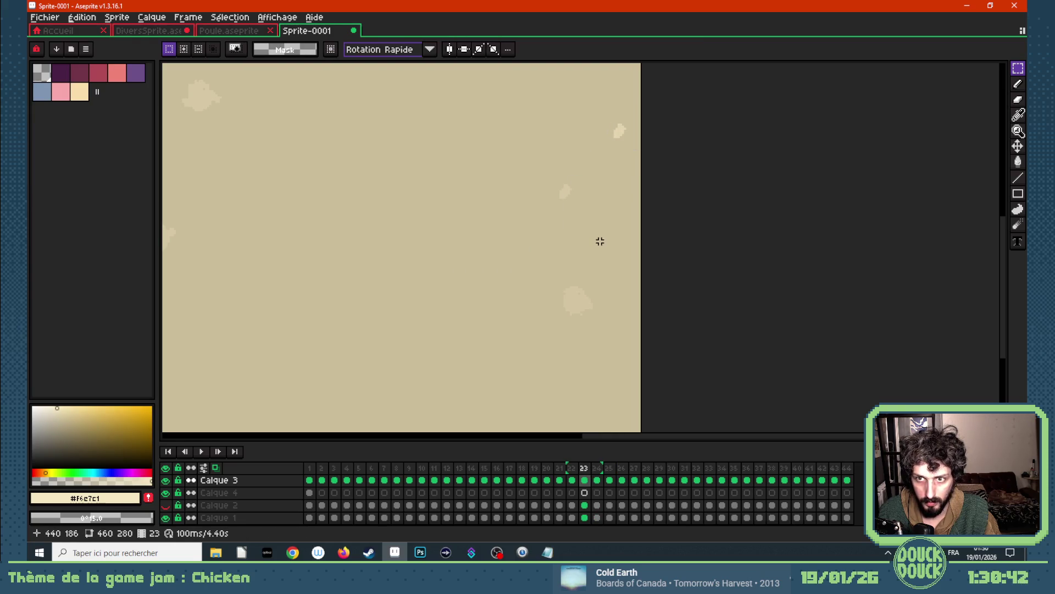
pyautogui.scroll(-1, 564, 230)
# - Play the animation from frame 1, stop, and step back toward frame 8
pyautogui.click(310, 467)
pyautogui.press('Return')
pyautogui.scroll(-3, 440, 245)
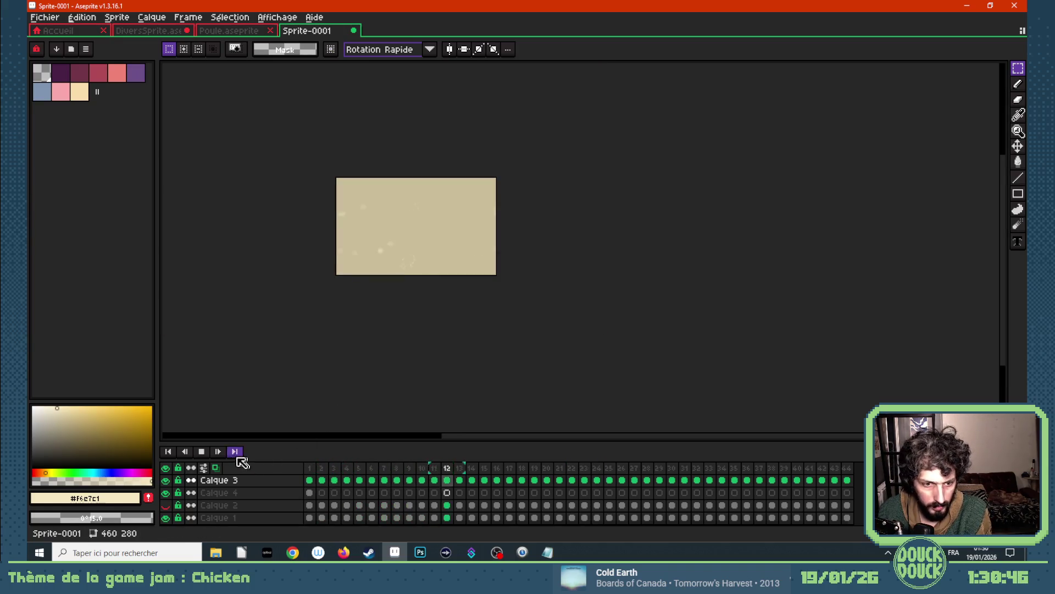
pyautogui.scroll(1, 335, 222)
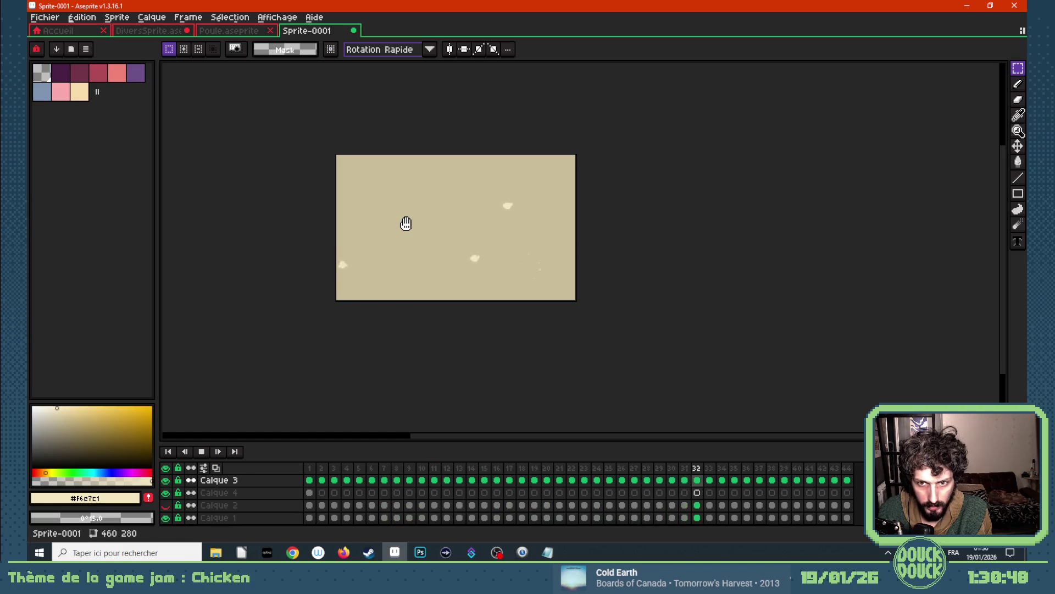
pyautogui.scroll(1, 419, 201)
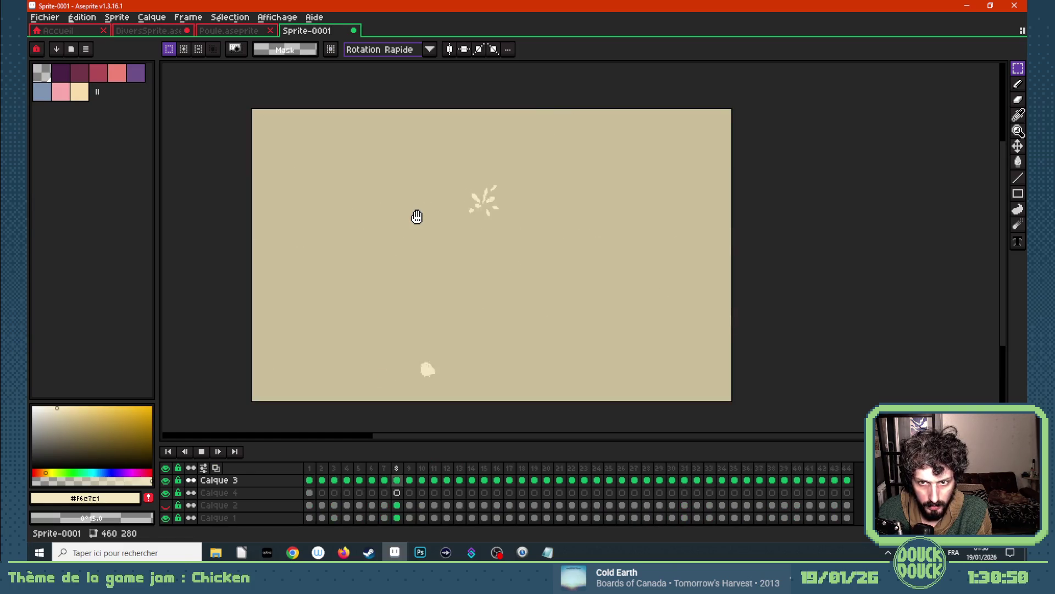
pyautogui.press('Return')
pyautogui.press('Left')
pyautogui.press('Left')
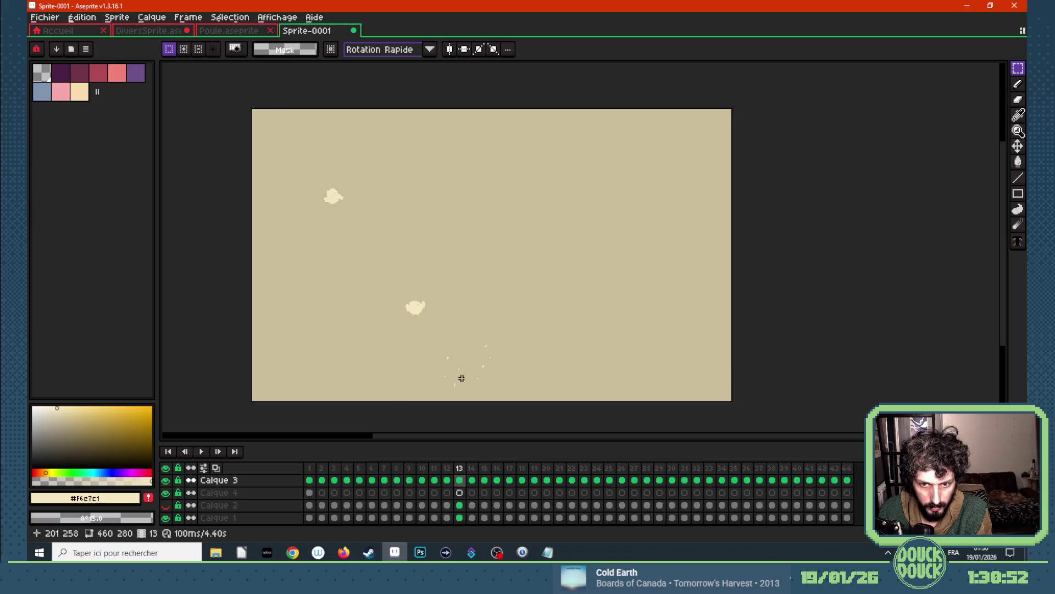
pyautogui.press('Left')
pyautogui.press('Left')
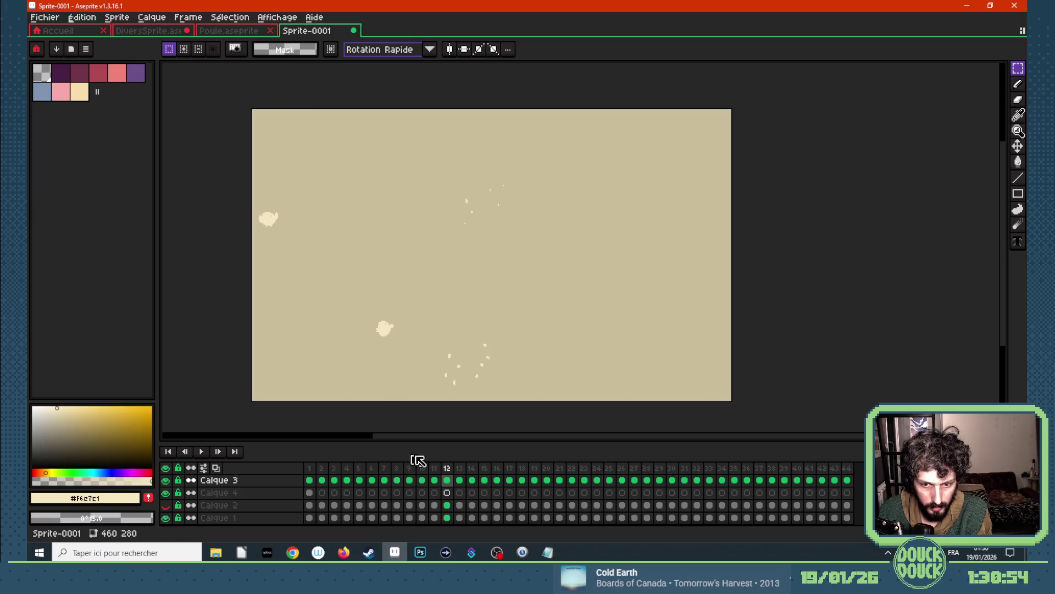
pyautogui.press('Left')
pyautogui.press('Left')
pyautogui.press('Left')
pyautogui.press('Left')
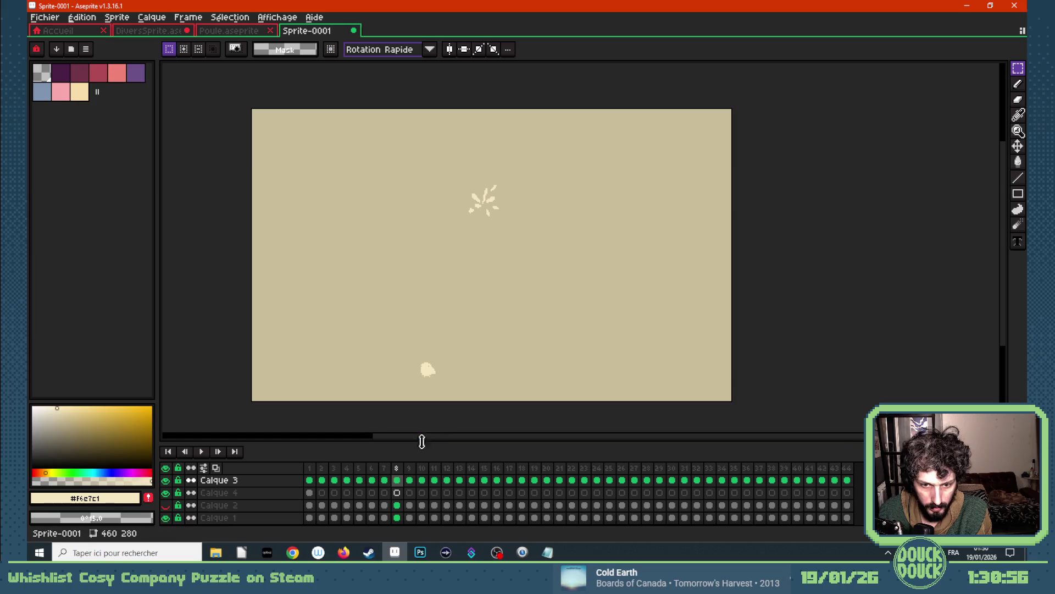
# - Marquee the small fragment at the top-left of frame 1, then go to frame 9
pyautogui.click(309, 481)
pyautogui.moveTo(249, 109); pyautogui.dragTo(275, 125)
pyautogui.click(410, 483)
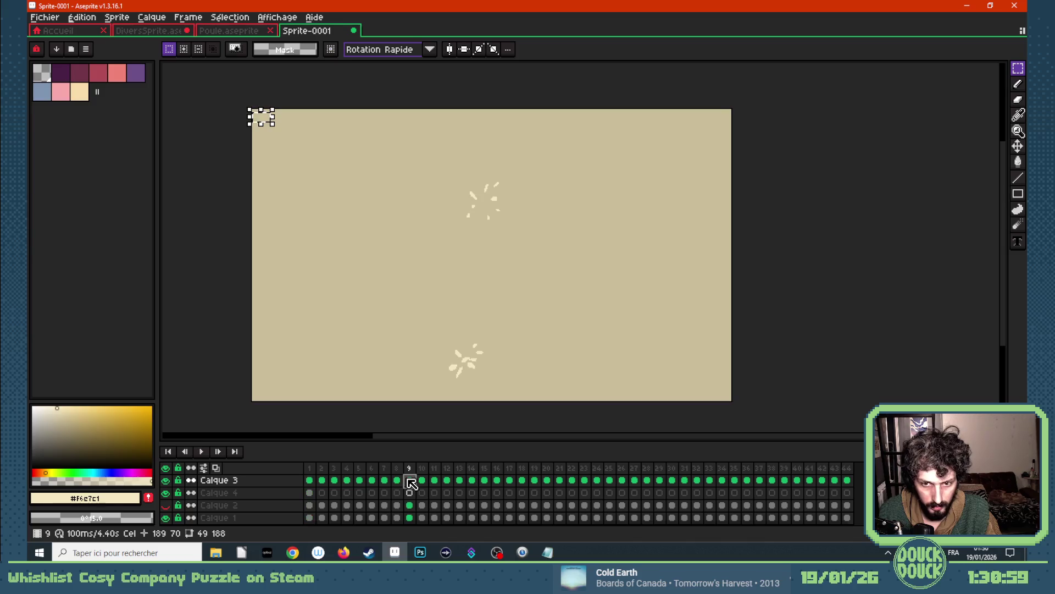
pyautogui.scroll(1, 452, 373)
pyautogui.scroll(-2, 433, 323)
pyautogui.scroll(1, 433, 322)
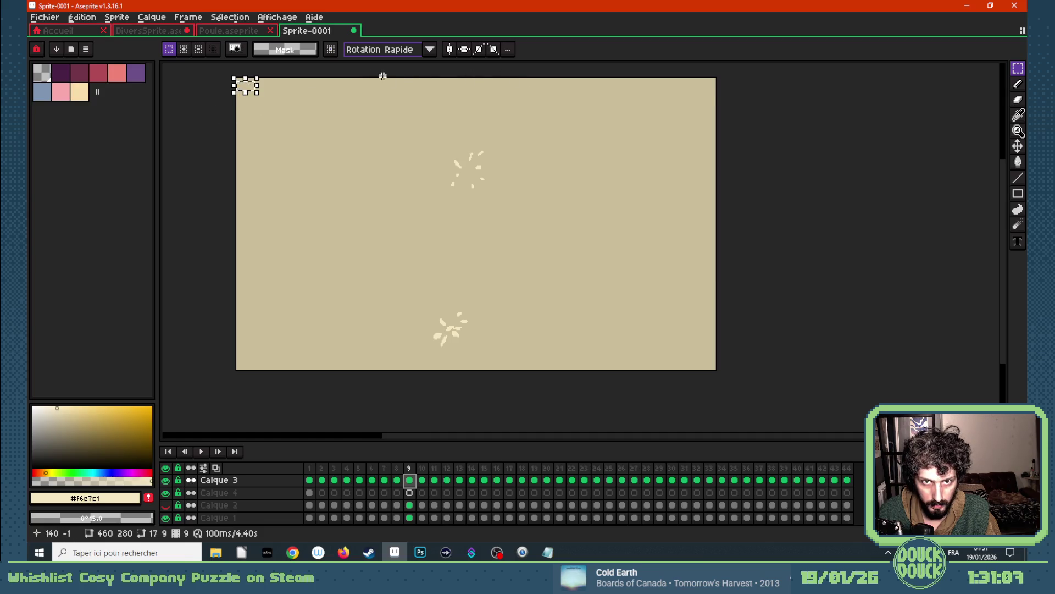
# - Attempt to copy the fragment into frame 9 of Calque 3, undoing the misplaced paste
pyautogui.click(254, 75)
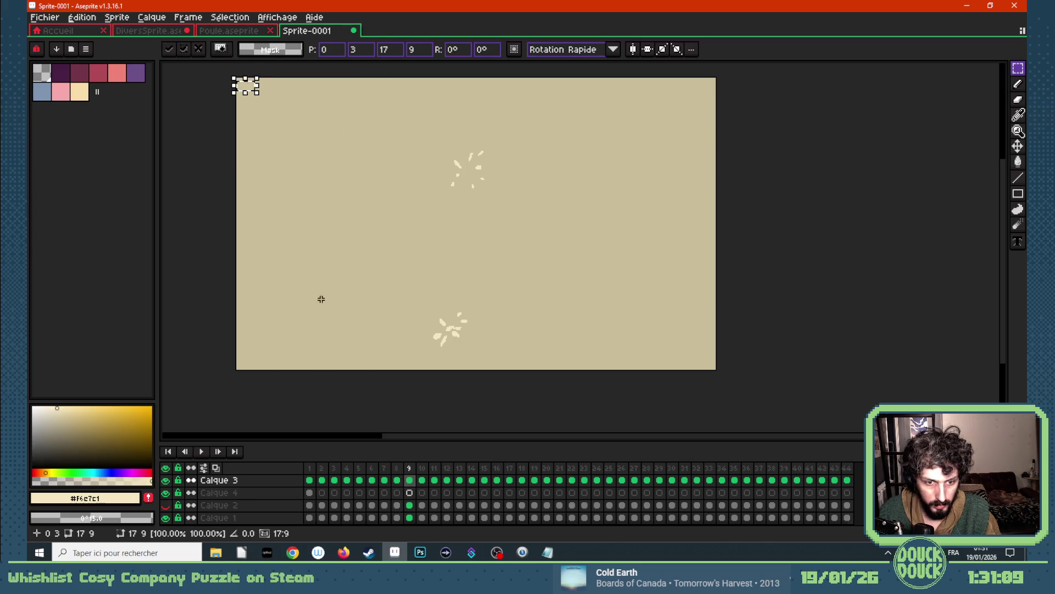
pyautogui.click(311, 492)
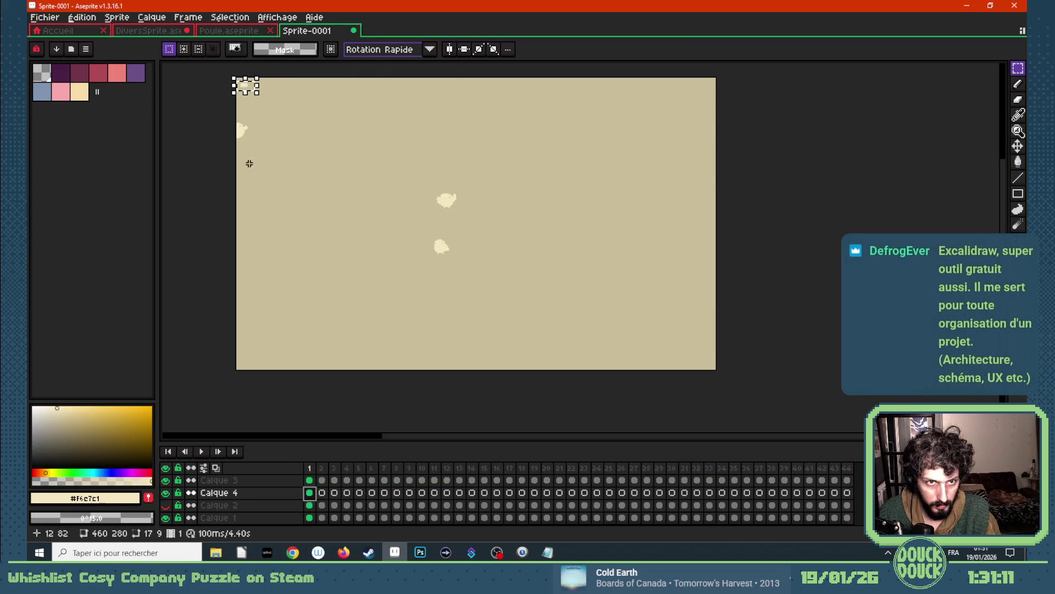
pyautogui.hotkey('ctrl', 'c')
pyautogui.click(409, 480)
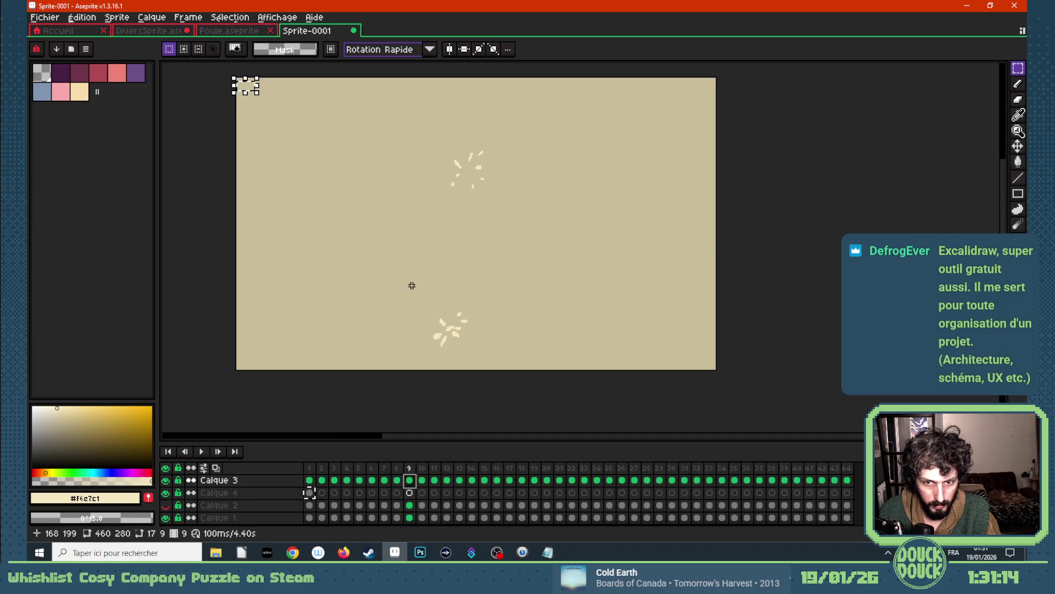
pyautogui.hotkey('ctrl', 'v')
pyautogui.hotkey('ctrl', 'z')
pyautogui.click(396, 480)
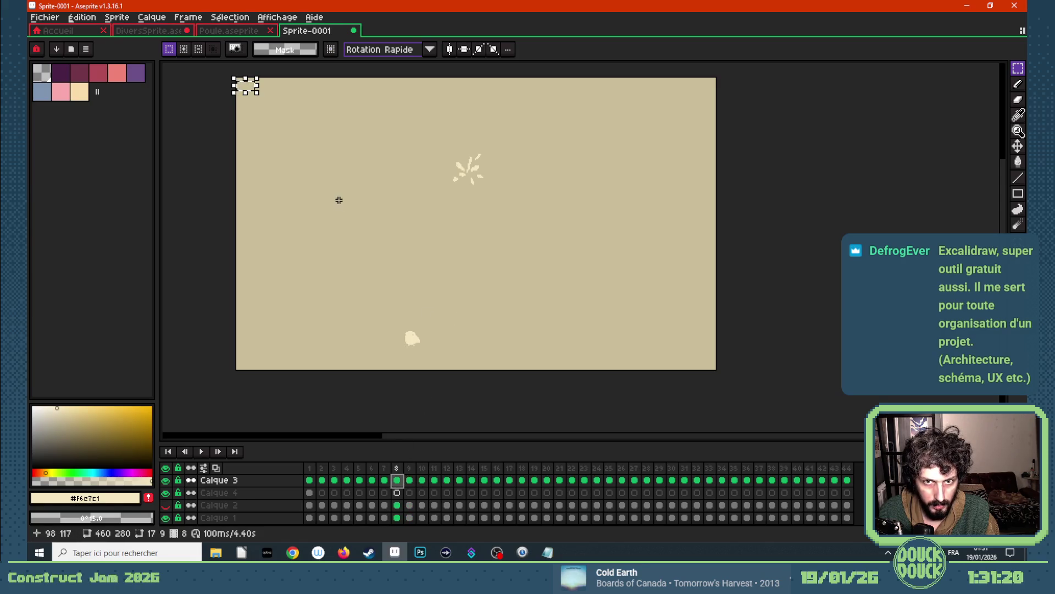
# - Reselect the top-left fragment on frame 1 and paste it onto frame 9 of Calque 3
pyautogui.click(308, 480)
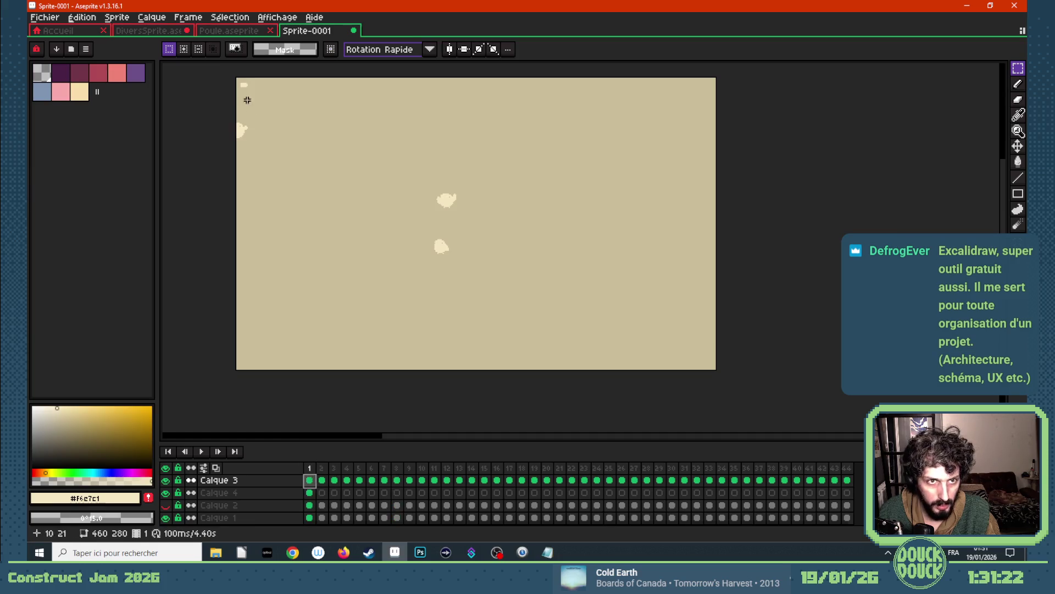
pyautogui.moveTo(236, 81); pyautogui.dragTo(260, 97)
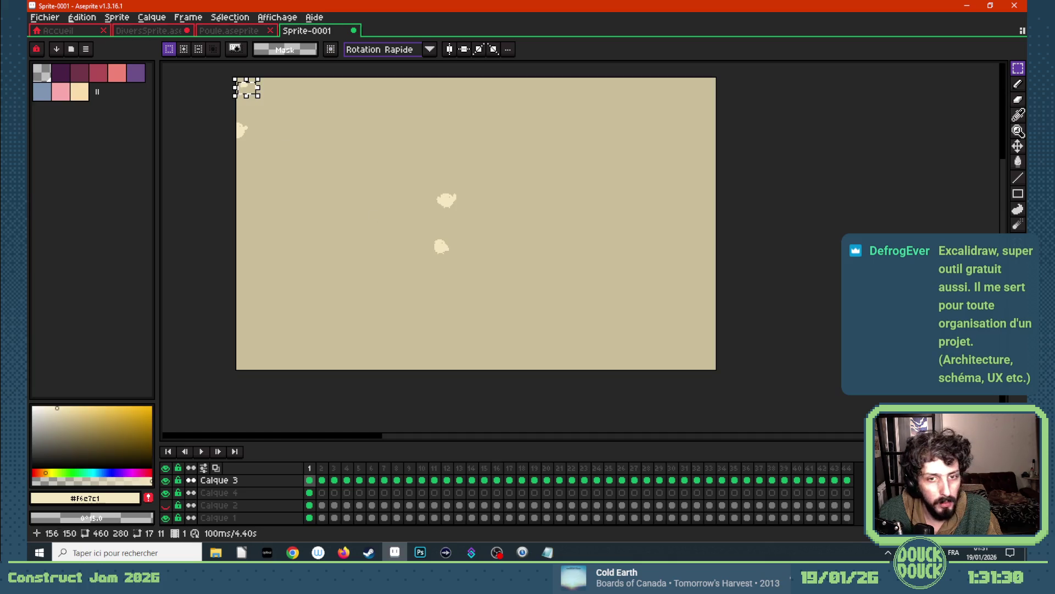
pyautogui.click(409, 480)
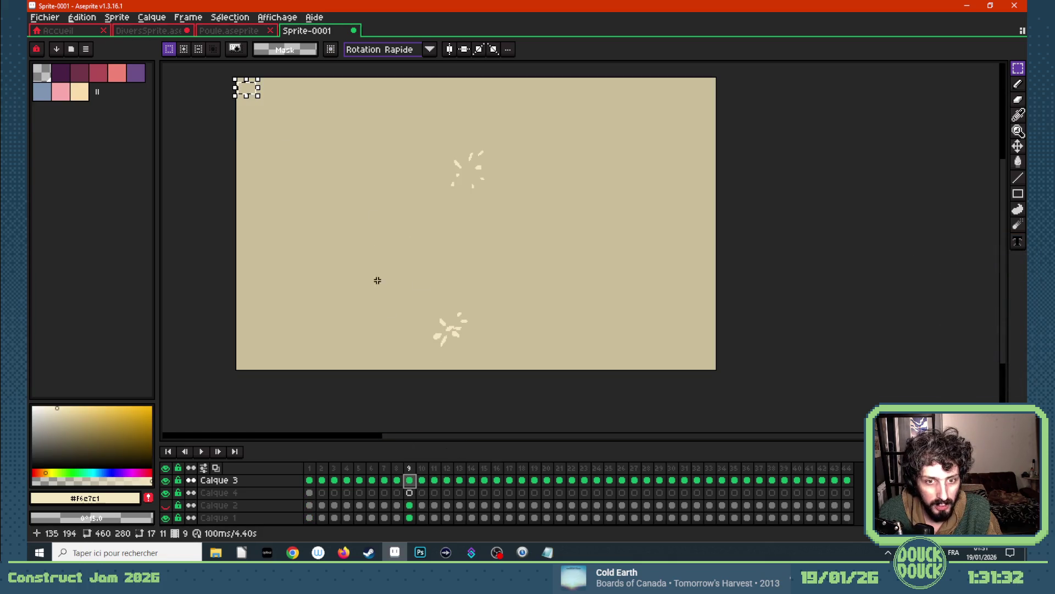
pyautogui.hotkey('ctrl', 't')
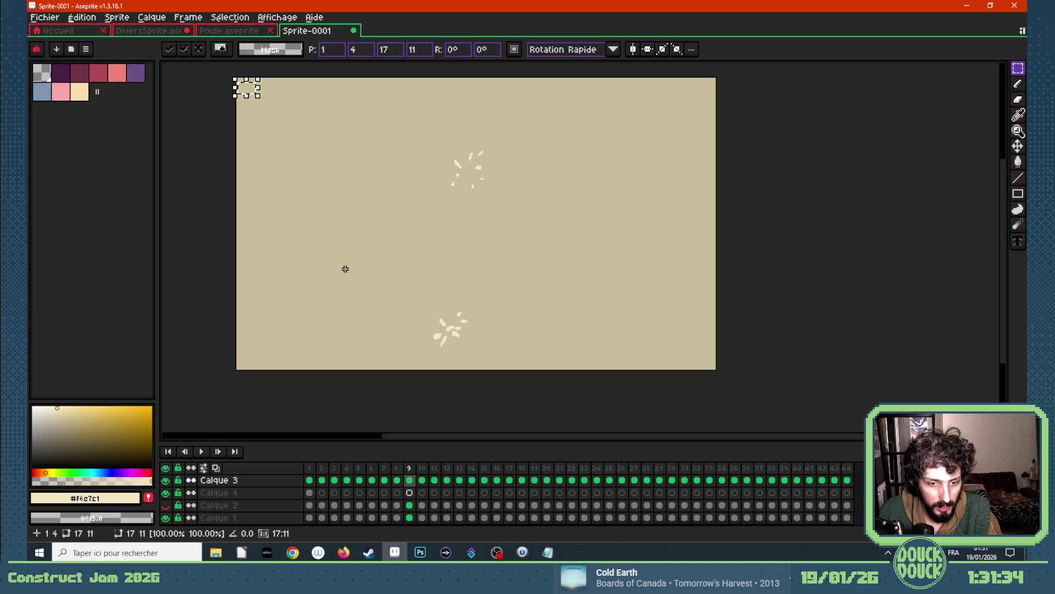
pyautogui.press('Return')
pyautogui.click(309, 493)
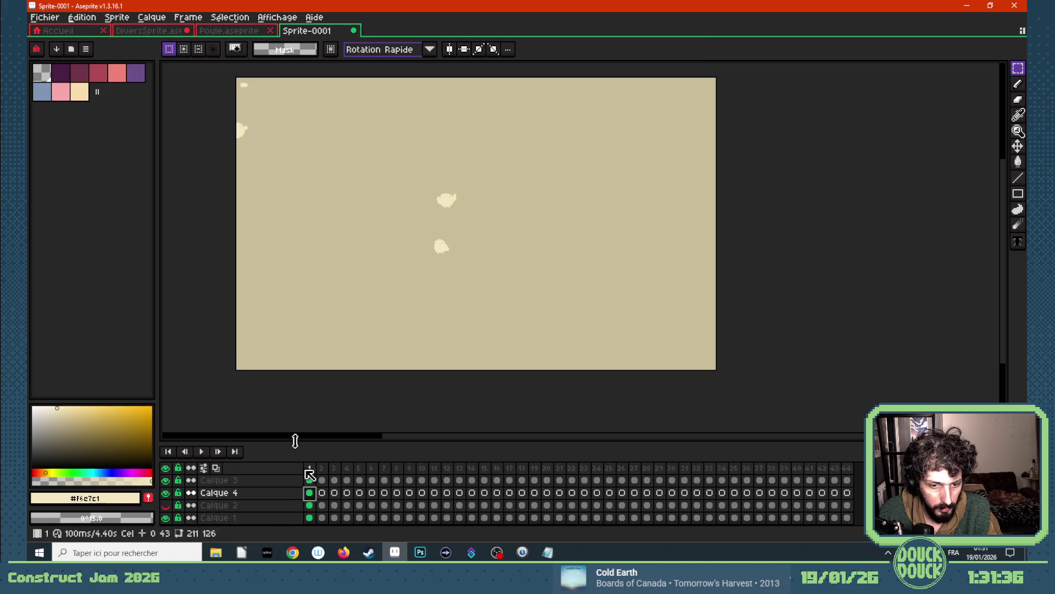
pyautogui.click(409, 480)
pyautogui.hotkey('ctrl', 't')
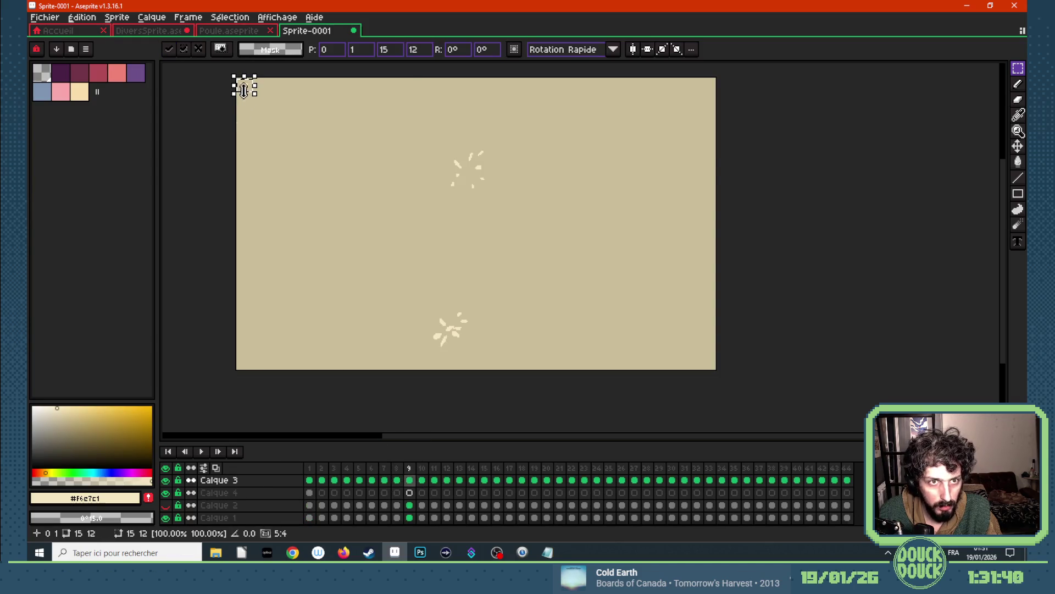
# - Place the pasted fragment above-left of frame 9's burst, tilted about 38 degrees
pyautogui.moveTo(269, 132); pyautogui.dragTo(416, 340)
pyautogui.scroll(2, 417, 343)
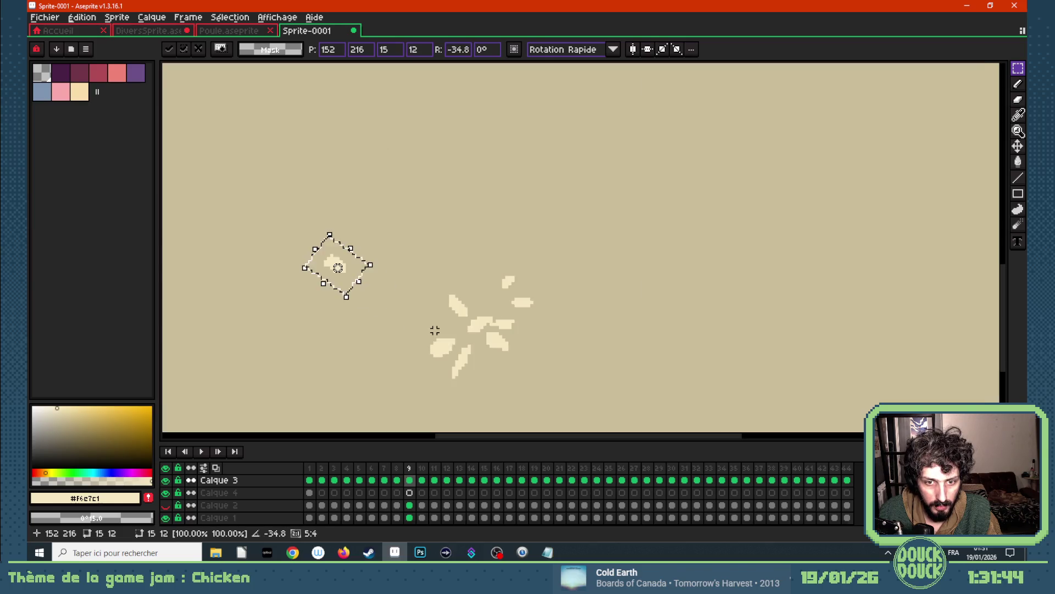
pyautogui.click(379, 290)
pyautogui.moveTo(290, 239)
pyautogui.mouseDown()
pyautogui.moveTo(358, 292)
pyautogui.moveTo(341, 328)
pyautogui.moveTo(366, 272)
pyautogui.moveTo(419, 261)
pyautogui.mouseUp()
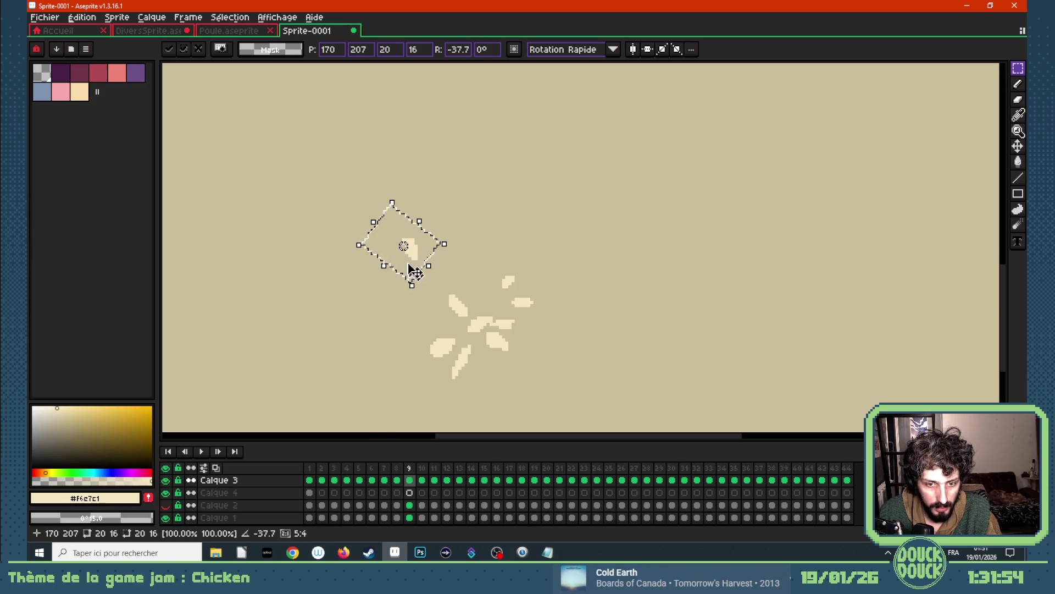
pyautogui.moveTo(417, 258); pyautogui.dragTo(434, 267)
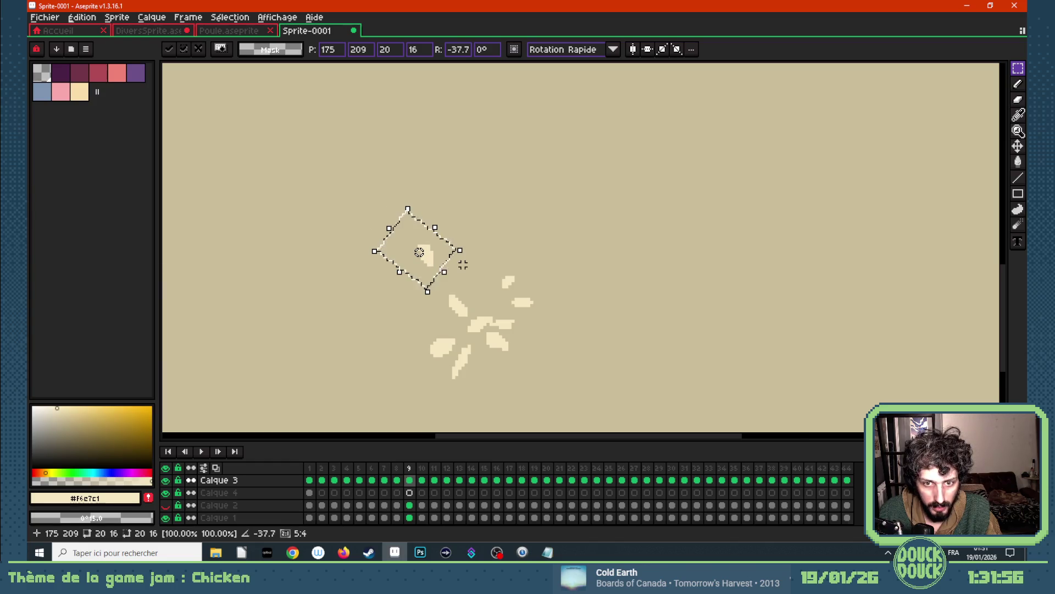
pyautogui.scroll(-1, 462, 264)
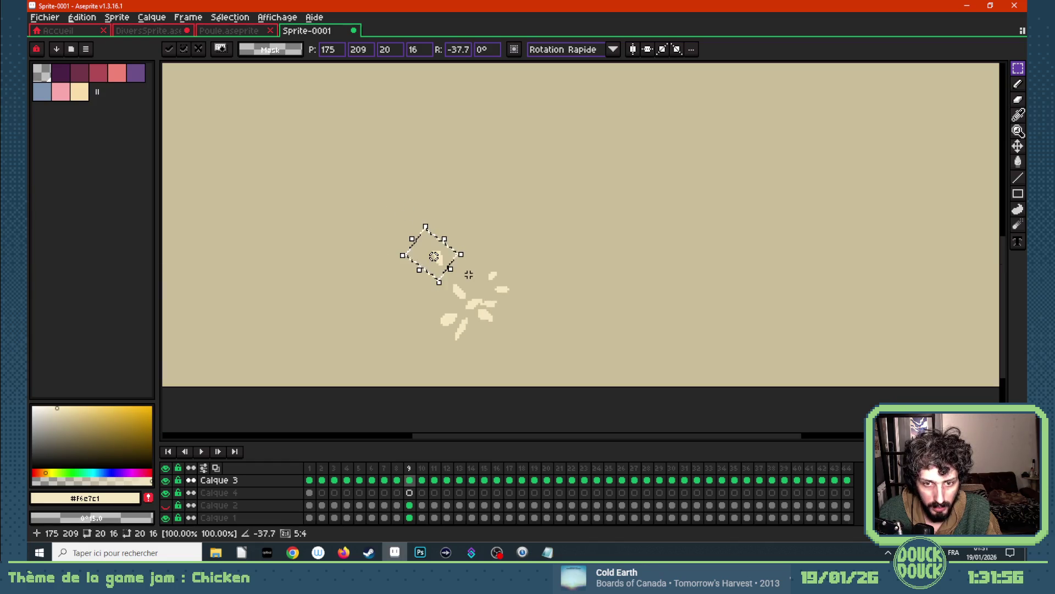
pyautogui.click(446, 385)
# - Reselect the placed fragment, step back a frame and paste it there
pyautogui.moveTo(418, 241); pyautogui.dragTo(445, 270)
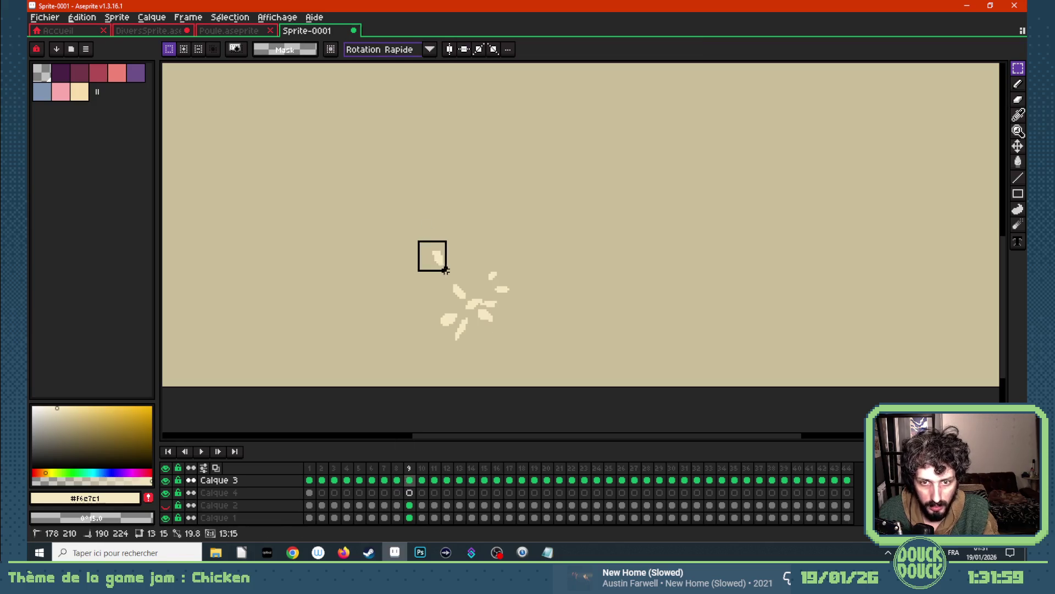
pyautogui.hotkey('ctrl', 'd')
pyautogui.press('Left')
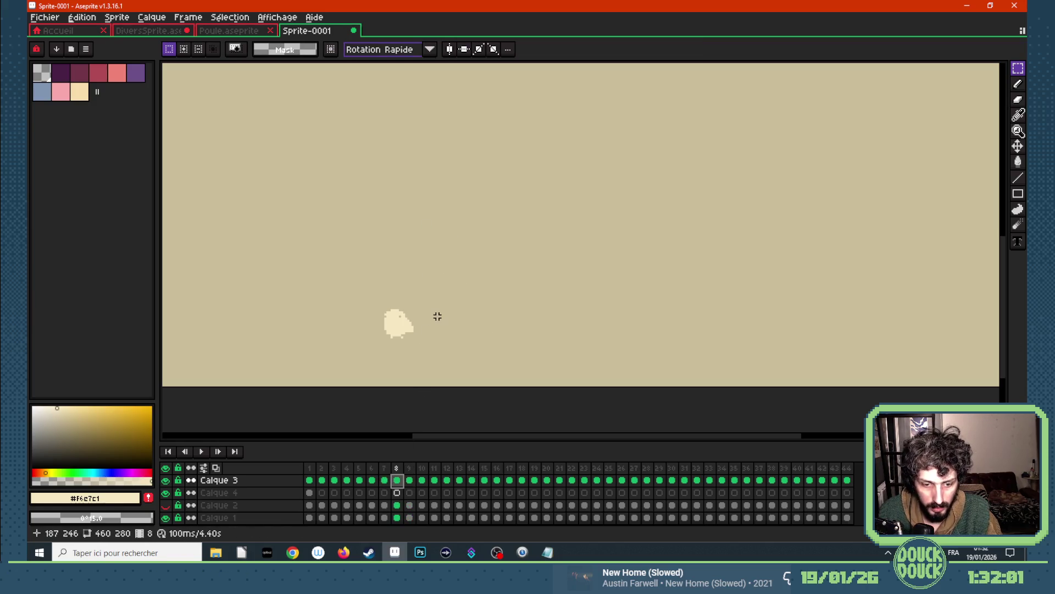
pyautogui.hotkey('ctrl', 'shift', 'd')
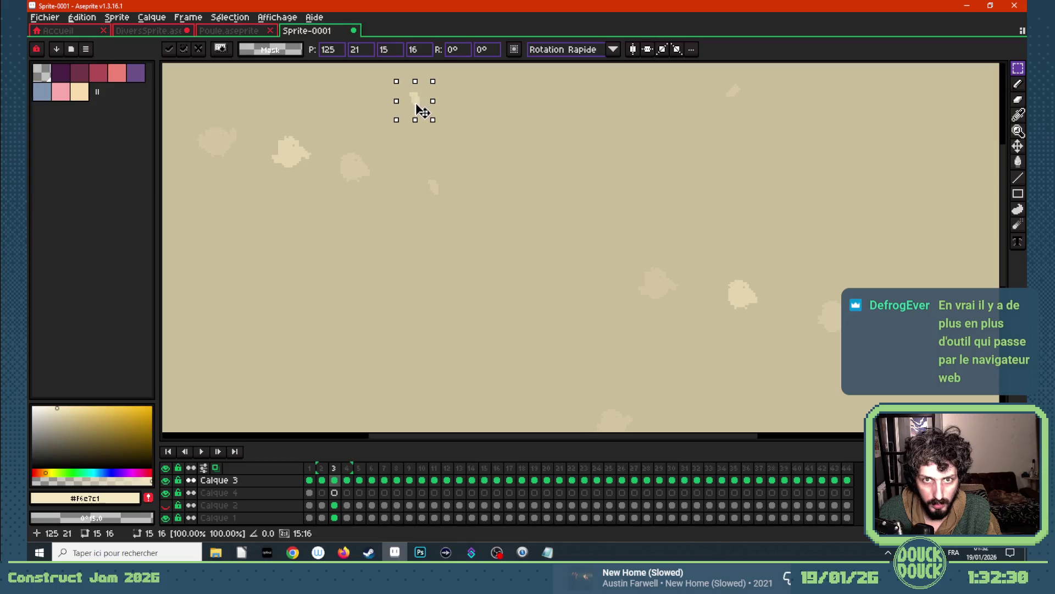
pyautogui.scroll(-3, 416, 109)
pyautogui.scroll(4, 471, 134)
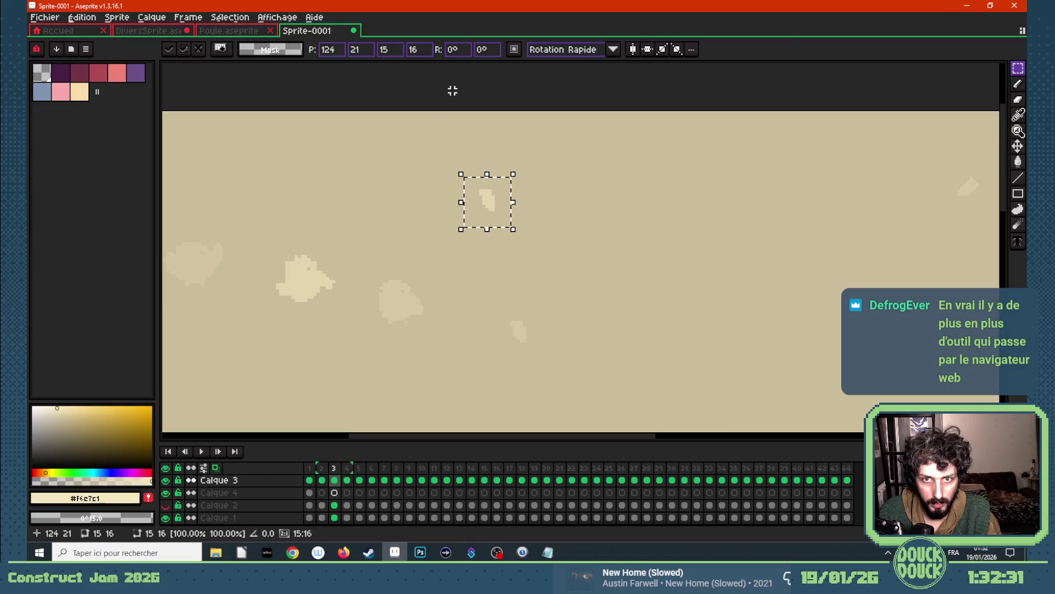
# - Commit the fragment's placement, go to frame 2 and play the animation to review the puffs
pyautogui.click(540, 156)
pyautogui.click(322, 480)
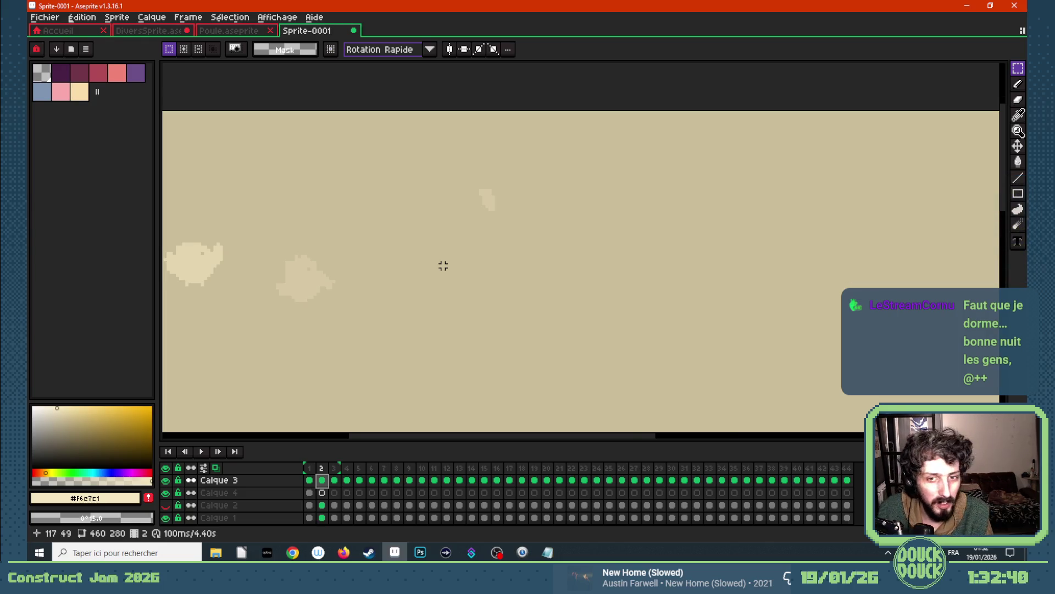
pyautogui.scroll(-3, 443, 265)
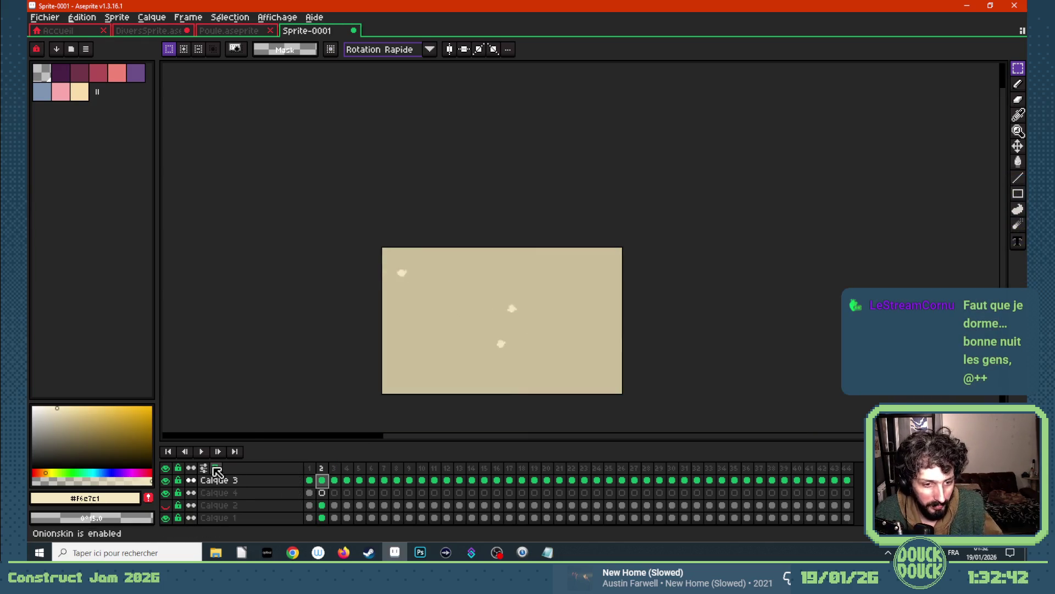
pyautogui.moveTo(450, 360); pyautogui.dragTo(448, 353)
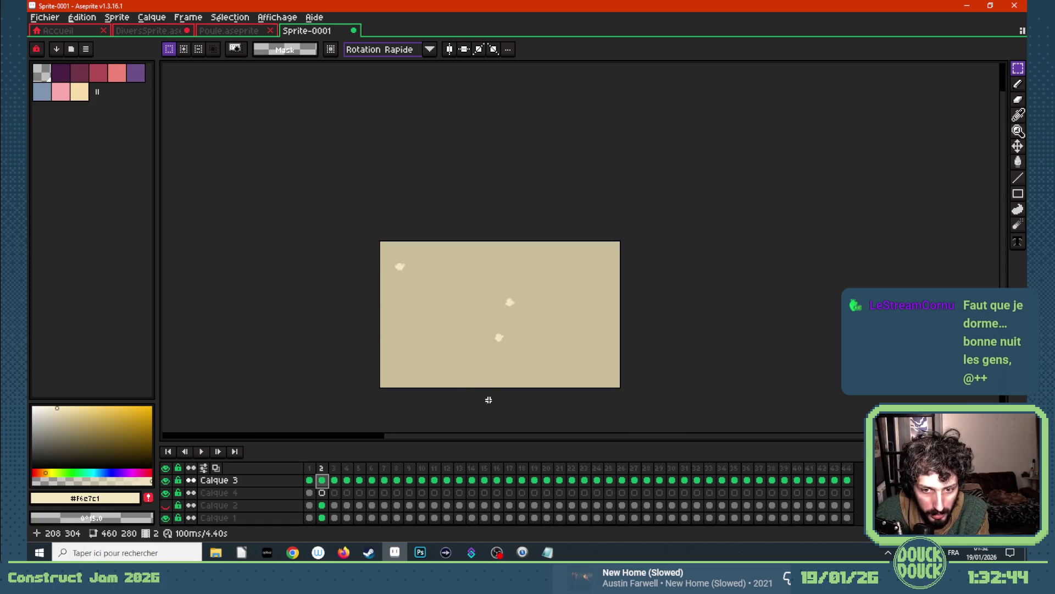
pyautogui.scroll(1, 489, 400)
pyautogui.press('Return')
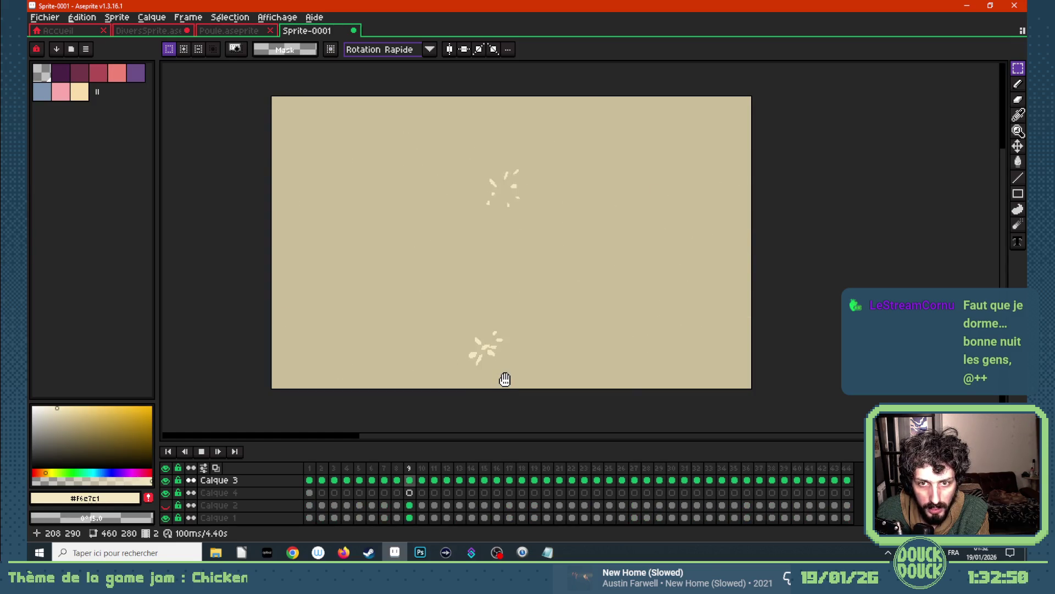
# - Stop playback and select the small top-left fragment on frame 2 of Calque 3
pyautogui.press('Return')
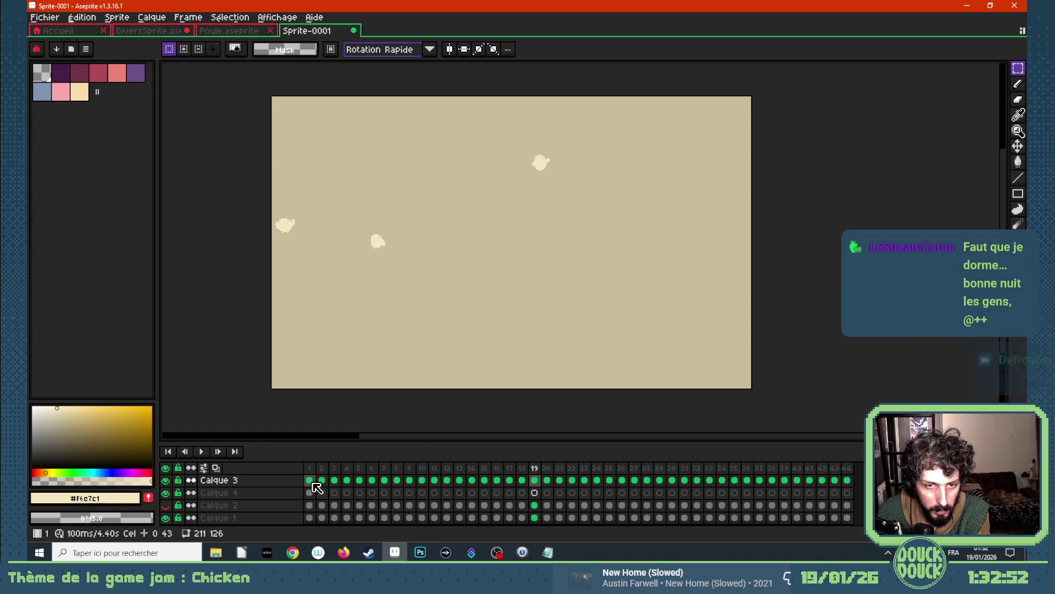
pyautogui.click(310, 481)
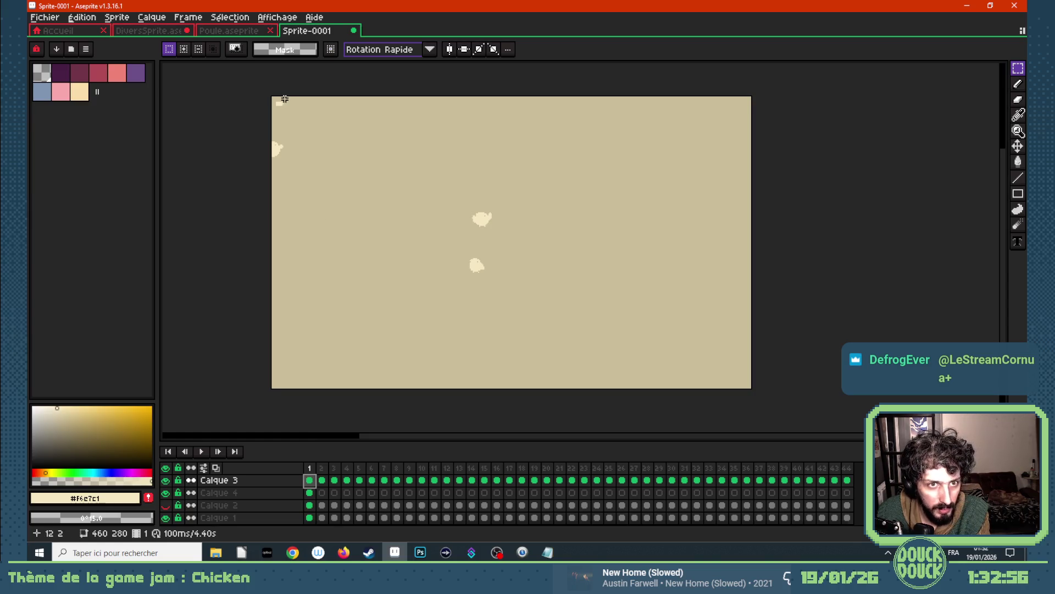
pyautogui.scroll(1, 267, 99)
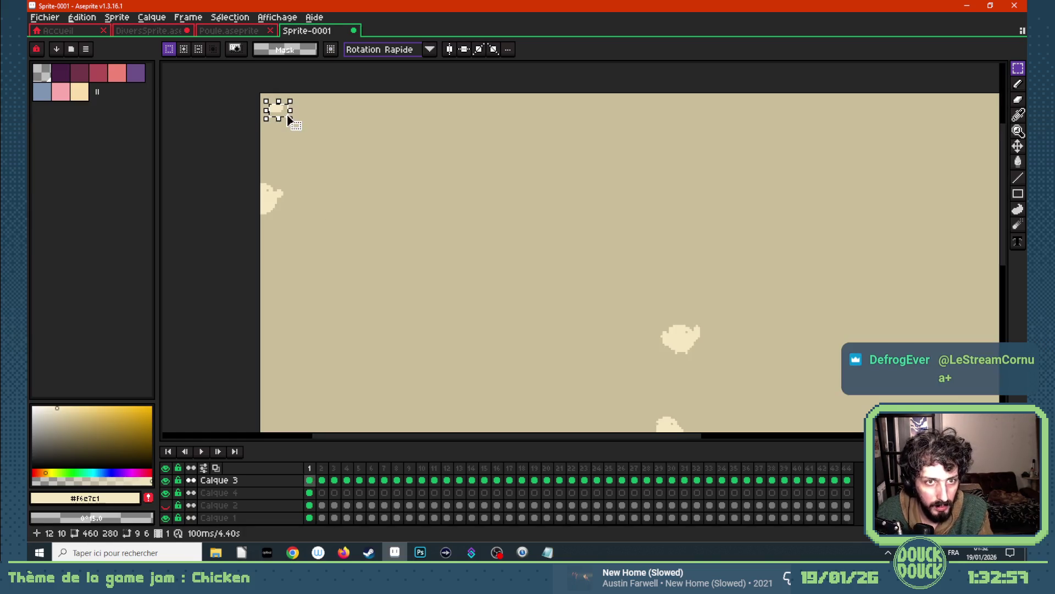
pyautogui.scroll(-2, 397, 199)
pyautogui.scroll(1, 414, 211)
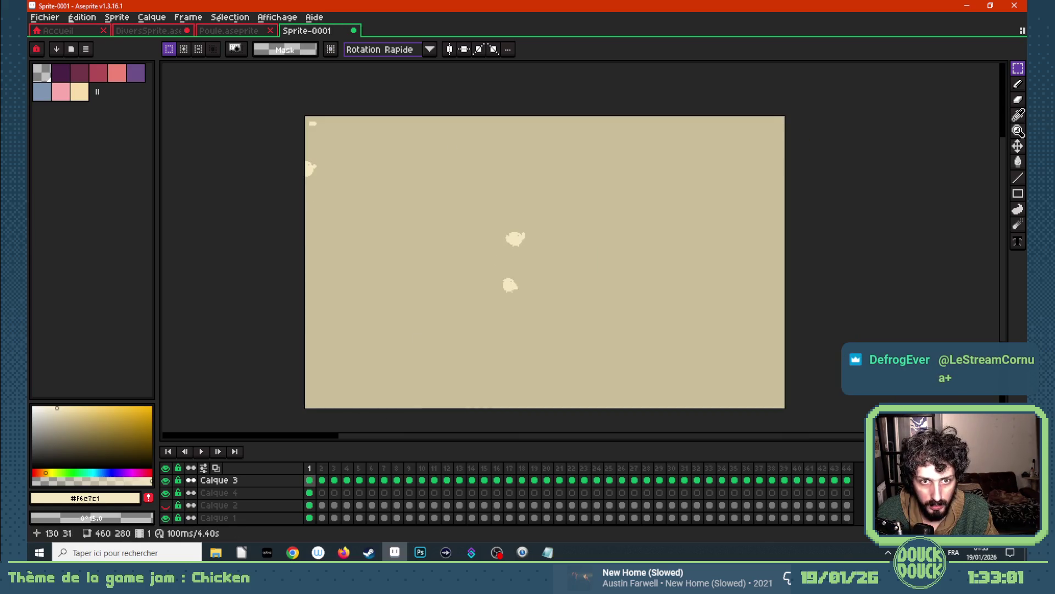
pyautogui.click(322, 480)
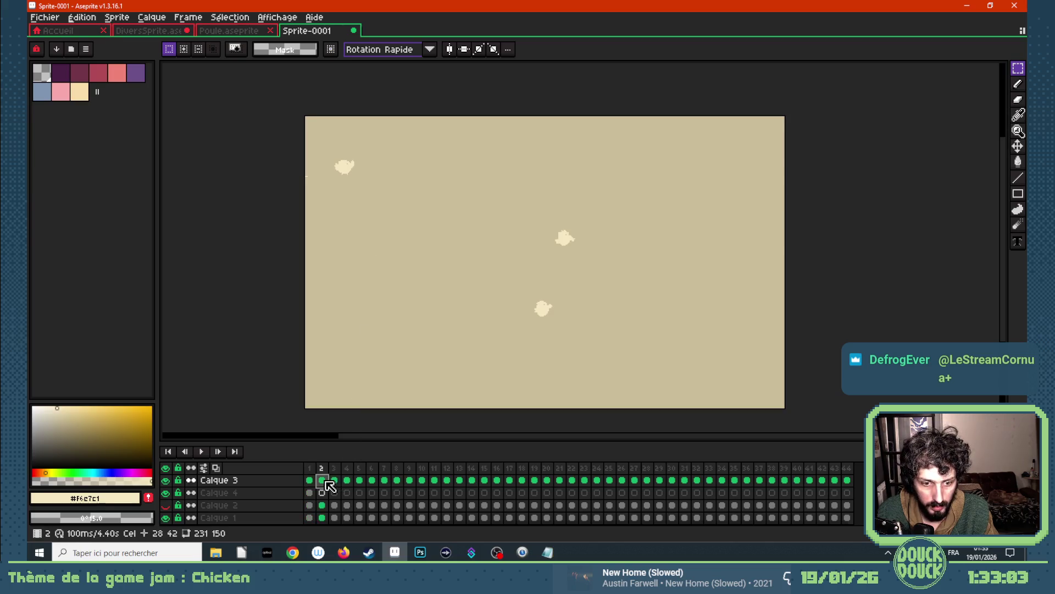
pyautogui.moveTo(309, 122); pyautogui.dragTo(320, 128)
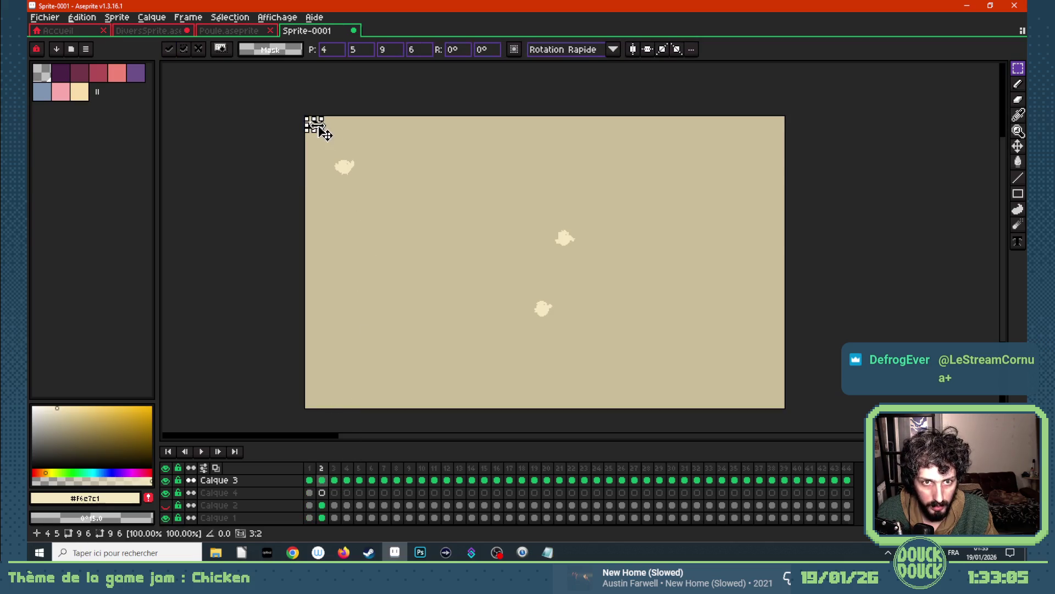
pyautogui.hotkey('ctrl', 'd')
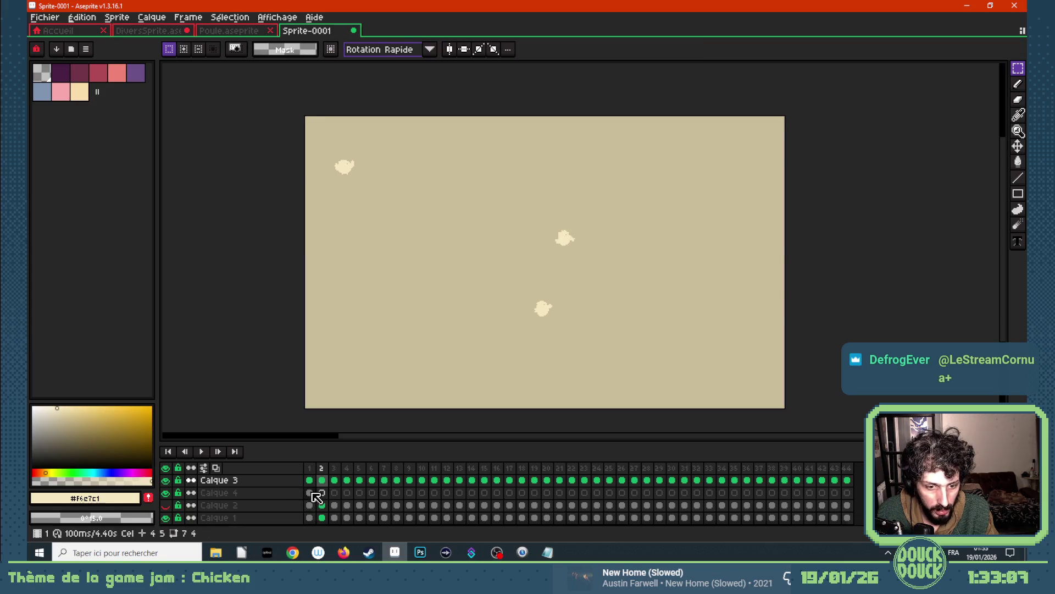
pyautogui.click(309, 492)
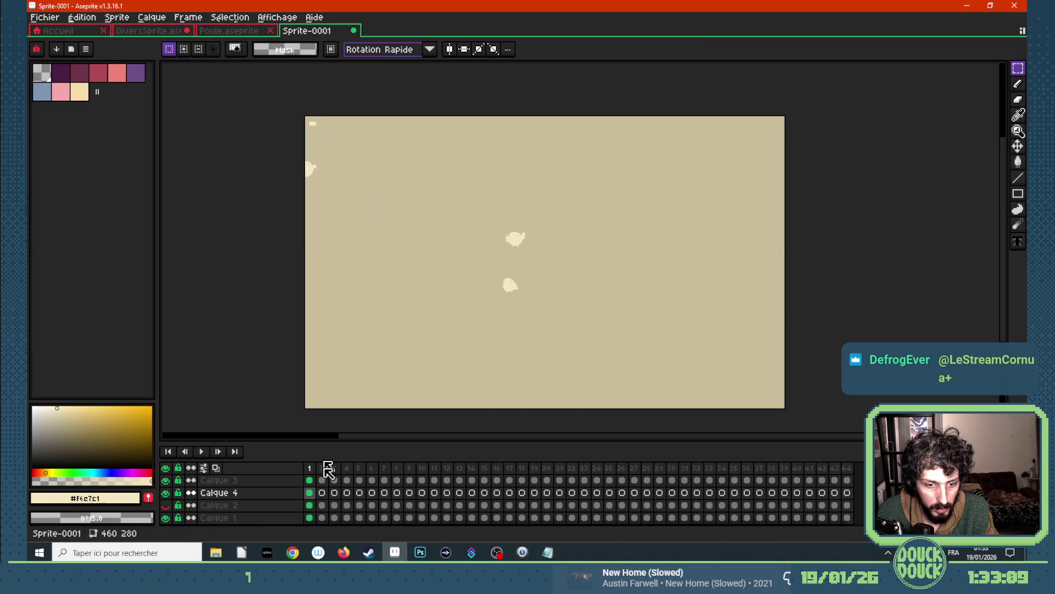
pyautogui.click(309, 480)
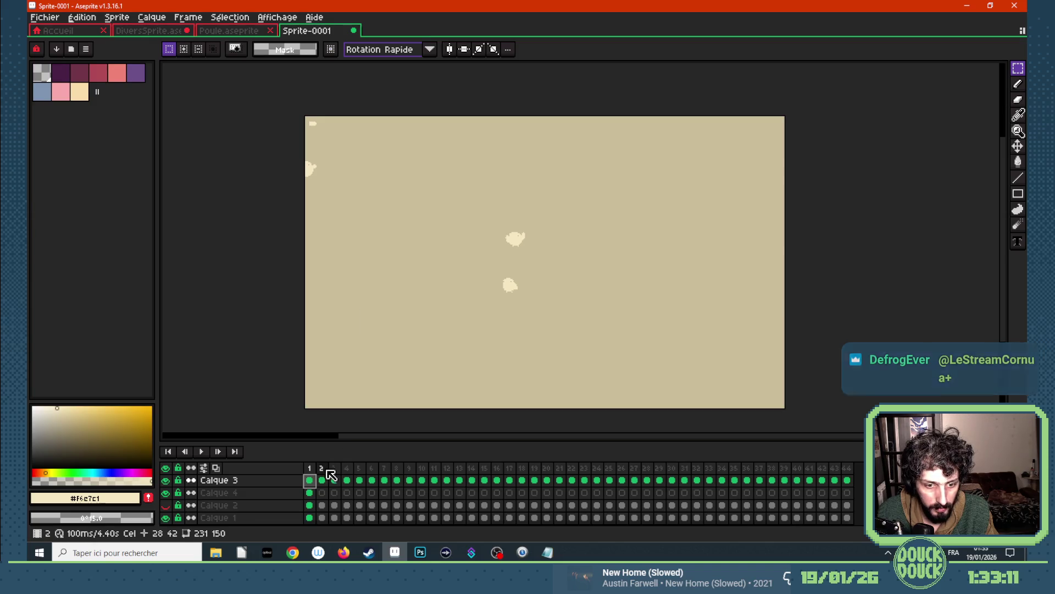
pyautogui.click(321, 479)
pyautogui.hotkey('ctrl', 'shift', 'd')
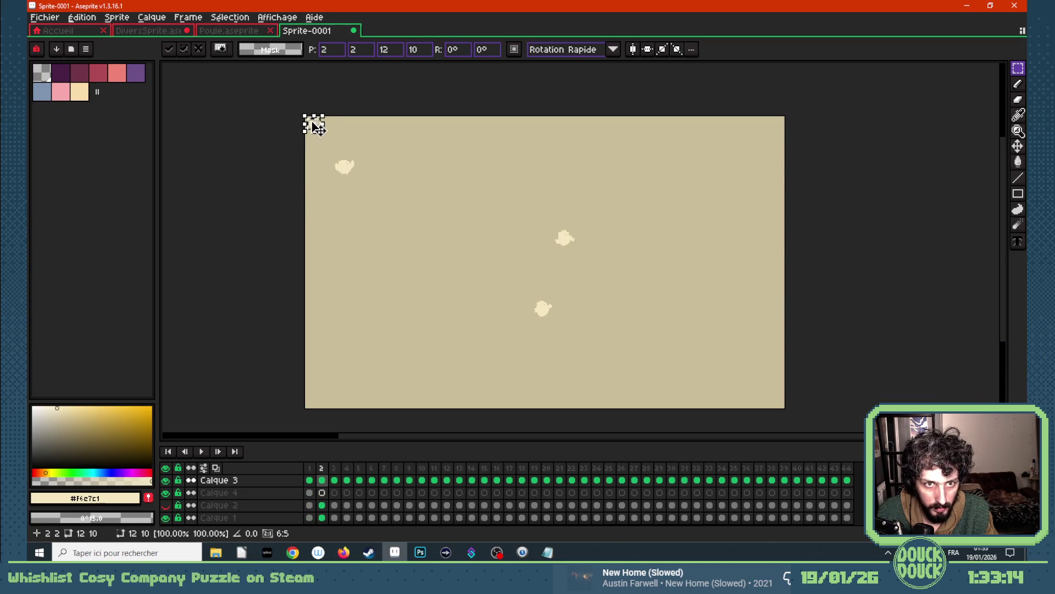
# - Move the fragment down to the left side, rotate it about 38° and commit with onion skin on
pyautogui.moveTo(317, 128); pyautogui.dragTo(330, 230)
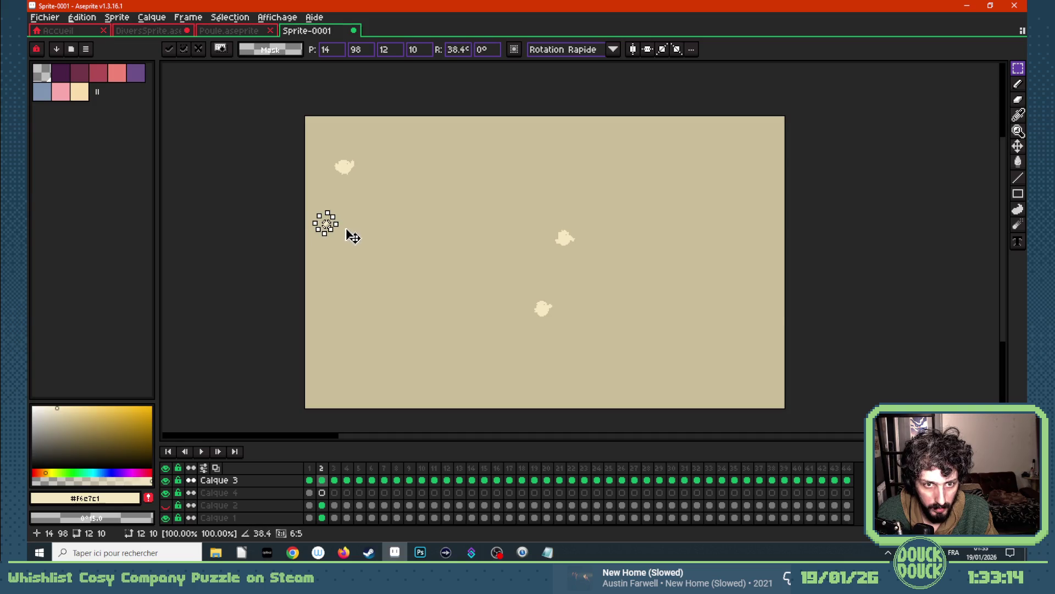
pyautogui.scroll(2, 349, 236)
pyautogui.moveTo(386, 207)
pyautogui.mouseDown()
pyautogui.moveTo(383, 218)
pyautogui.moveTo(324, 226)
pyautogui.mouseUp()
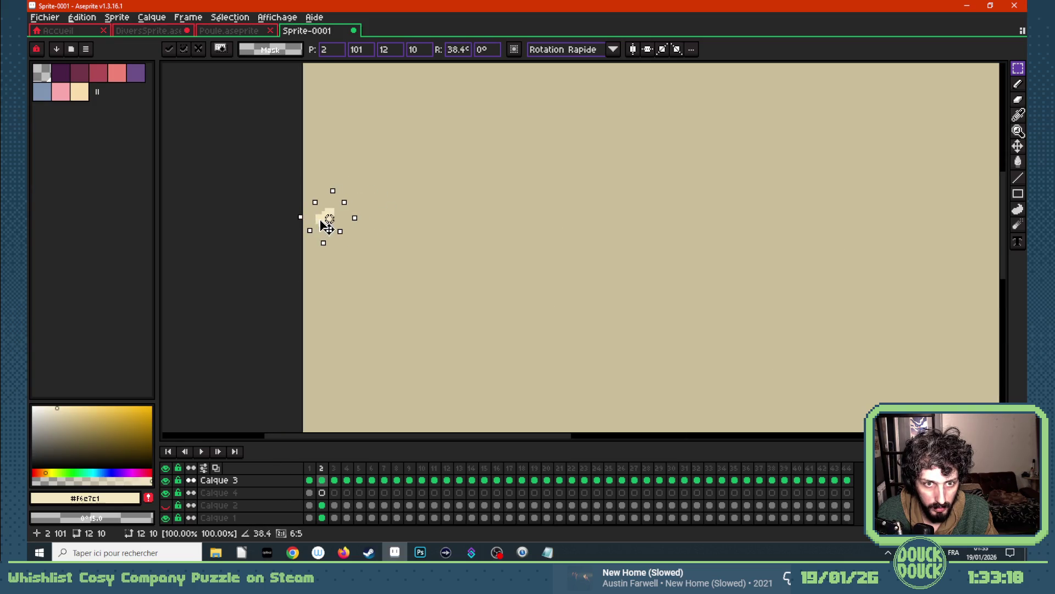
pyautogui.scroll(-1, 389, 216)
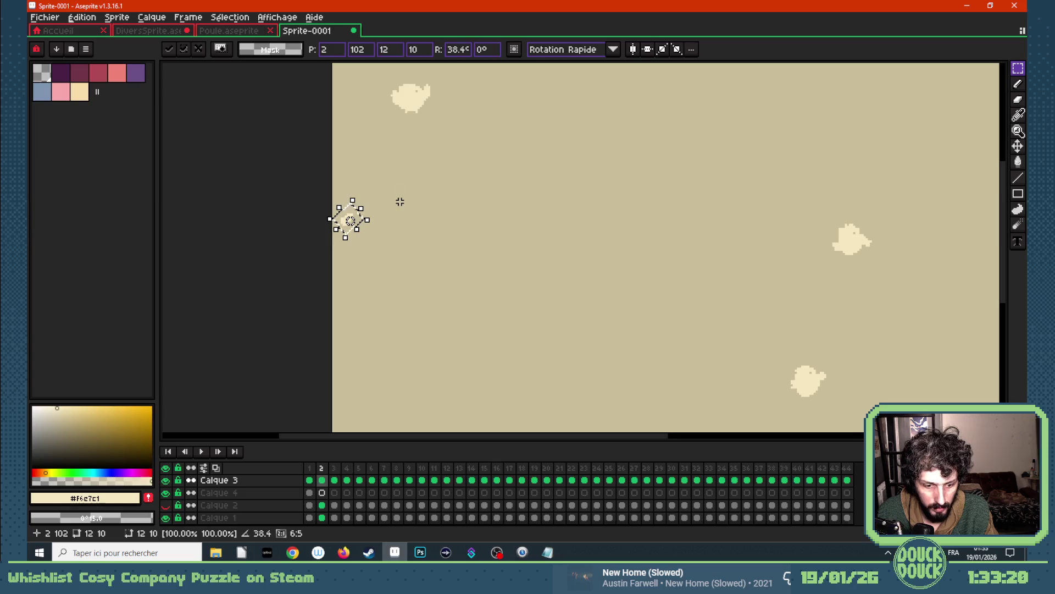
pyautogui.press('F3')
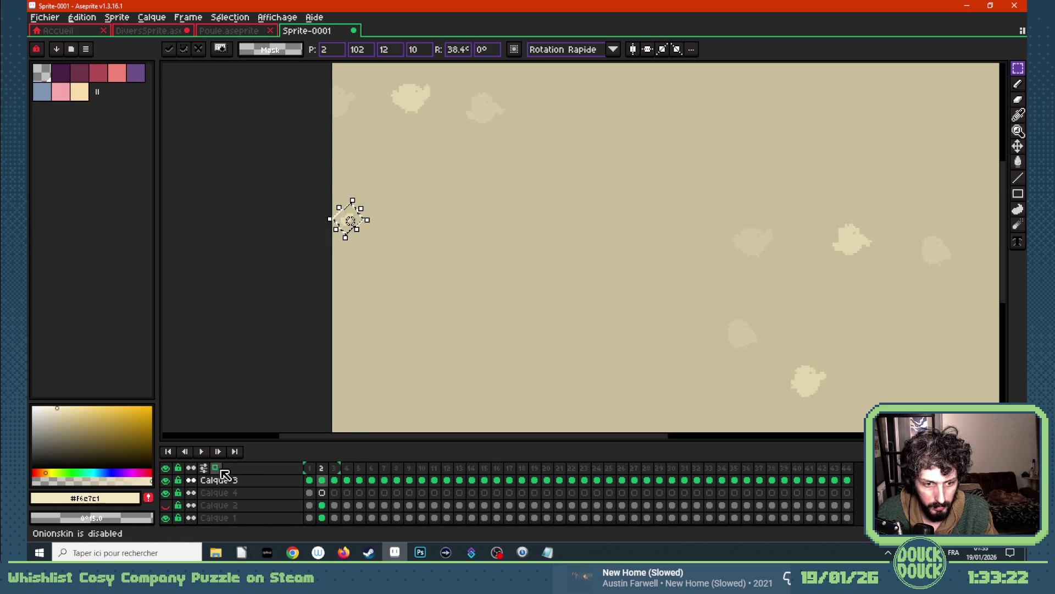
pyautogui.press('Right')
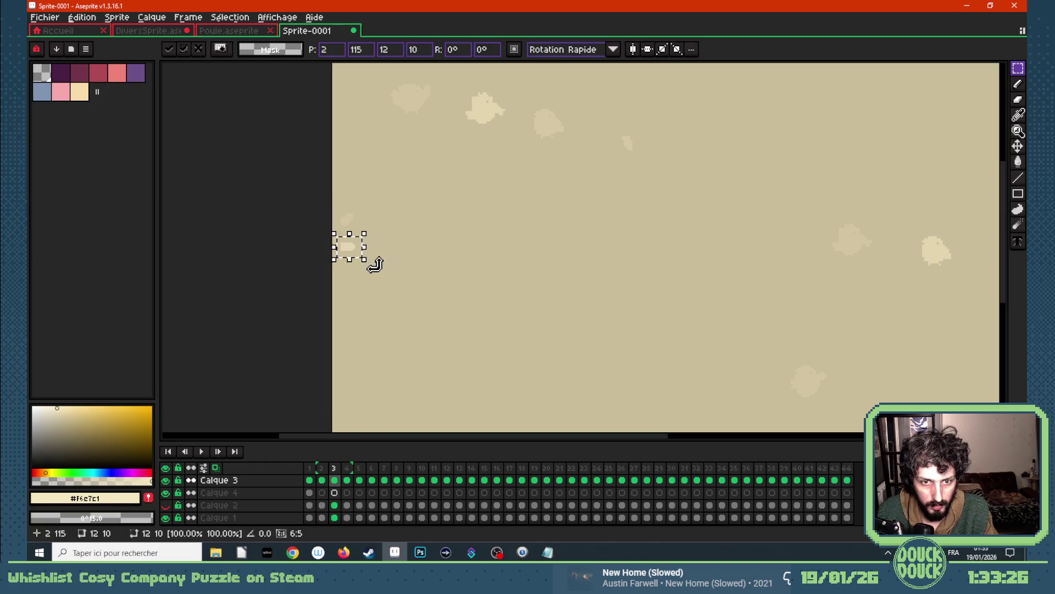
pyautogui.hotkey('ctrl', 'd')
pyautogui.click(322, 481)
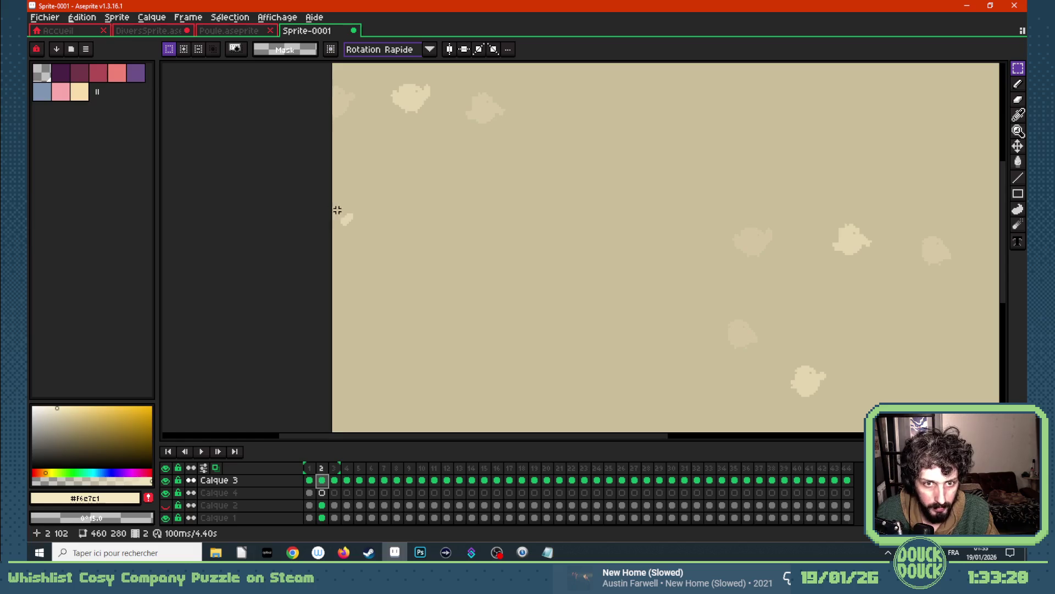
# - Carry the fragment to frame 3, then move it up and right in frame 4
pyautogui.moveTo(334, 203)
pyautogui.mouseDown()
pyautogui.moveTo(361, 237)
pyautogui.moveTo(406, 183)
pyautogui.mouseUp()
pyautogui.click(334, 480)
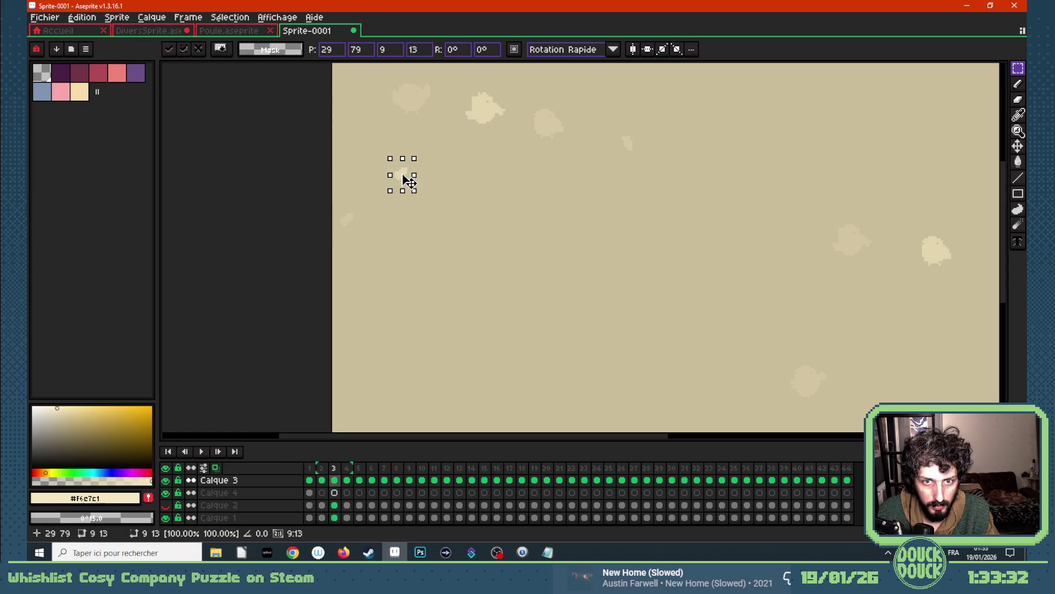
pyautogui.click(346, 480)
pyautogui.scroll(-1, 471, 182)
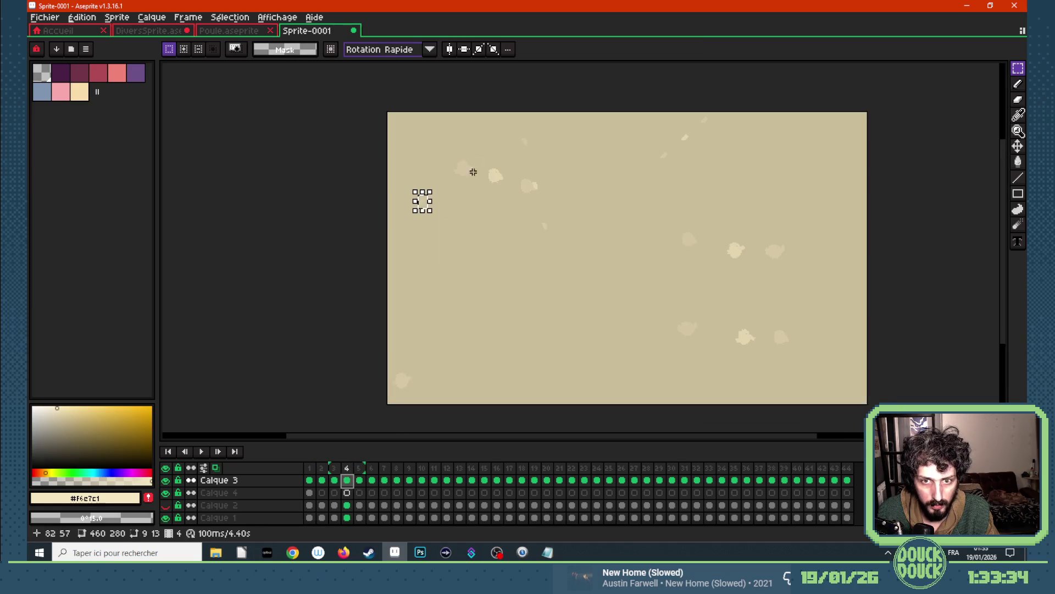
pyautogui.scroll(1, 456, 180)
pyautogui.moveTo(283, 330); pyautogui.dragTo(442, 189)
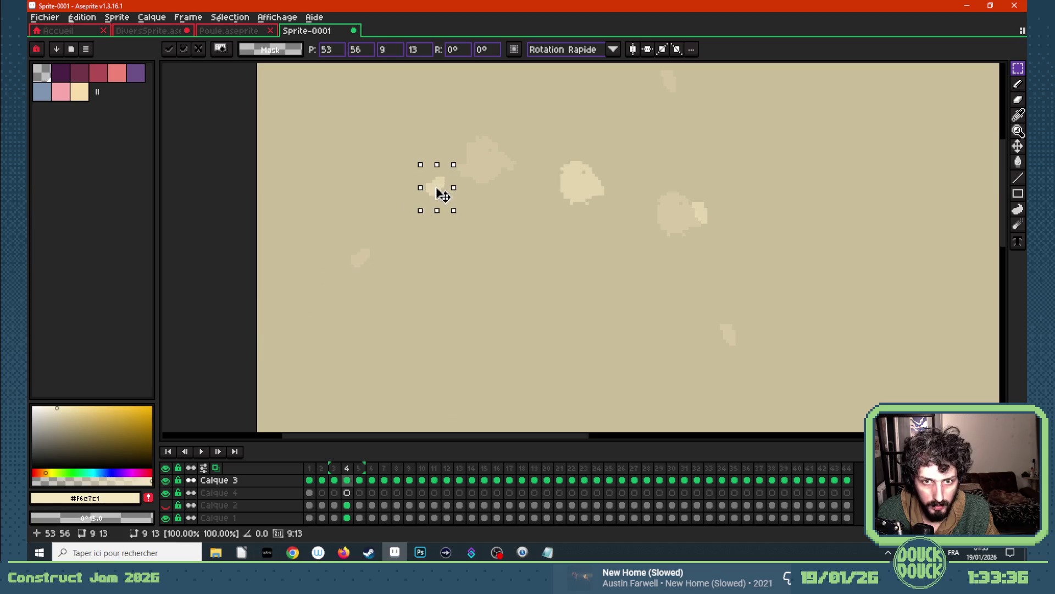
pyautogui.click(359, 481)
pyautogui.scroll(-1, 481, 267)
pyautogui.scroll(-1, 556, 193)
pyautogui.scroll(1, 555, 193)
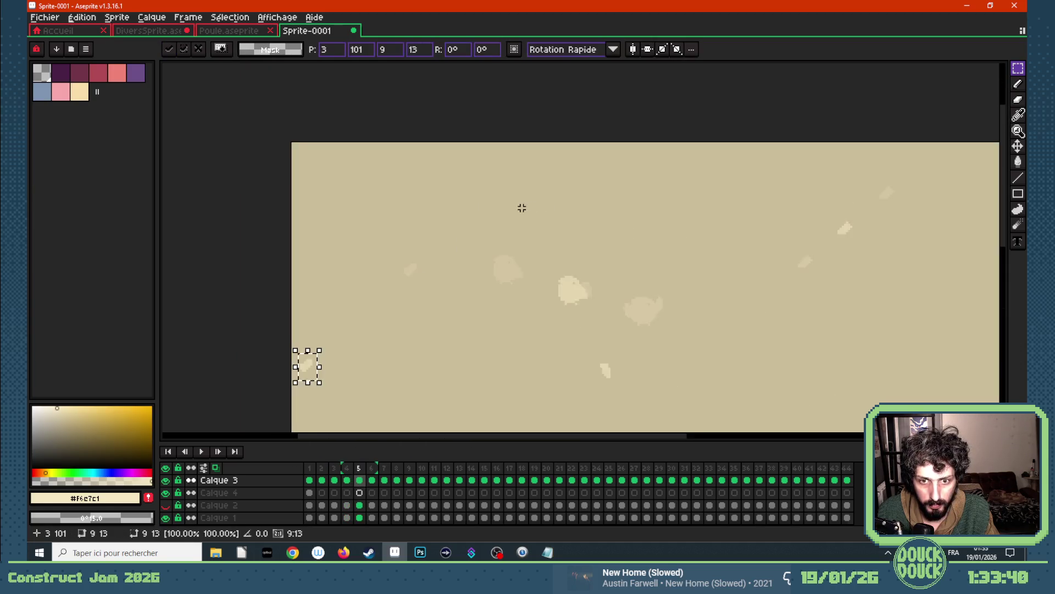
# - Move the fragment further right in frame 5 and to the canvas top in frame 6, then hide onion skin
pyautogui.moveTo(281, 389); pyautogui.dragTo(441, 241)
pyautogui.press('Return')
pyautogui.click(372, 480)
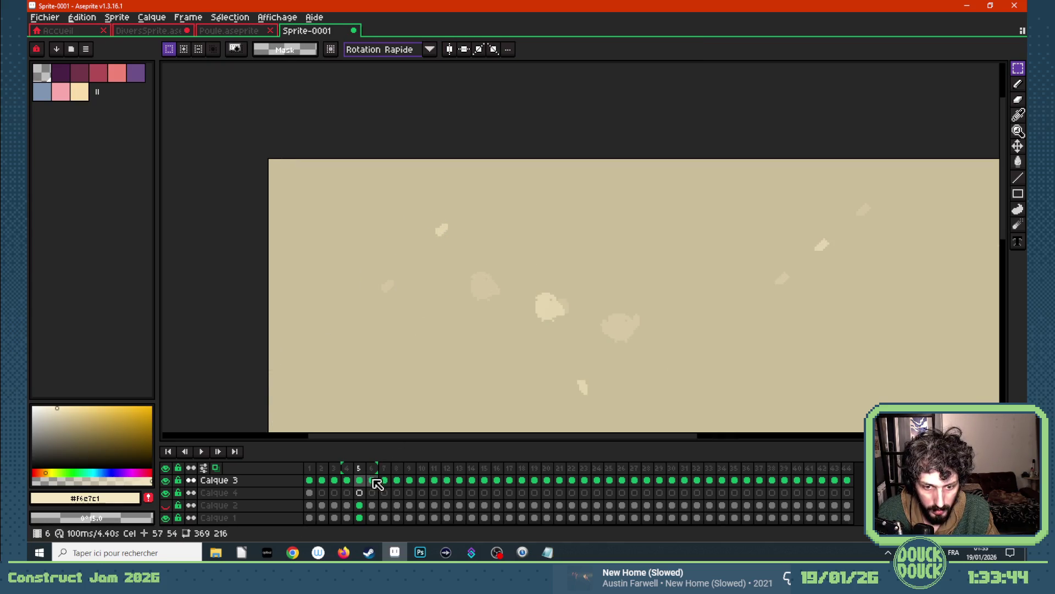
pyautogui.moveTo(284, 387); pyautogui.dragTo(500, 183)
pyautogui.click(499, 259)
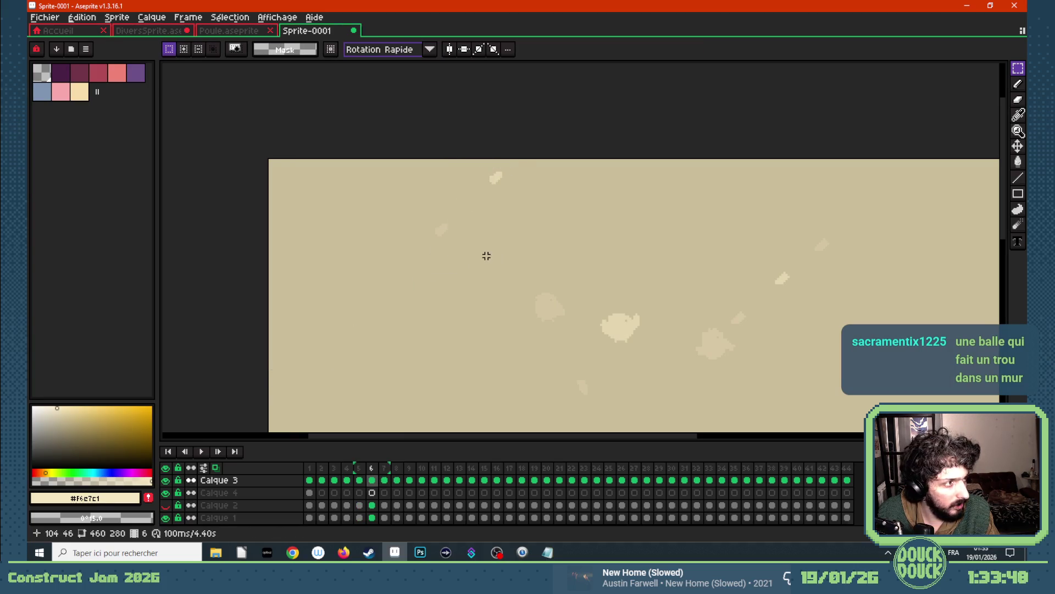
pyautogui.scroll(-4, 486, 257)
pyautogui.scroll(2, 495, 284)
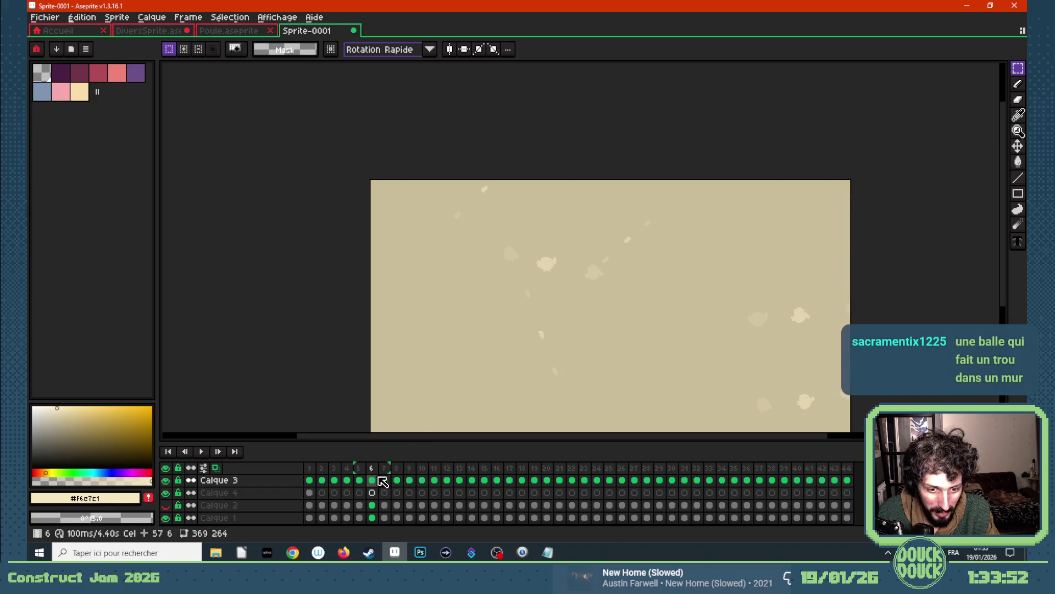
pyautogui.press('Right')
pyautogui.press('Right')
pyautogui.press('Right')
pyautogui.press('Right')
pyautogui.click(215, 468)
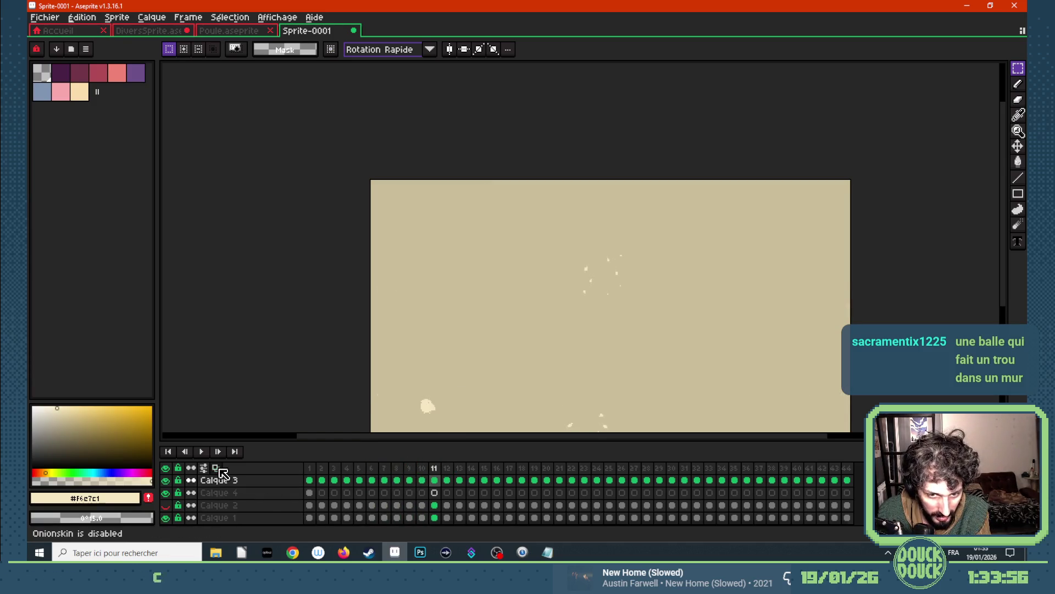
pyautogui.scroll(-1, 375, 394)
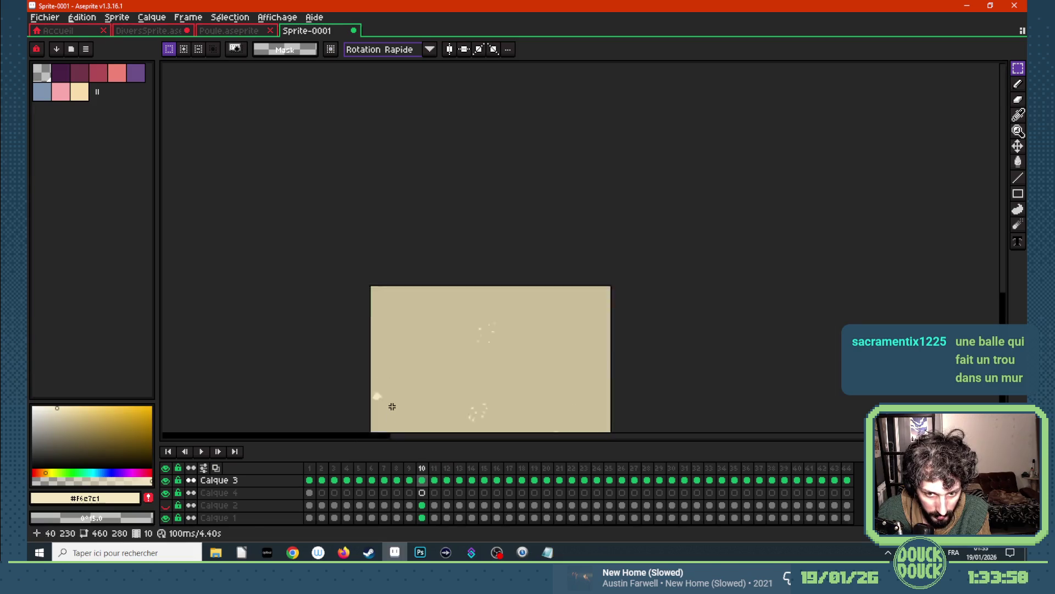
# - Scrub back and forth through frames 12 to 15 to check the burst motion
pyautogui.press('Right')
pyautogui.press('Right')
pyautogui.press('Right')
pyautogui.press('Left')
pyautogui.press('Left')
pyautogui.press('Right')
pyautogui.press('Right')
pyautogui.press('Right')
pyautogui.press('Left')
pyautogui.press('Left')
pyautogui.press('Left')
pyautogui.press('Right')
pyautogui.press('Left')
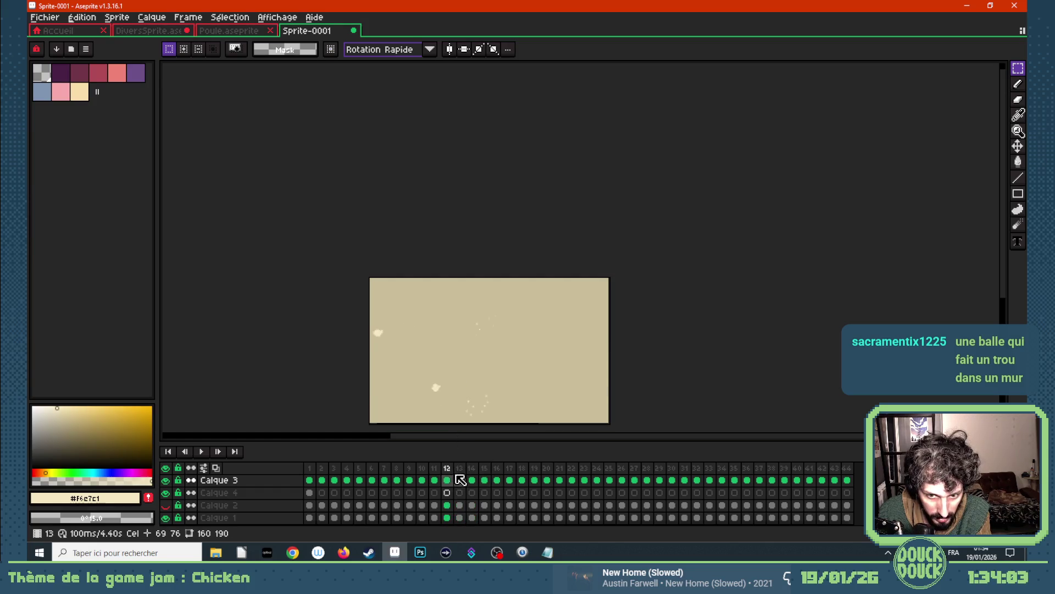
pyautogui.press('Right')
pyautogui.press('Right')
pyautogui.press('Right')
pyautogui.press('Left')
pyautogui.press('Left')
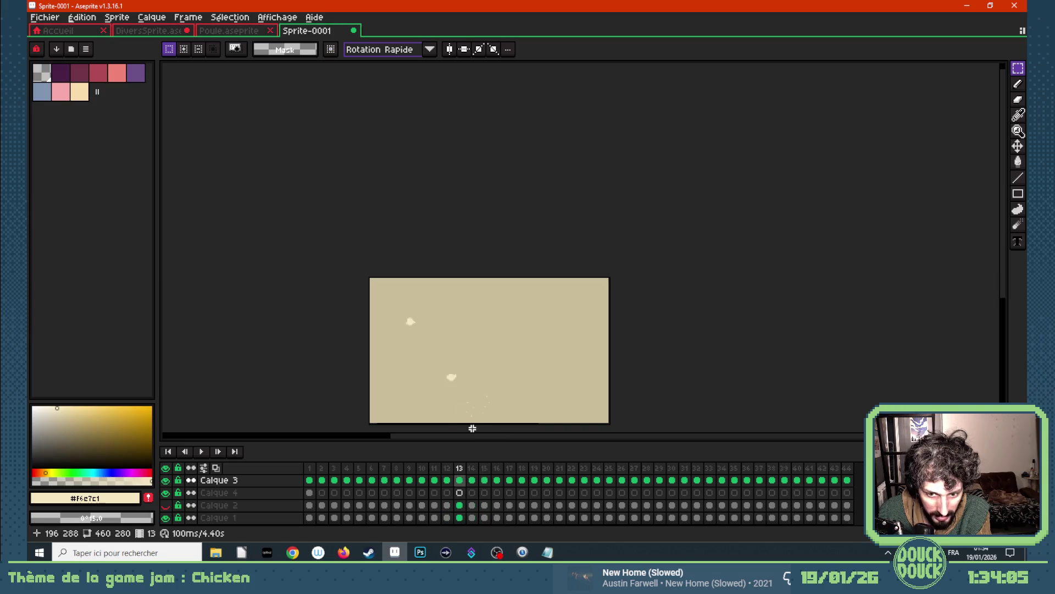
# - Select the small blob on frame 1 of Calque 4 and bring up frame 13 of Calque 3
pyautogui.click(309, 480)
pyautogui.scroll(1, 369, 307)
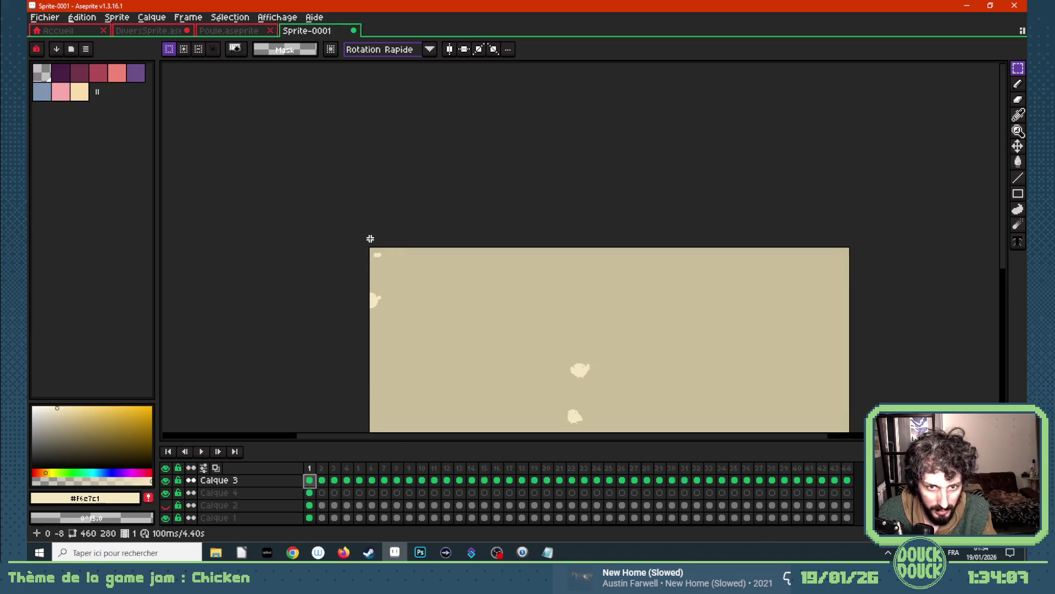
pyautogui.press('Down')
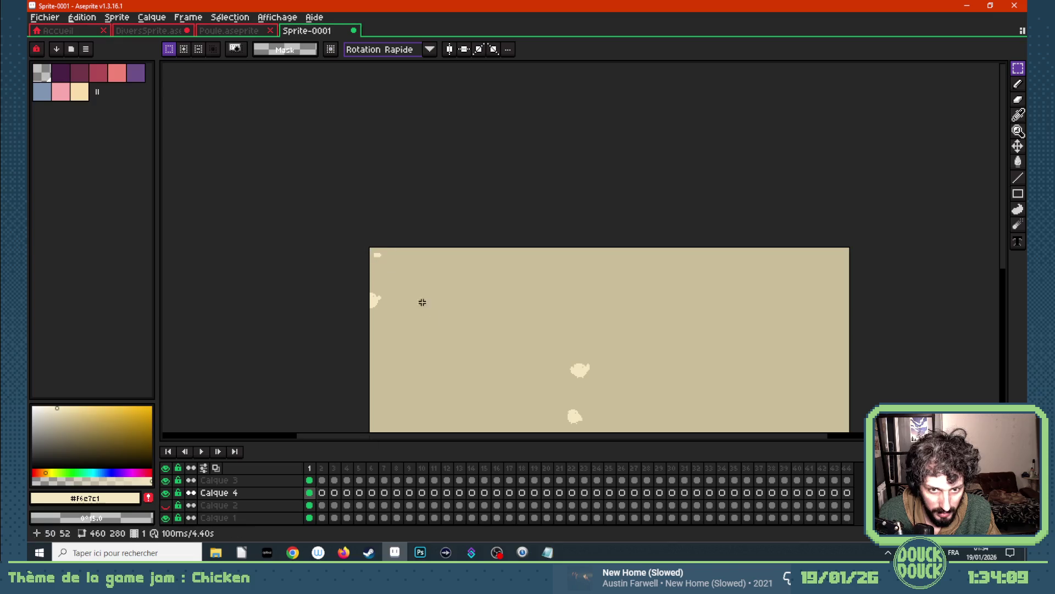
pyautogui.moveTo(366, 244); pyautogui.dragTo(392, 268)
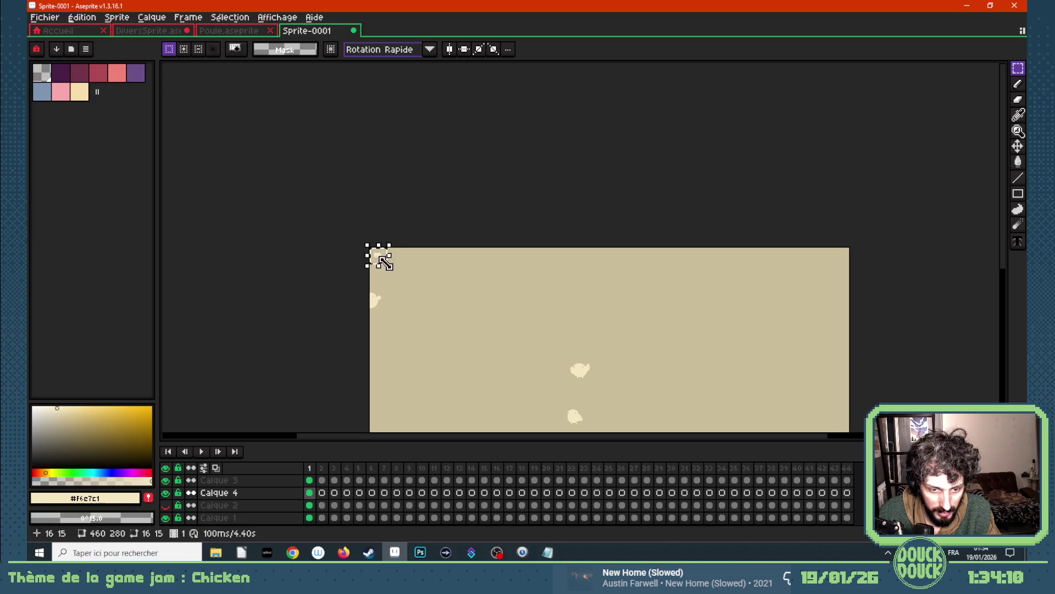
pyautogui.click(459, 480)
pyautogui.scroll(-1, 473, 365)
pyautogui.scroll(1, 501, 405)
pyautogui.scroll(2, 497, 401)
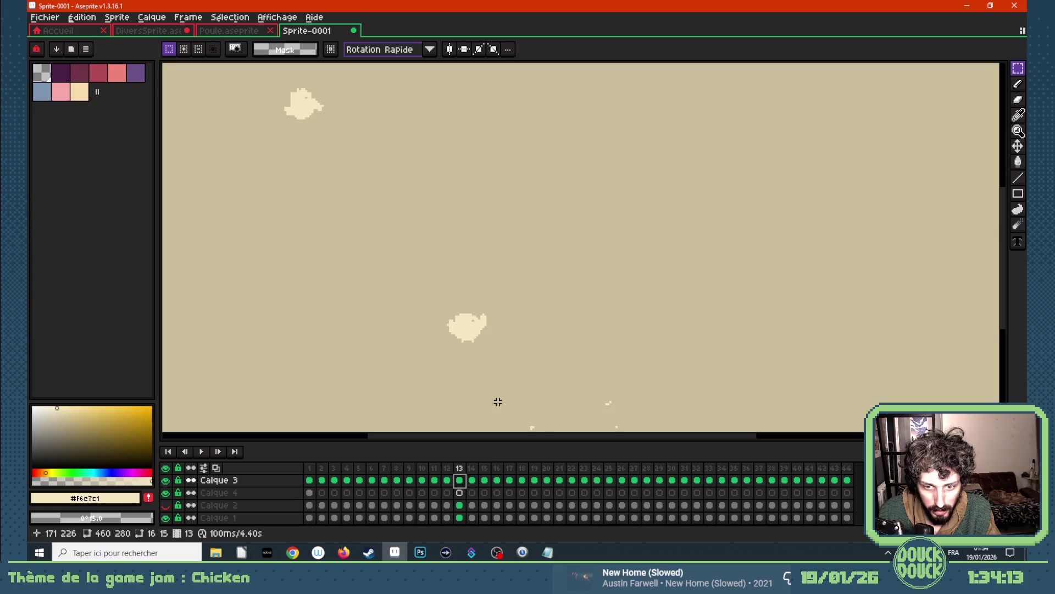
pyautogui.scroll(1, 498, 402)
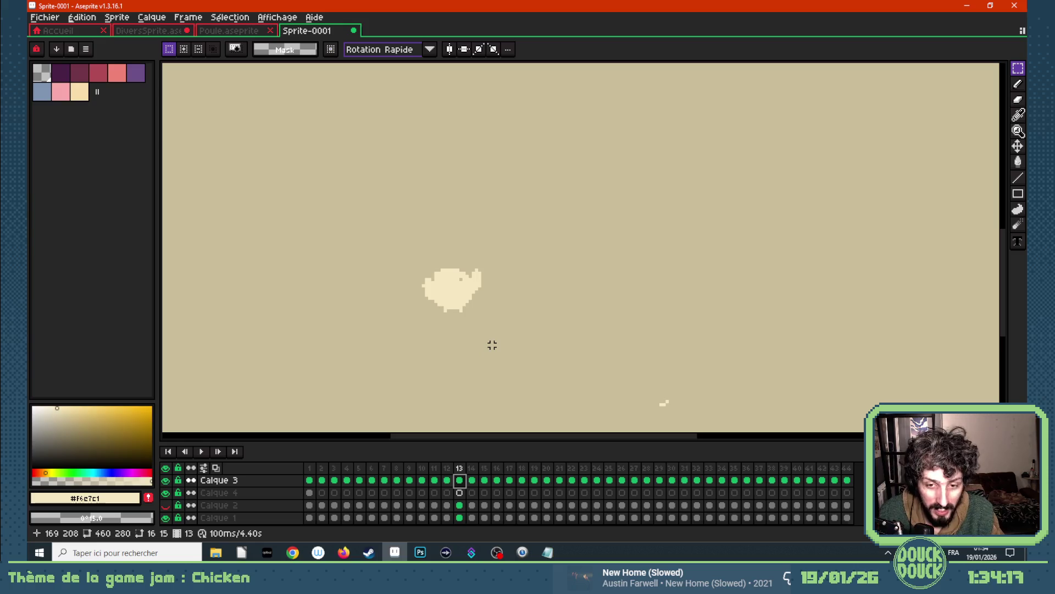
pyautogui.scroll(-1, 493, 344)
pyautogui.scroll(1, 393, 204)
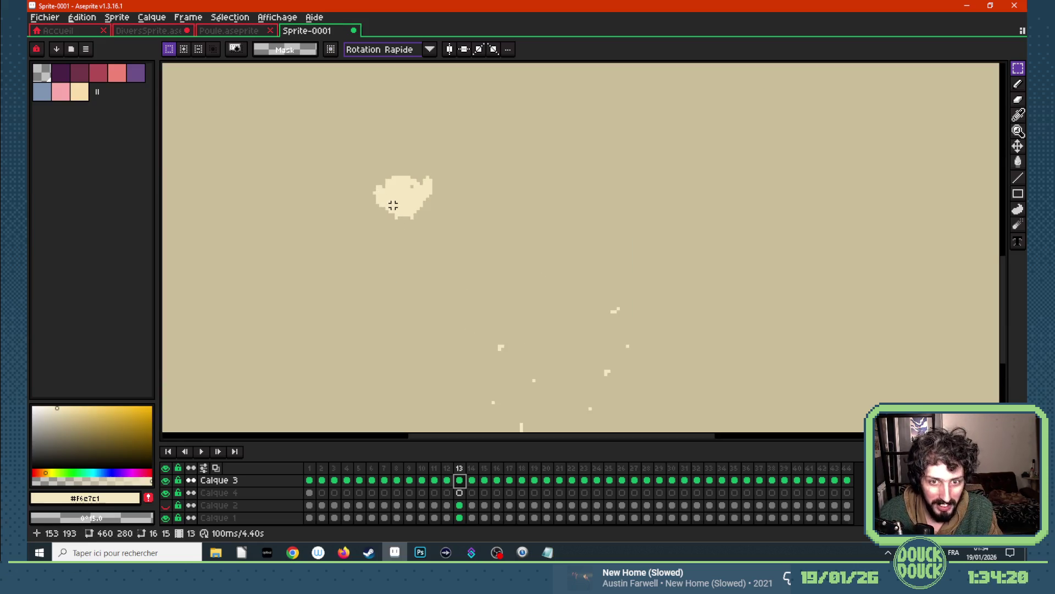
# - Paste the blob into frame 13, position and tilt it, then commit
pyautogui.hotkey('ctrl', 'v')
pyautogui.moveTo(578, 252)
pyautogui.mouseDown()
pyautogui.moveTo(443, 252)
pyautogui.moveTo(466, 224)
pyautogui.moveTo(382, 250)
pyautogui.moveTo(376, 232)
pyautogui.mouseUp()
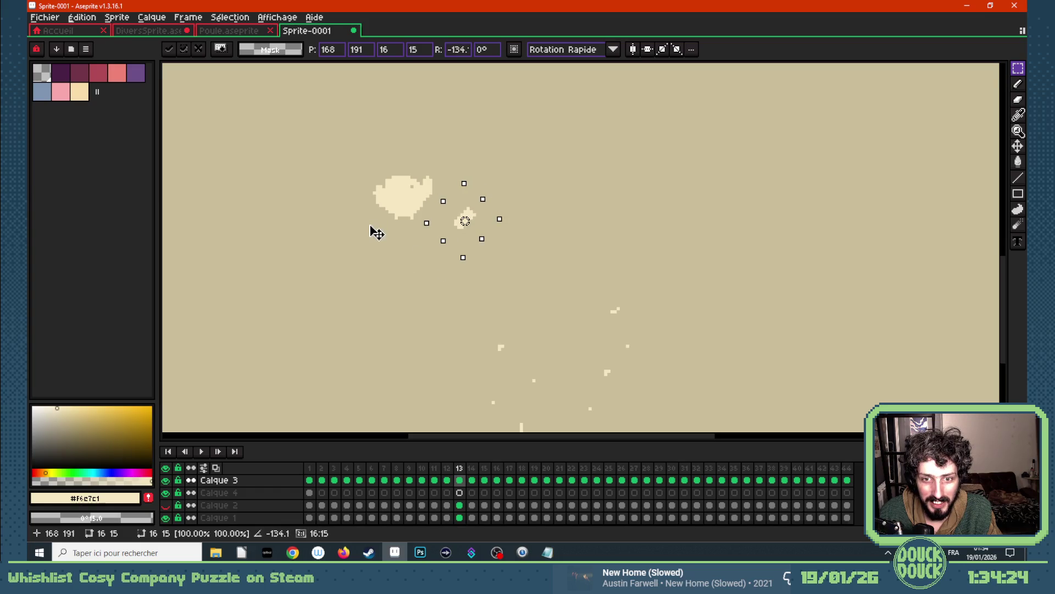
pyautogui.moveTo(474, 221); pyautogui.dragTo(447, 220)
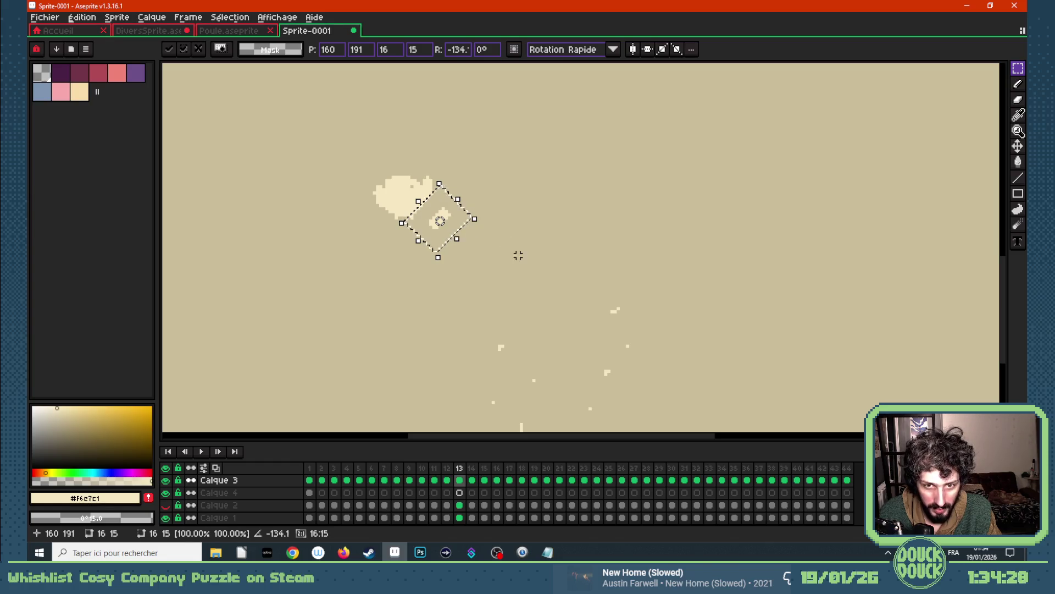
pyautogui.press('Return')
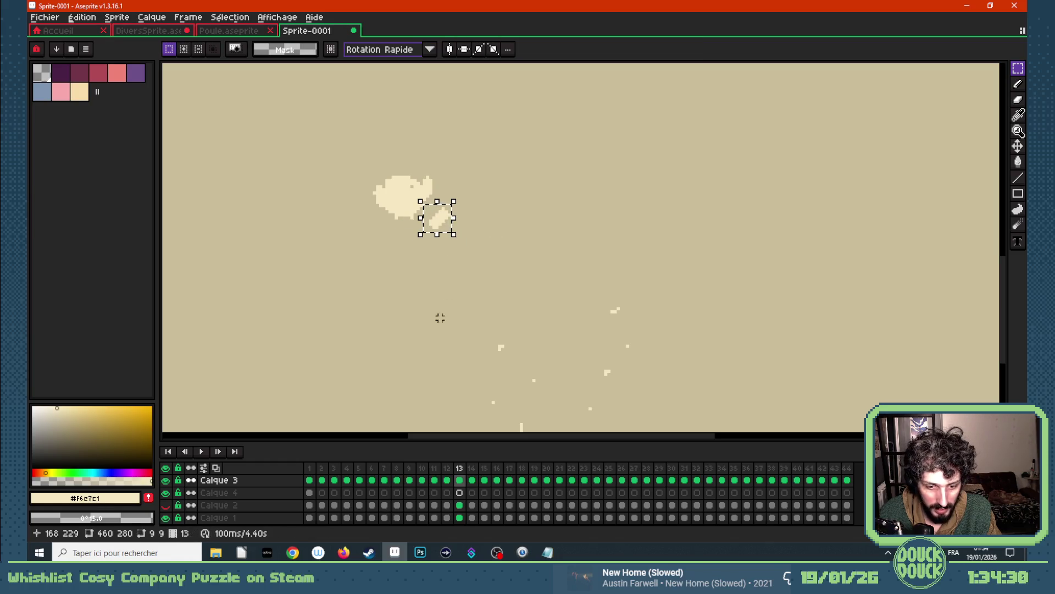
# - With onion skin on, move the fragment down-left in frames 14 and 15
pyautogui.click(472, 480)
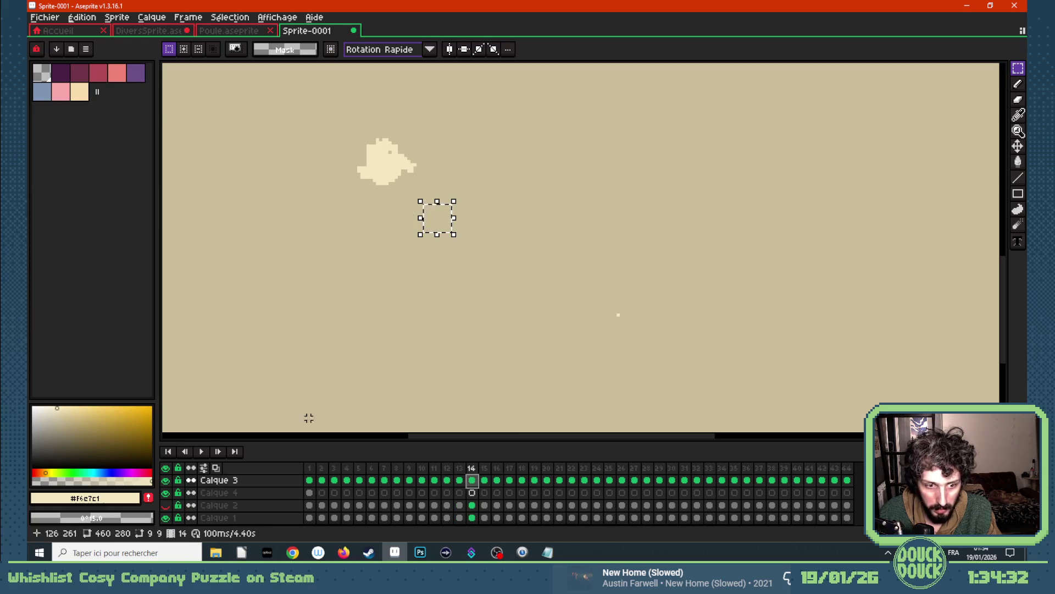
pyautogui.click(215, 467)
pyautogui.moveTo(447, 221)
pyautogui.mouseDown()
pyautogui.moveTo(406, 272)
pyautogui.moveTo(383, 281)
pyautogui.moveTo(452, 218)
pyautogui.mouseUp()
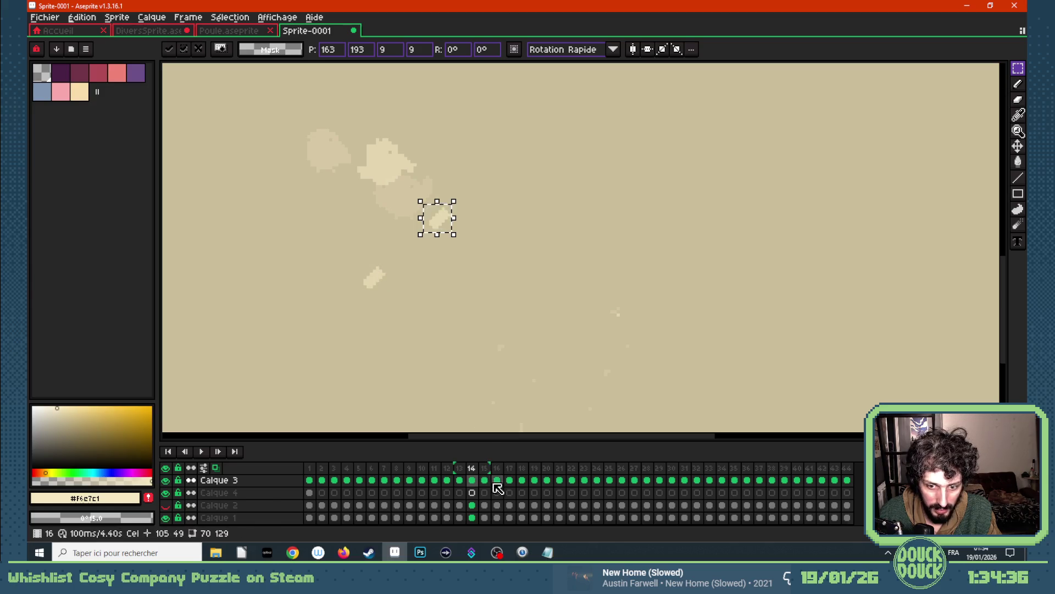
pyautogui.hotkey('ctrl', 'z')
pyautogui.hotkey('ctrl', 'd')
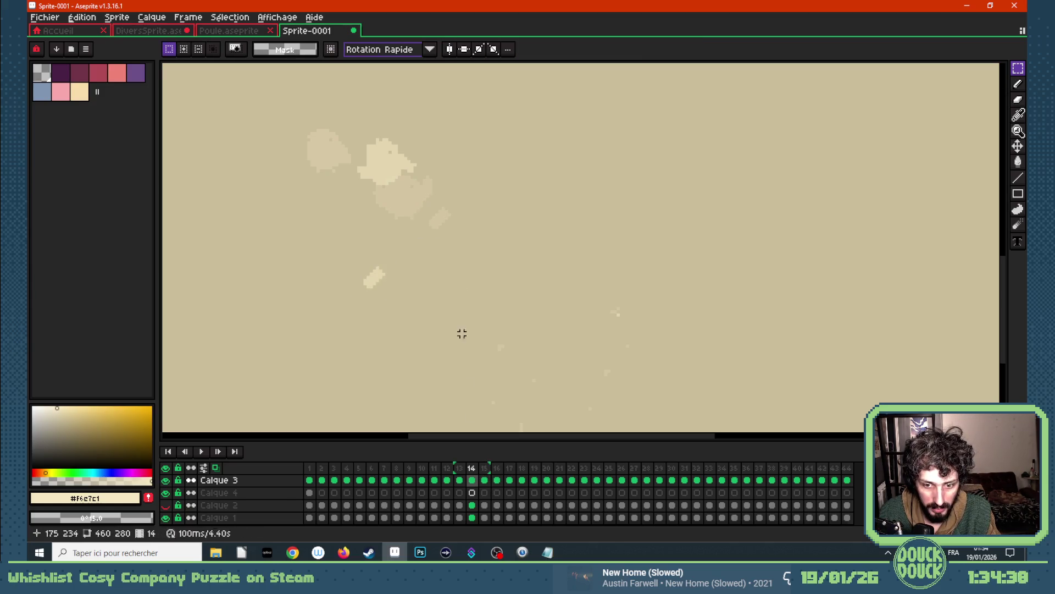
pyautogui.click(484, 480)
pyautogui.moveTo(419, 201)
pyautogui.mouseDown()
pyautogui.moveTo(454, 236)
pyautogui.moveTo(310, 345)
pyautogui.mouseUp()
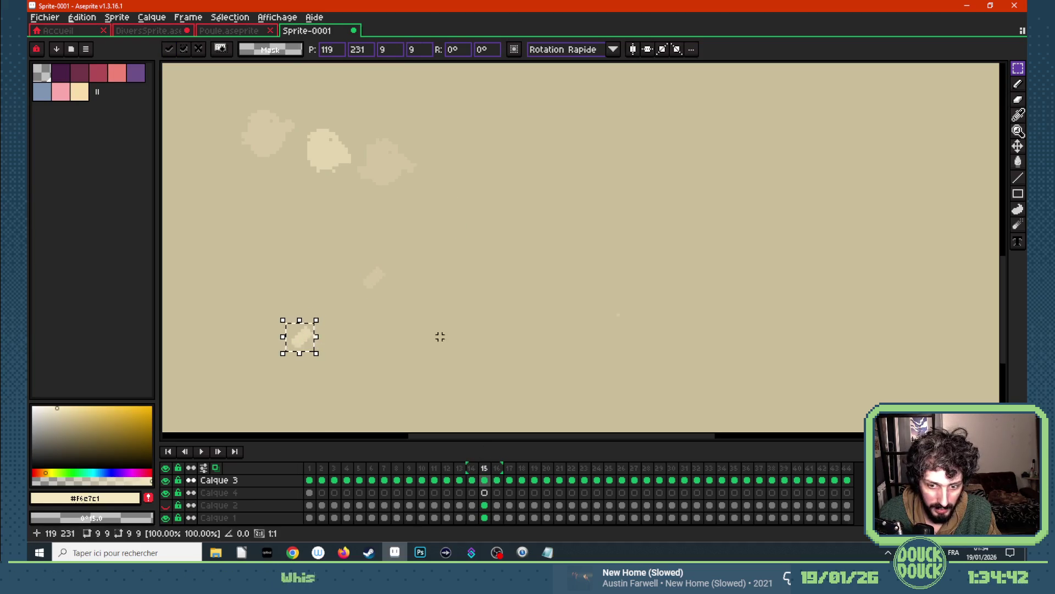
# - Move the fragment to the lower left in frame 16 and commit, then return to an earlier frame
pyautogui.hotkey('ctrl', 'd')
pyautogui.click(497, 480)
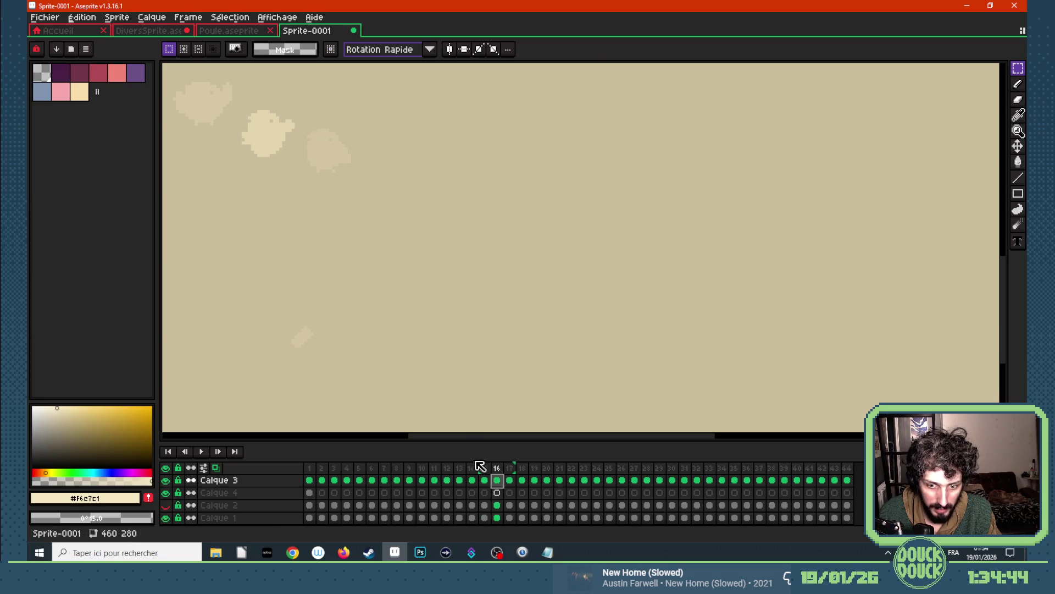
pyautogui.click(484, 480)
pyautogui.click(498, 479)
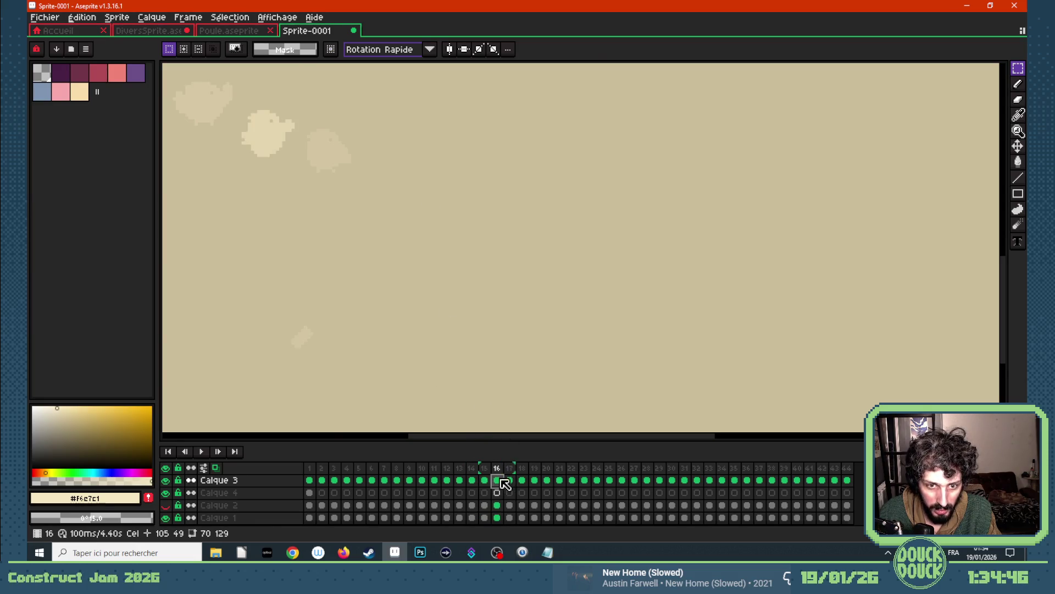
pyautogui.moveTo(417, 203)
pyautogui.mouseDown()
pyautogui.moveTo(451, 237)
pyautogui.moveTo(237, 403)
pyautogui.mouseUp()
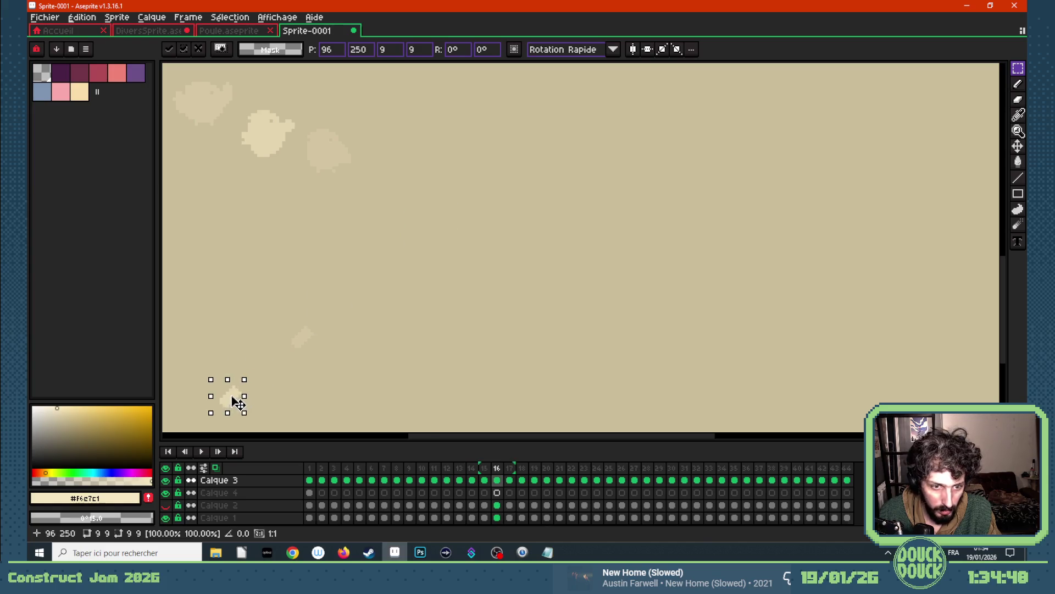
pyautogui.scroll(-3, 272, 371)
pyautogui.scroll(2, 267, 377)
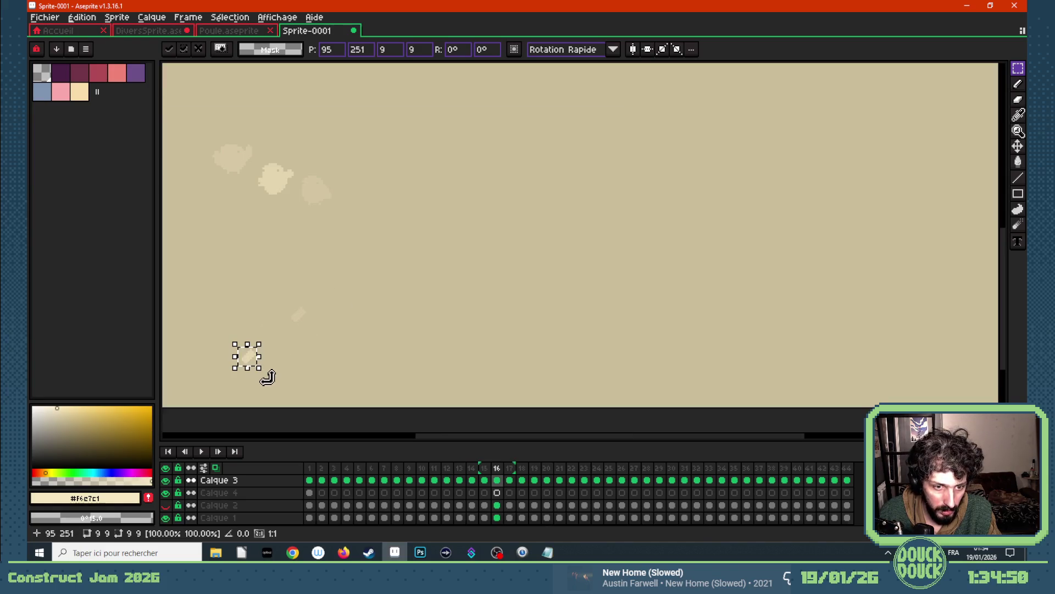
pyautogui.hotkey('ctrl', 'd')
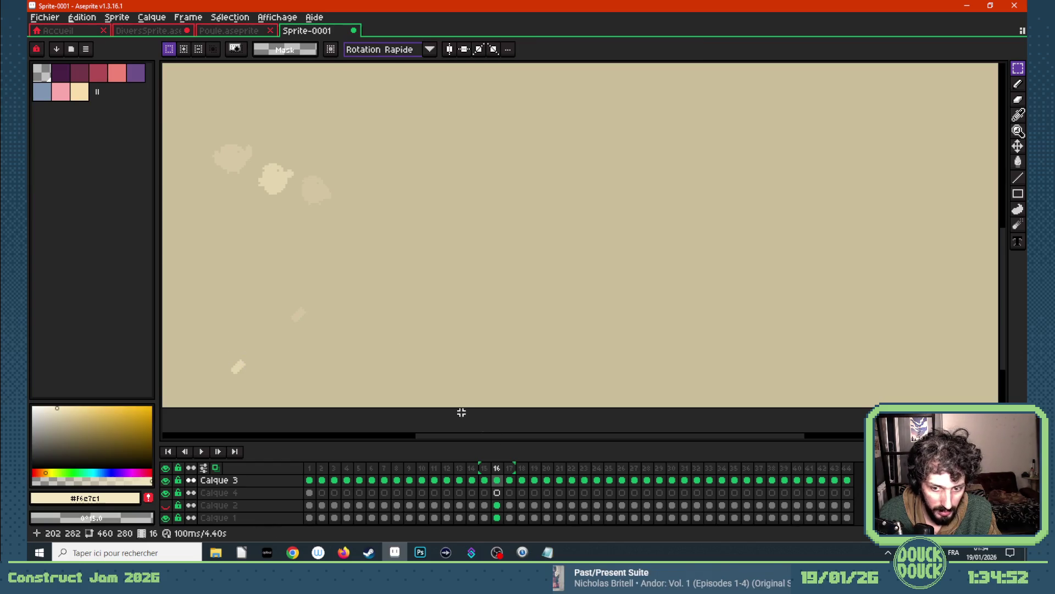
pyautogui.click(462, 485)
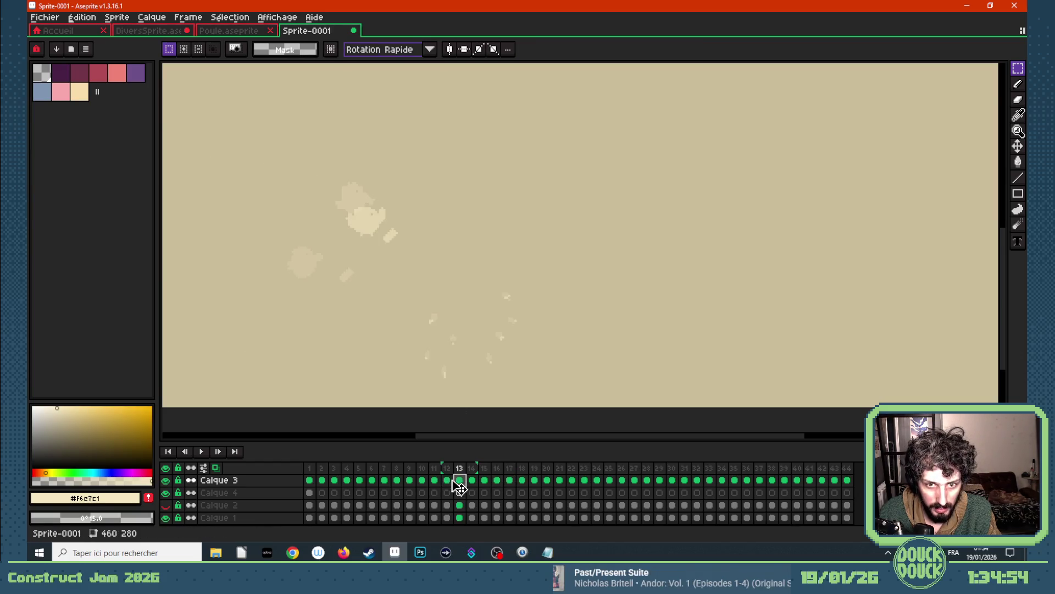
# - Place the fragment progressively up and right in frames 12, 11 and 10
pyautogui.click(448, 481)
pyautogui.moveTo(375, 222)
pyautogui.mouseDown()
pyautogui.moveTo(396, 239)
pyautogui.moveTo(446, 199)
pyautogui.mouseUp()
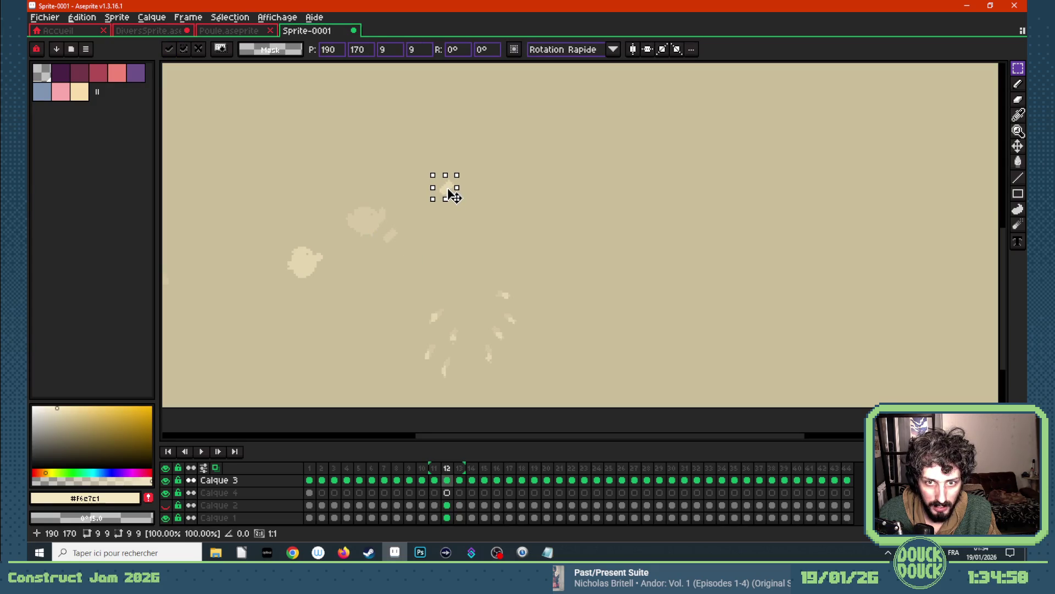
pyautogui.click(435, 481)
pyautogui.hotkey('ctrl', 'z')
pyautogui.moveTo(396, 238); pyautogui.dragTo(507, 142)
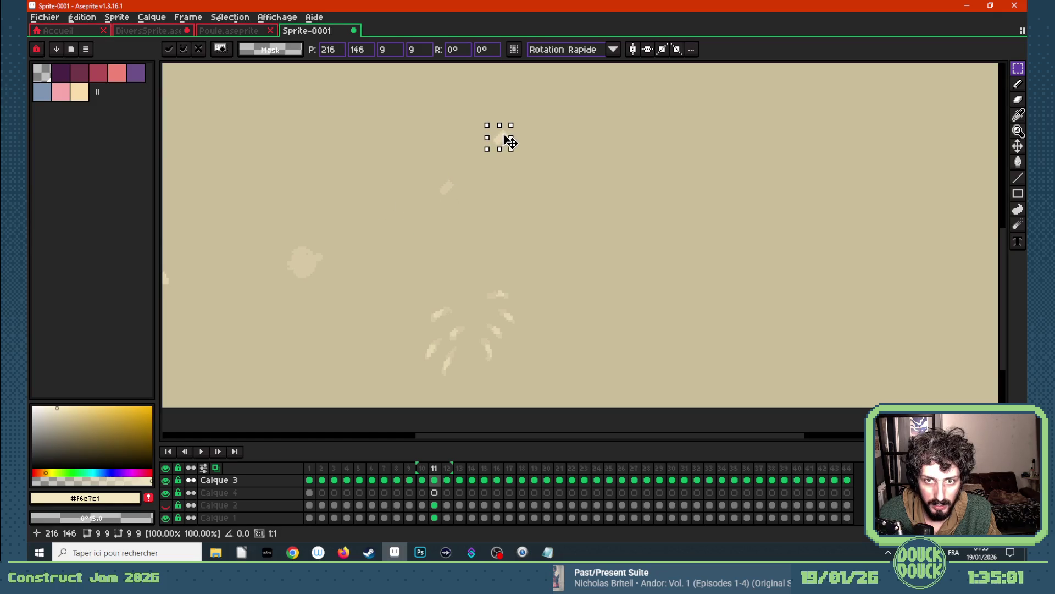
pyautogui.click(421, 480)
pyautogui.scroll(-4, 479, 151)
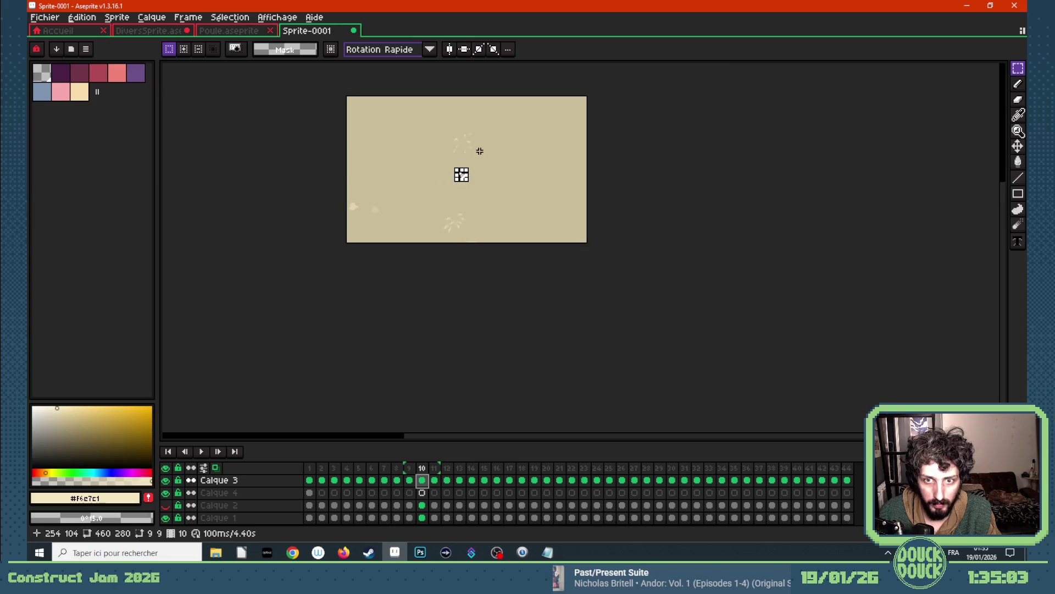
pyautogui.scroll(4, 503, 141)
pyautogui.click(336, 281)
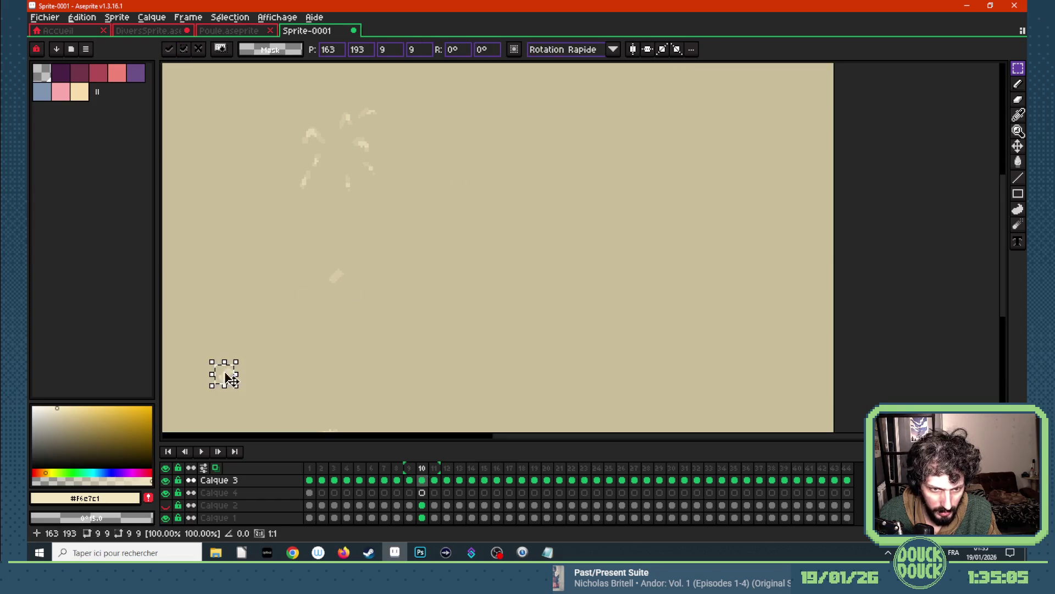
pyautogui.moveTo(228, 382); pyautogui.dragTo(395, 229)
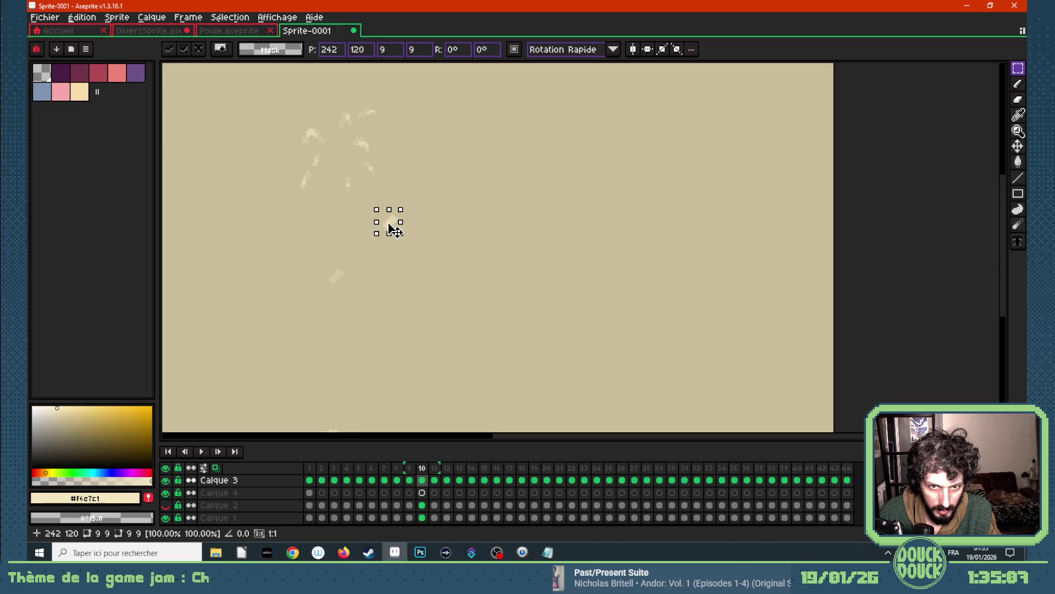
# - Set the fragment rising toward the canvas top through frames 9, 8, 7 and 6, committing the last position
pyautogui.click(410, 479)
pyautogui.hotkey('ctrl', 'z')
pyautogui.moveTo(236, 378); pyautogui.dragTo(463, 173)
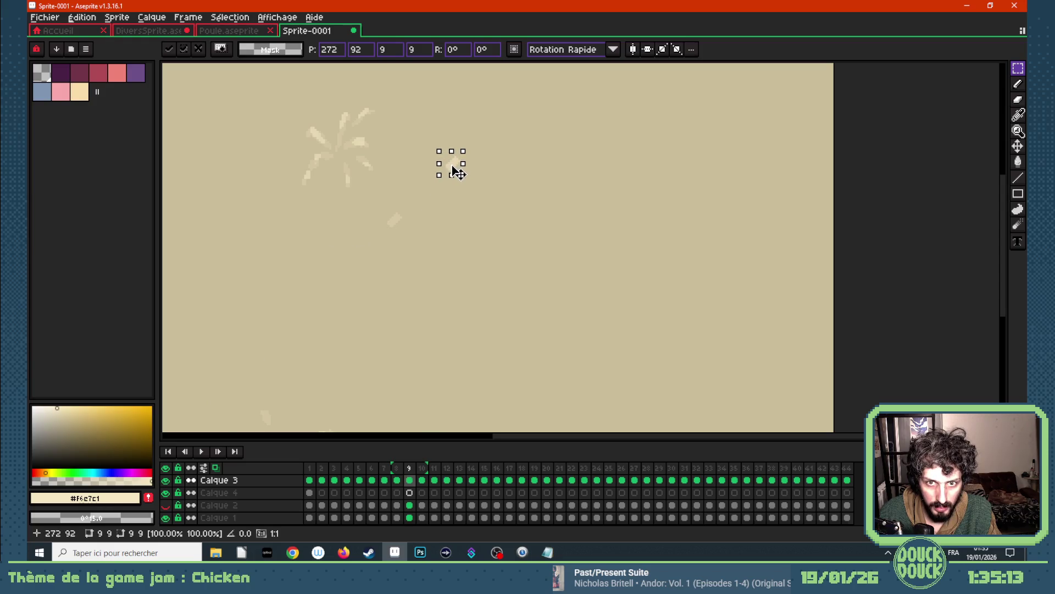
pyautogui.scroll(-3, 454, 166)
pyautogui.scroll(2, 430, 190)
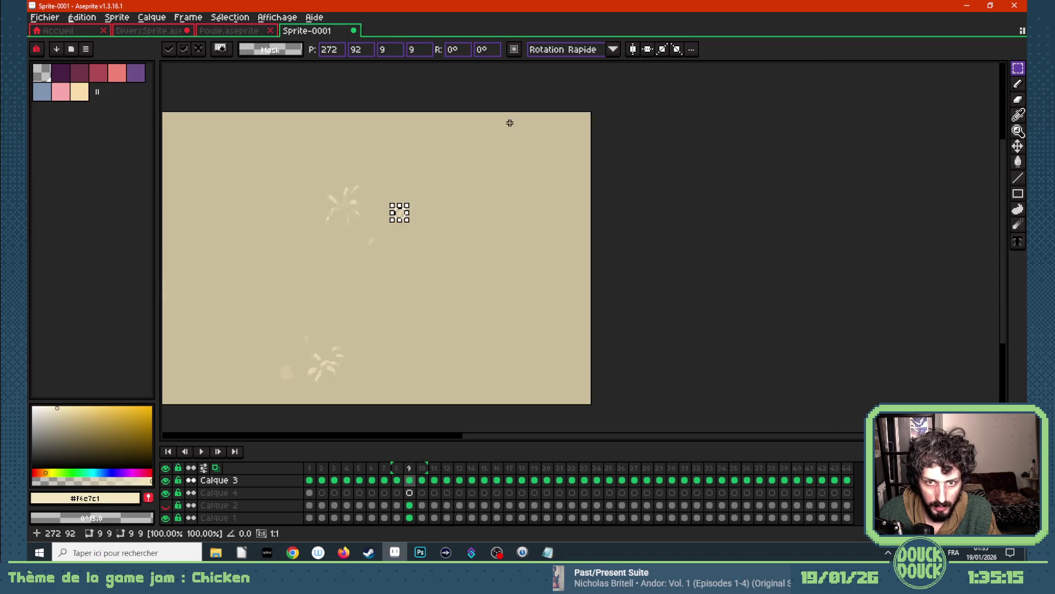
pyautogui.scroll(1, 398, 212)
pyautogui.click(397, 479)
pyautogui.moveTo(301, 314)
pyautogui.mouseDown()
pyautogui.moveTo(596, 259)
pyautogui.moveTo(360, 252)
pyautogui.mouseUp()
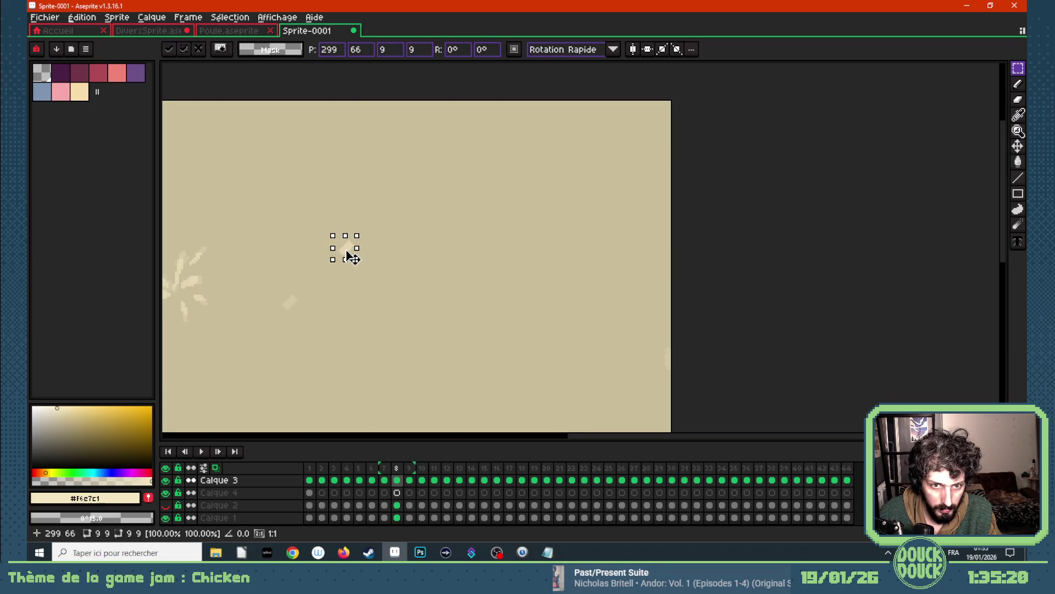
pyautogui.click(384, 480)
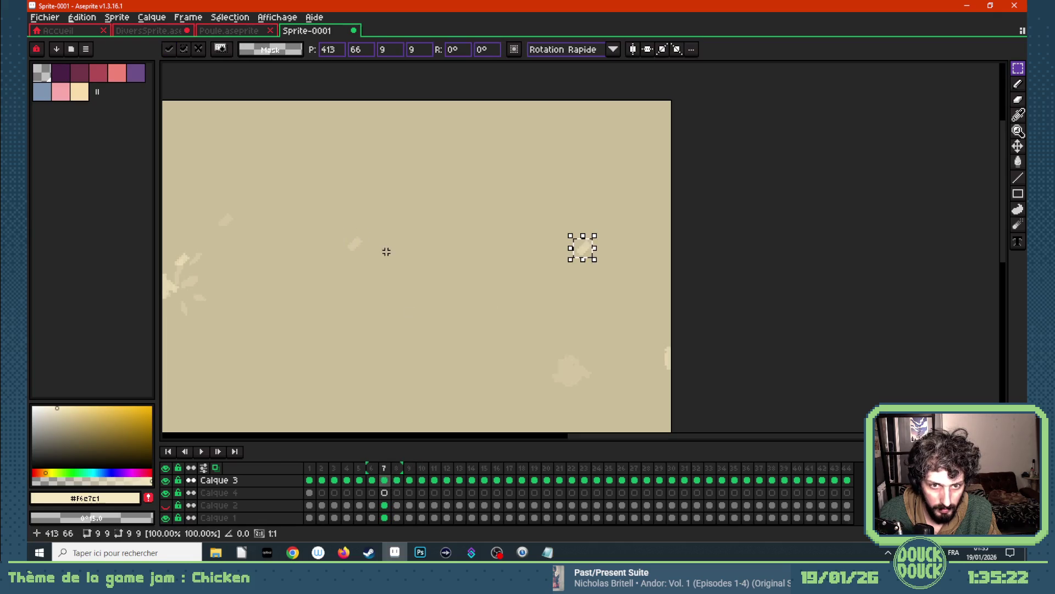
pyautogui.moveTo(587, 256)
pyautogui.mouseDown()
pyautogui.moveTo(431, 213)
pyautogui.moveTo(417, 201)
pyautogui.mouseUp()
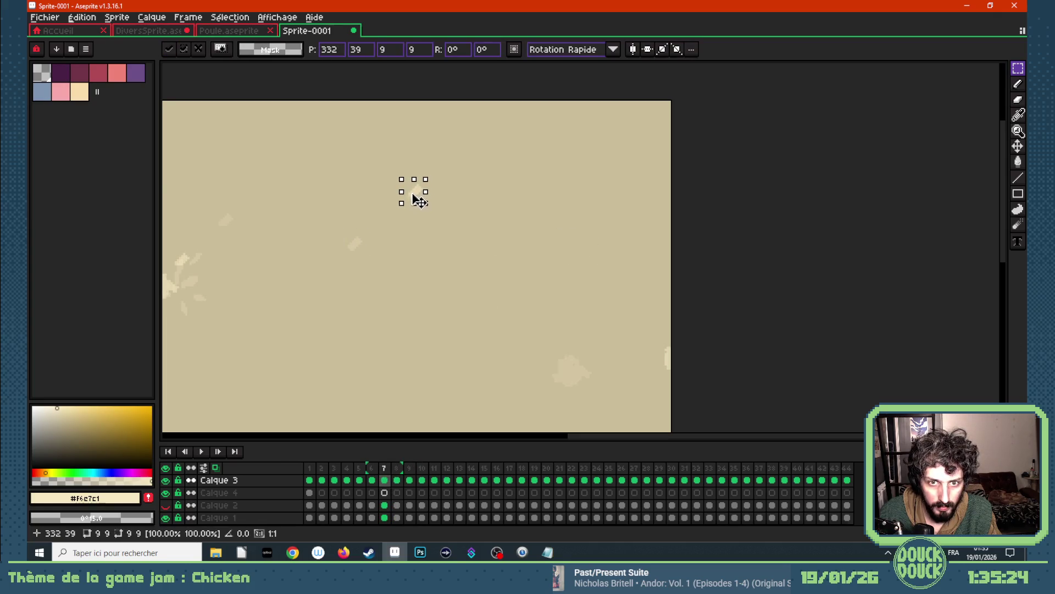
pyautogui.click(372, 480)
pyautogui.moveTo(589, 253); pyautogui.dragTo(472, 142)
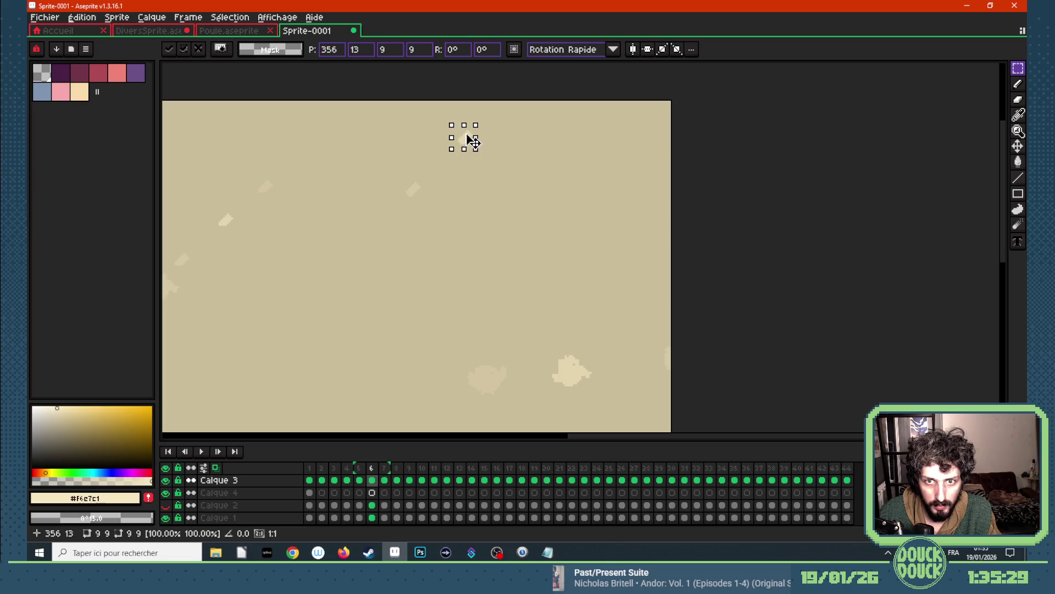
pyautogui.click(474, 242)
pyautogui.scroll(-1, 450, 282)
pyautogui.scroll(-1, 286, 345)
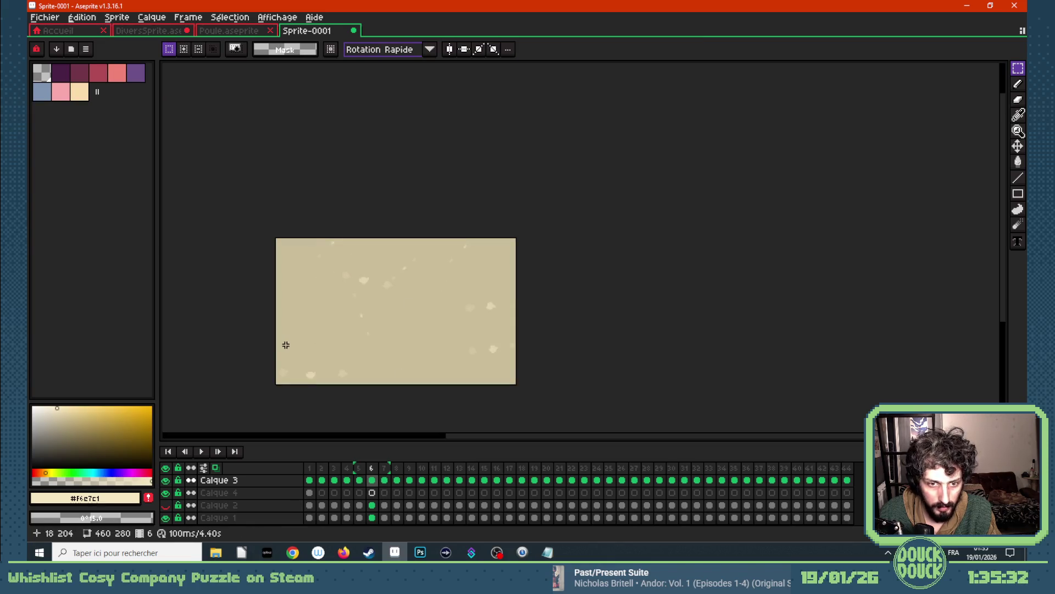
pyautogui.scroll(1, 285, 344)
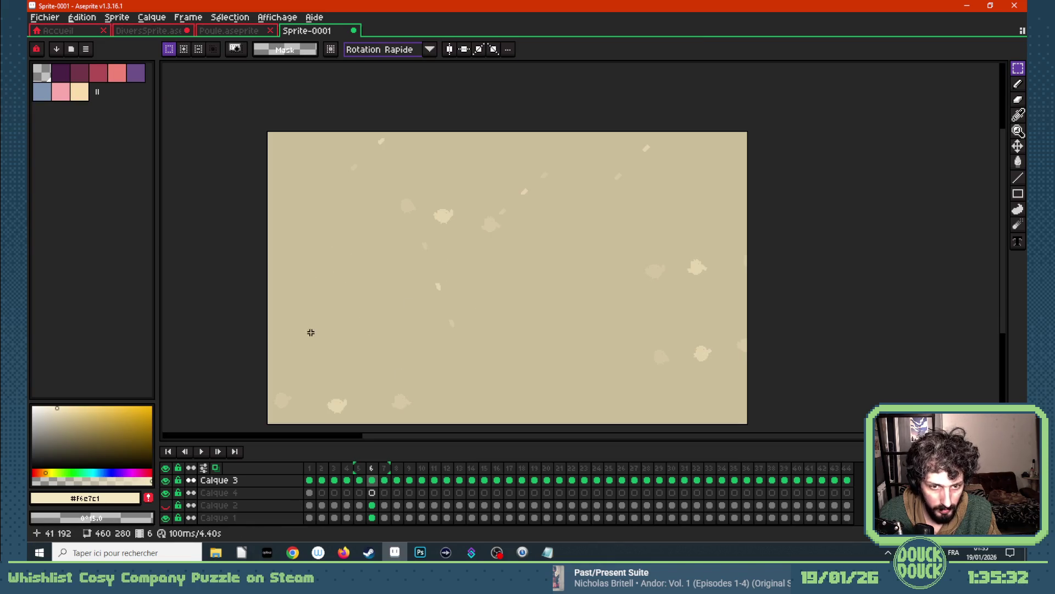
# - Hide onion skin and play the animation from frame 1, stopping at an early frame
pyautogui.click(216, 467)
pyautogui.click(310, 480)
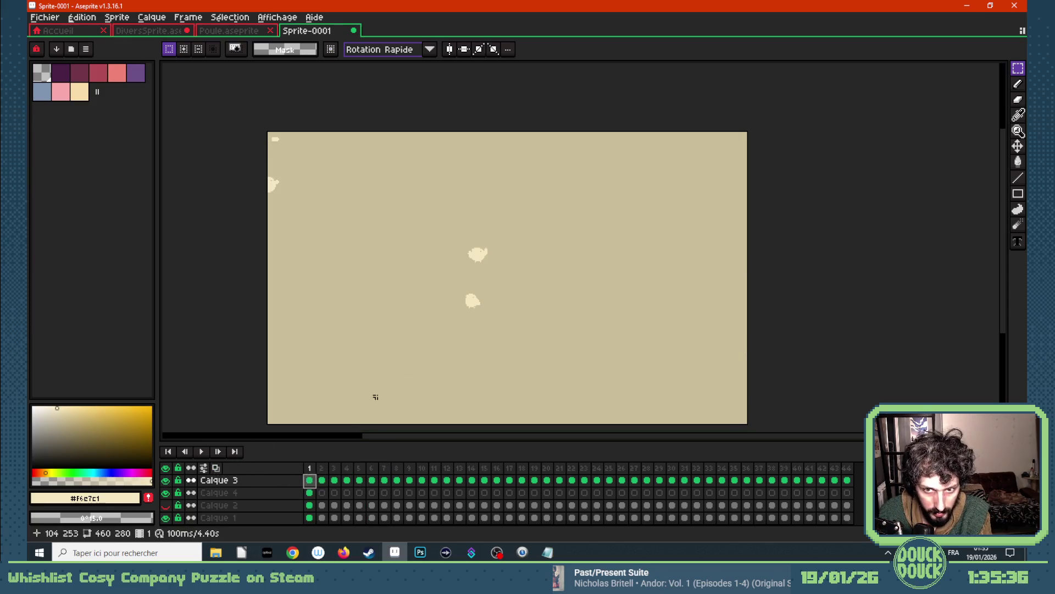
pyautogui.press('Return')
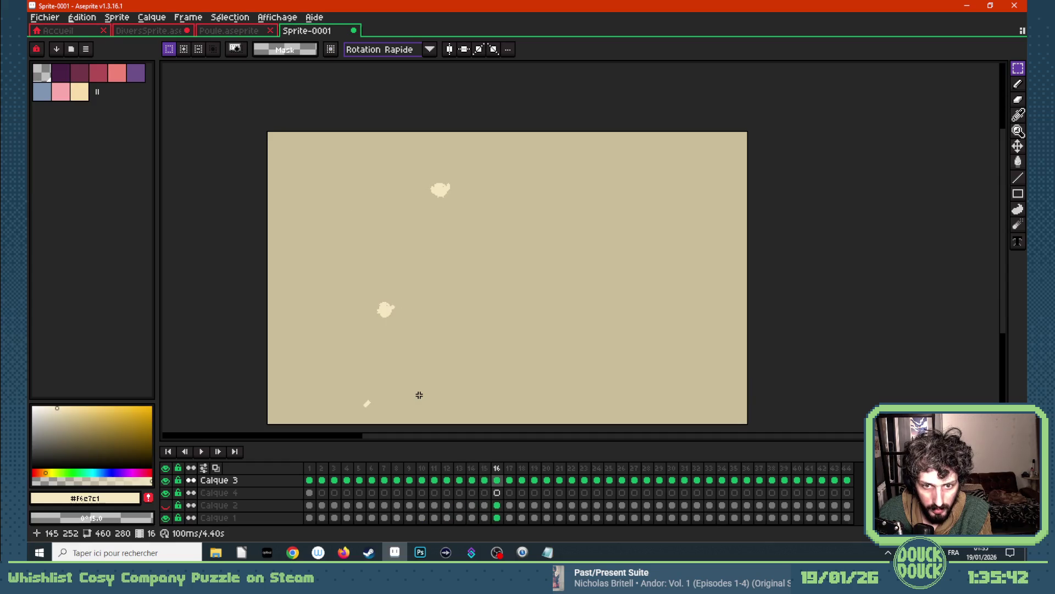
pyautogui.click(326, 480)
pyautogui.press('Return')
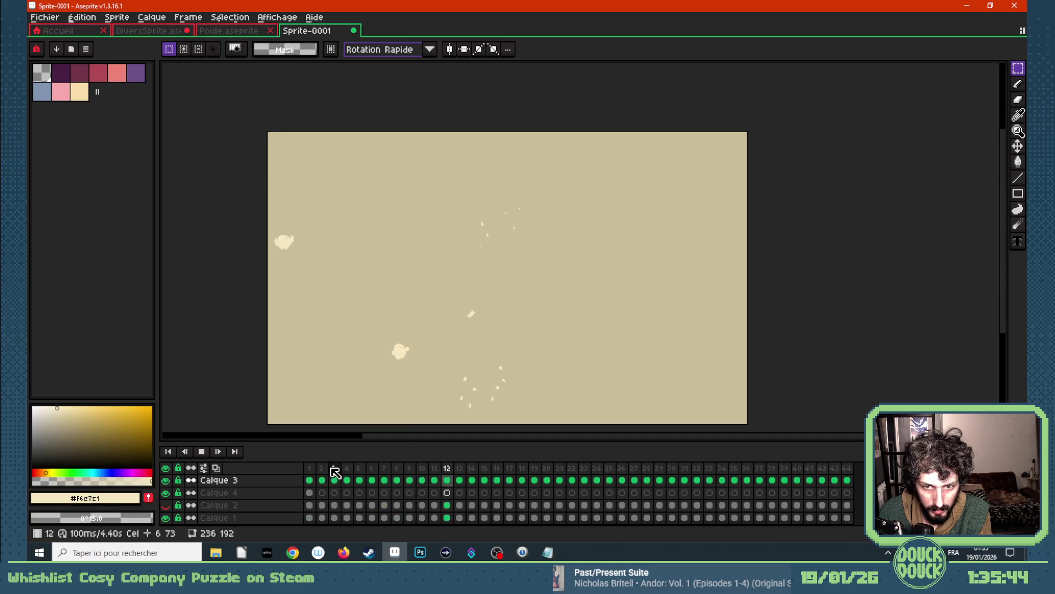
pyautogui.press('Return')
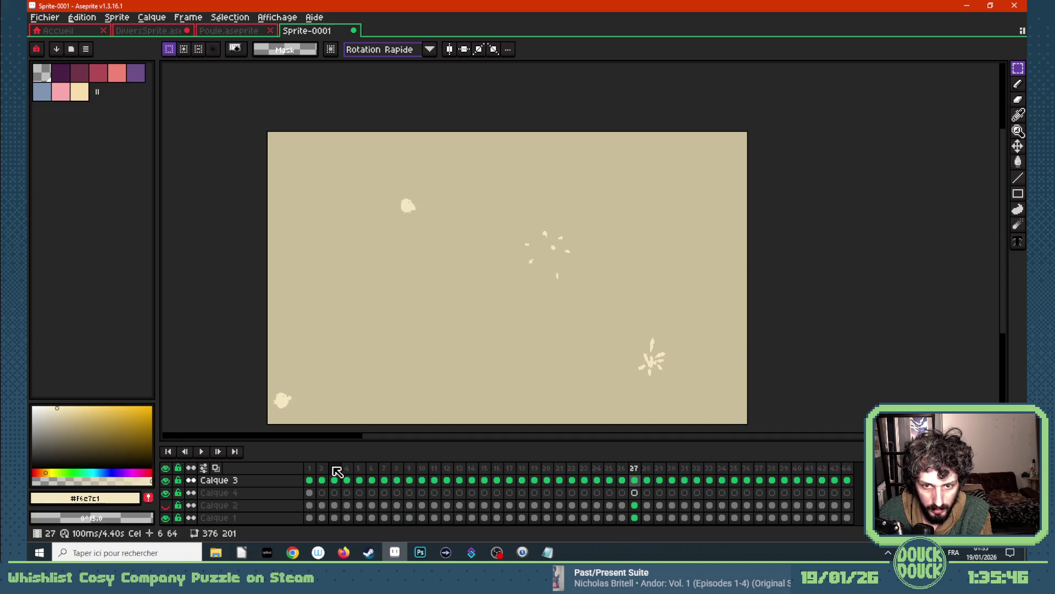
# - Replay the animation from the start, stop it, view frame 6, then return to frame 1
pyautogui.click(311, 479)
pyautogui.scroll(-2, 426, 319)
pyautogui.scroll(1, 425, 330)
pyautogui.press('Return')
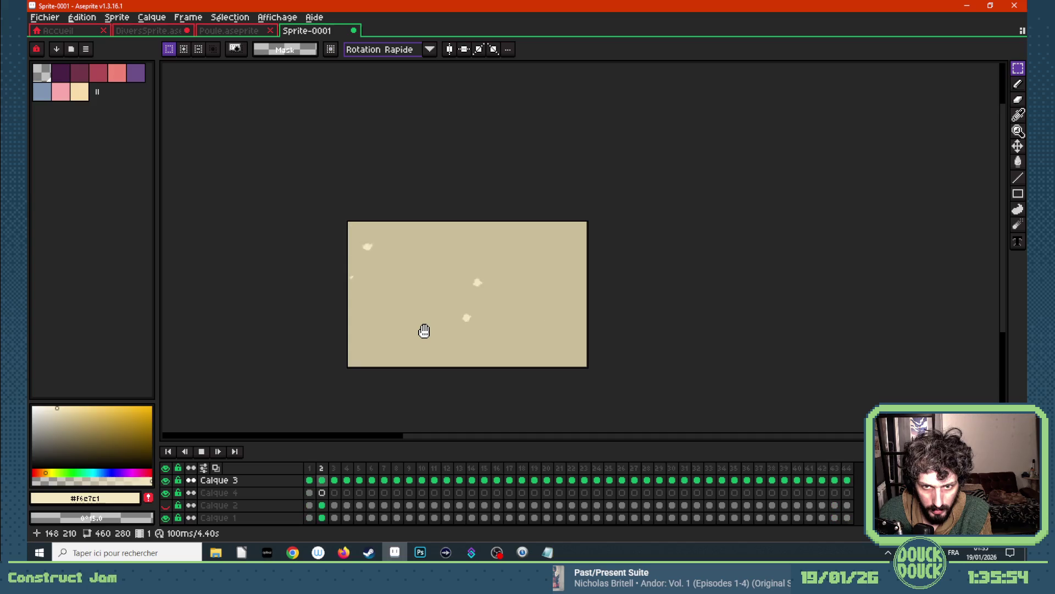
pyautogui.press('Return')
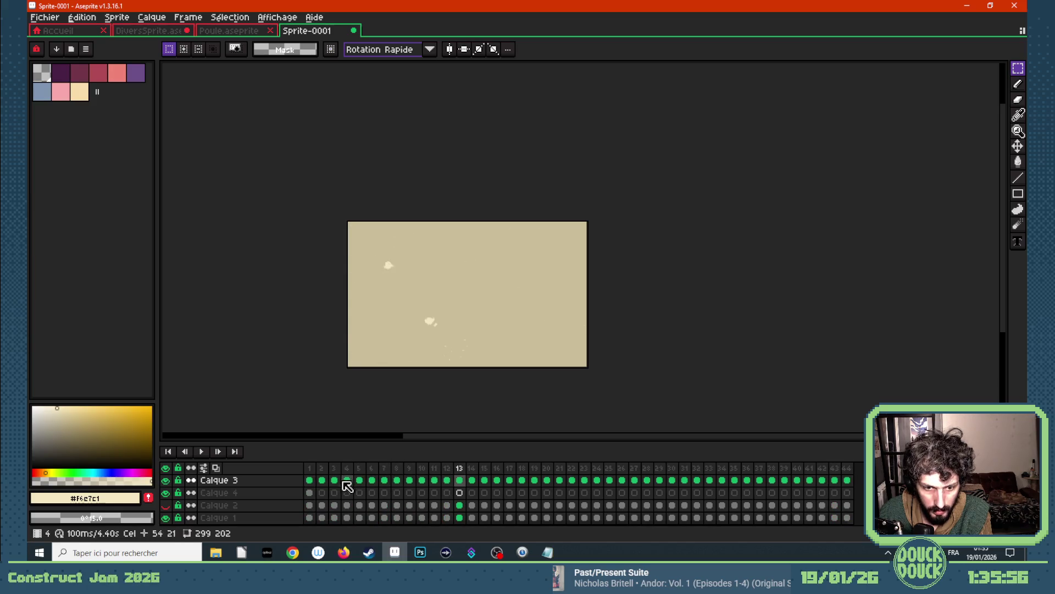
pyautogui.click(337, 485)
pyautogui.click(371, 480)
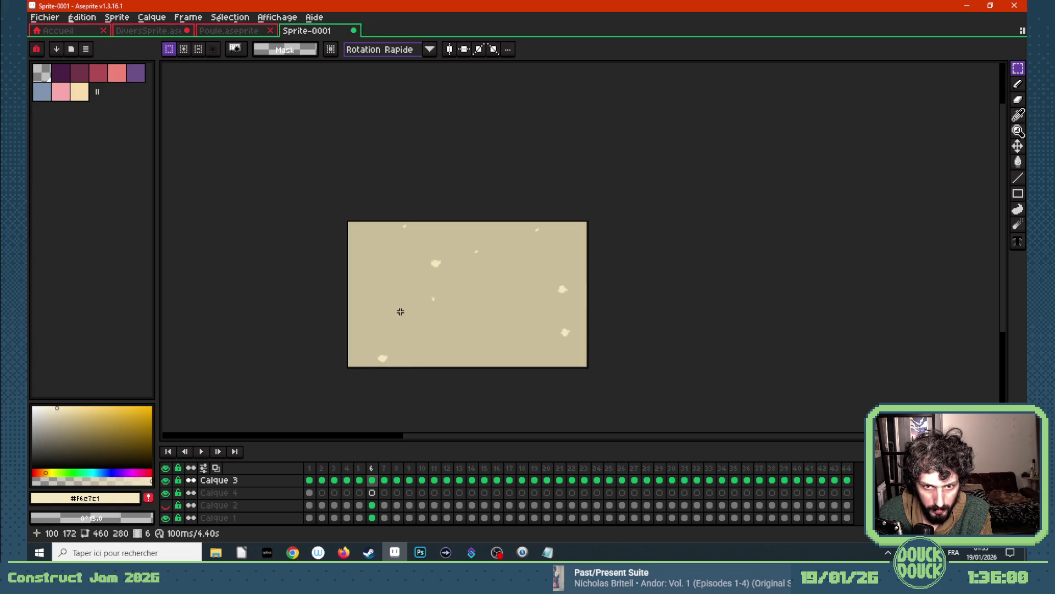
pyautogui.click(309, 480)
pyautogui.scroll(1, 349, 236)
# - Select the top-left puff, check frame 6, drop the selection and return to frame 1
pyautogui.moveTo(339, 208); pyautogui.dragTo(371, 222)
pyautogui.click(372, 482)
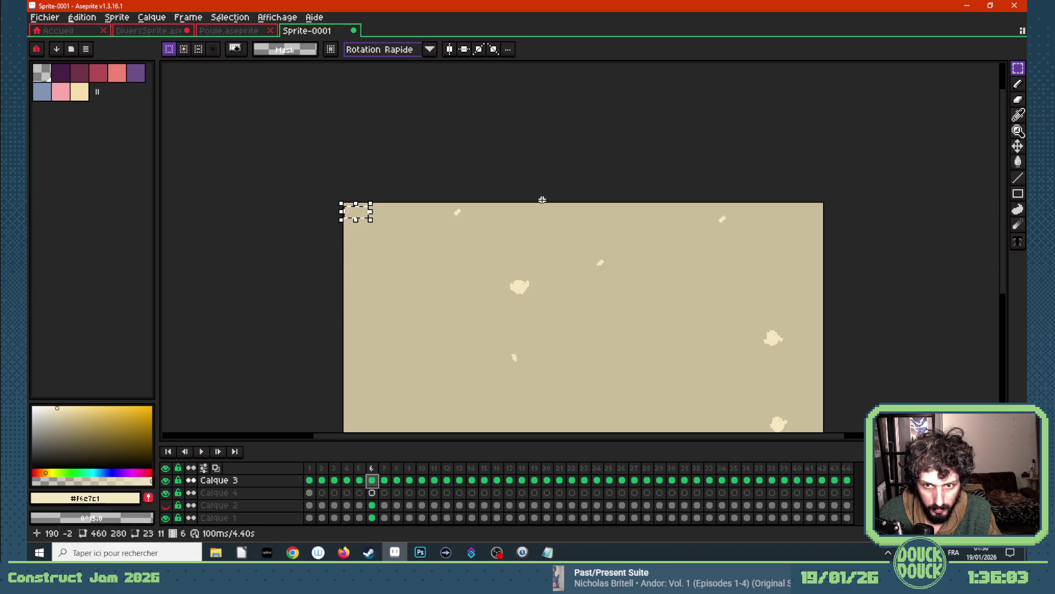
pyautogui.scroll(1, 529, 248)
pyautogui.scroll(-1, 520, 272)
pyautogui.scroll(-1, 521, 284)
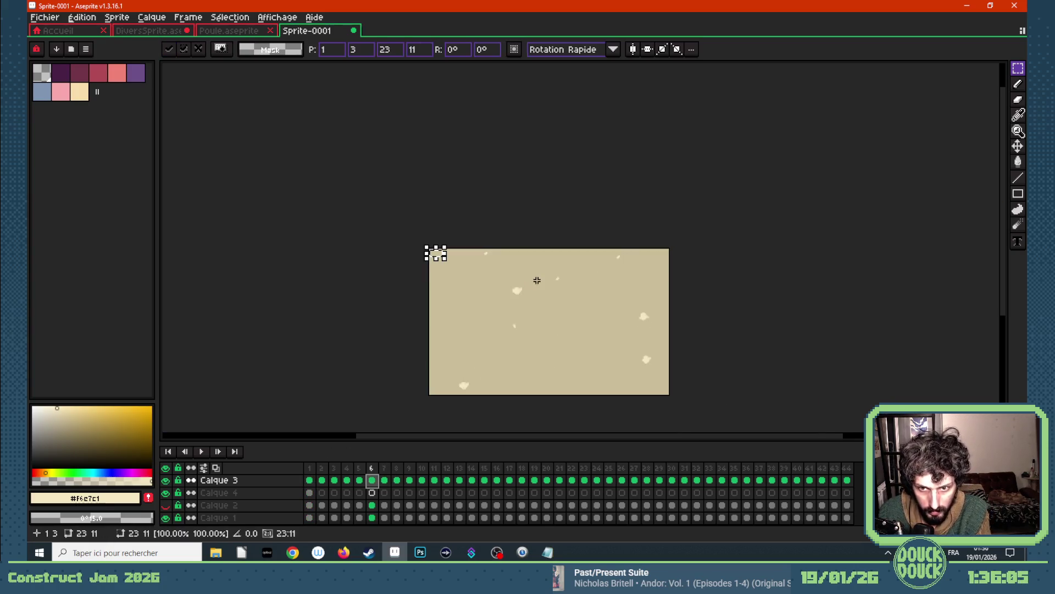
pyautogui.click(478, 294)
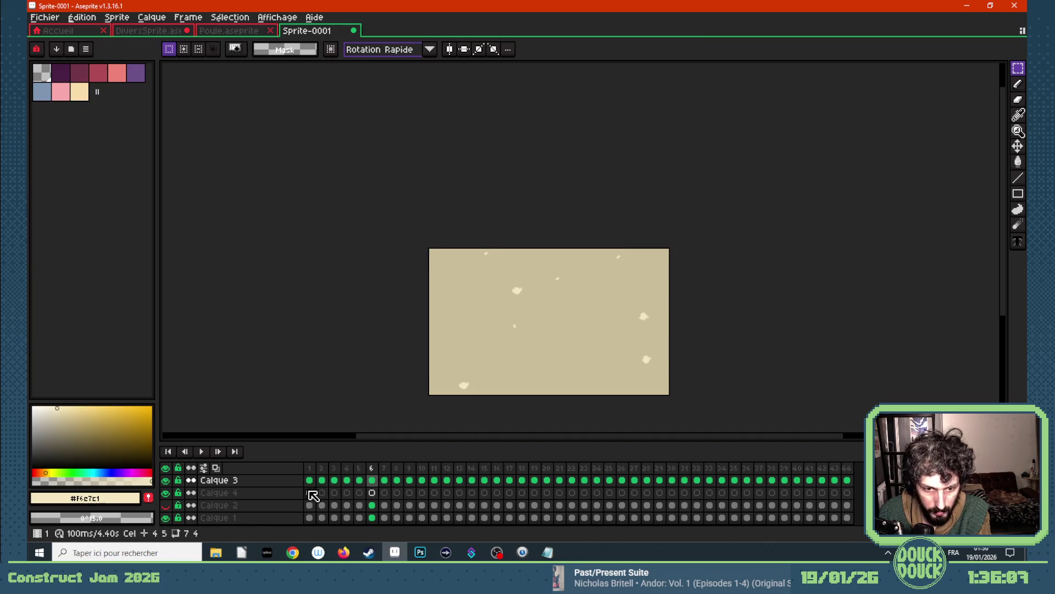
pyautogui.click(310, 492)
pyautogui.scroll(1, 435, 239)
# - Pick up the small puff from Calque 4's first frame and step forward toward frame 9
pyautogui.moveTo(418, 249); pyautogui.dragTo(447, 266)
pyautogui.click(372, 472)
pyautogui.click(381, 480)
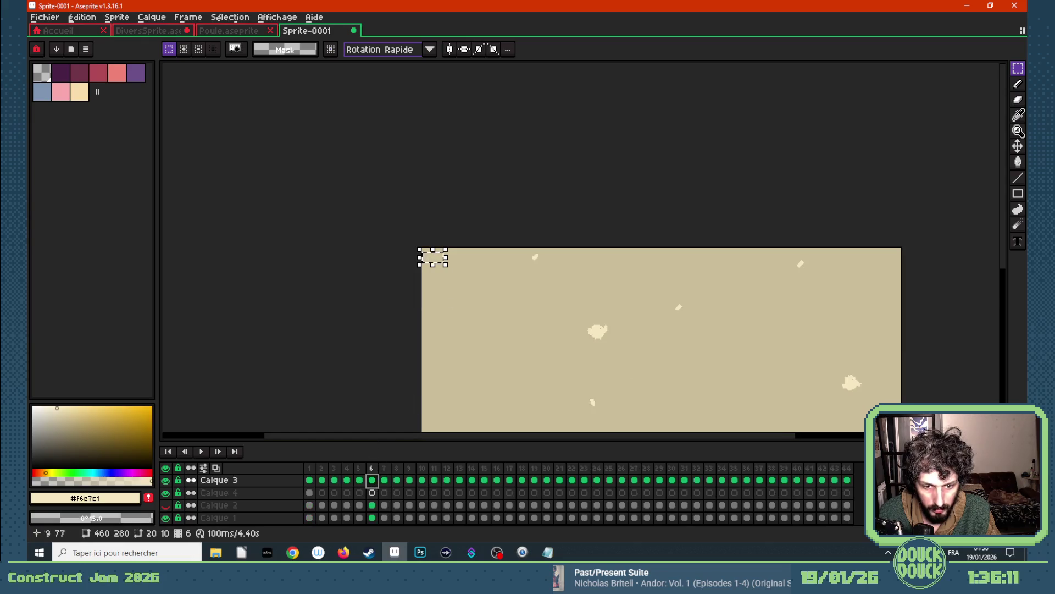
pyautogui.scroll(-1, 527, 326)
pyautogui.press('Right')
pyautogui.scroll(2, 531, 292)
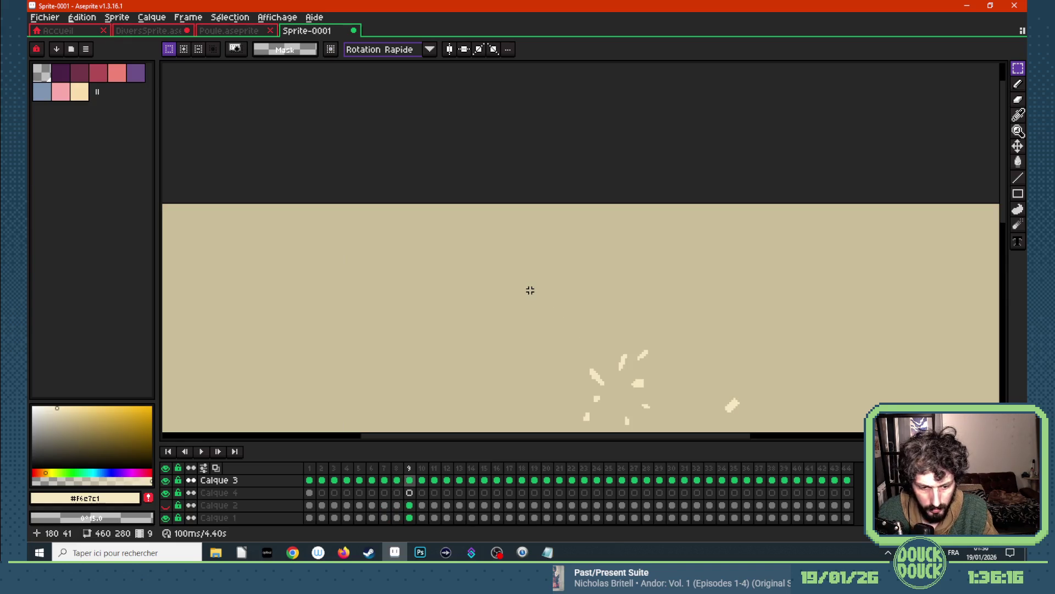
# - Paste the puff into frame 9's upper canvas, discard the rotation and turn onion skin on
pyautogui.hotkey('ctrl', 'v')
pyautogui.moveTo(188, 221)
pyautogui.mouseDown()
pyautogui.moveTo(431, 256)
pyautogui.moveTo(439, 300)
pyautogui.mouseUp()
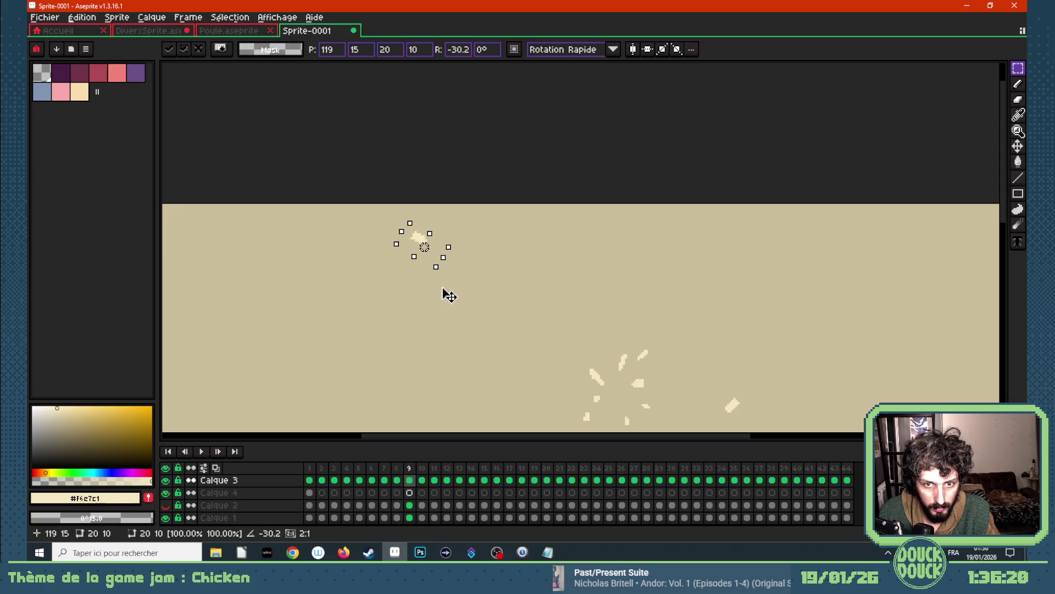
pyautogui.moveTo(363, 223); pyautogui.dragTo(359, 222)
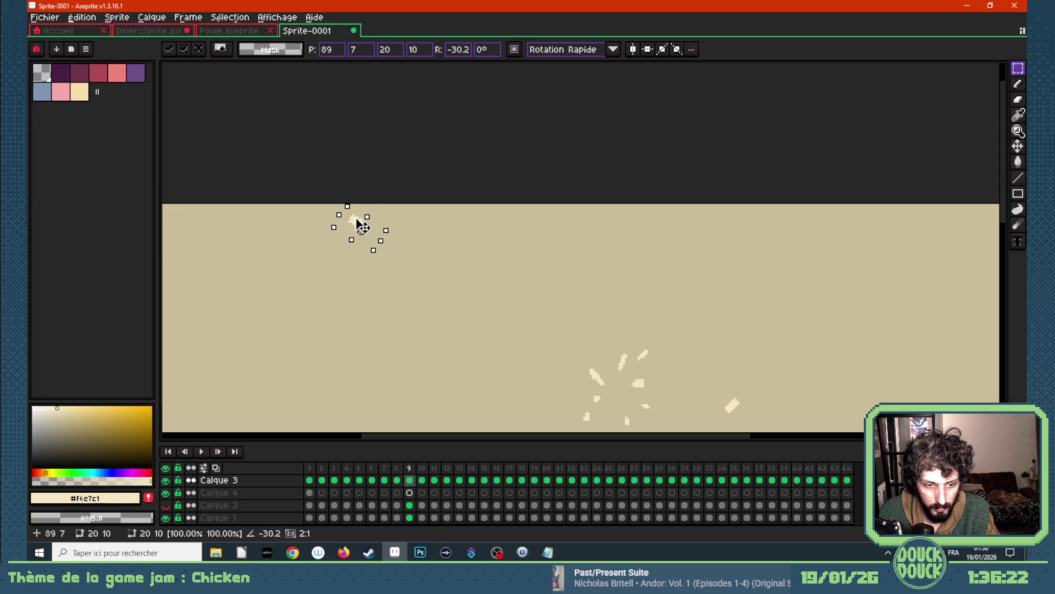
pyautogui.press('Escape')
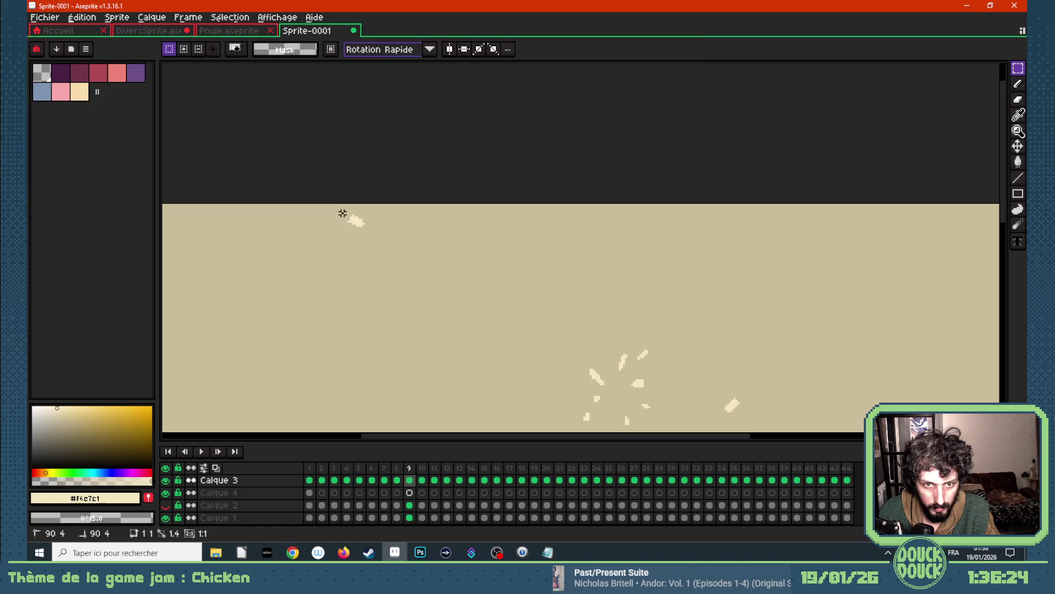
pyautogui.click(429, 290)
pyautogui.click(215, 467)
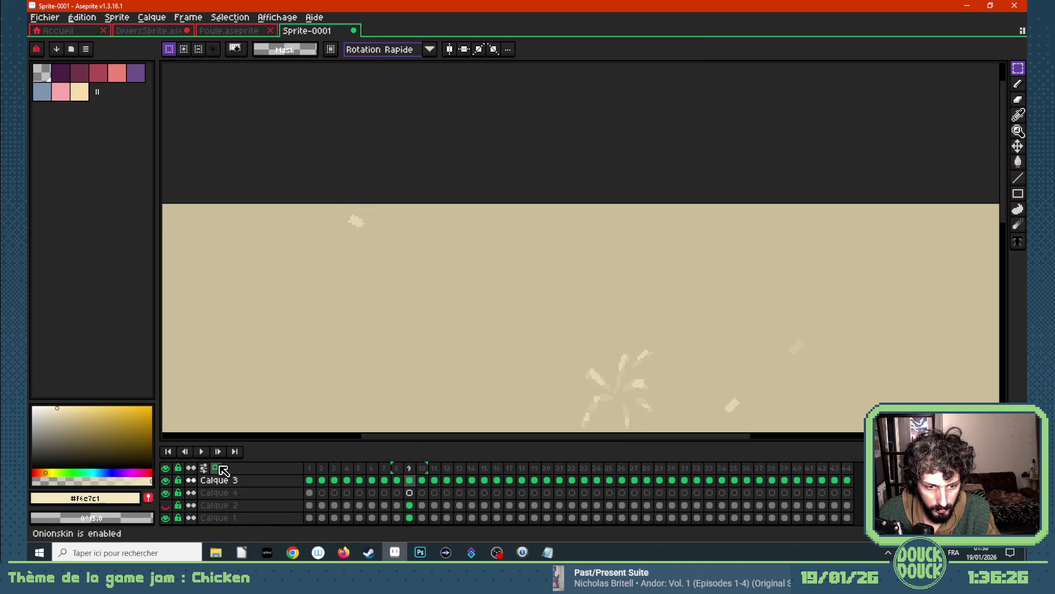
# - Paste the puff into frames 10, 11 and 12, each time further down and right
pyautogui.press('Right')
pyautogui.hotkey('ctrl', 'v')
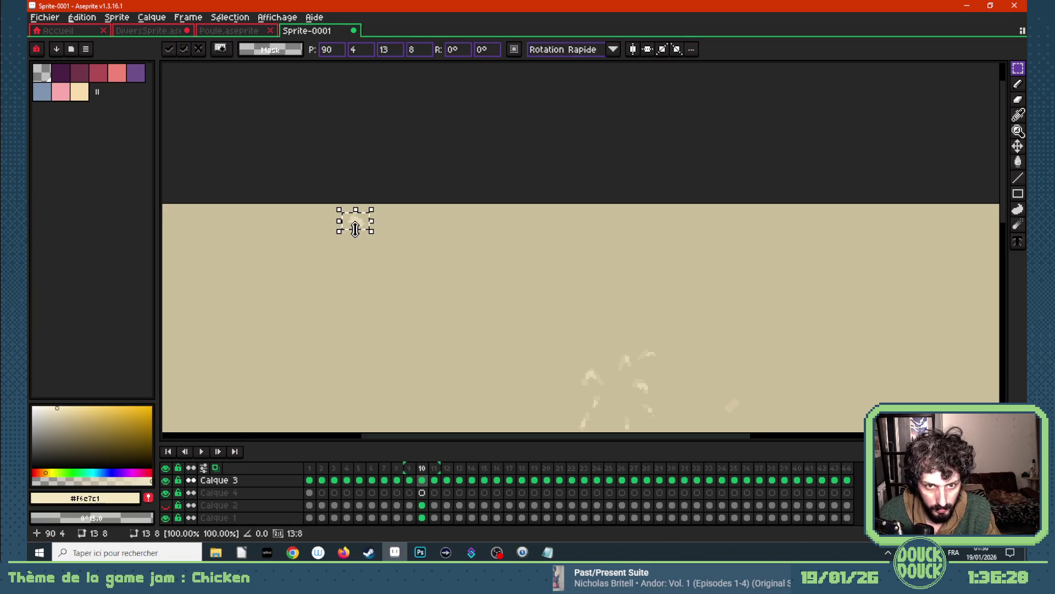
pyautogui.moveTo(361, 229); pyautogui.dragTo(436, 266)
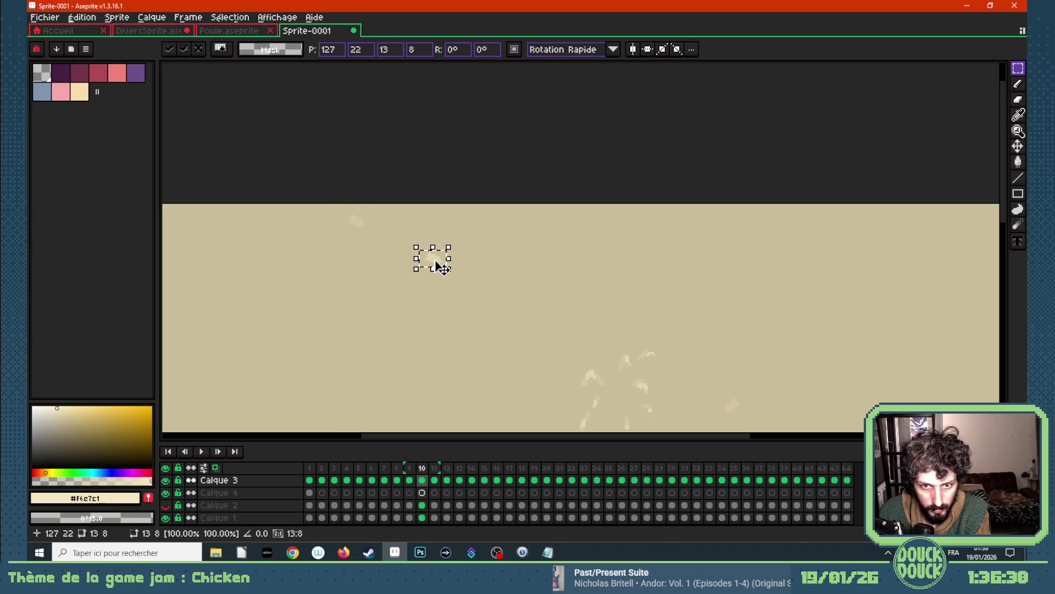
pyautogui.click(483, 280)
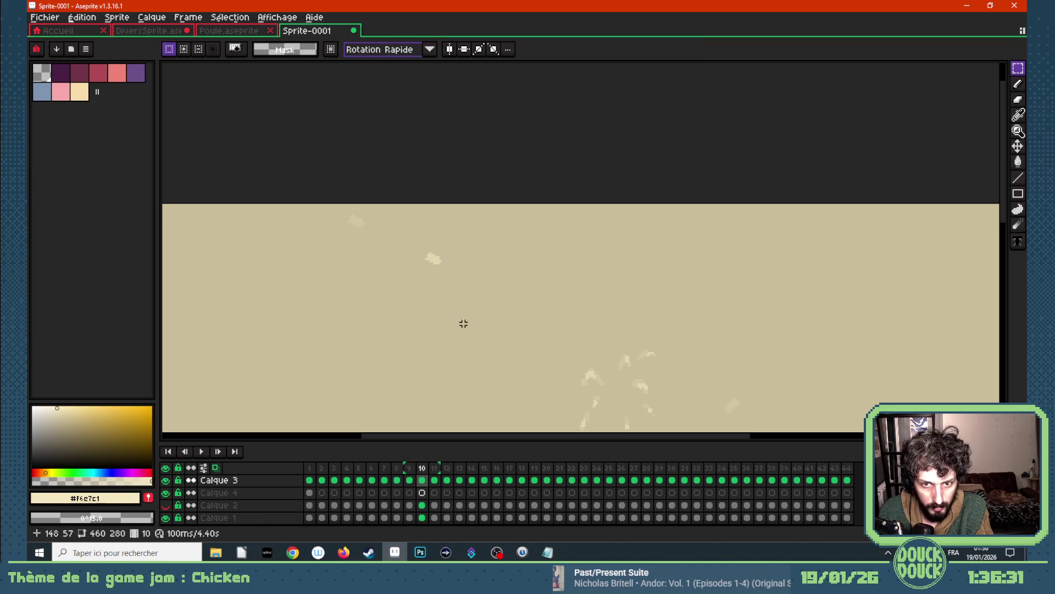
pyautogui.click(435, 479)
pyautogui.hotkey('ctrl', 'v')
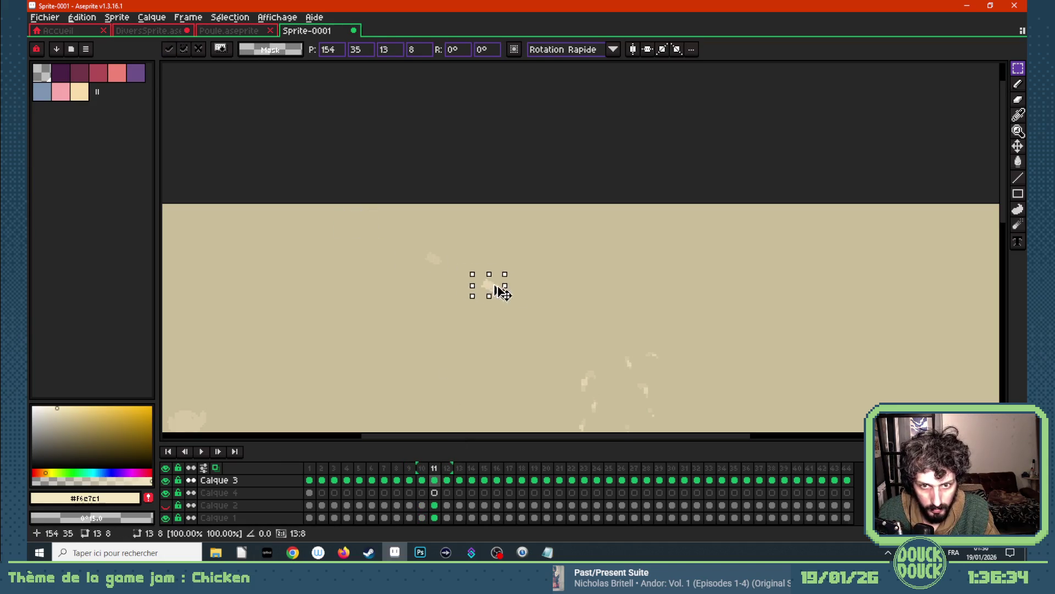
pyautogui.moveTo(347, 225); pyautogui.dragTo(507, 300)
pyautogui.click(569, 336)
pyautogui.click(447, 481)
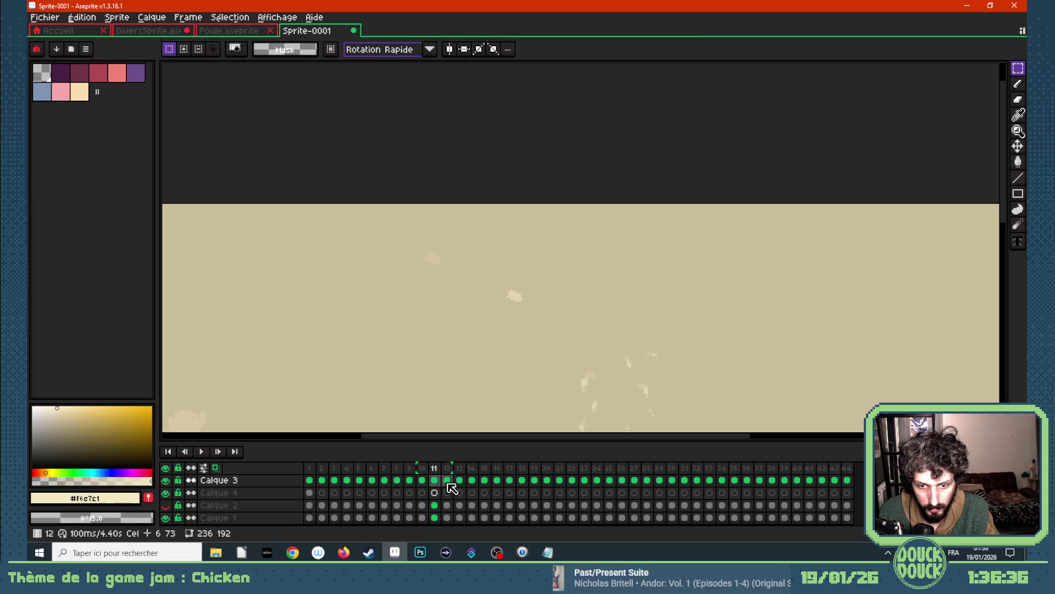
pyautogui.hotkey('ctrl', 'v')
pyautogui.moveTo(360, 227); pyautogui.dragTo(602, 338)
pyautogui.scroll(-3, 620, 330)
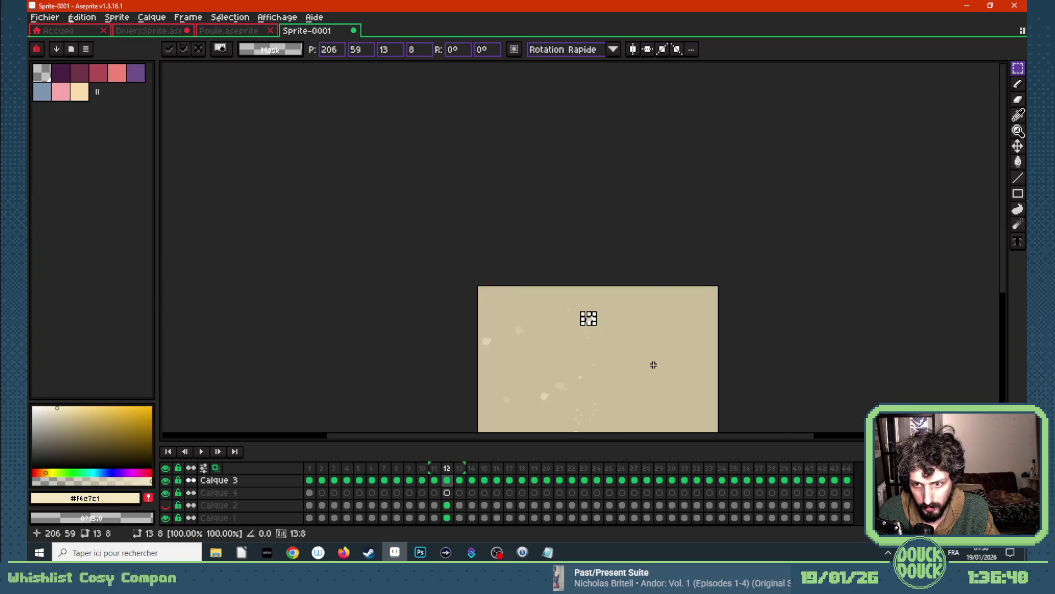
pyautogui.scroll(2, 651, 354)
pyautogui.click(534, 313)
# - Paste the puff at the canvas centre in frame 13 and below centre in frame 14
pyautogui.click(459, 481)
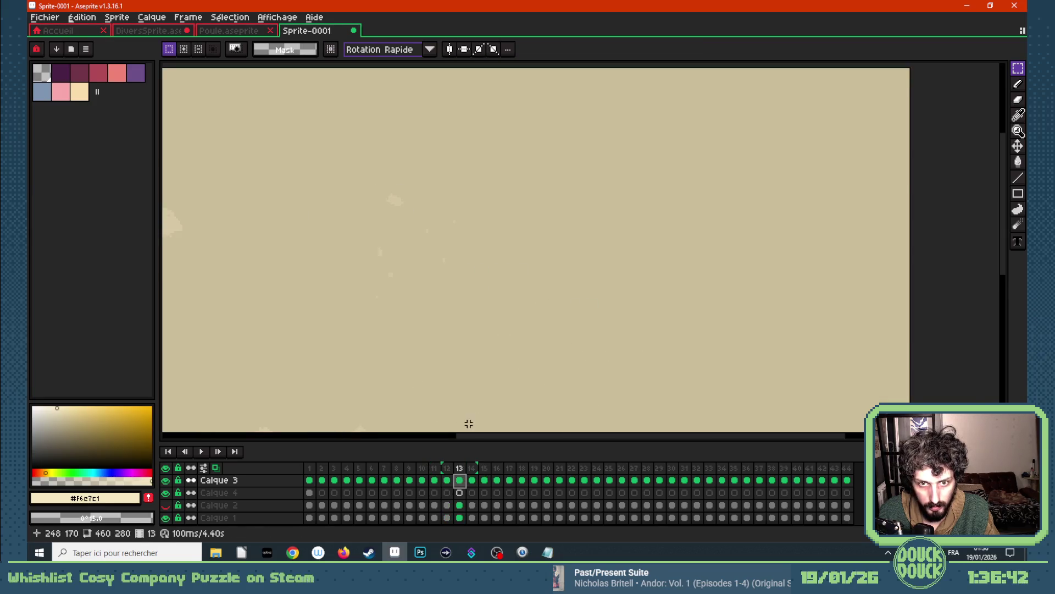
pyautogui.hotkey('ctrl', 'v')
pyautogui.moveTo(586, 89); pyautogui.dragTo(493, 249)
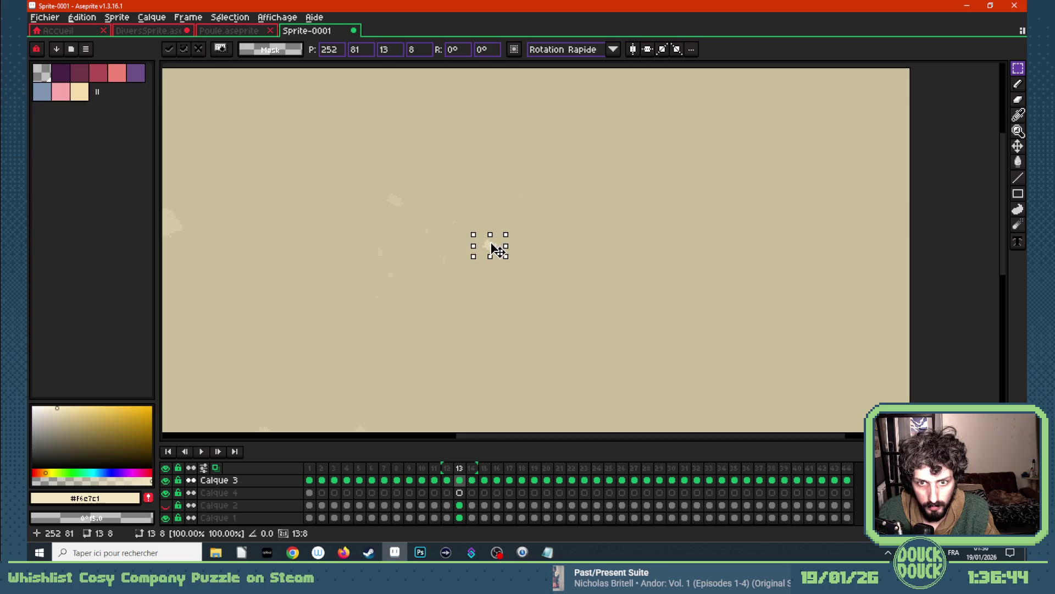
pyautogui.click(581, 292)
pyautogui.click(474, 481)
pyautogui.hotkey('ctrl', 'v')
pyautogui.moveTo(590, 96); pyautogui.dragTo(586, 293)
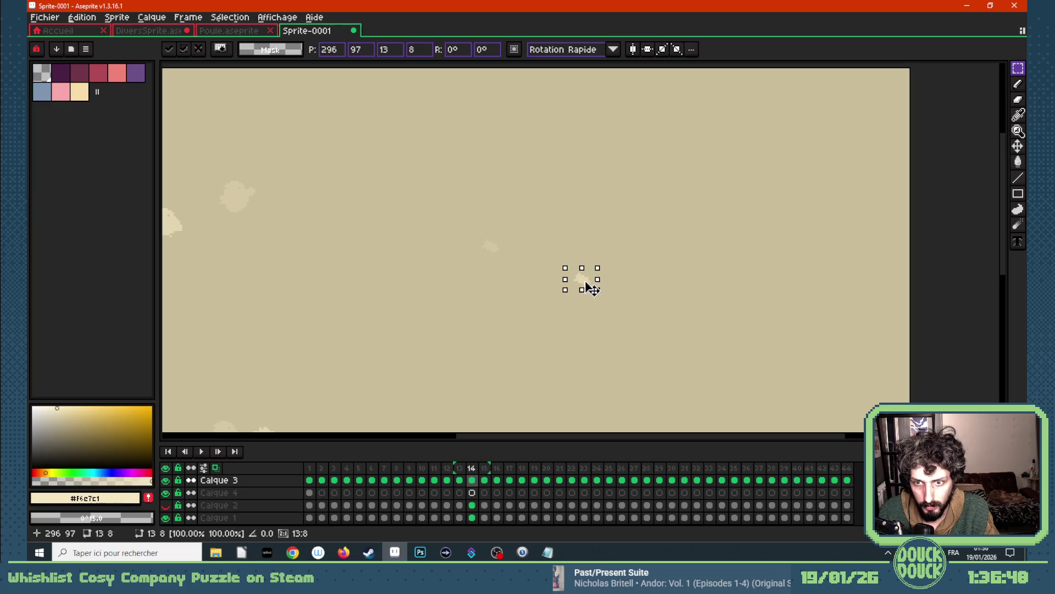
# - Paste the puff into frames 15, 16 and 17, drifting it toward the lower right corner
pyautogui.click(485, 482)
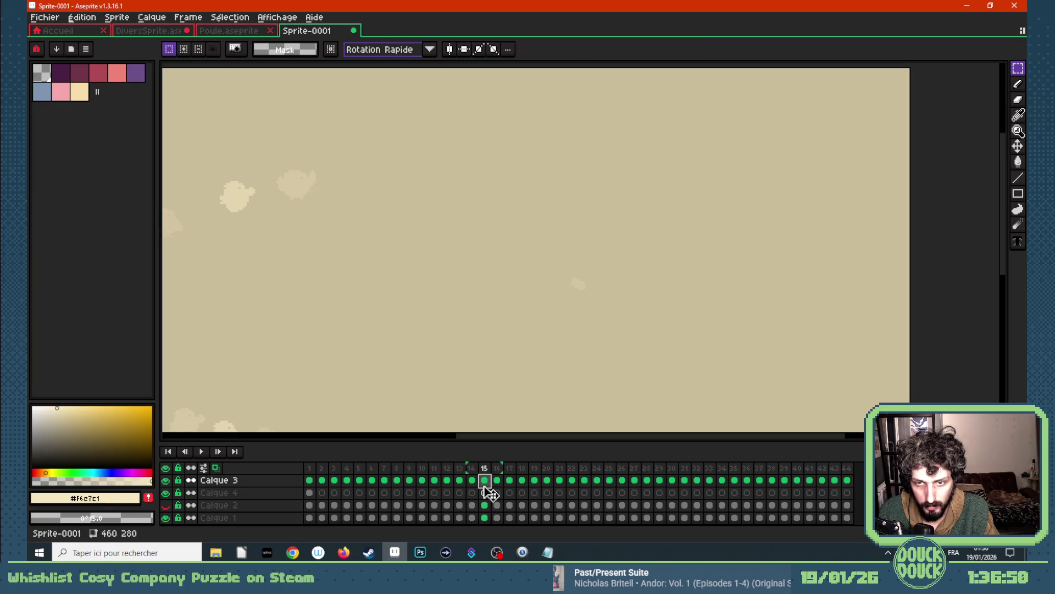
pyautogui.hotkey('ctrl', 'v')
pyautogui.moveTo(583, 93)
pyautogui.mouseDown()
pyautogui.moveTo(691, 337)
pyautogui.moveTo(678, 331)
pyautogui.mouseUp()
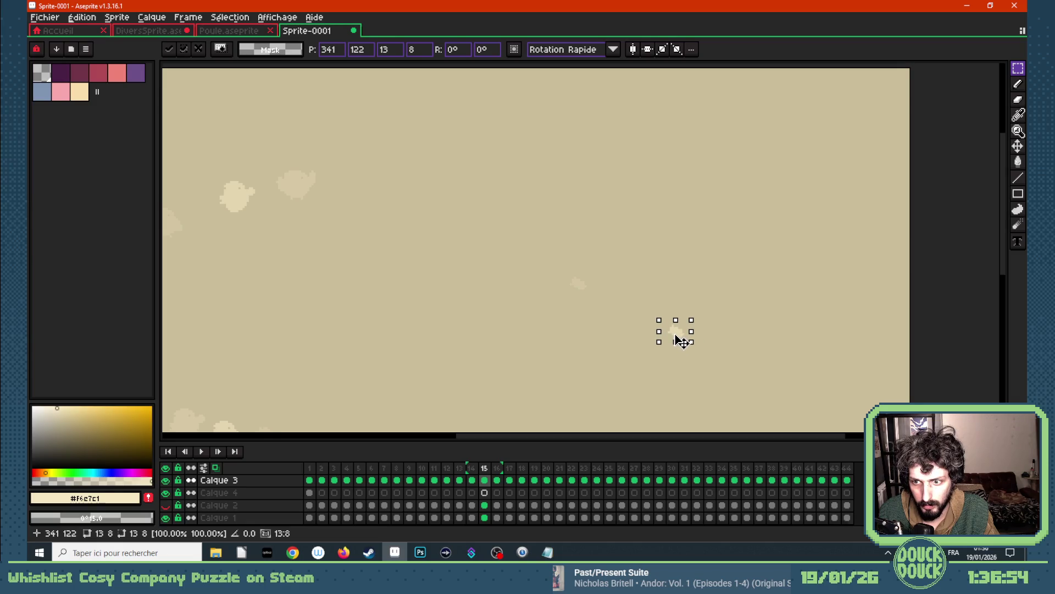
pyautogui.click(497, 480)
pyautogui.hotkey('ctrl', 'v')
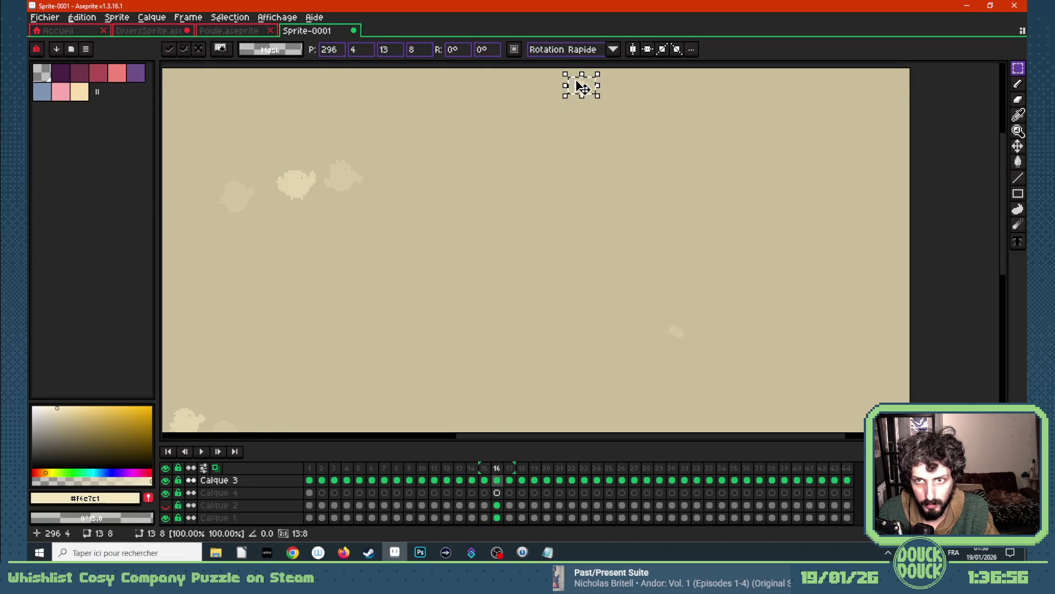
pyautogui.moveTo(579, 86); pyautogui.dragTo(763, 371)
pyautogui.click(508, 480)
pyautogui.hotkey('ctrl', 'v')
pyautogui.moveTo(590, 95); pyautogui.dragTo(856, 422)
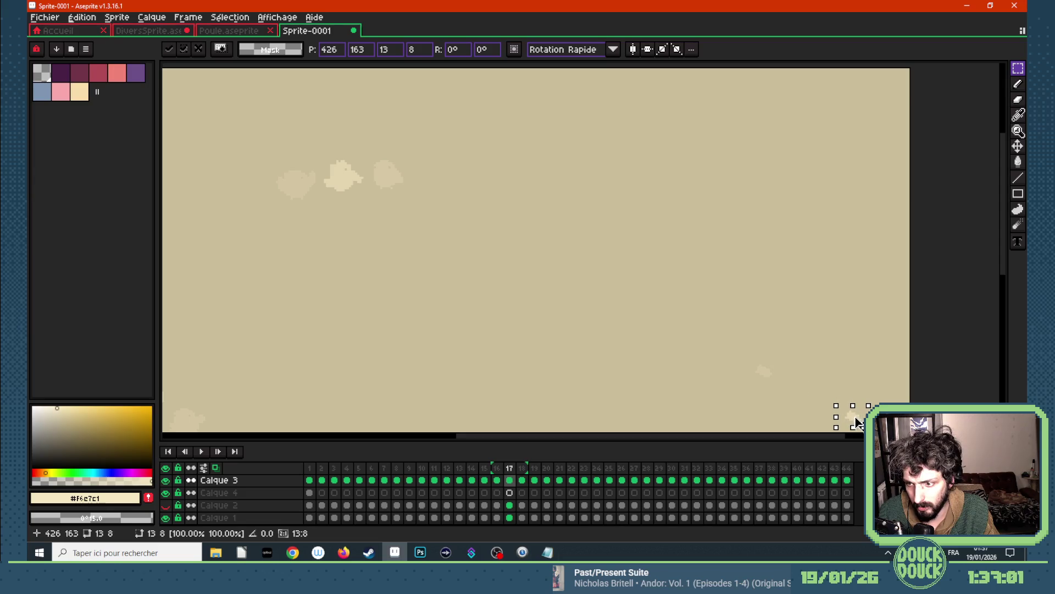
pyautogui.scroll(-3, 671, 328)
pyautogui.scroll(3, 707, 353)
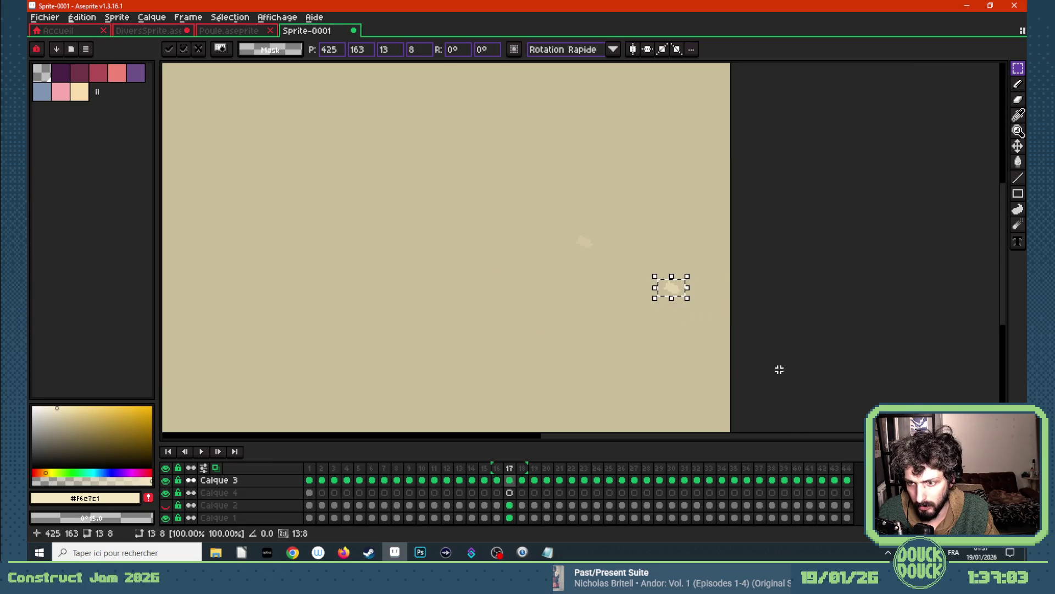
pyautogui.click(727, 370)
pyautogui.scroll(-3, 587, 350)
pyautogui.scroll(2, 587, 349)
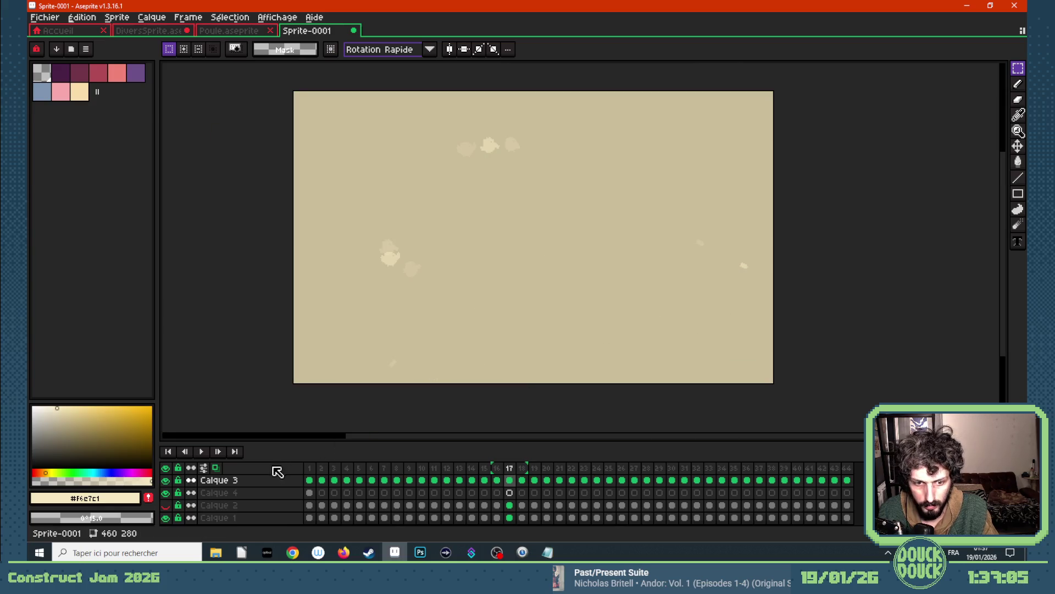
# - Play the animation from frame 1 to review the drift, stop it and step back to frame 19
pyautogui.click(309, 467)
pyautogui.scroll(-2, 408, 266)
pyautogui.press('Return')
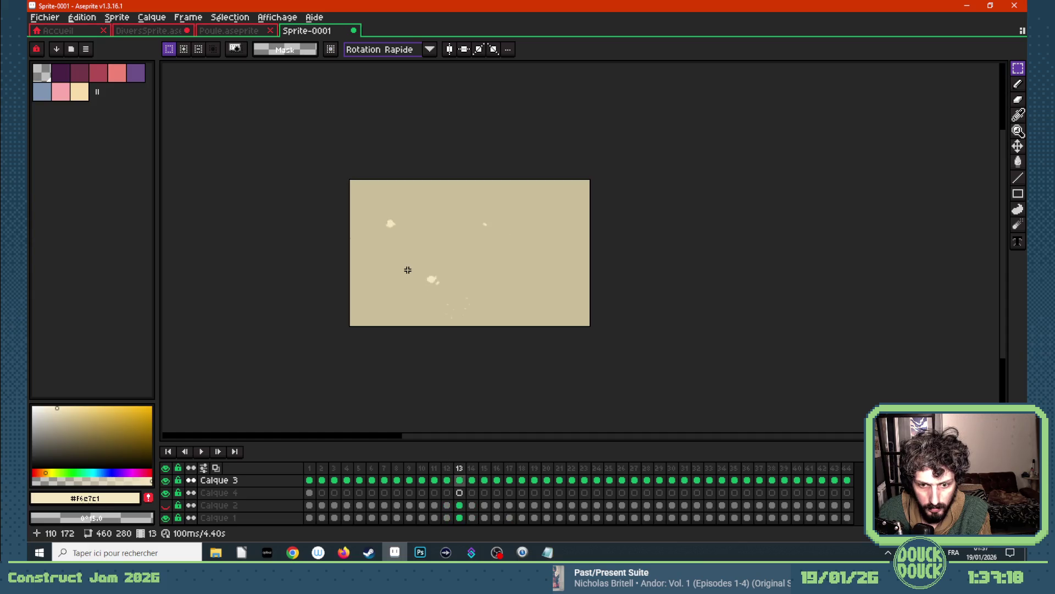
pyautogui.press('Return')
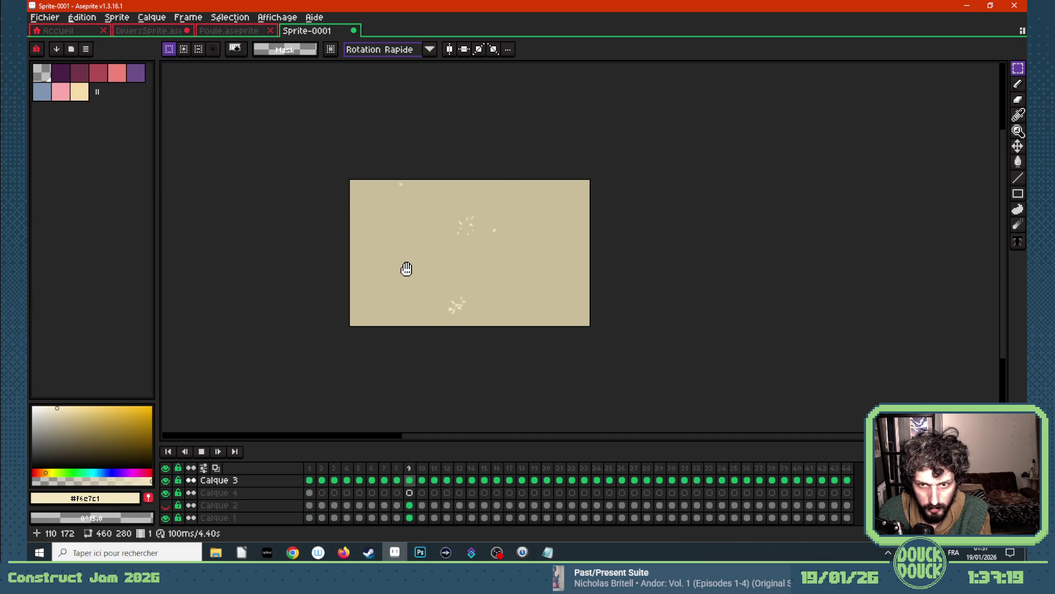
pyautogui.press('Return')
pyautogui.press('Left')
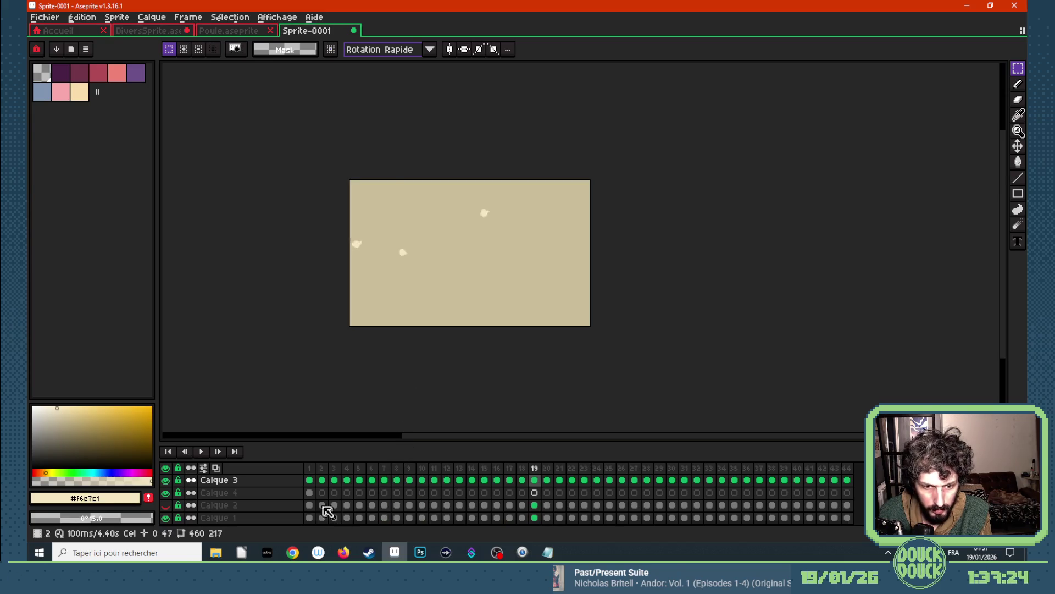
# - Select and copy the whole puff from frame 1 of Calque 4 after a first try on Calque 3
pyautogui.click(308, 480)
pyautogui.scroll(1, 372, 156)
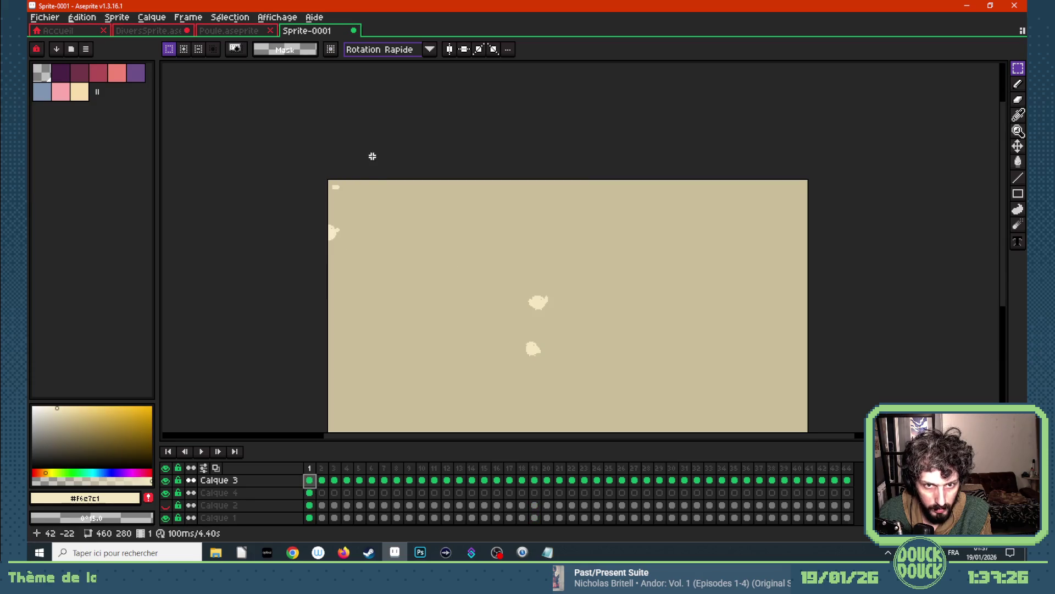
pyautogui.moveTo(325, 179); pyautogui.dragTo(348, 200)
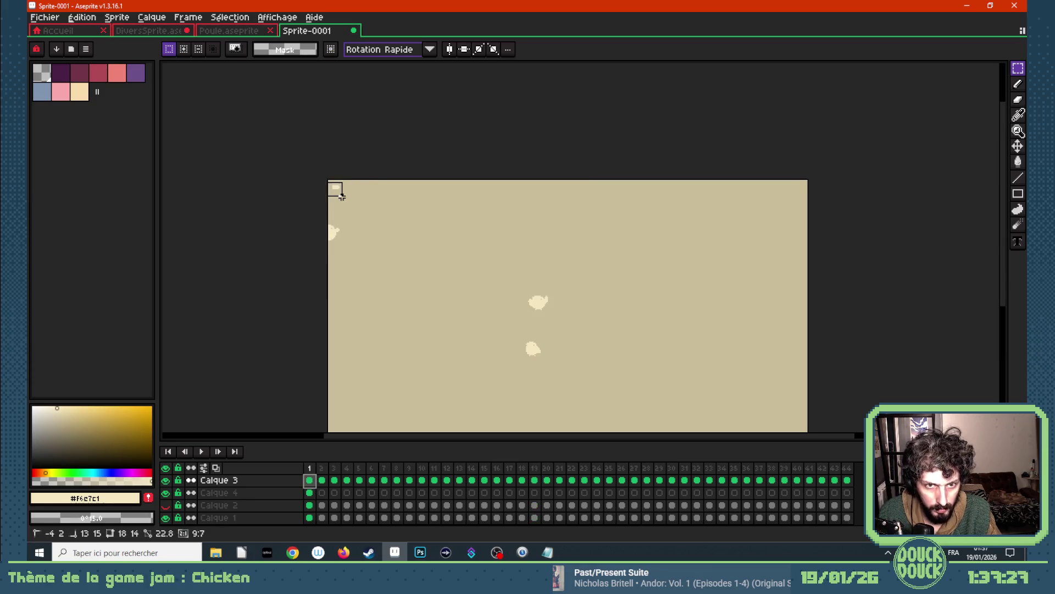
pyautogui.click(534, 480)
pyautogui.scroll(-1, 509, 288)
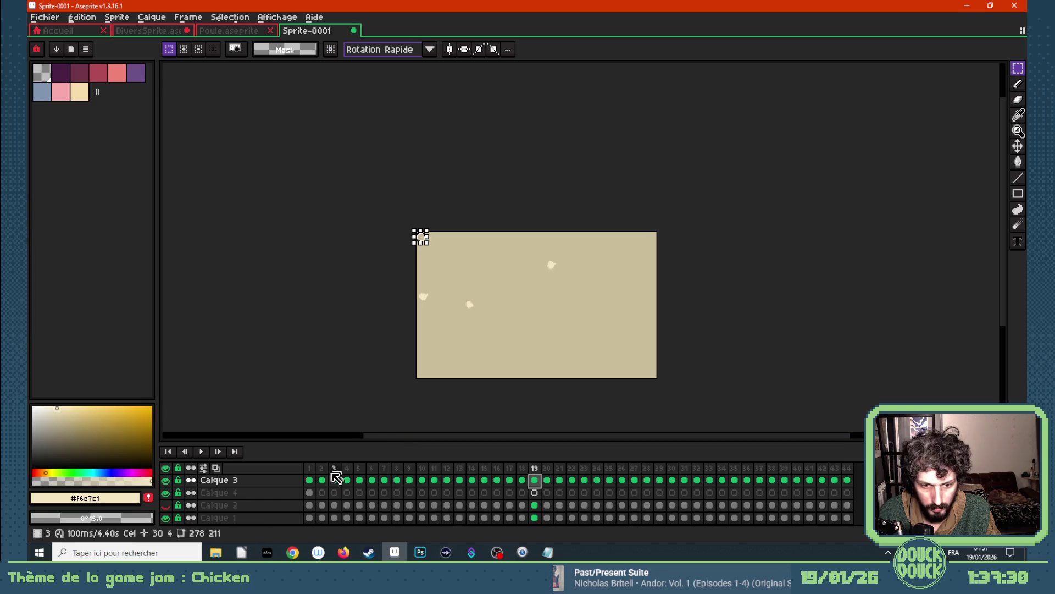
pyautogui.click(310, 492)
pyautogui.scroll(1, 446, 252)
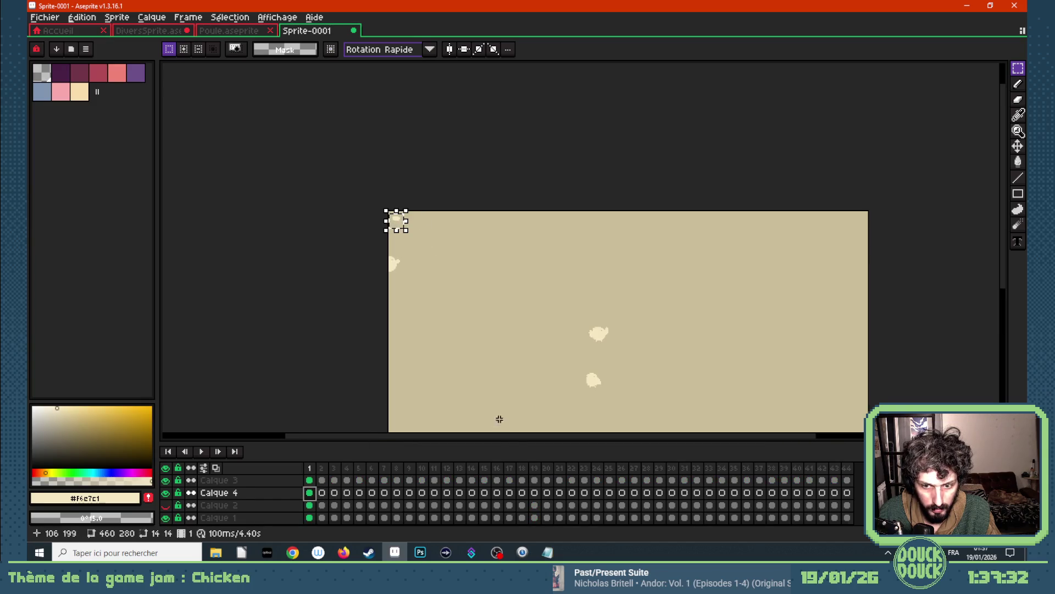
pyautogui.moveTo(376, 199); pyautogui.dragTo(422, 242)
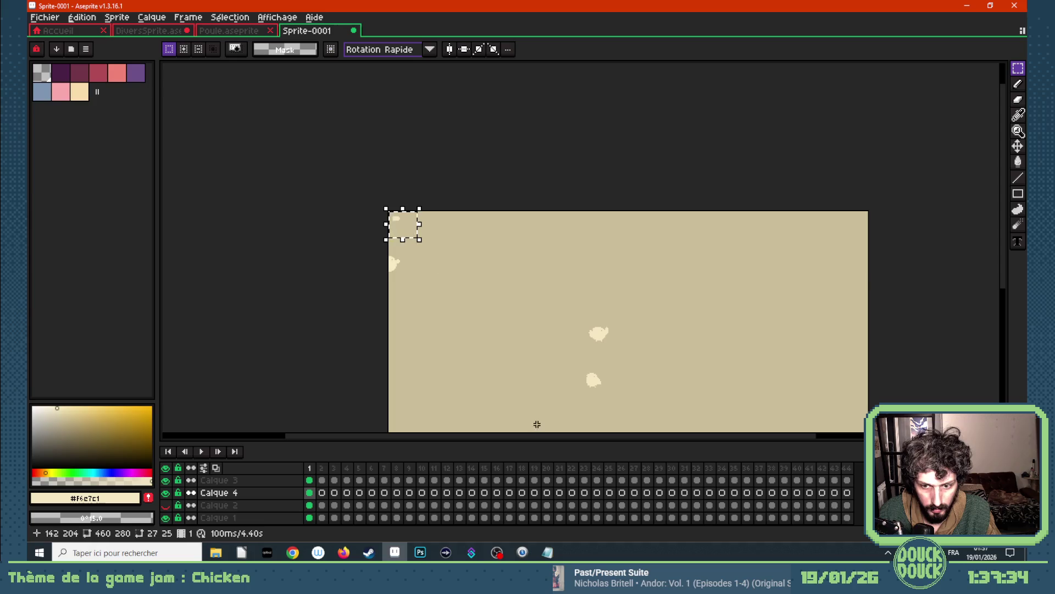
# - Paste the puff into frame 19 of Calque 3 and move it to the canvas right side
pyautogui.click(535, 480)
pyautogui.scroll(-2, 445, 277)
pyautogui.scroll(1, 394, 241)
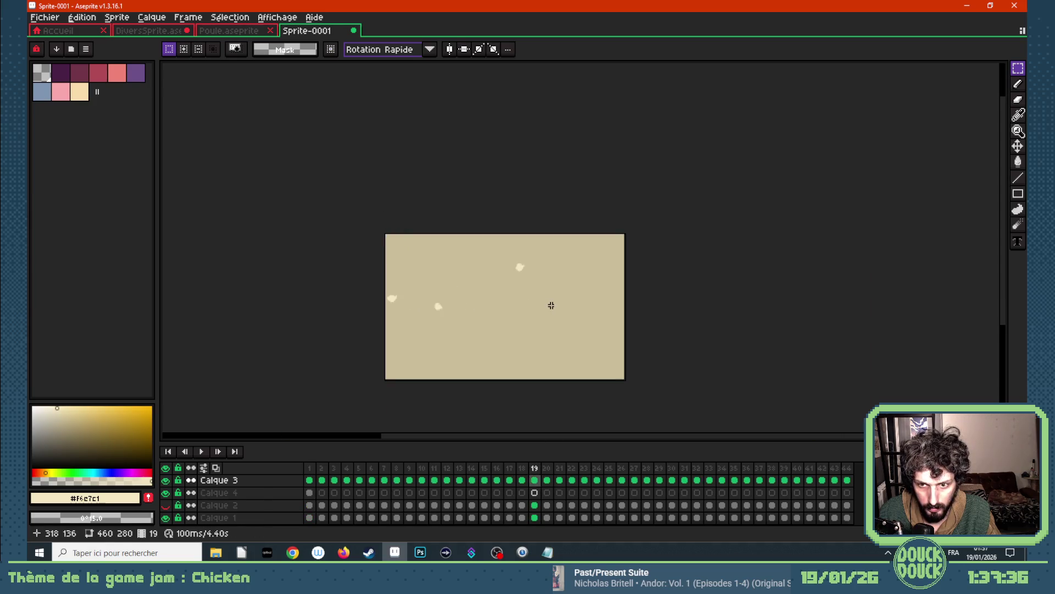
pyautogui.hotkey('ctrl', 'v')
pyautogui.moveTo(404, 250); pyautogui.dragTo(581, 309)
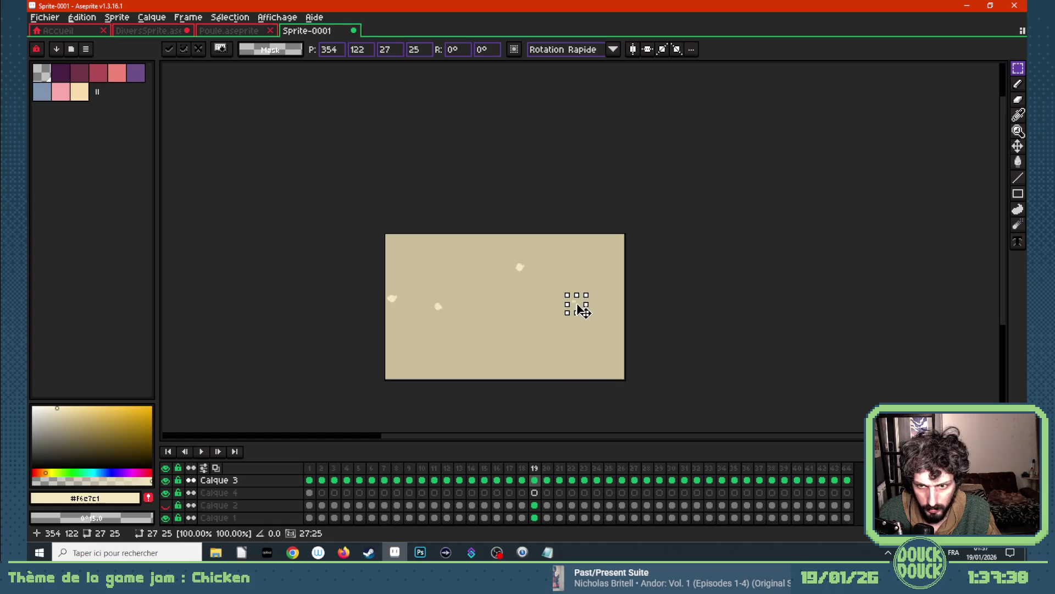
# - Commit the pasted puff and place a small fragment at the canvas right edge in frame 19
pyautogui.click(610, 318)
pyautogui.scroll(2, 505, 289)
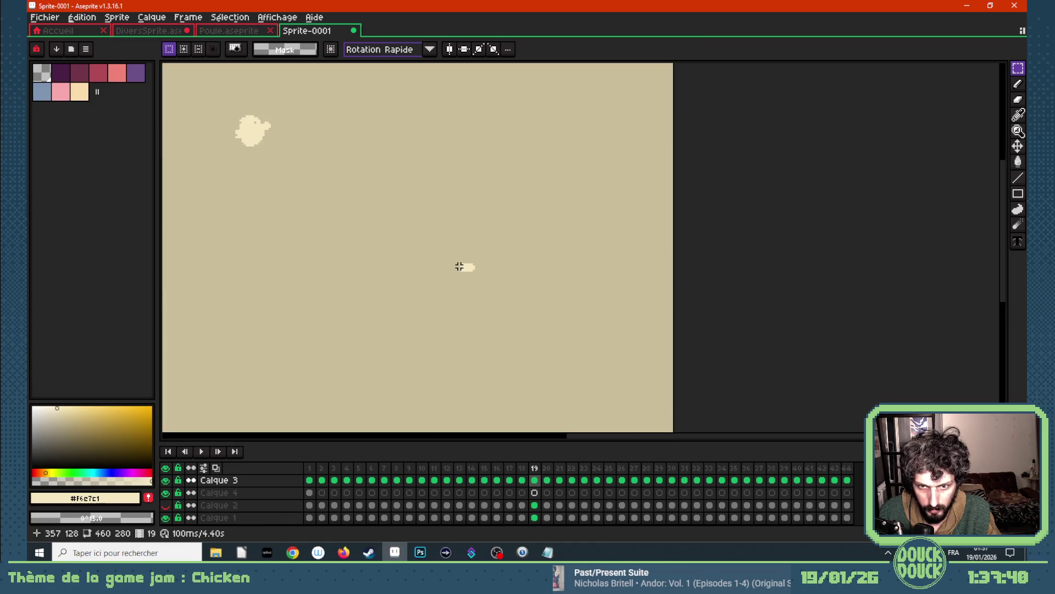
pyautogui.moveTo(459, 264)
pyautogui.mouseDown()
pyautogui.moveTo(474, 273)
pyautogui.moveTo(367, 270)
pyautogui.mouseUp()
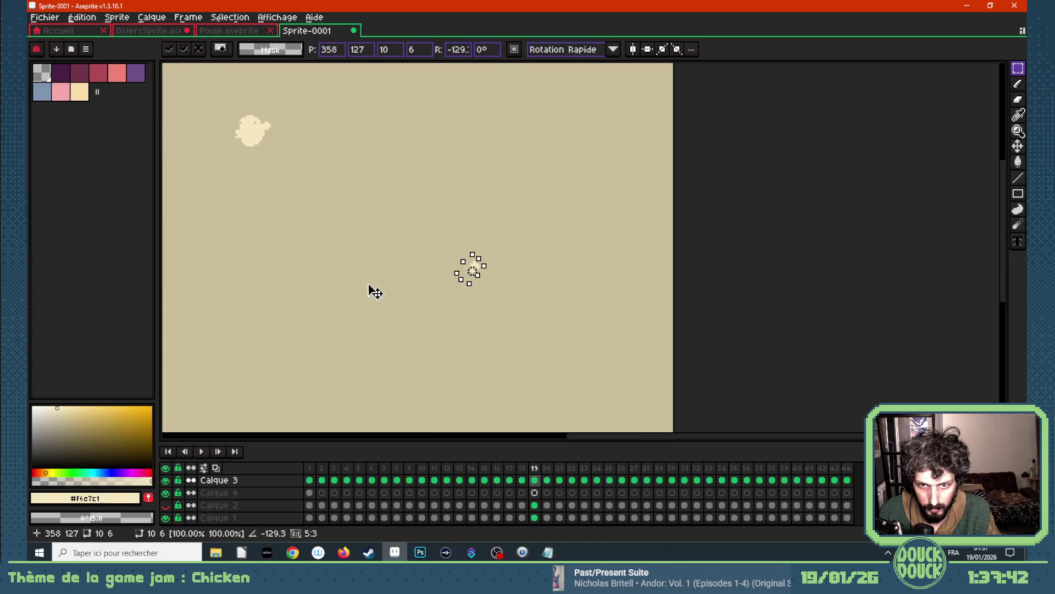
pyautogui.click(378, 241)
pyautogui.moveTo(454, 256)
pyautogui.mouseDown()
pyautogui.moveTo(490, 286)
pyautogui.moveTo(651, 188)
pyautogui.mouseUp()
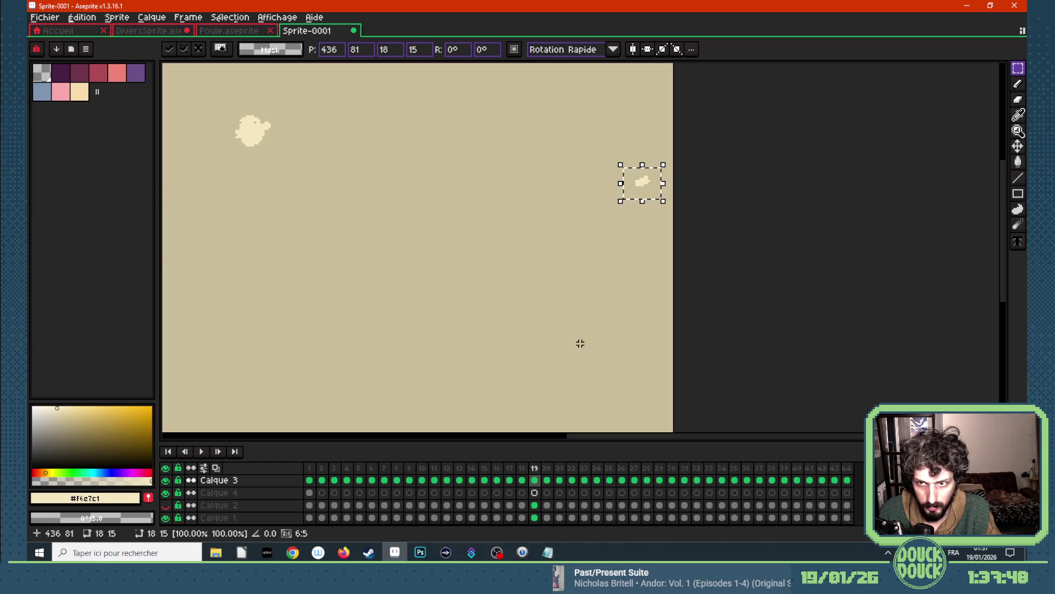
pyautogui.click(579, 345)
# - With onion ghosts on, reinstate the fragment in frames 20 and 21, each shifted further left and down
pyautogui.click(546, 480)
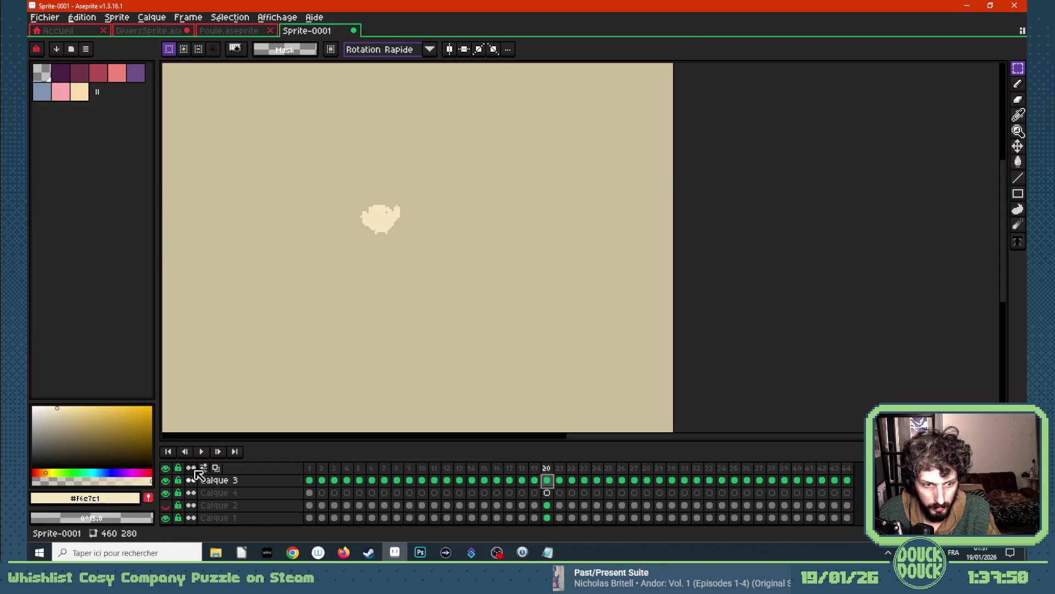
pyautogui.click(217, 468)
pyautogui.hotkey('ctrl', 'shift', 'd')
pyautogui.moveTo(649, 187); pyautogui.dragTo(571, 223)
pyautogui.click(588, 340)
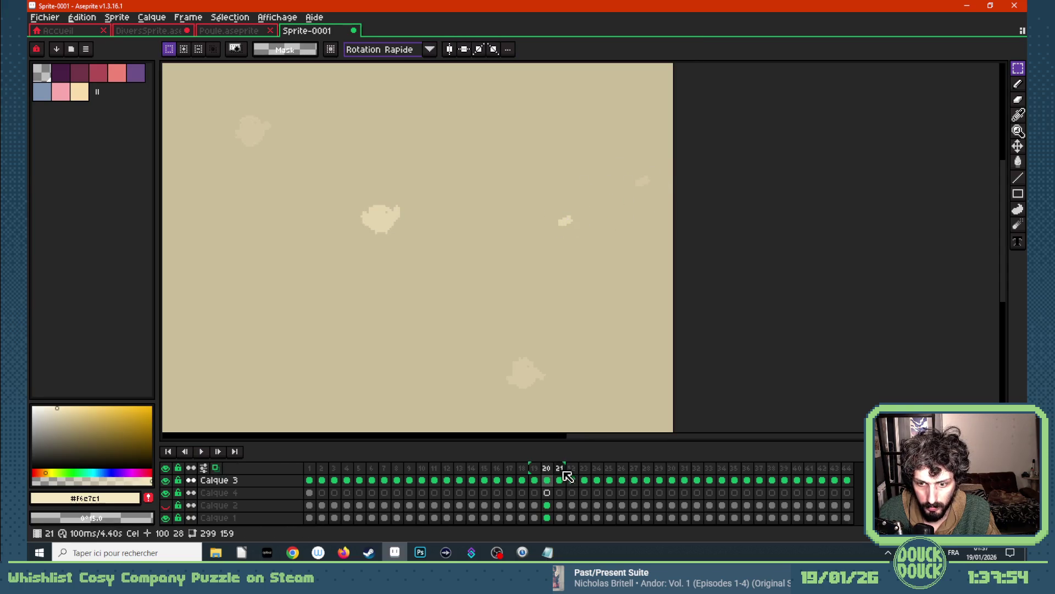
pyautogui.click(560, 470)
pyautogui.hotkey('ctrl', 'shift', 'd')
pyautogui.moveTo(645, 190)
pyautogui.mouseDown()
pyautogui.moveTo(470, 259)
pyautogui.moveTo(475, 267)
pyautogui.mouseUp()
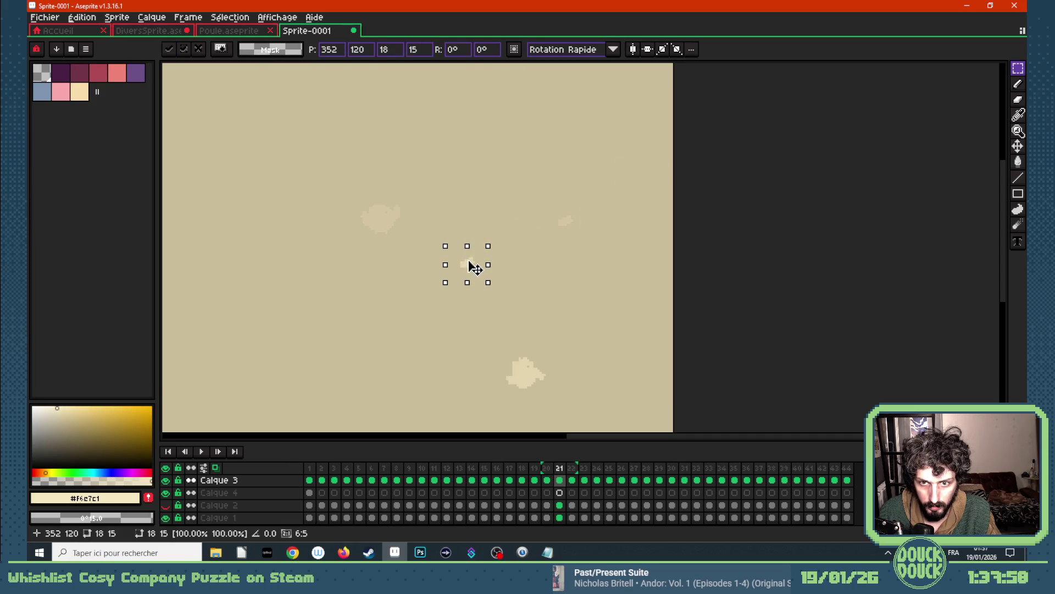
pyautogui.click(561, 307)
# - Carry the fragment further left toward the centre across frames 22 and 23
pyautogui.click(571, 480)
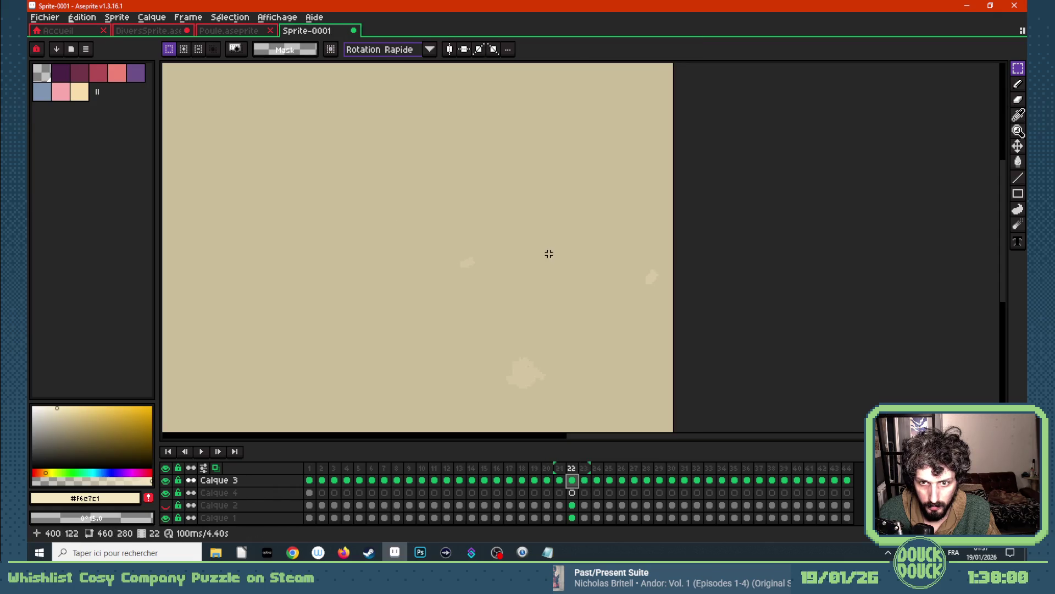
pyautogui.hotkey('ctrl', 'shift', 'd')
pyautogui.moveTo(643, 186)
pyautogui.mouseDown()
pyautogui.moveTo(459, 288)
pyautogui.moveTo(375, 311)
pyautogui.mouseUp()
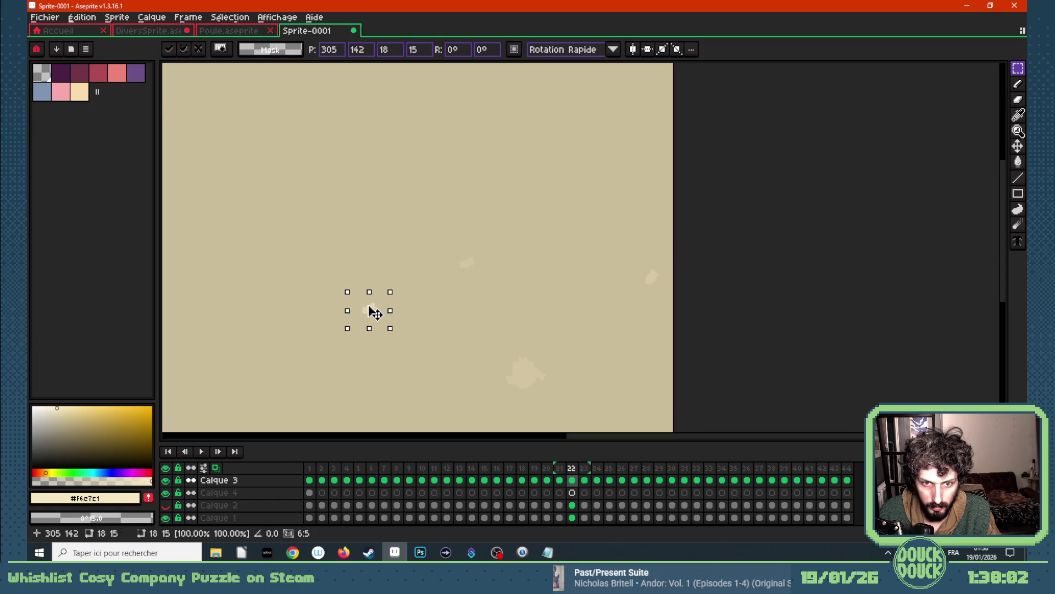
pyautogui.click(498, 330)
pyautogui.scroll(-1, 396, 311)
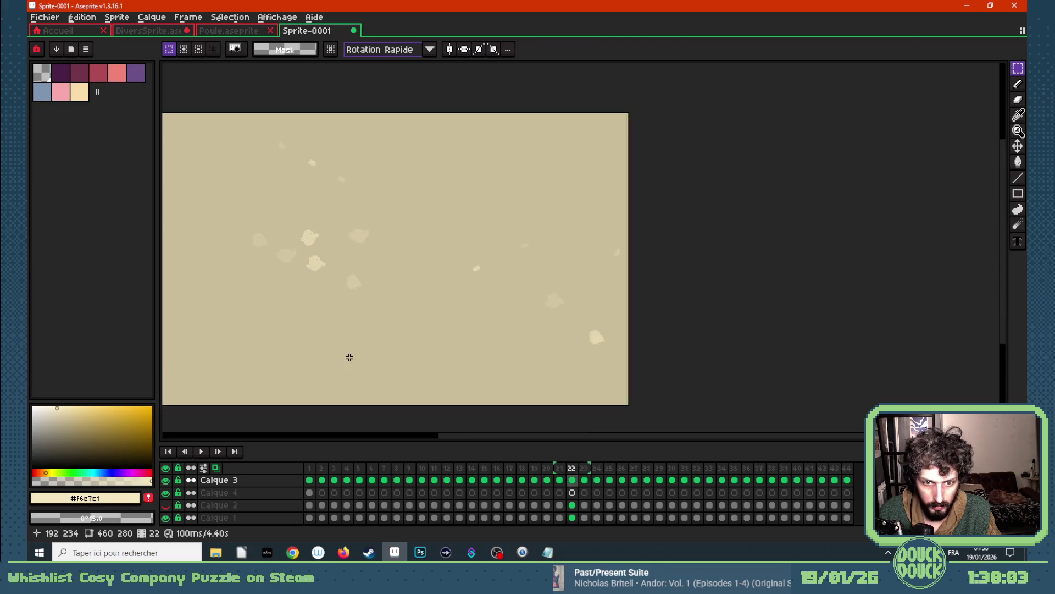
pyautogui.scroll(1, 349, 359)
pyautogui.click(584, 480)
pyautogui.hotkey('ctrl', 'shift', 'd')
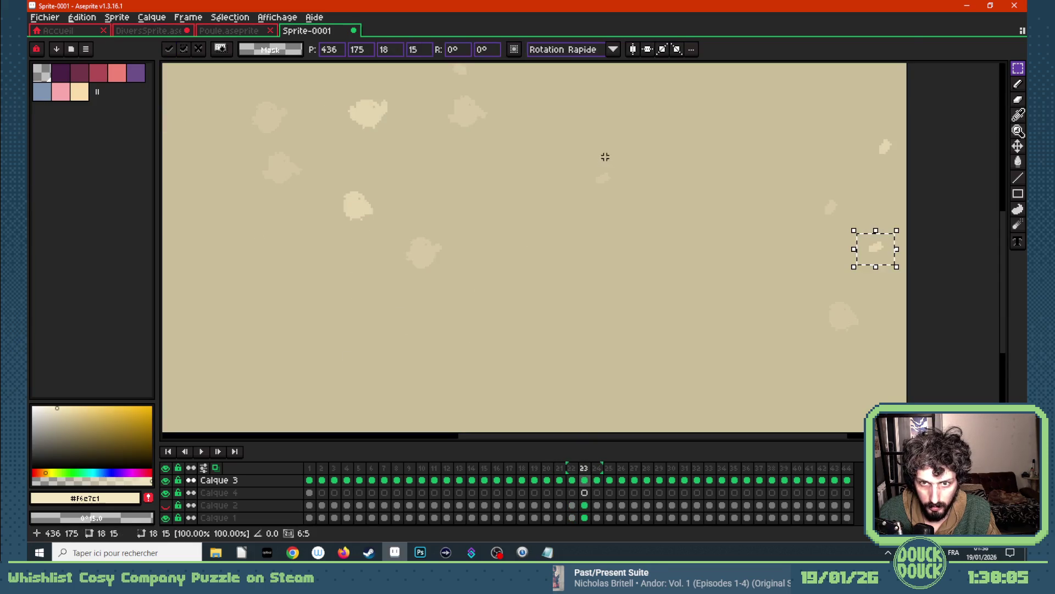
pyautogui.moveTo(882, 259); pyautogui.dragTo(498, 237)
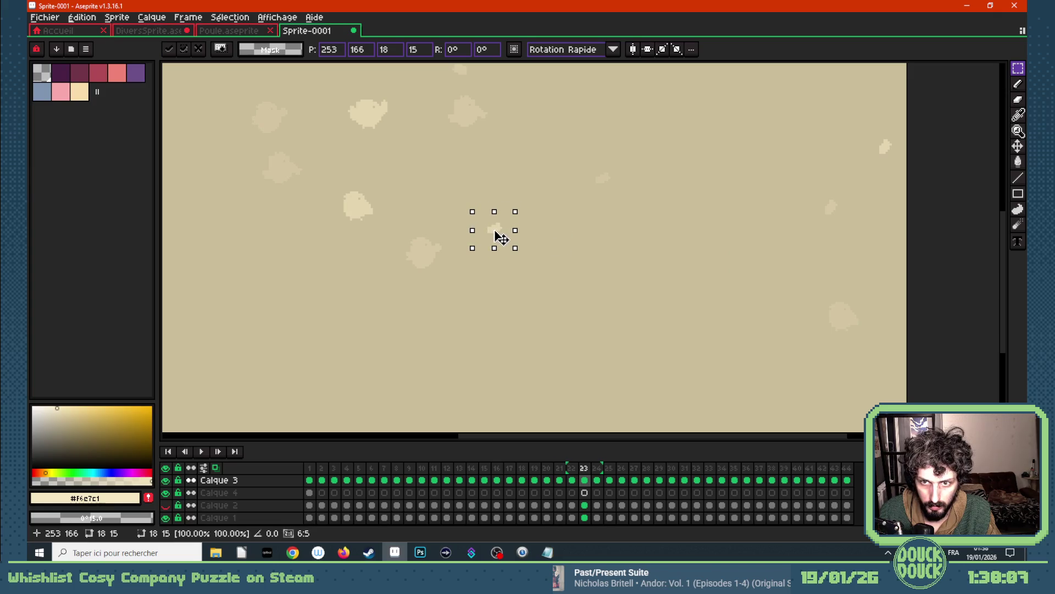
pyautogui.click(536, 264)
# - Add the fragment copy in frame 24, then hide all layers at once
pyautogui.click(597, 480)
pyautogui.hotkey('ctrl', 'shift', 'd')
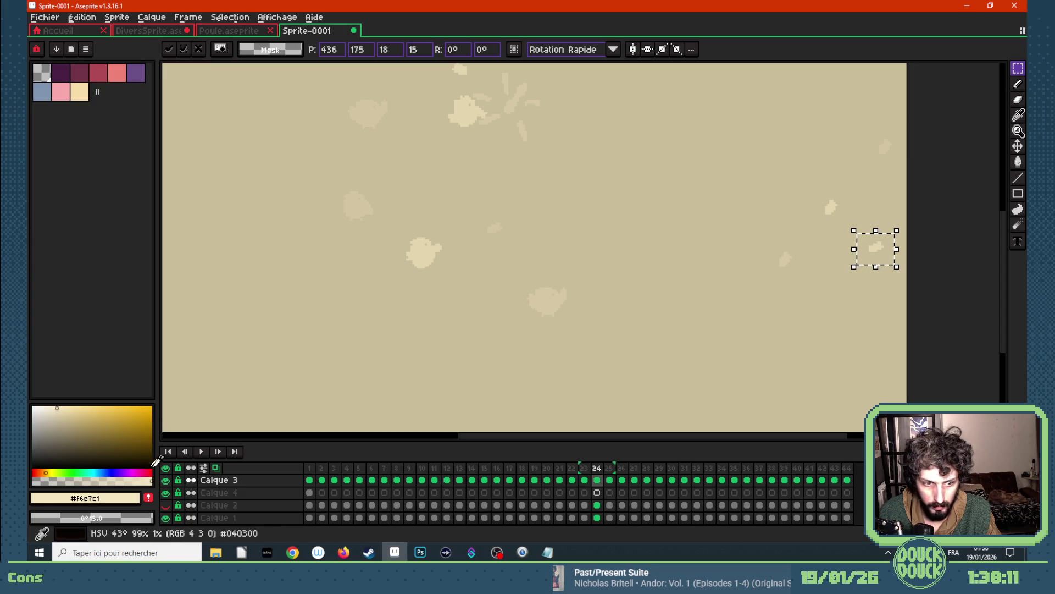
pyautogui.moveTo(166, 480); pyautogui.dragTo(166, 516)
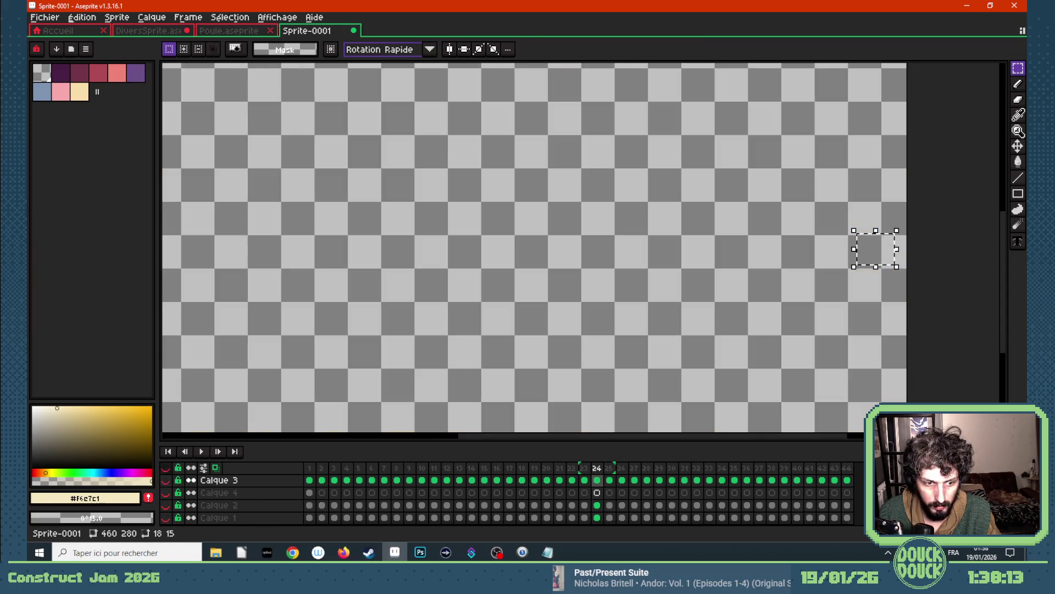
# - Show the layers with onion skin, move frame 24's fragment left of centre, hide the Calque 2 line layer, and go to frame 25
pyautogui.click(166, 467)
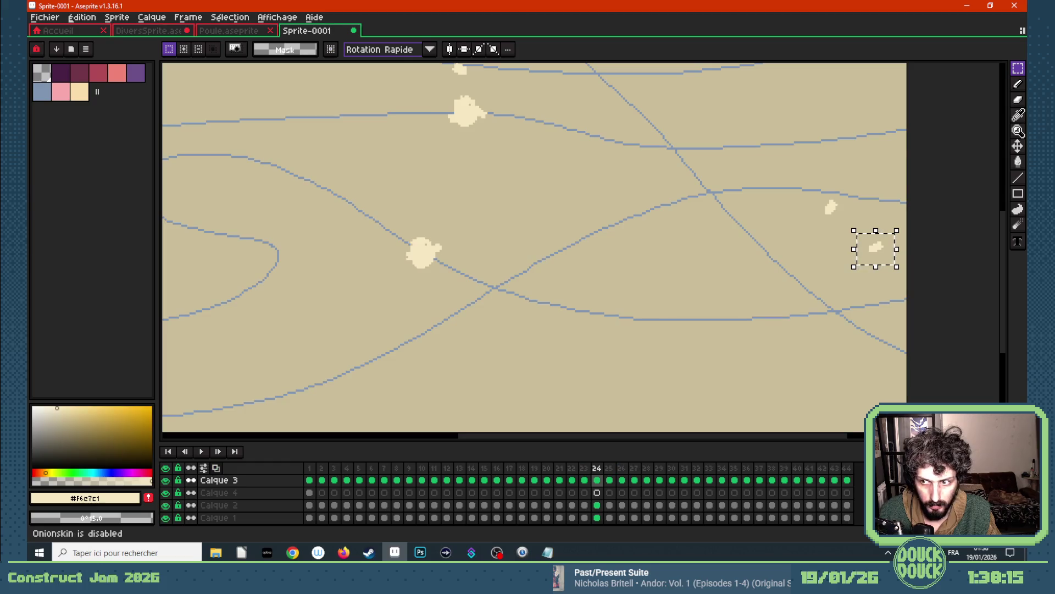
pyautogui.click(216, 468)
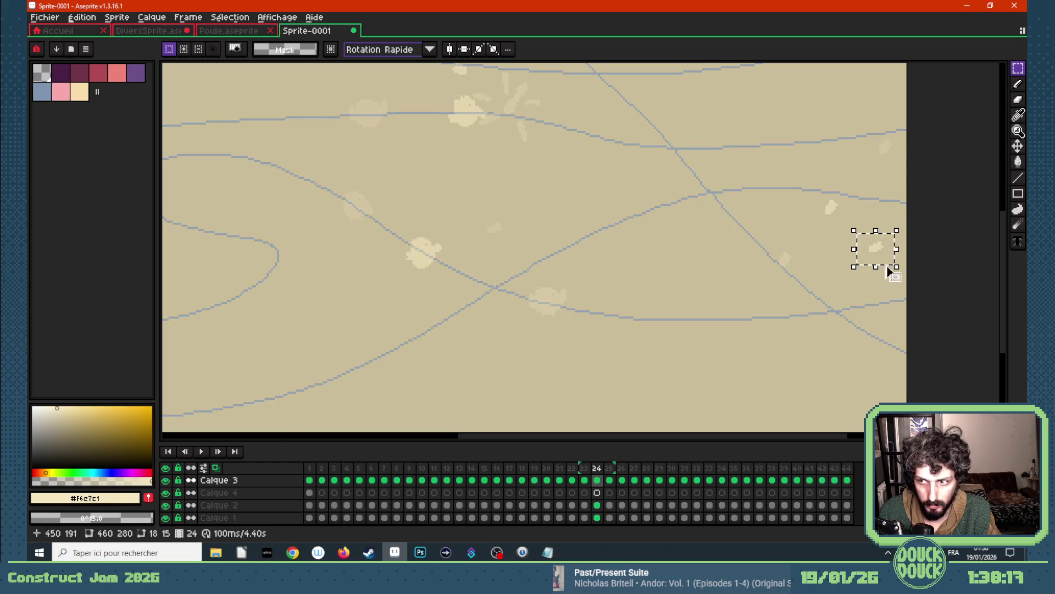
pyautogui.moveTo(880, 260); pyautogui.dragTo(406, 290)
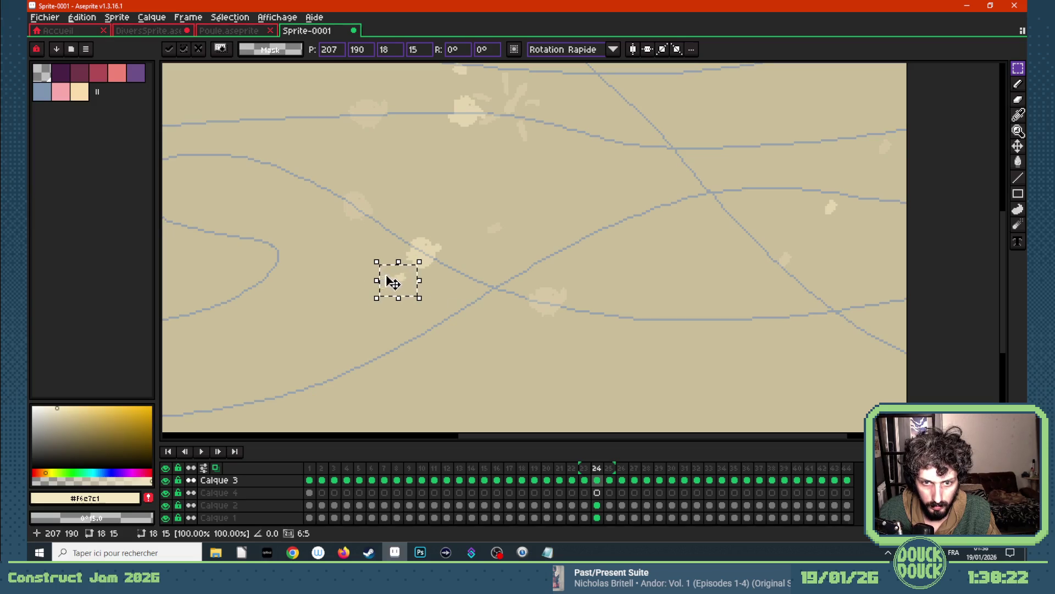
pyautogui.click(166, 505)
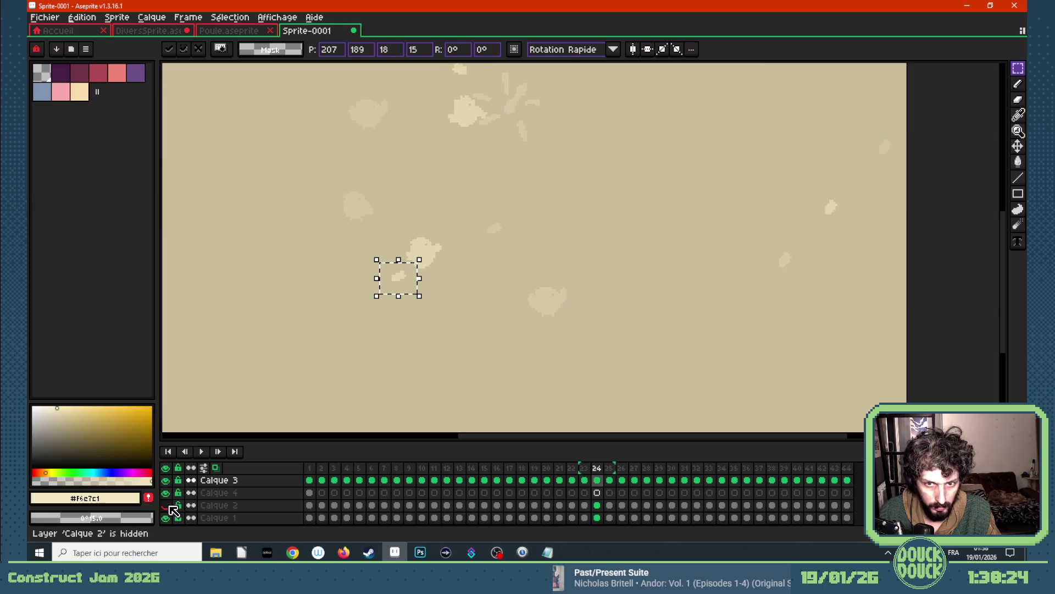
pyautogui.click(609, 480)
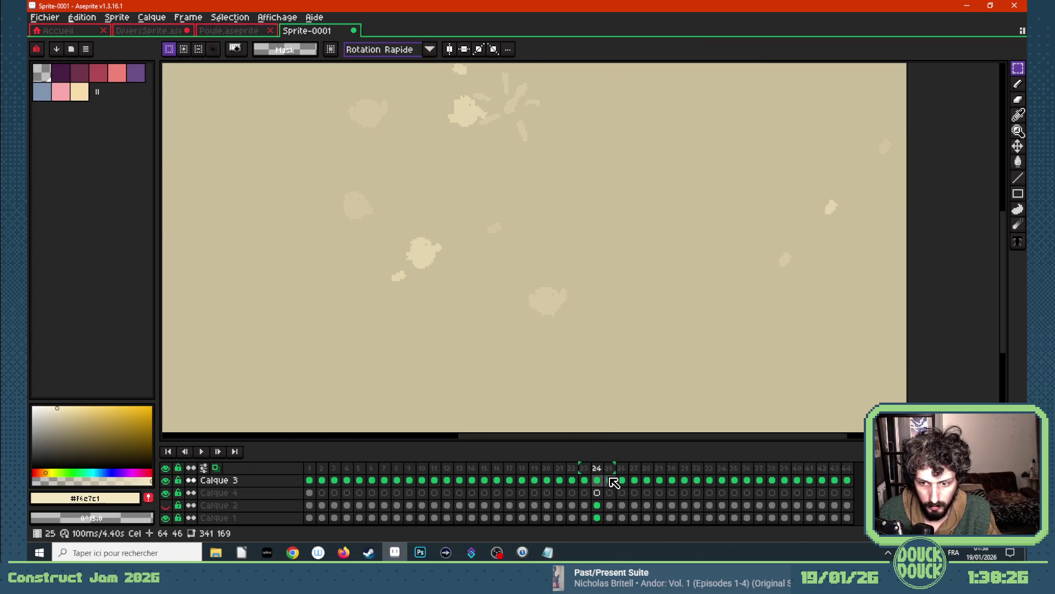
# - Place the fragment at the left-centre in frame 25 and move the right-hand blob in frame 26
pyautogui.moveTo(883, 255); pyautogui.dragTo(315, 327)
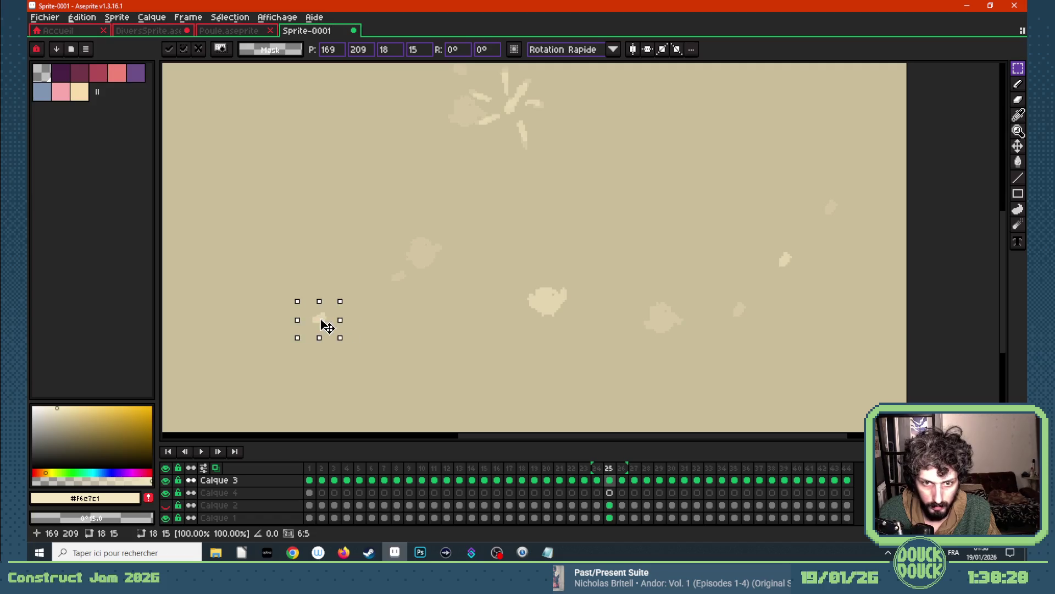
pyautogui.scroll(-3, 316, 328)
pyautogui.scroll(2, 401, 321)
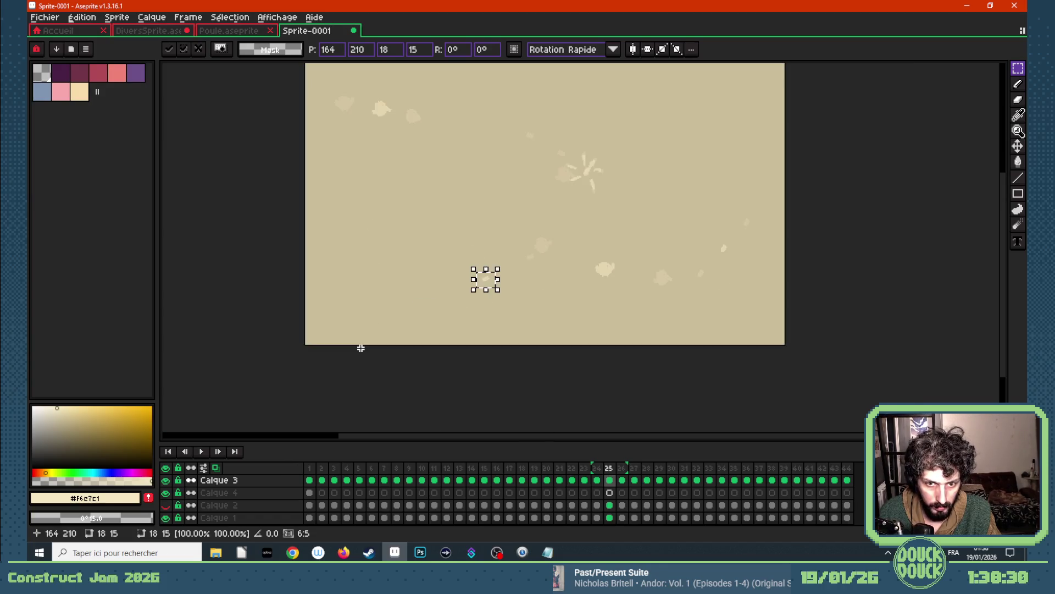
pyautogui.scroll(1, 358, 346)
pyautogui.hotkey('ctrl', 'd')
pyautogui.click(622, 480)
pyautogui.moveTo(602, 265)
pyautogui.mouseDown()
pyautogui.moveTo(559, 230)
pyautogui.moveTo(507, 264)
pyautogui.mouseUp()
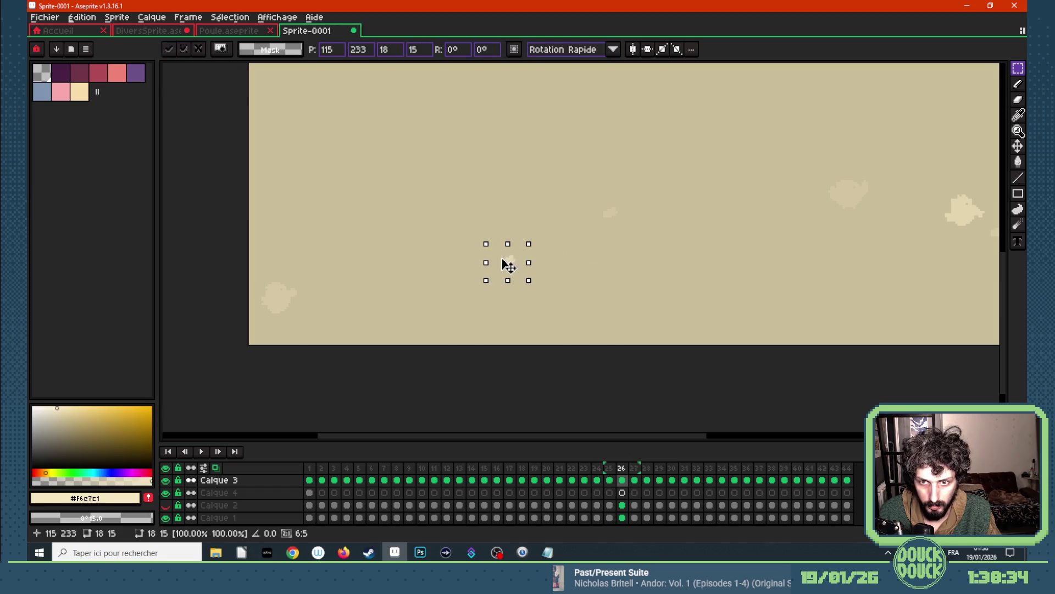
pyautogui.press('Return')
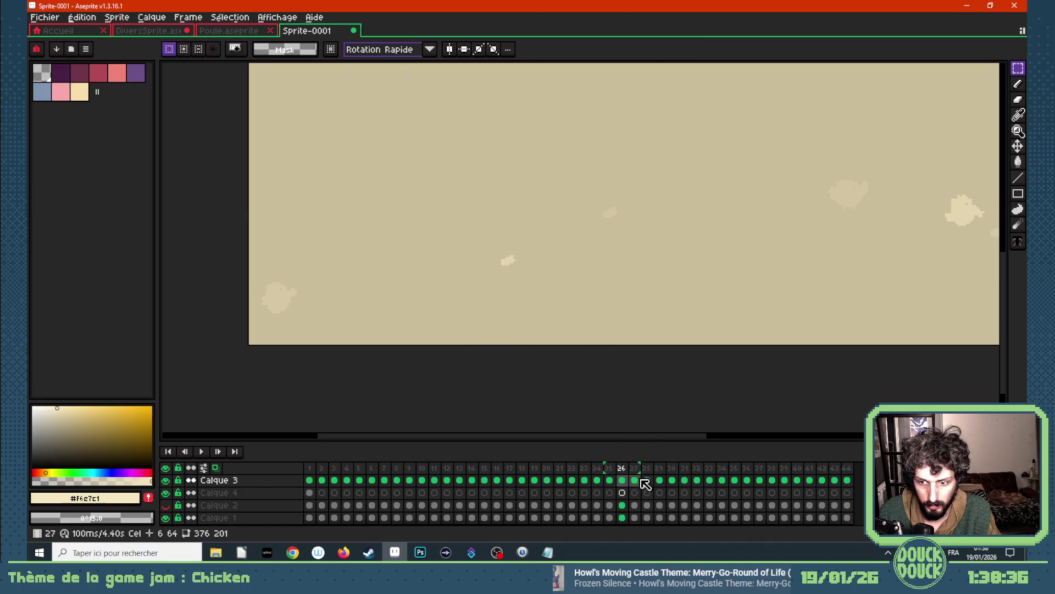
# - Shift the cream puff further left and down in frame 27
pyautogui.click(635, 480)
pyautogui.hotkey('ctrl', 'shift', 'd')
pyautogui.moveTo(577, 260); pyautogui.dragTo(433, 307)
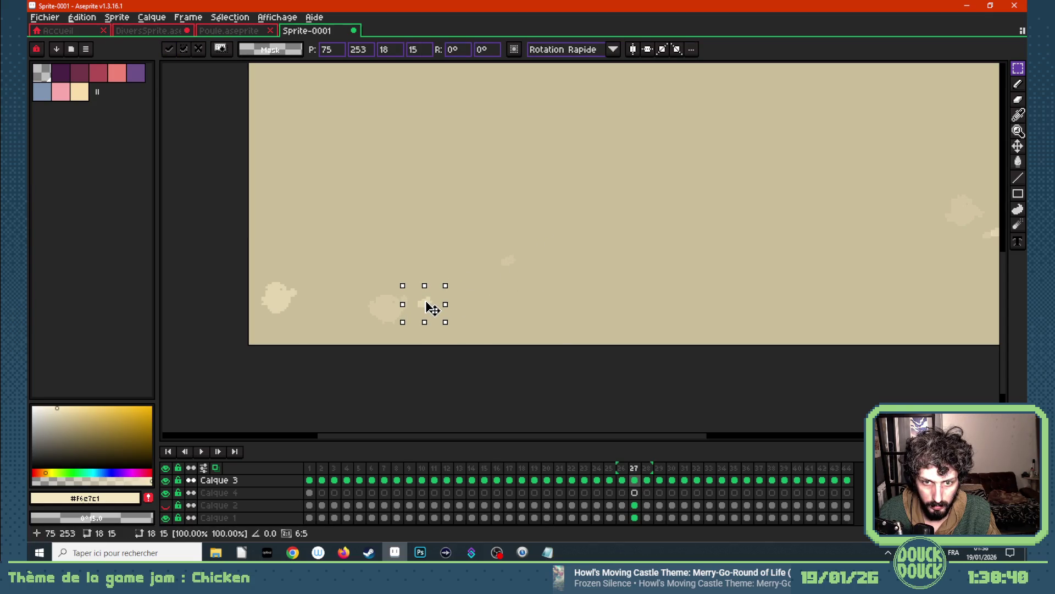
pyautogui.moveTo(432, 306); pyautogui.dragTo(432, 307)
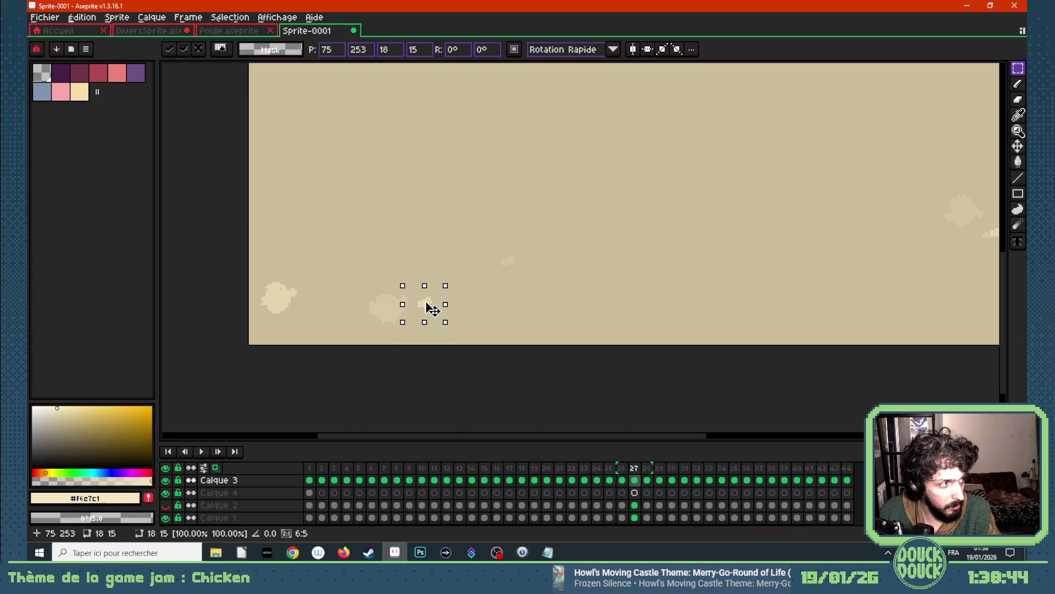
pyautogui.click(539, 320)
# - Move the puff to the canvas bottom edge in frame 28 and play the animation
pyautogui.click(648, 479)
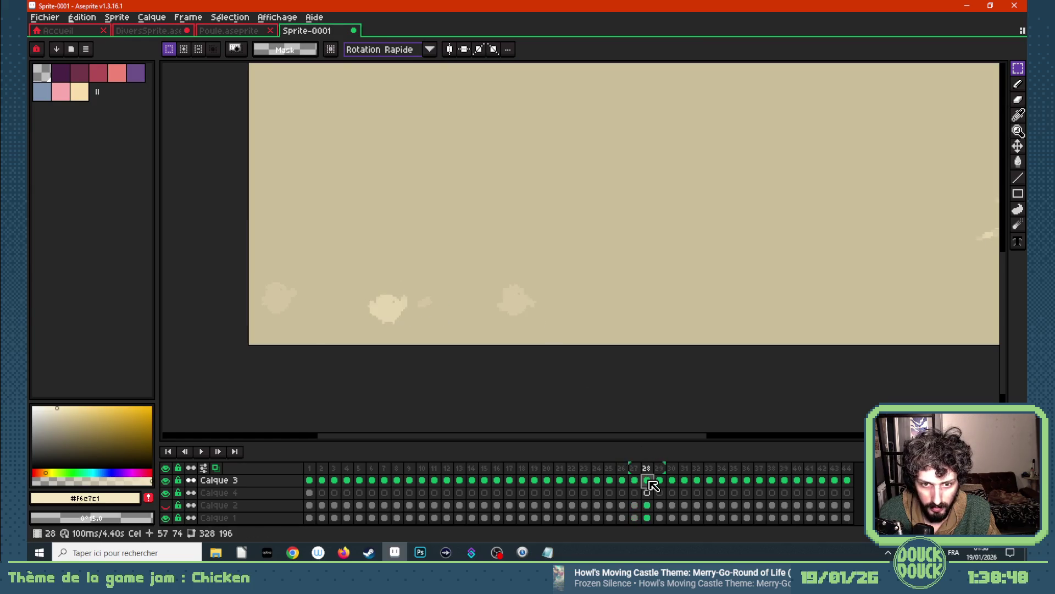
pyautogui.moveTo(558, 229)
pyautogui.mouseDown()
pyautogui.moveTo(602, 266)
pyautogui.moveTo(345, 349)
pyautogui.mouseUp()
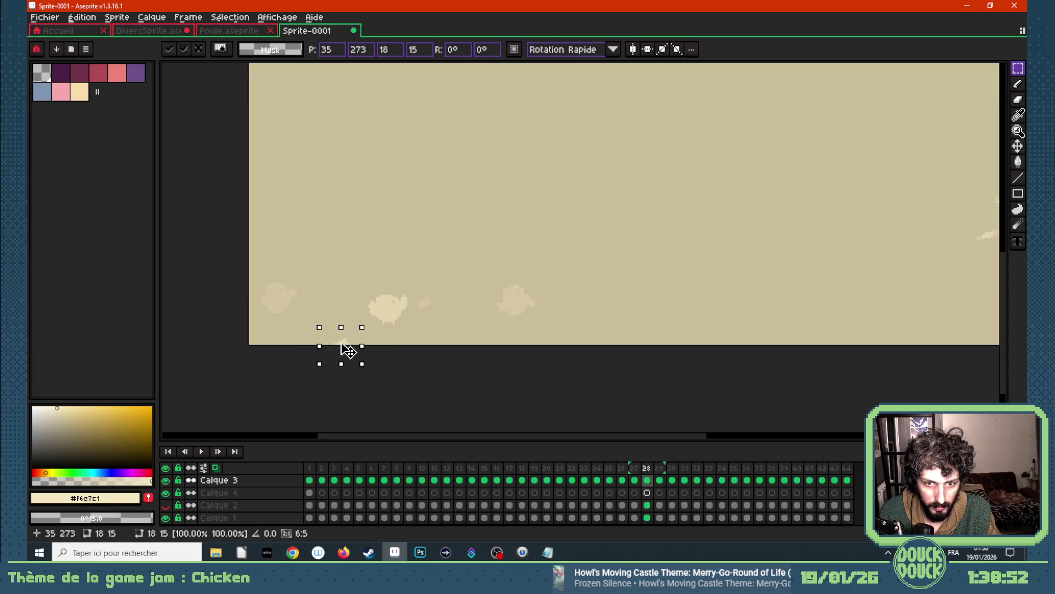
pyautogui.click(398, 355)
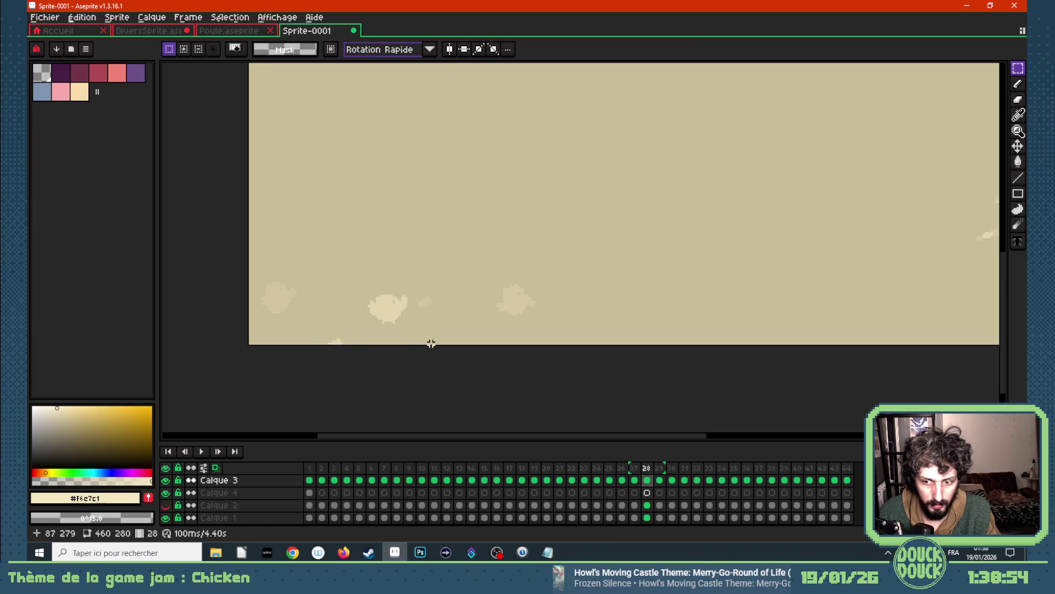
pyautogui.scroll(-2, 385, 268)
pyautogui.press('Return')
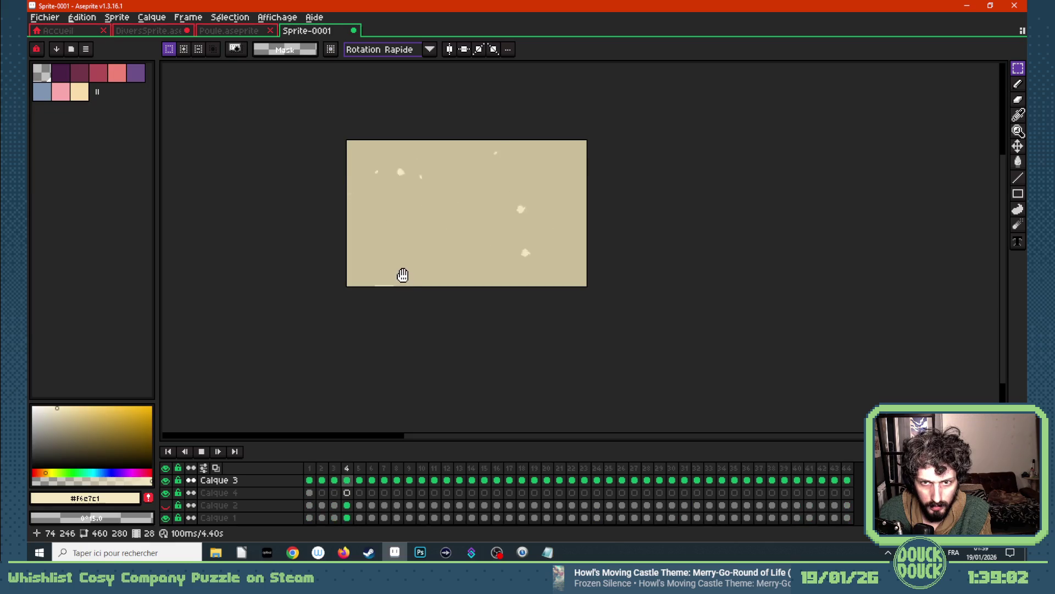
pyautogui.scroll(1, 412, 183)
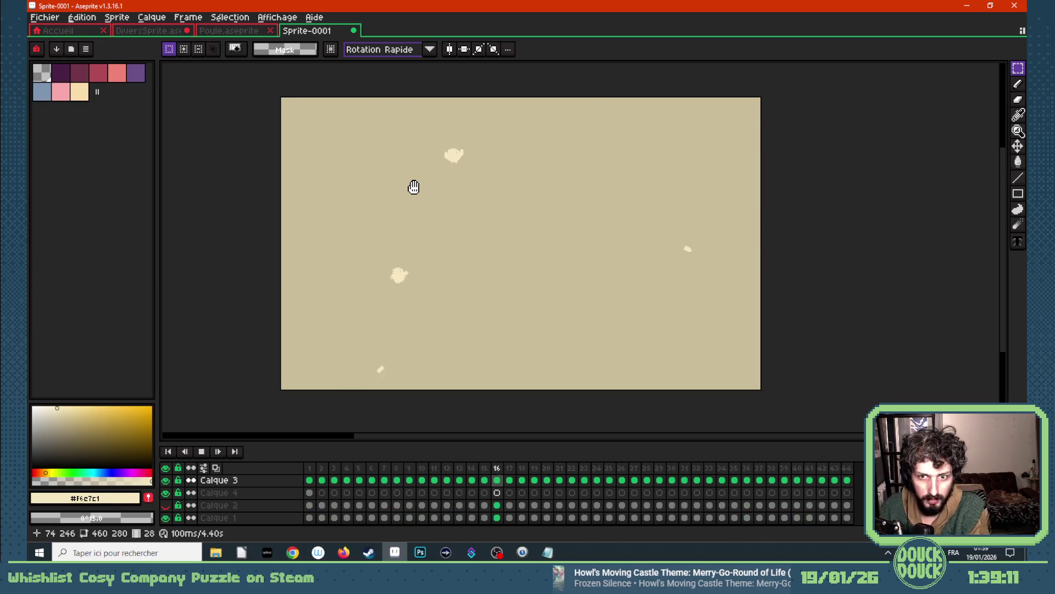
pyautogui.press('Return')
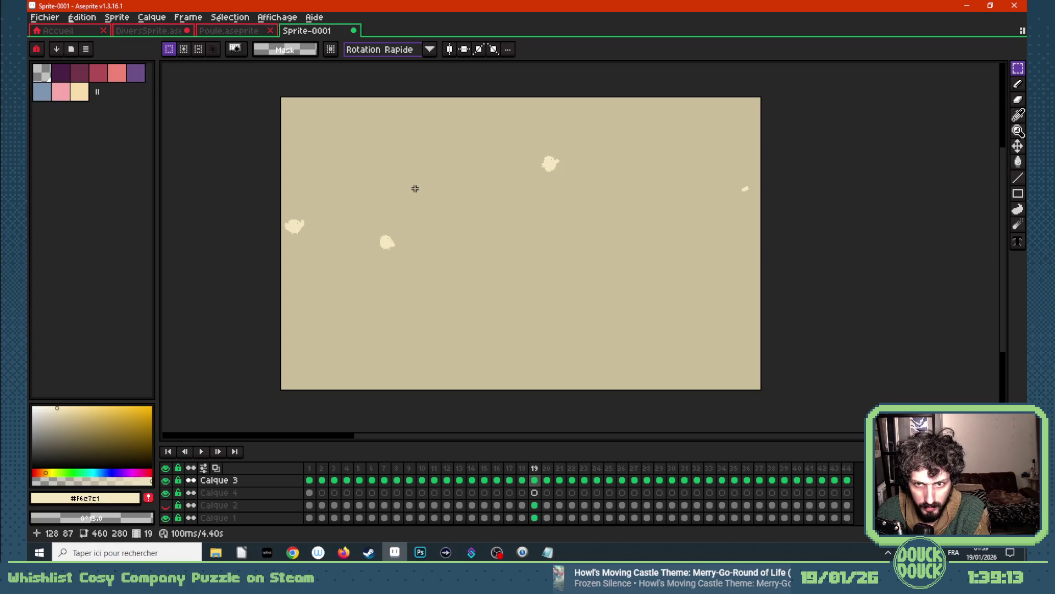
pyautogui.press('Right')
pyautogui.press('Right')
pyautogui.press('Right')
pyautogui.press('Right')
pyautogui.press('Right')
pyautogui.press('Right')
pyautogui.press('Right')
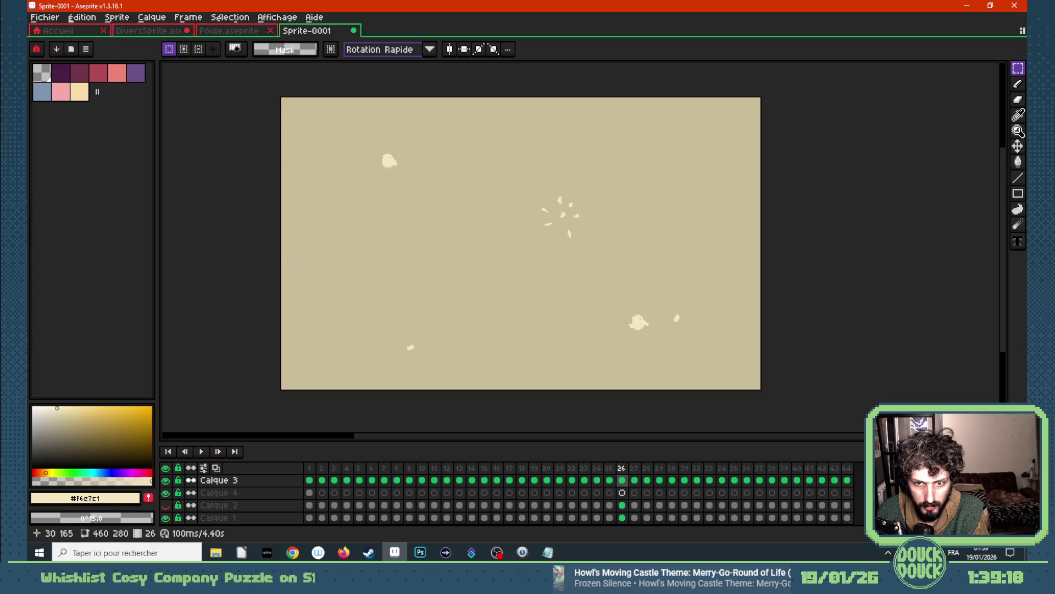
pyautogui.click(310, 493)
# - Copy the top-left cream puff and paste it at the left edge of frame 26 on Calque 3
pyautogui.moveTo(278, 95); pyautogui.dragTo(302, 116)
pyautogui.click(625, 480)
pyautogui.click(355, 214)
pyautogui.hotkey('ctrl', 'v')
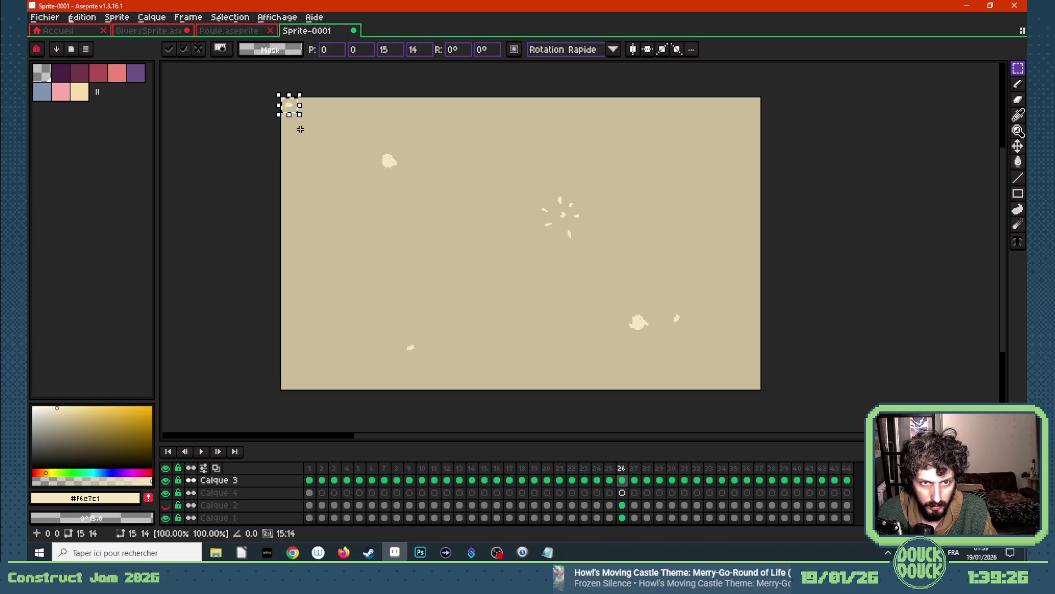
pyautogui.moveTo(293, 111)
pyautogui.mouseDown()
pyautogui.moveTo(319, 220)
pyautogui.moveTo(309, 218)
pyautogui.mouseUp()
pyautogui.click(348, 220)
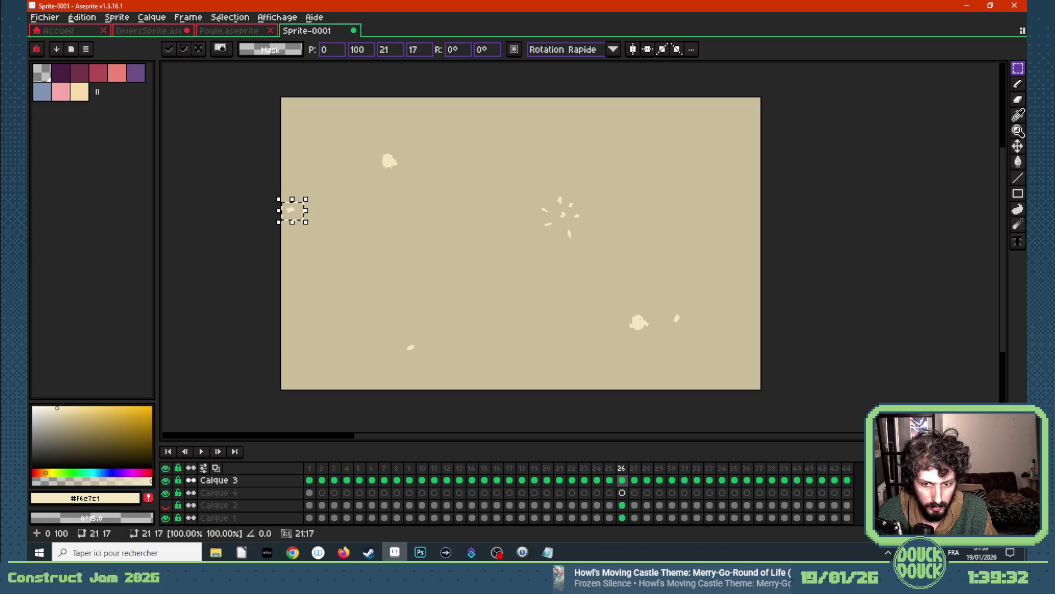
# - With onion skinning on, move the puff progressively up and right across frames 27 to 29
pyautogui.click(215, 468)
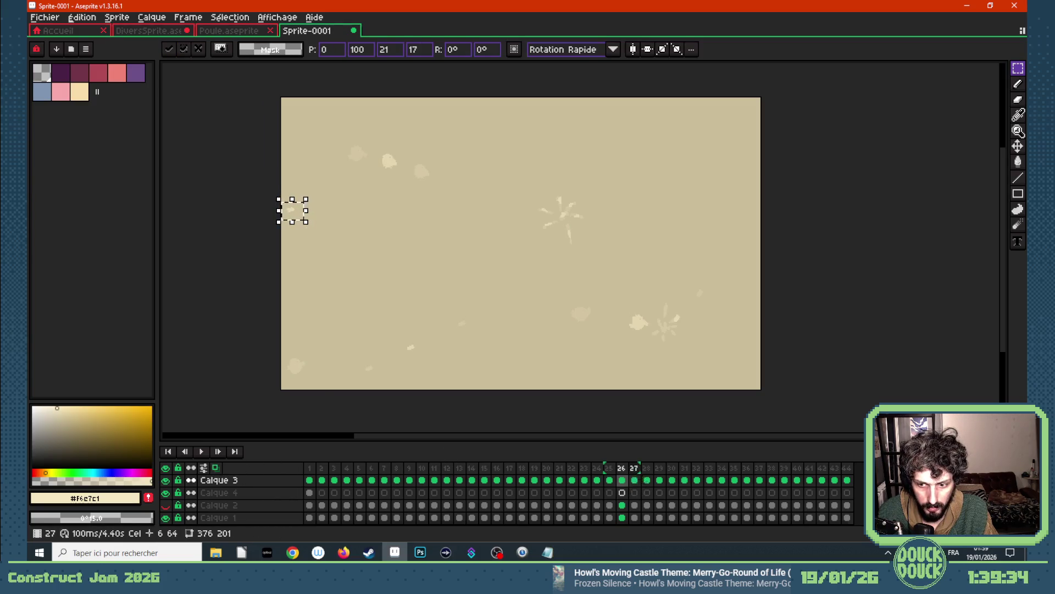
pyautogui.press('Right')
pyautogui.moveTo(297, 213); pyautogui.dragTo(346, 204)
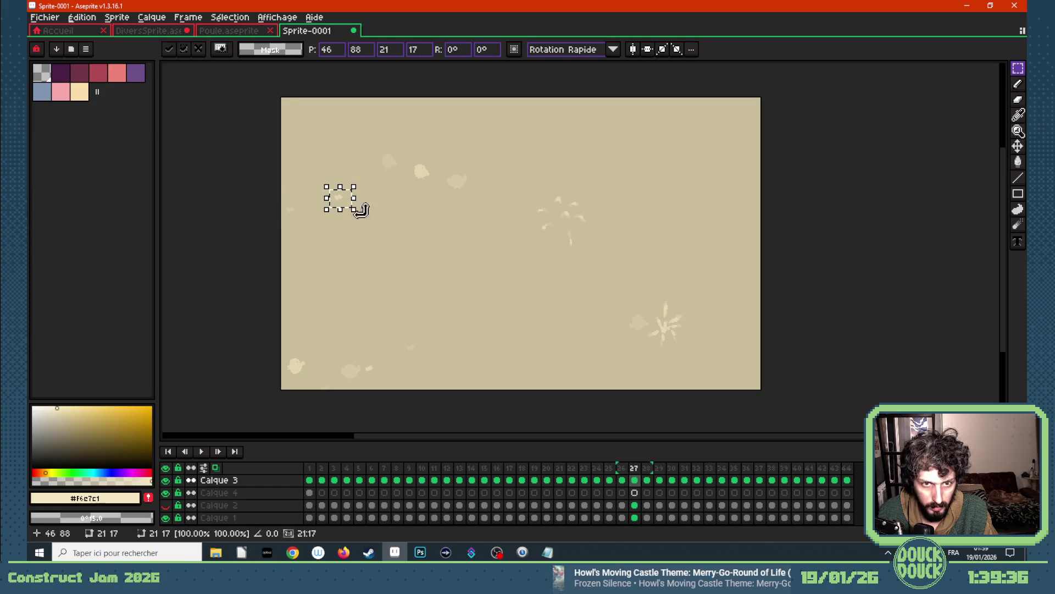
pyautogui.click(646, 467)
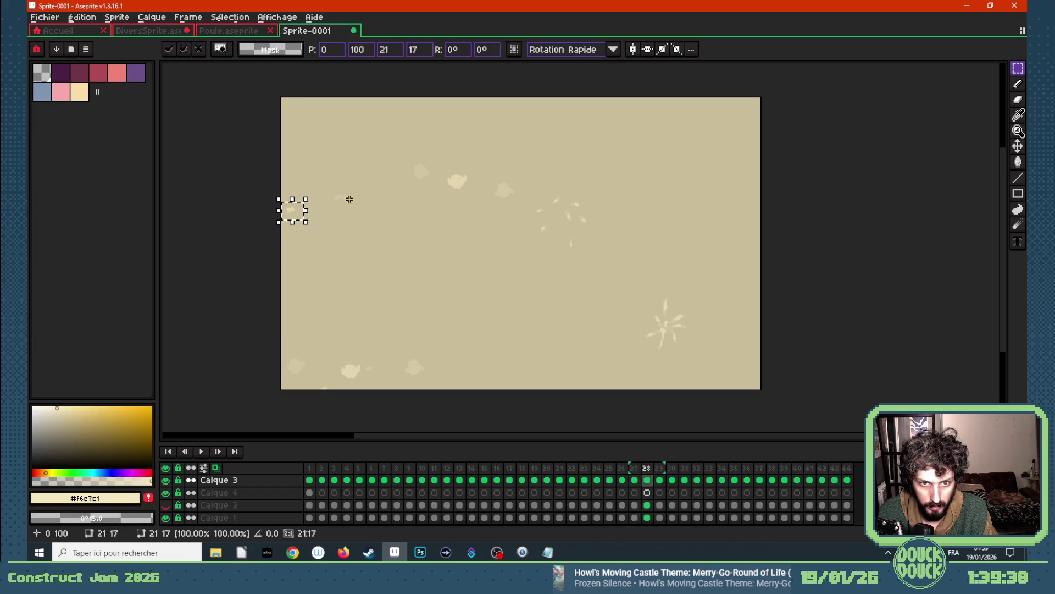
pyautogui.moveTo(297, 216)
pyautogui.mouseDown()
pyautogui.moveTo(366, 189)
pyautogui.moveTo(398, 188)
pyautogui.mouseUp()
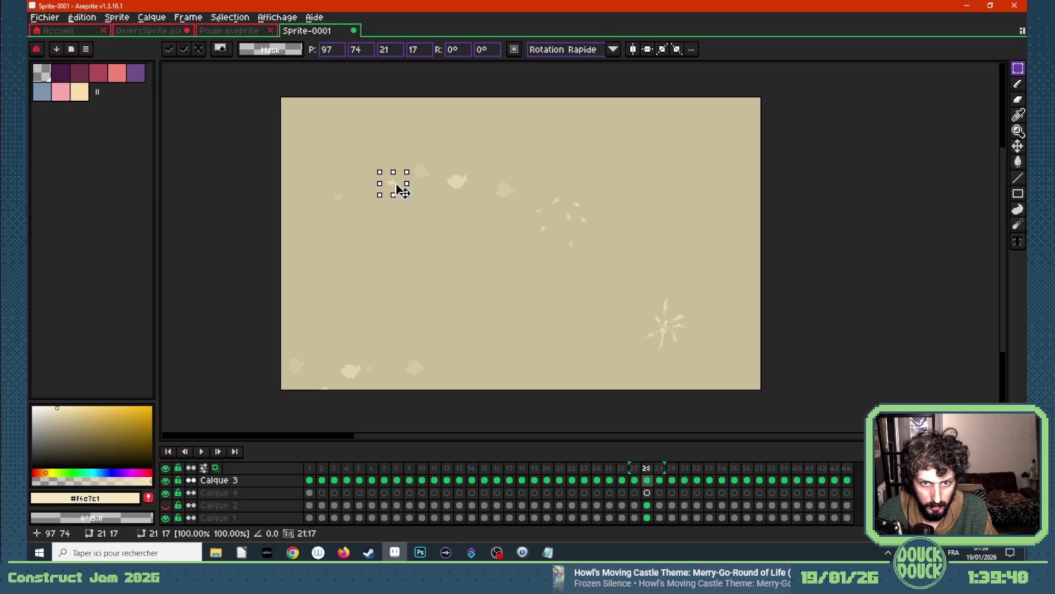
pyautogui.click(662, 478)
pyautogui.moveTo(441, 236); pyautogui.dragTo(395, 180)
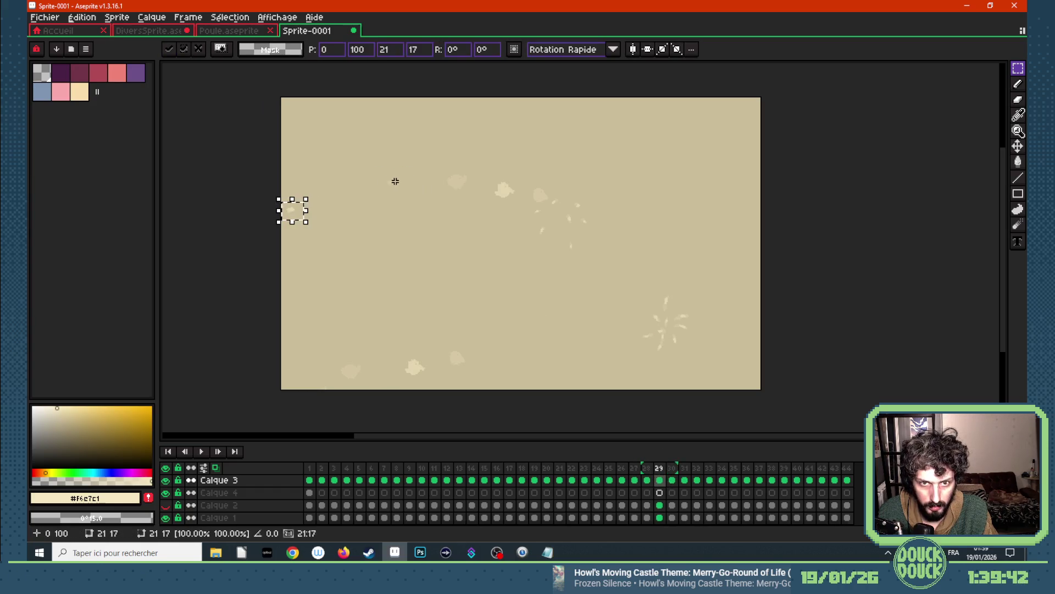
pyautogui.moveTo(305, 214); pyautogui.dragTo(450, 173)
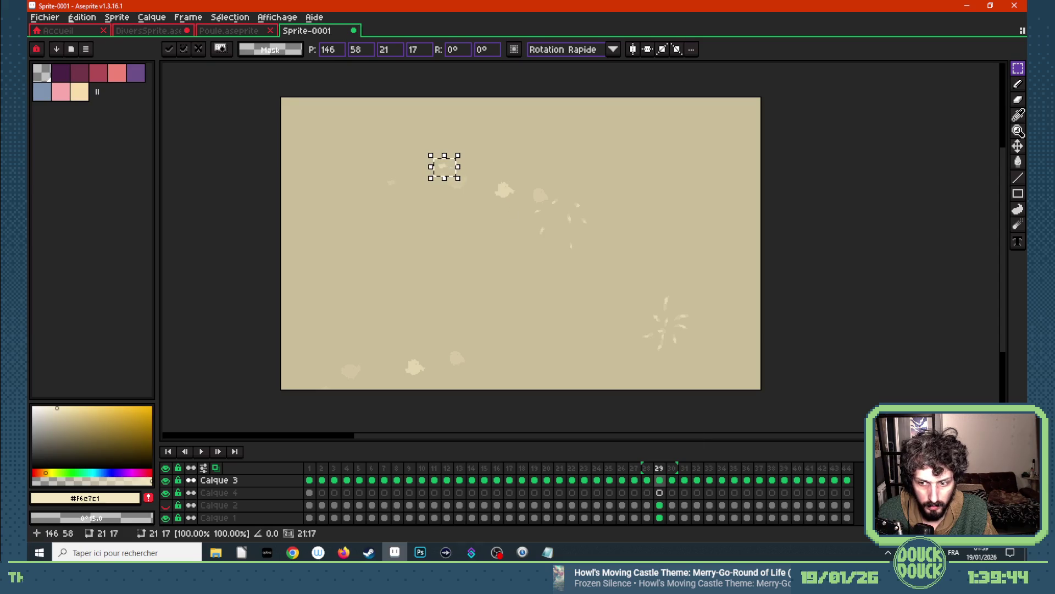
# - Paste the puff into frames 30 and 31, each copy higher and further right, nearing the top
pyautogui.press('Right')
pyautogui.hotkey('ctrl', 'v')
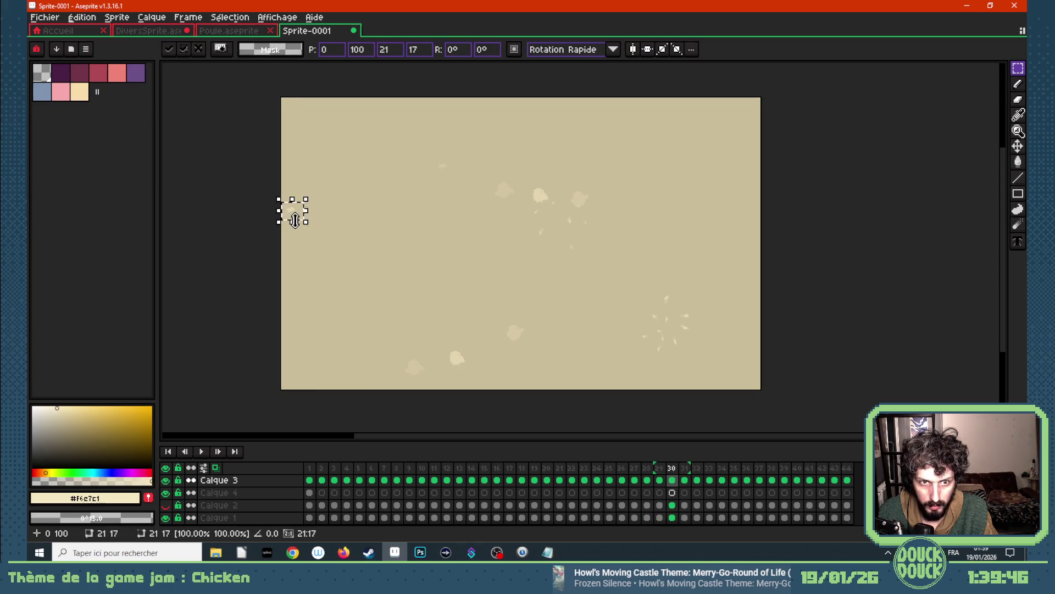
pyautogui.moveTo(298, 218); pyautogui.dragTo(525, 162)
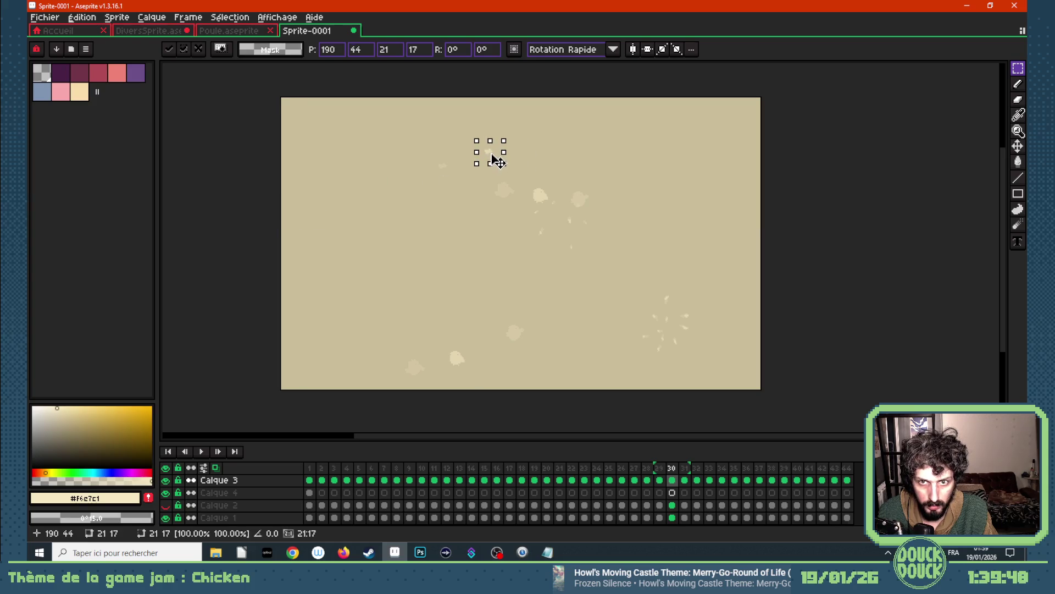
pyautogui.click(577, 156)
pyautogui.click(683, 471)
pyautogui.hotkey('ctrl', 'v')
pyautogui.moveTo(297, 216); pyautogui.dragTo(558, 132)
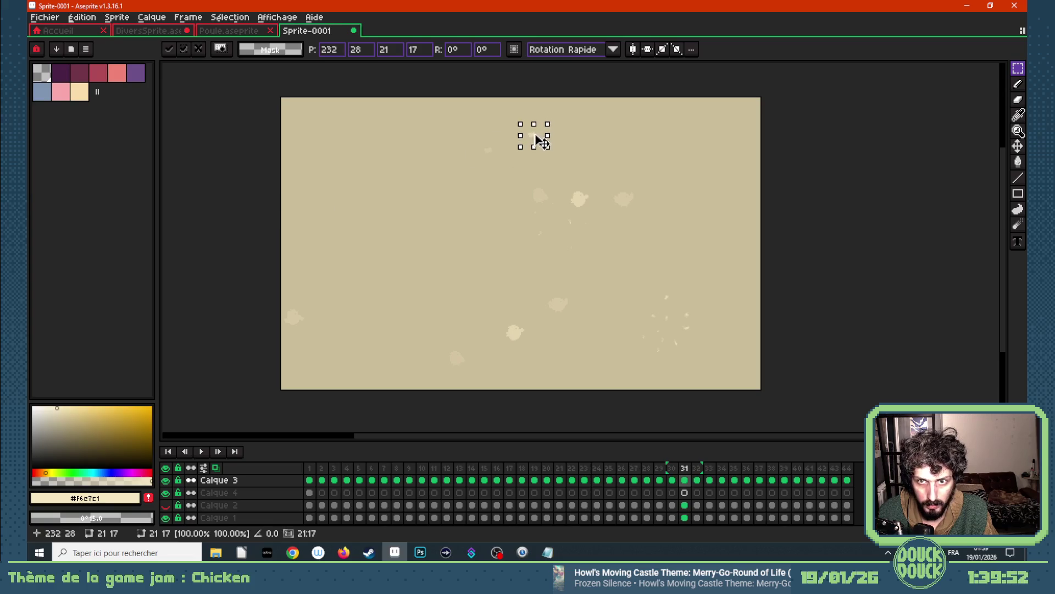
# - Paste the puff at the top edge in frame 32 and partly past it in frame 33, then play the animation
pyautogui.click(697, 479)
pyautogui.hotkey('ctrl', 'v')
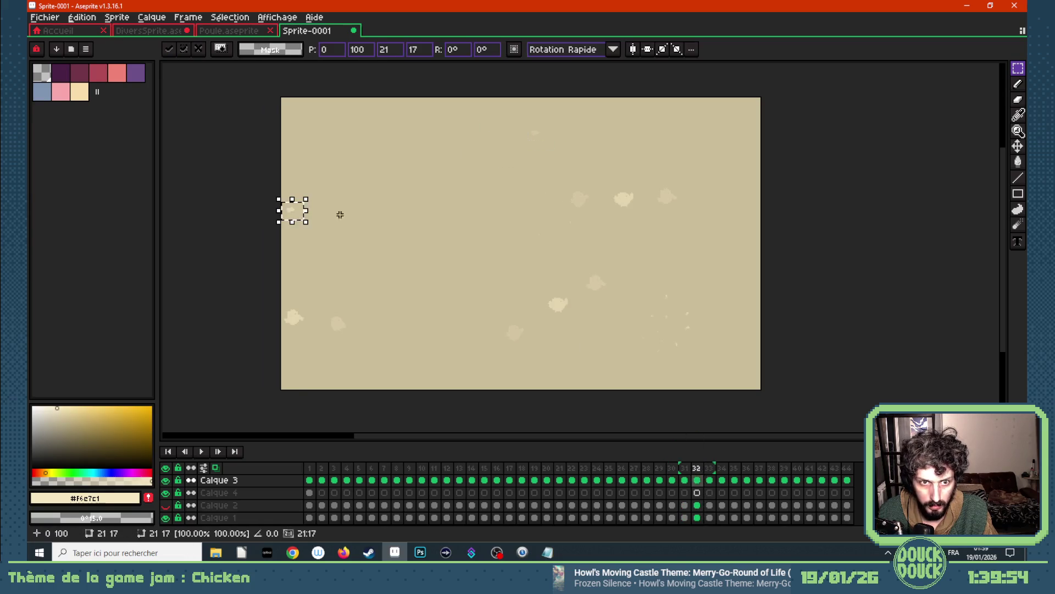
pyautogui.moveTo(298, 219); pyautogui.dragTo(593, 121)
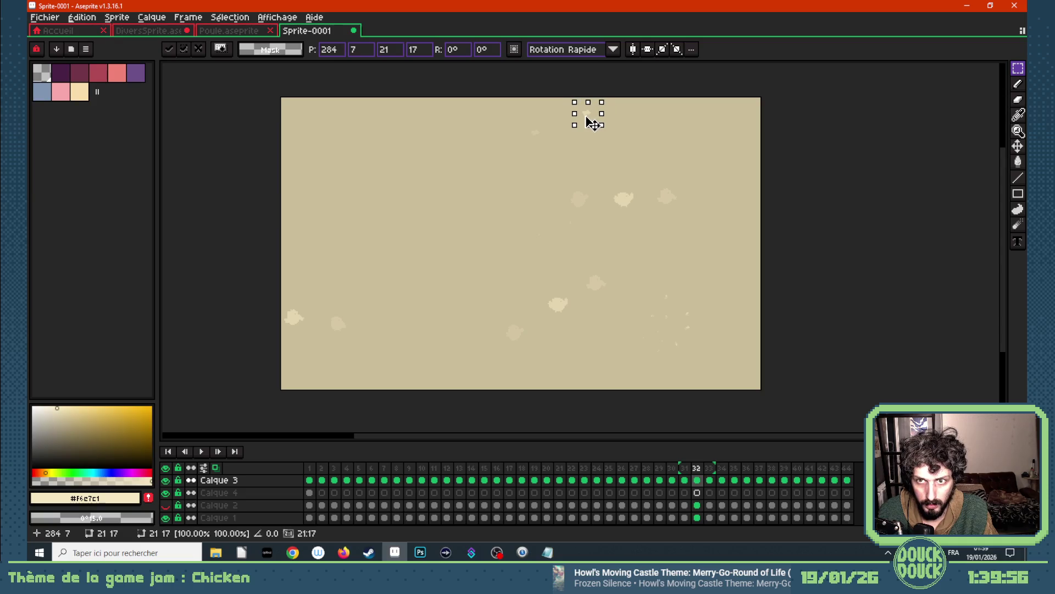
pyautogui.press('Return')
pyautogui.click(709, 481)
pyautogui.hotkey('ctrl', 'v')
pyautogui.moveTo(294, 221); pyautogui.dragTo(631, 110)
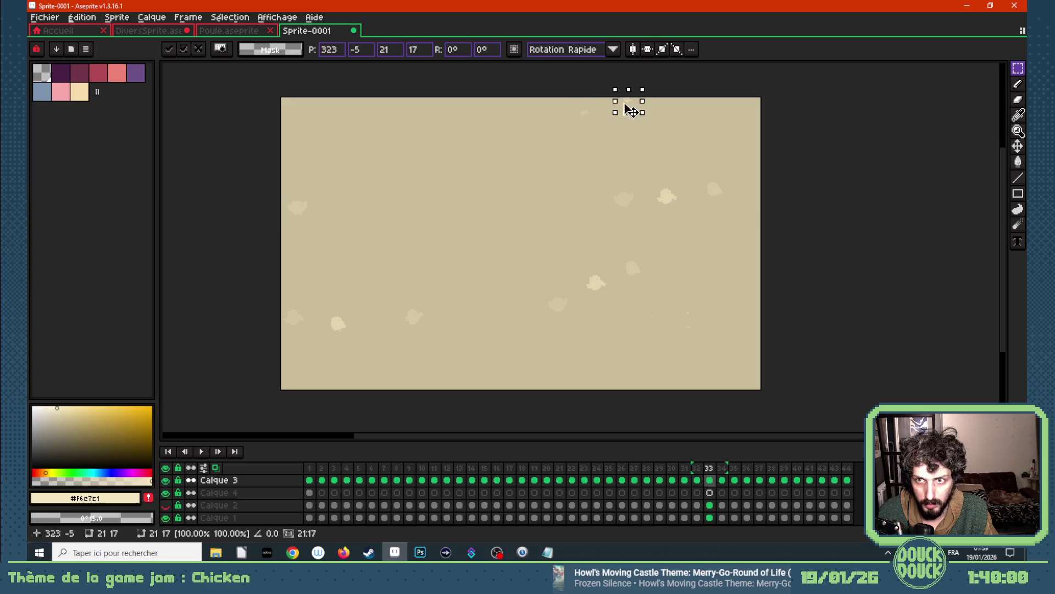
pyautogui.press('Return')
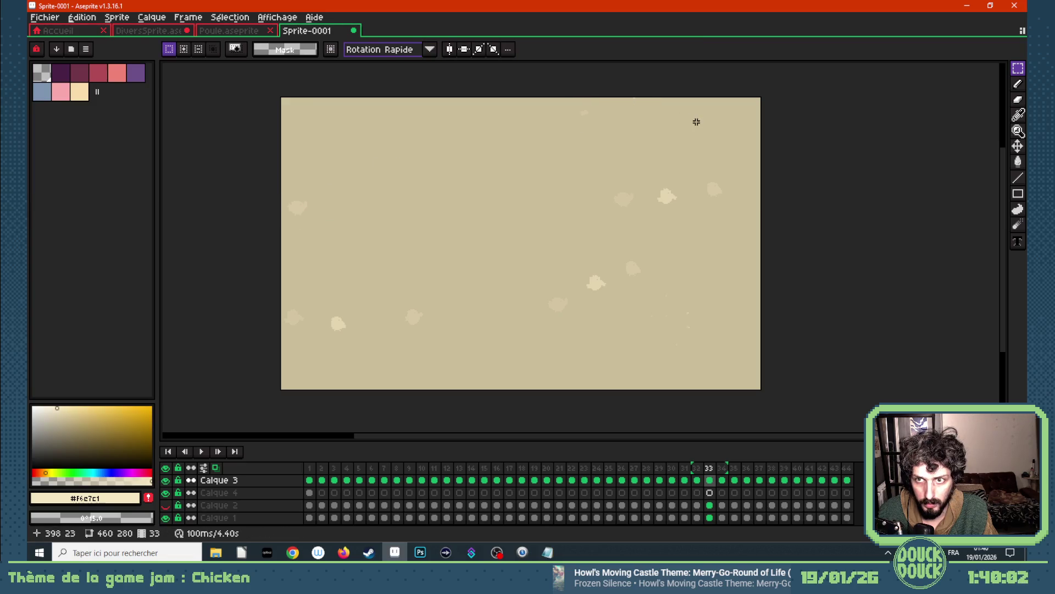
pyautogui.press('Return')
pyautogui.scroll(-2, 486, 267)
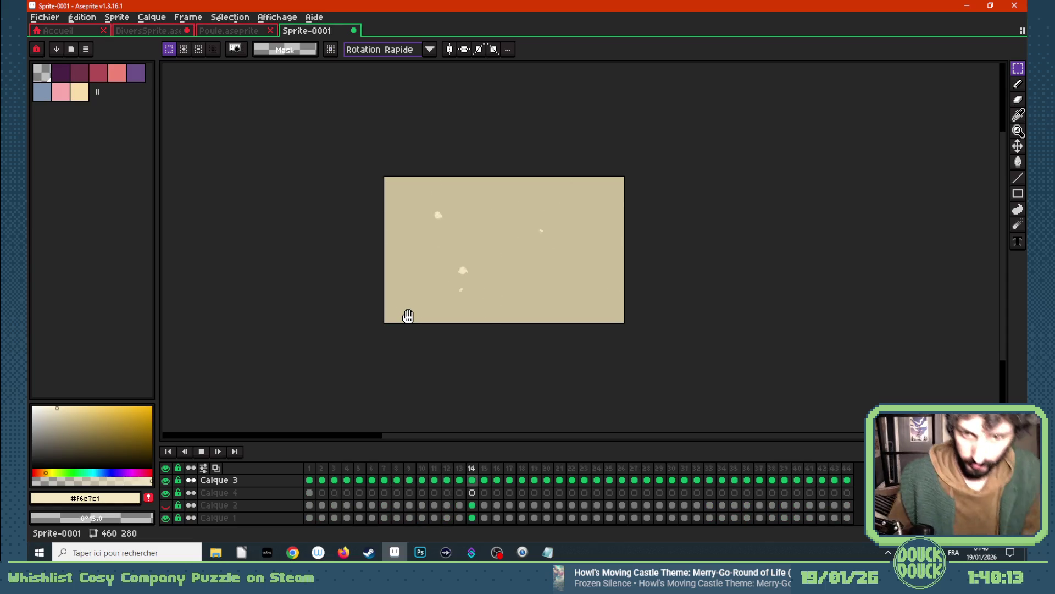
pyautogui.scroll(2, 465, 258)
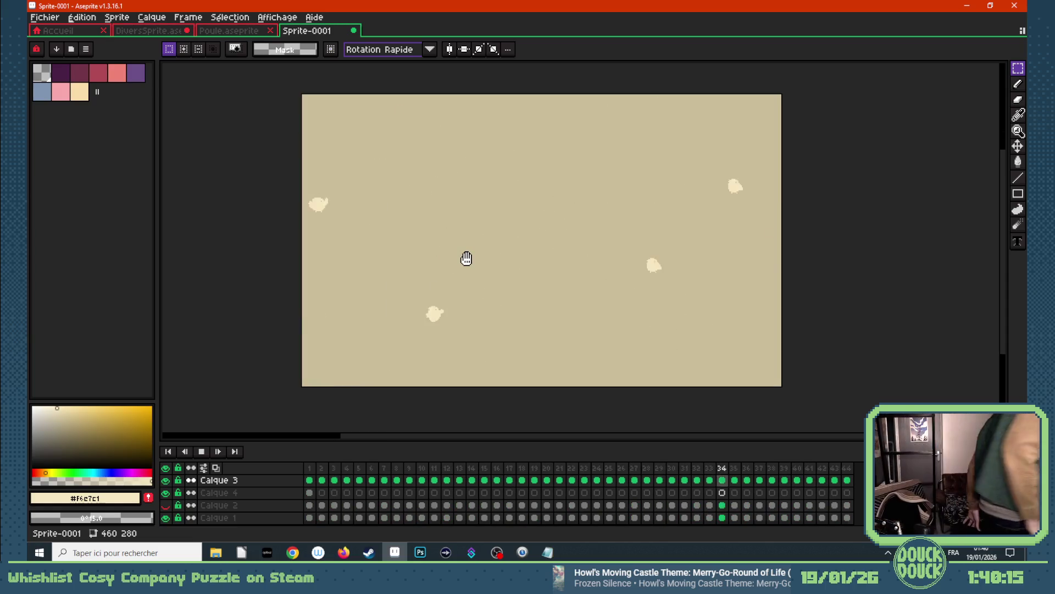
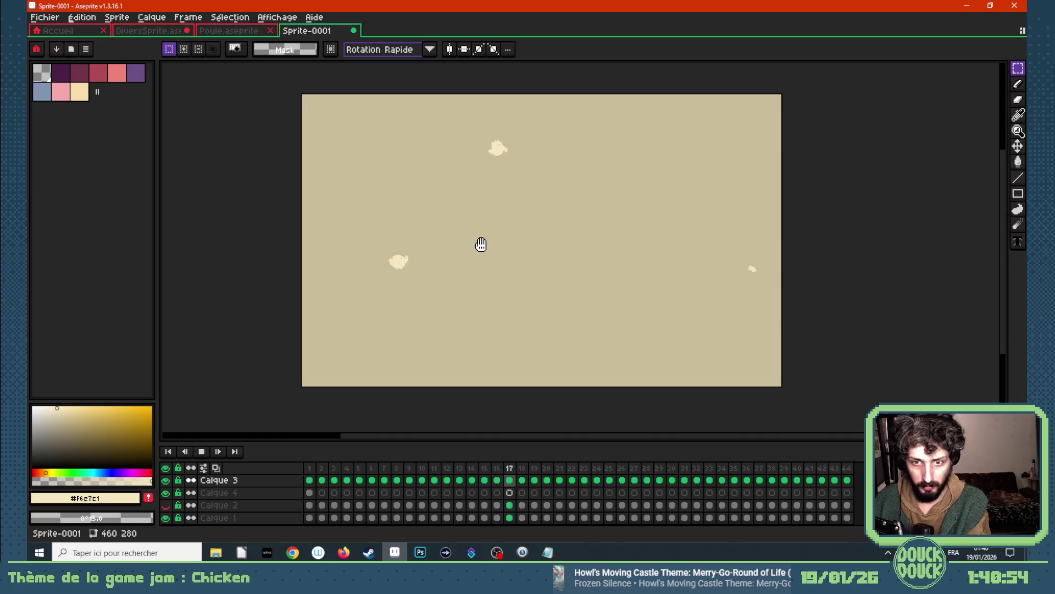
# - Advance the timeline frame by frame from 17 toward 31 with the Right arrow
pyautogui.press('Right')
pyautogui.press('Right')
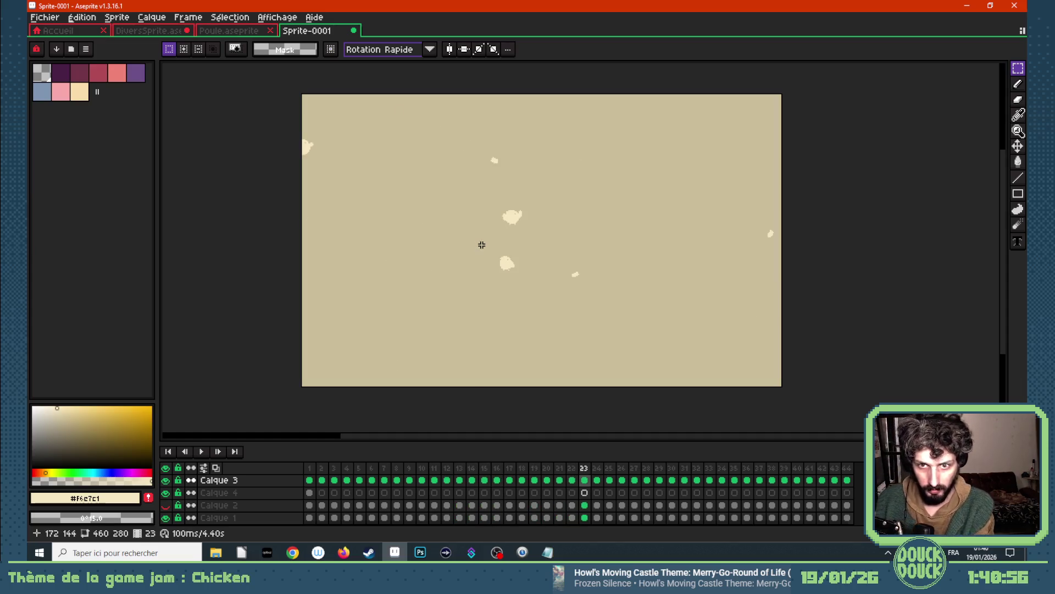
pyautogui.press('Right')
pyautogui.press('Right')
pyautogui.press('Right')
pyautogui.press('Right')
pyautogui.press('Right')
pyautogui.press('Right')
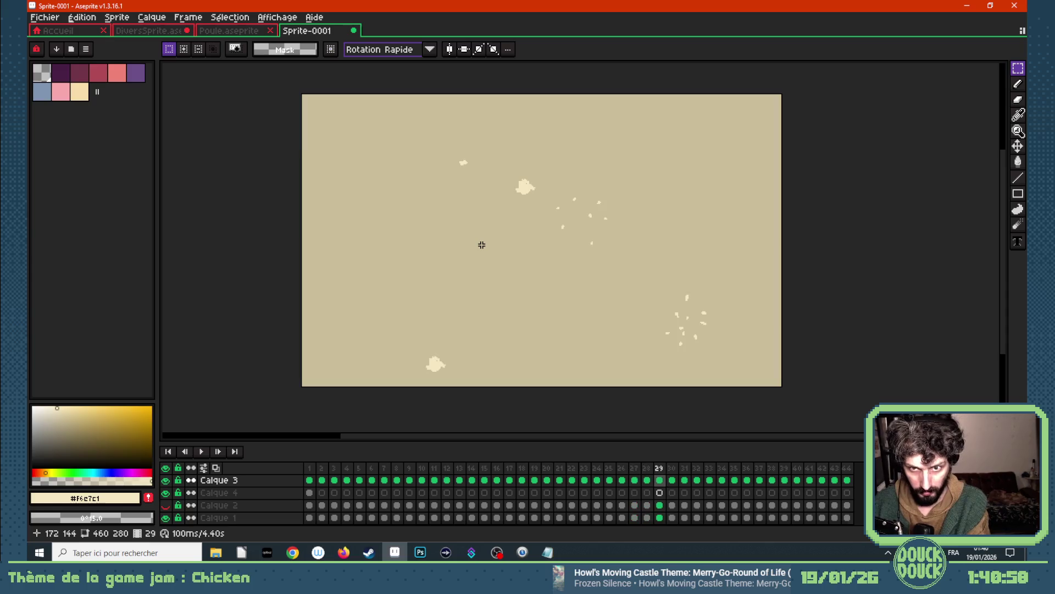
pyautogui.press('Right')
pyautogui.press('Right')
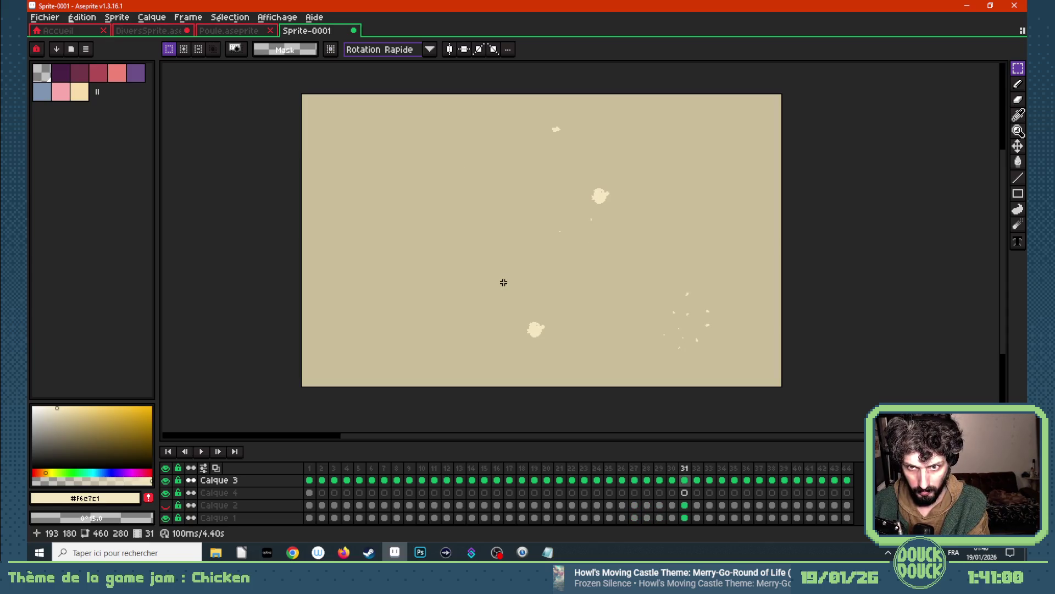
# - Copy the small blob from Calque 4 frame 1 into Calque 3 frame 31, rotated near the top edge
pyautogui.click(309, 492)
pyautogui.moveTo(298, 91); pyautogui.dragTo(327, 112)
pyautogui.click(683, 469)
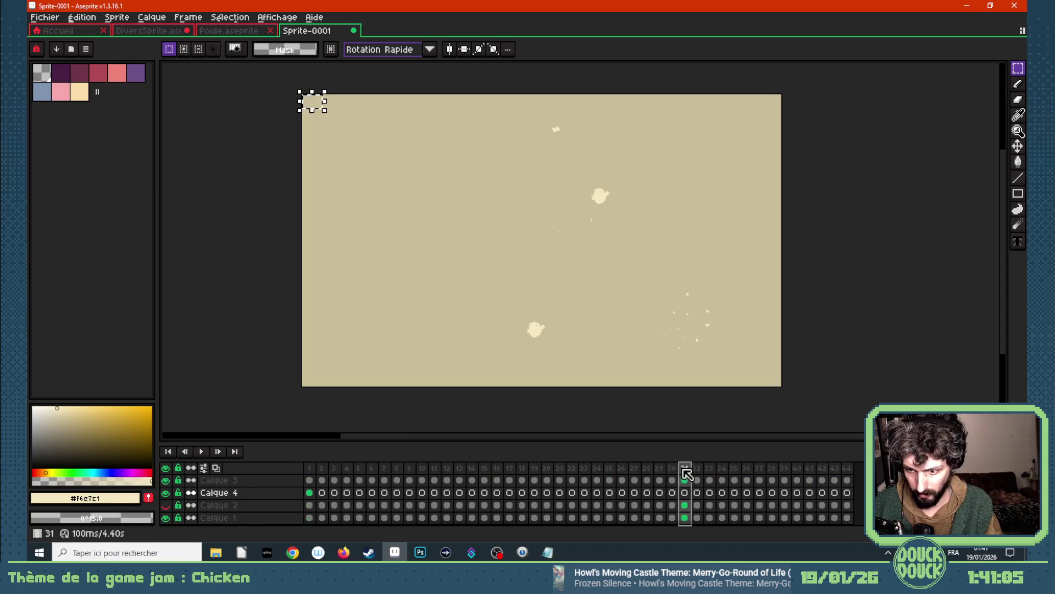
pyautogui.click(309, 492)
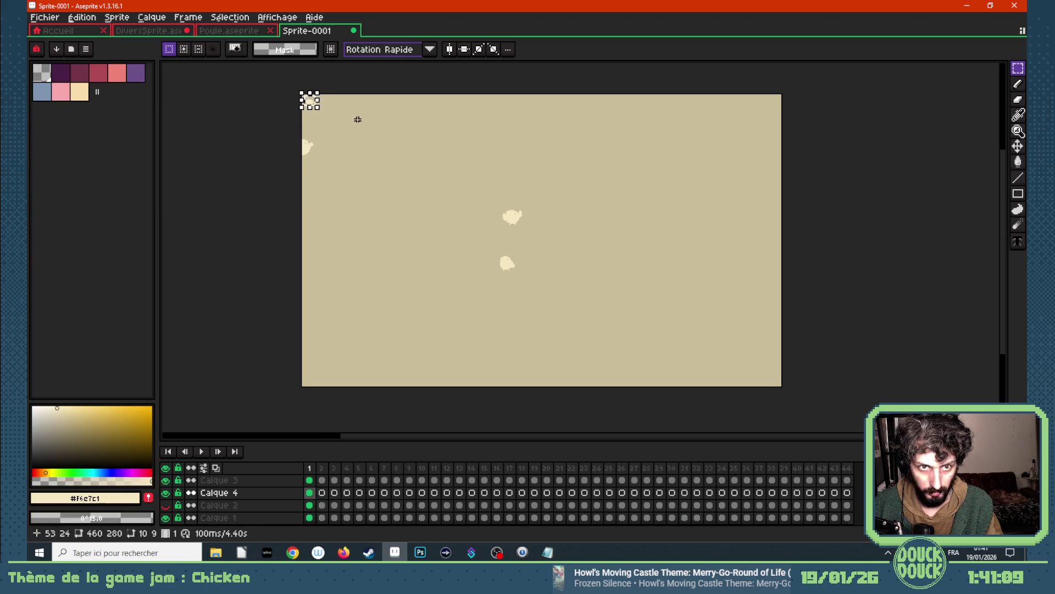
pyautogui.click(684, 480)
pyautogui.moveTo(318, 107)
pyautogui.mouseDown()
pyautogui.moveTo(462, 138)
pyautogui.moveTo(452, 172)
pyautogui.mouseUp()
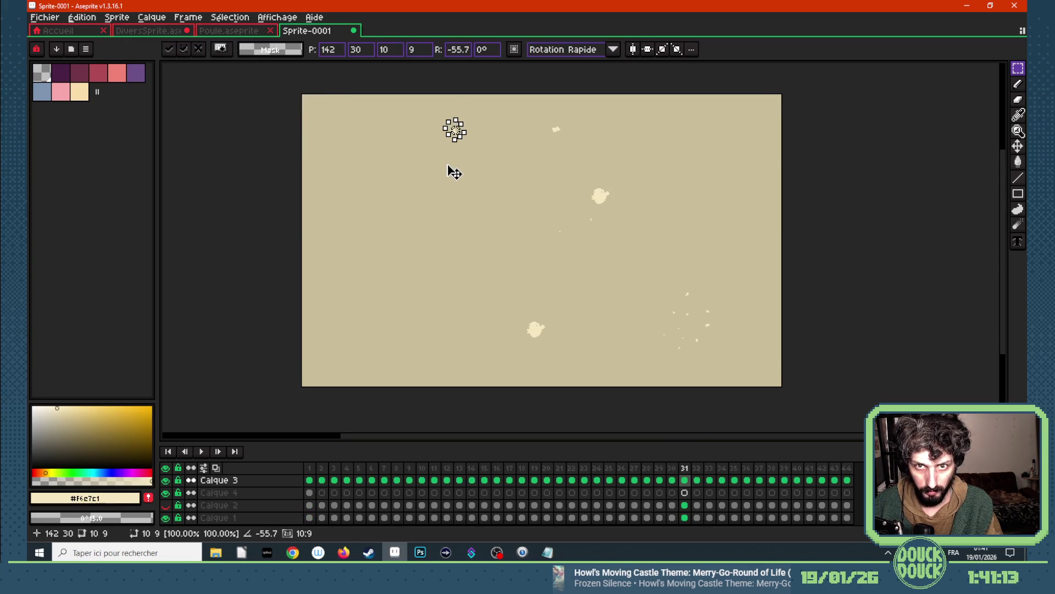
pyautogui.press('Return')
pyautogui.moveTo(440, 117)
pyautogui.mouseDown()
pyautogui.moveTo(467, 142)
pyautogui.moveTo(453, 115)
pyautogui.mouseUp()
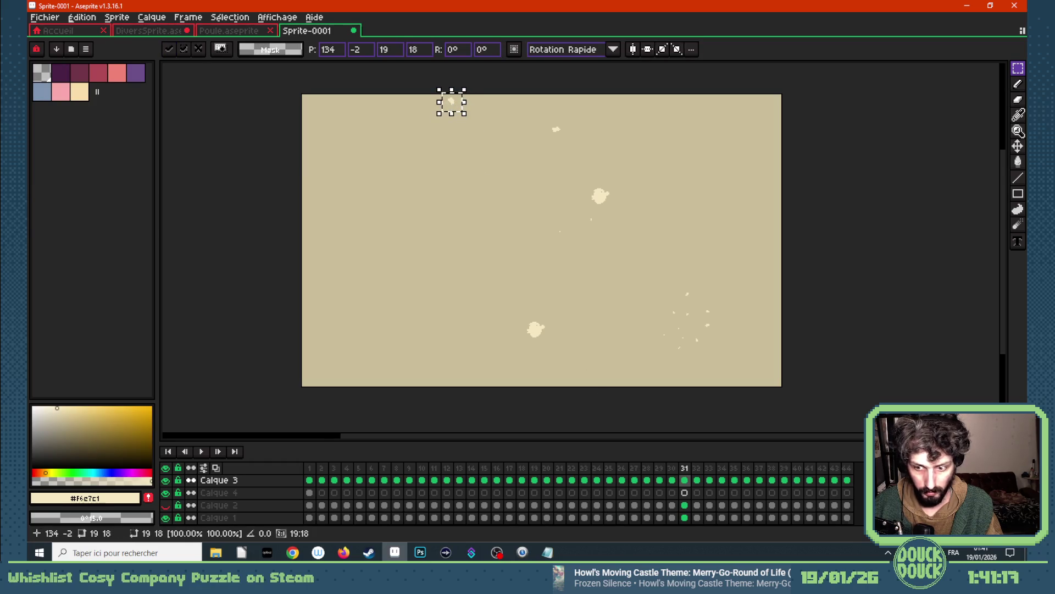
# - With onion skinning on, place the blob progressively lower right through frames 32–35
pyautogui.click(697, 480)
pyautogui.press('F3')
pyautogui.moveTo(476, 123); pyautogui.dragTo(480, 136)
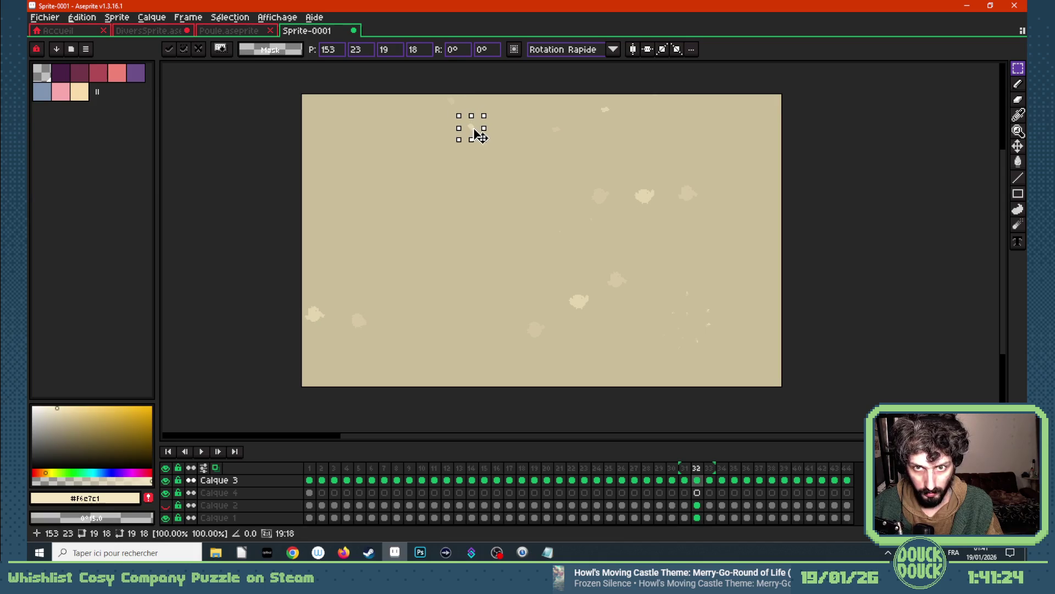
pyautogui.scroll(1, 483, 138)
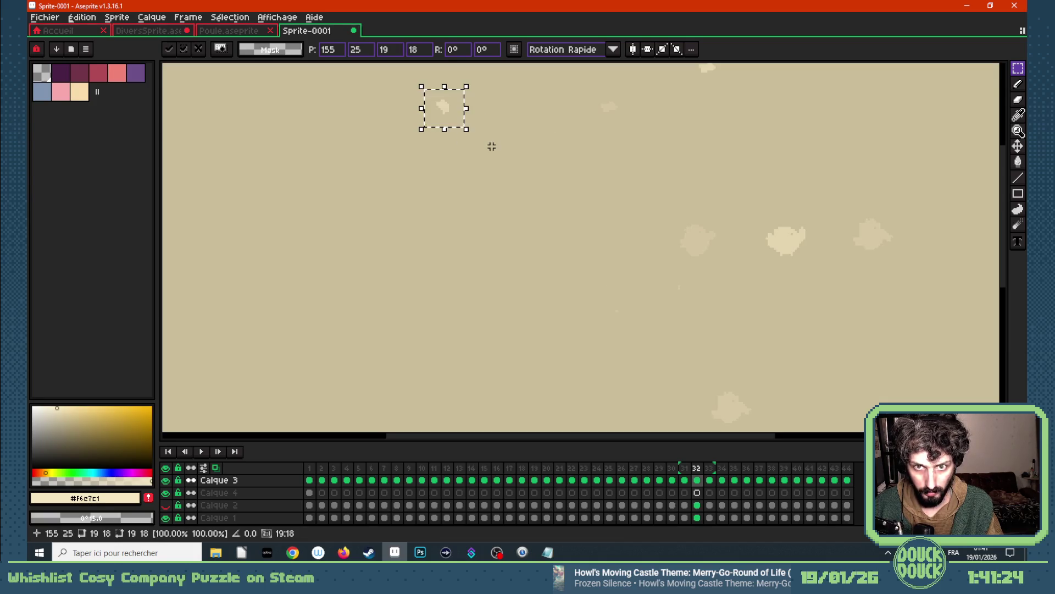
pyautogui.scroll(-1, 482, 149)
pyautogui.press('Right')
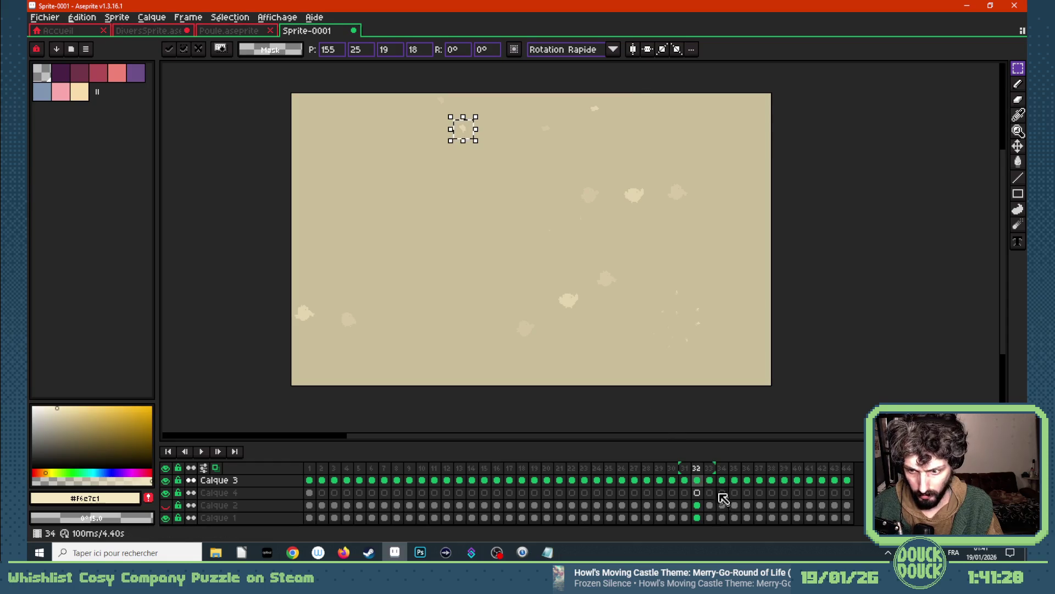
pyautogui.moveTo(491, 161)
pyautogui.mouseDown()
pyautogui.moveTo(471, 137)
pyautogui.moveTo(488, 160)
pyautogui.mouseUp()
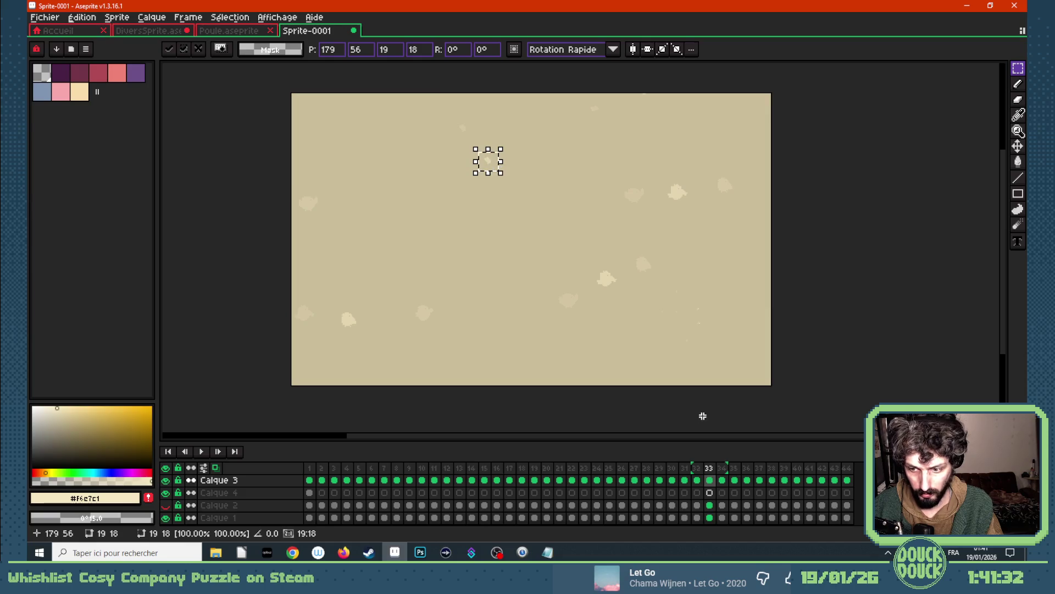
pyautogui.click(722, 469)
pyautogui.moveTo(484, 174)
pyautogui.mouseDown()
pyautogui.moveTo(438, 117)
pyautogui.moveTo(513, 200)
pyautogui.mouseUp()
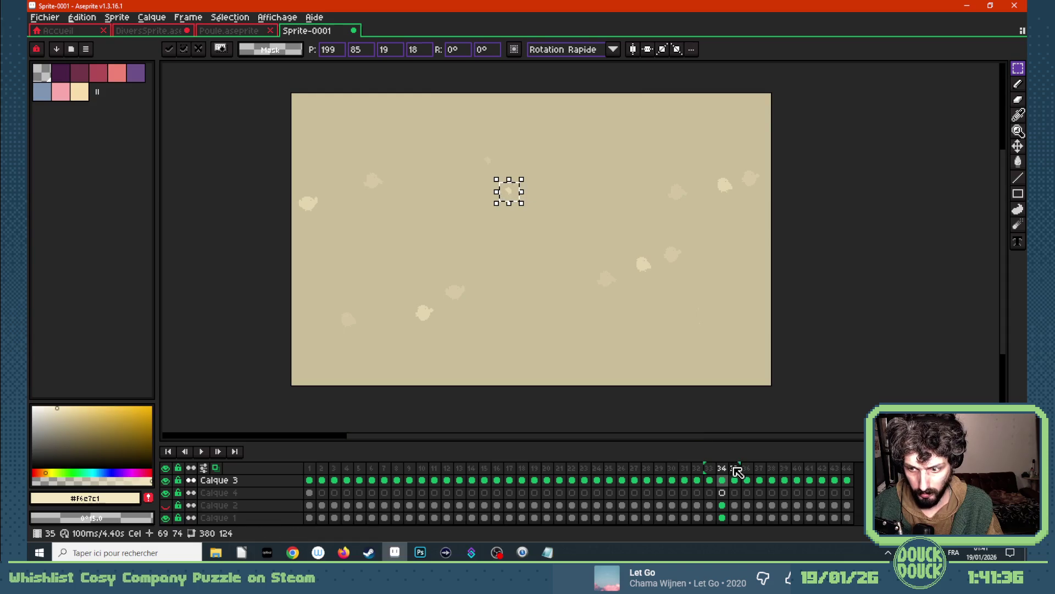
pyautogui.click(733, 468)
pyautogui.moveTo(452, 114); pyautogui.dragTo(540, 232)
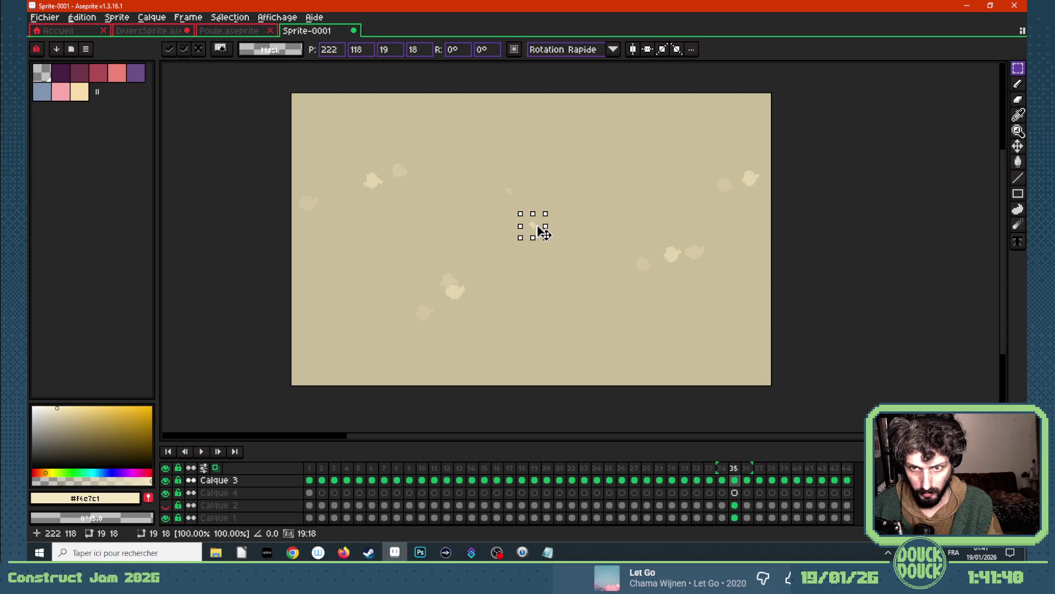
# - Paste and move the blob further down-right in frames 36–39, ending near the bottom edge
pyautogui.click(746, 469)
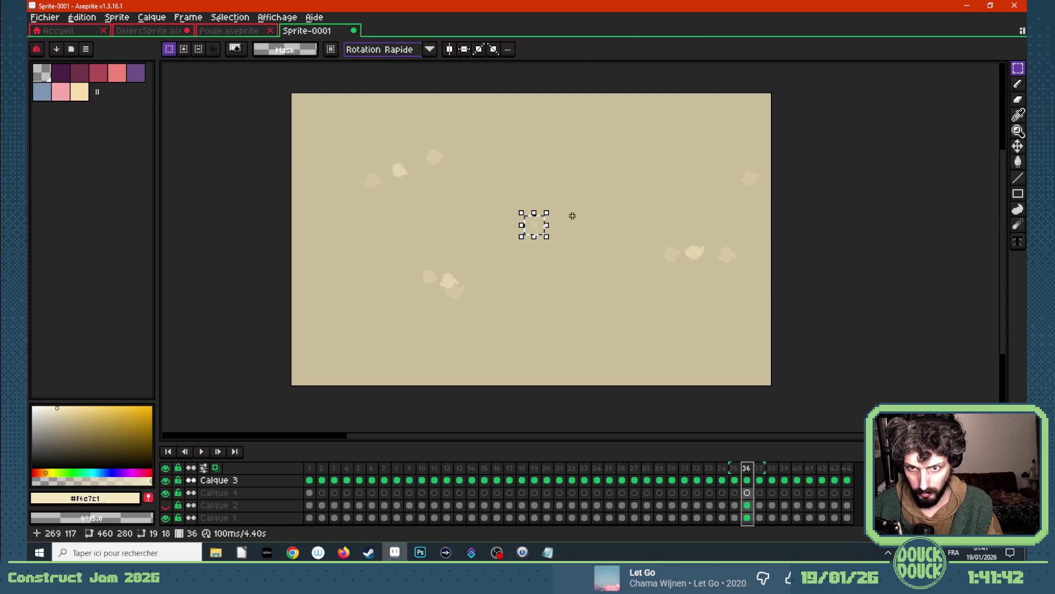
pyautogui.moveTo(446, 109); pyautogui.dragTo(564, 267)
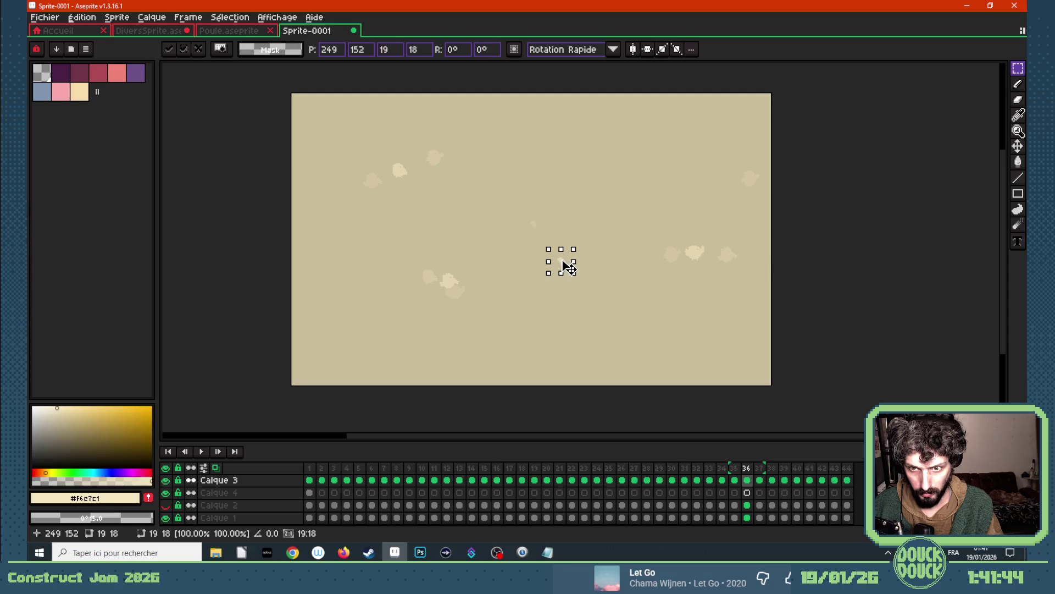
pyautogui.click(759, 470)
pyautogui.moveTo(449, 114); pyautogui.dragTo(591, 297)
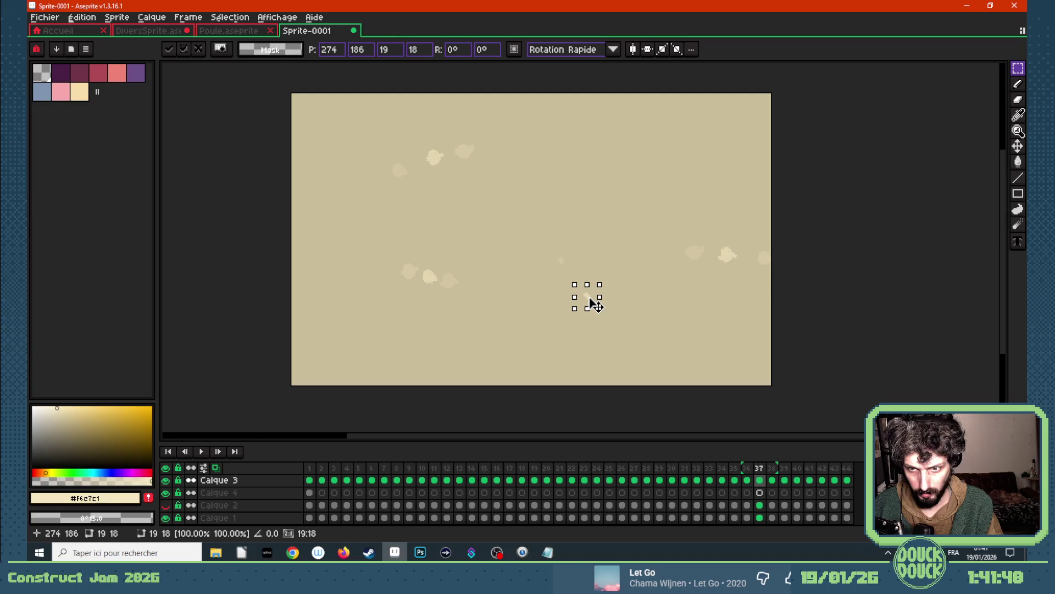
pyautogui.press('.')
pyautogui.hotkey('ctrl', 'v')
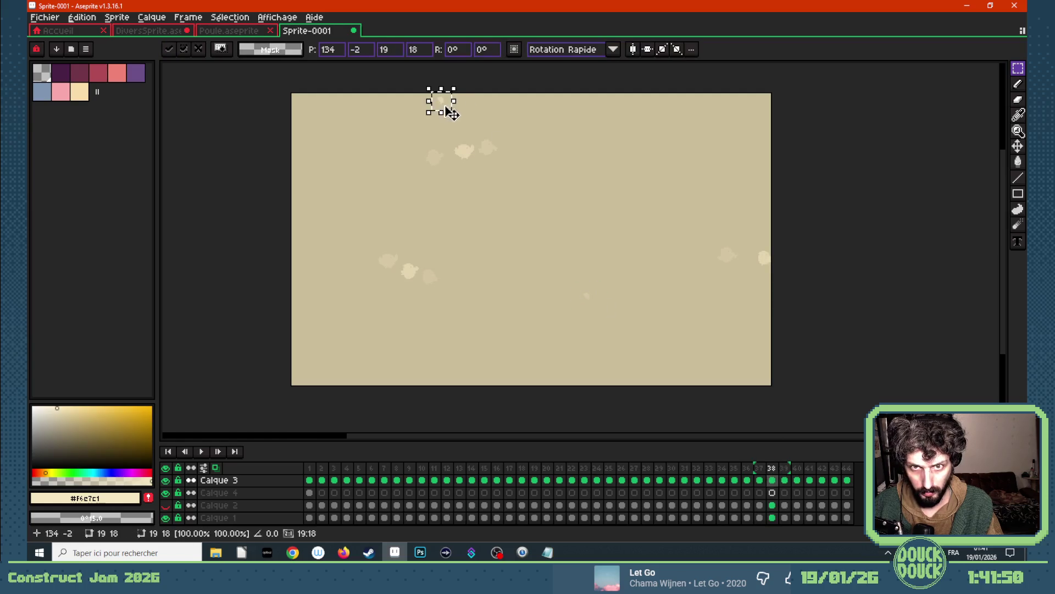
pyautogui.moveTo(449, 114); pyautogui.dragTo(624, 341)
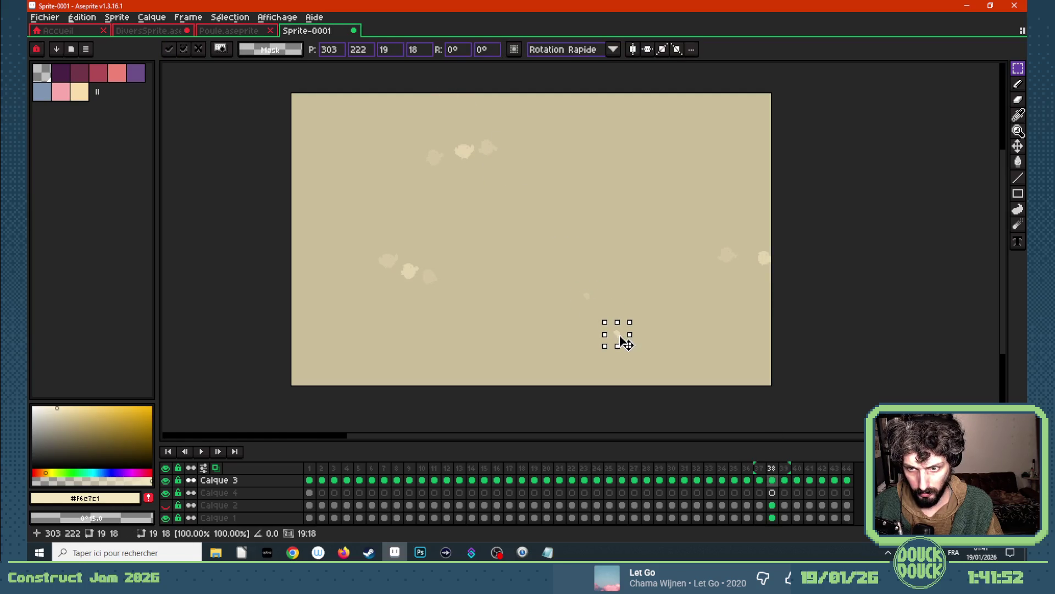
pyautogui.press('.')
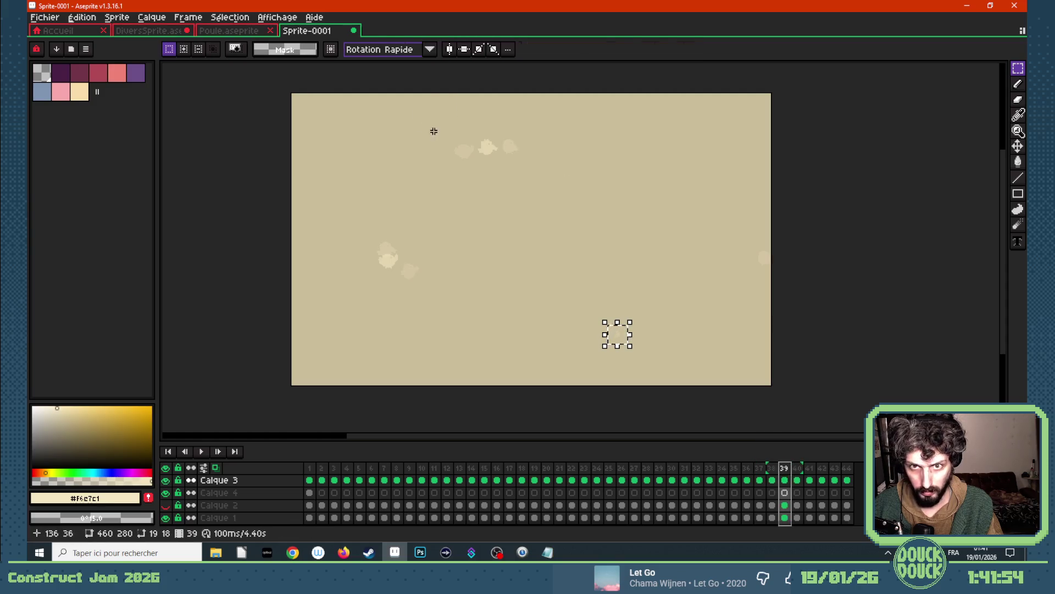
pyautogui.hotkey('ctrl', 'v')
pyautogui.moveTo(445, 113); pyautogui.dragTo(645, 377)
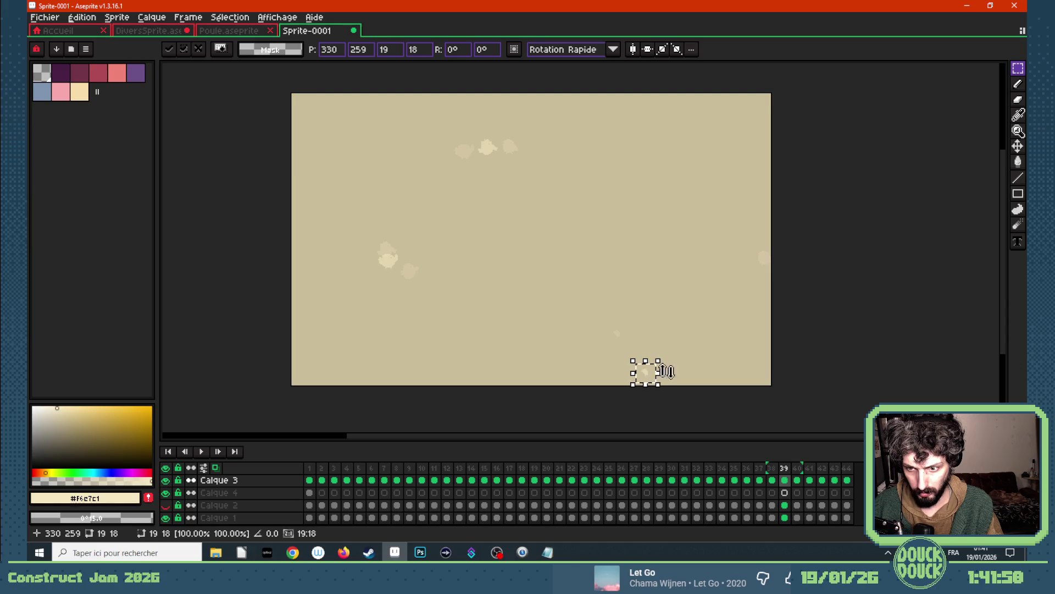
pyautogui.hotkey('ctrl', 'd')
# - Return to frame 1 and play the animation to preview the drift
pyautogui.click(312, 468)
pyautogui.press('Return')
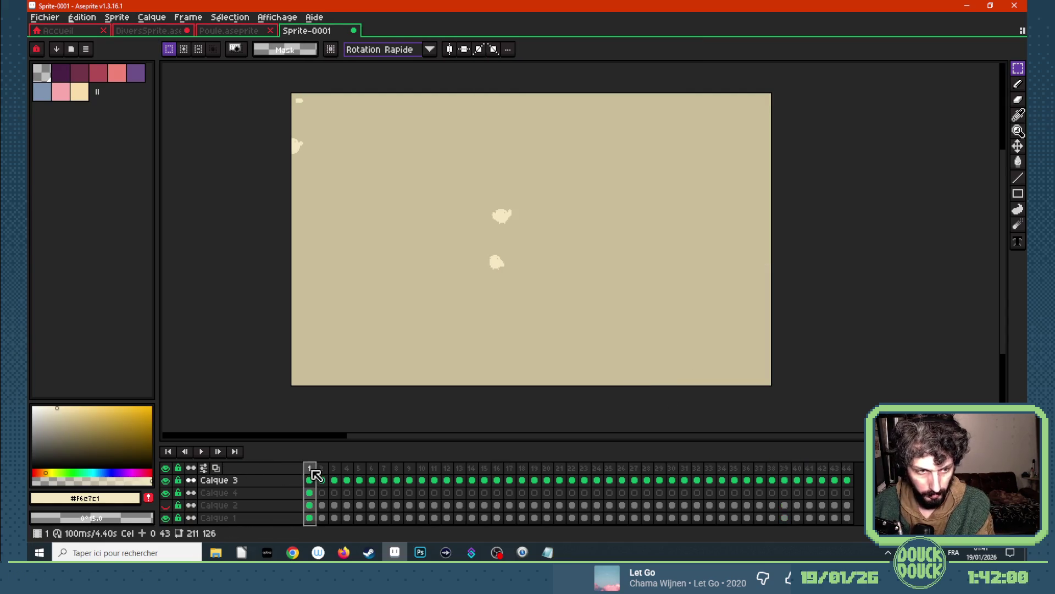
pyautogui.scroll(-1, 412, 281)
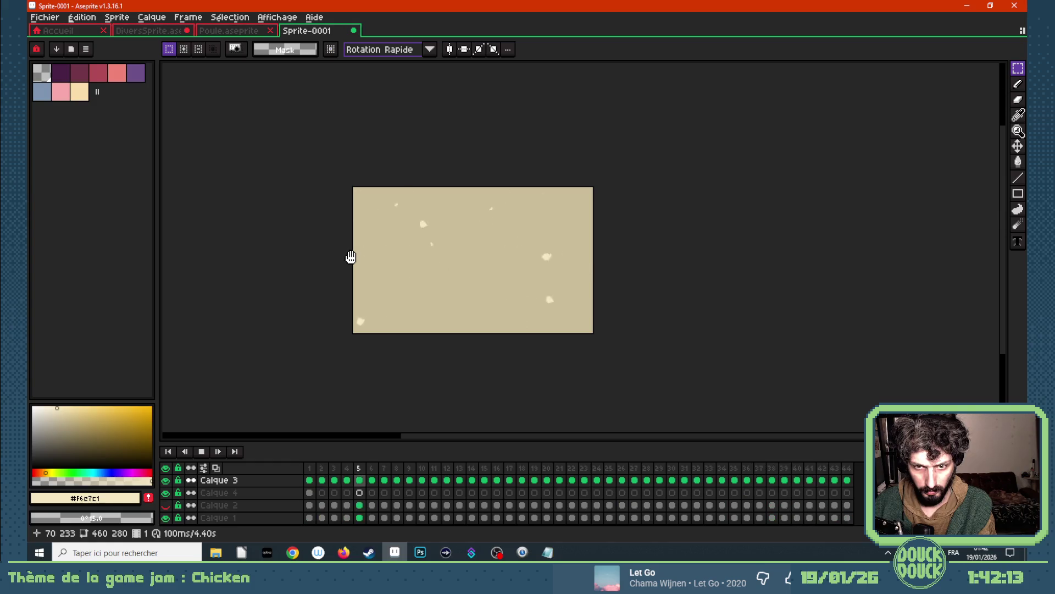
pyautogui.press('Return')
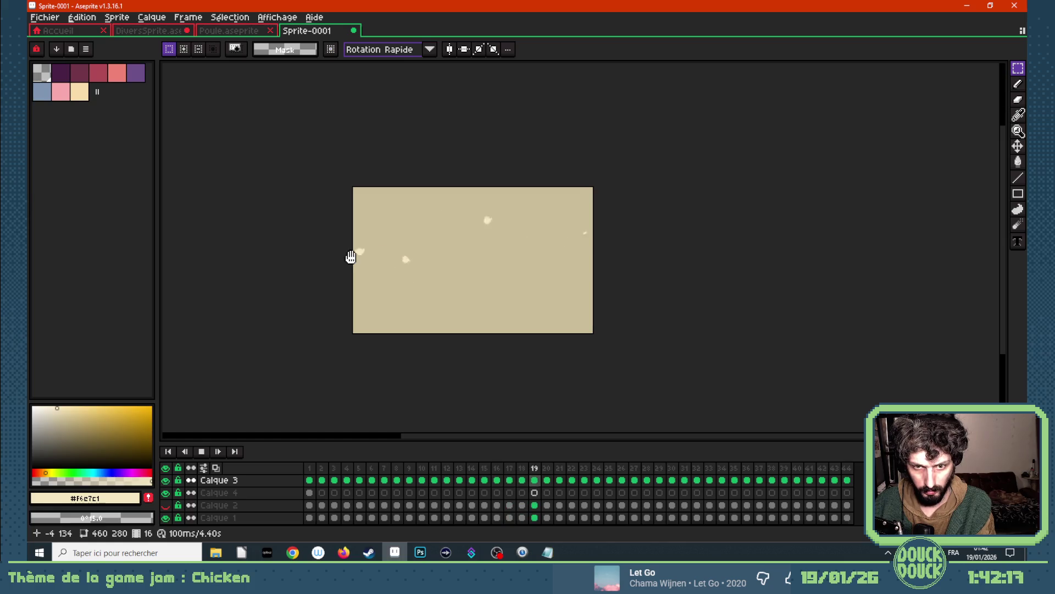
pyautogui.press('Return')
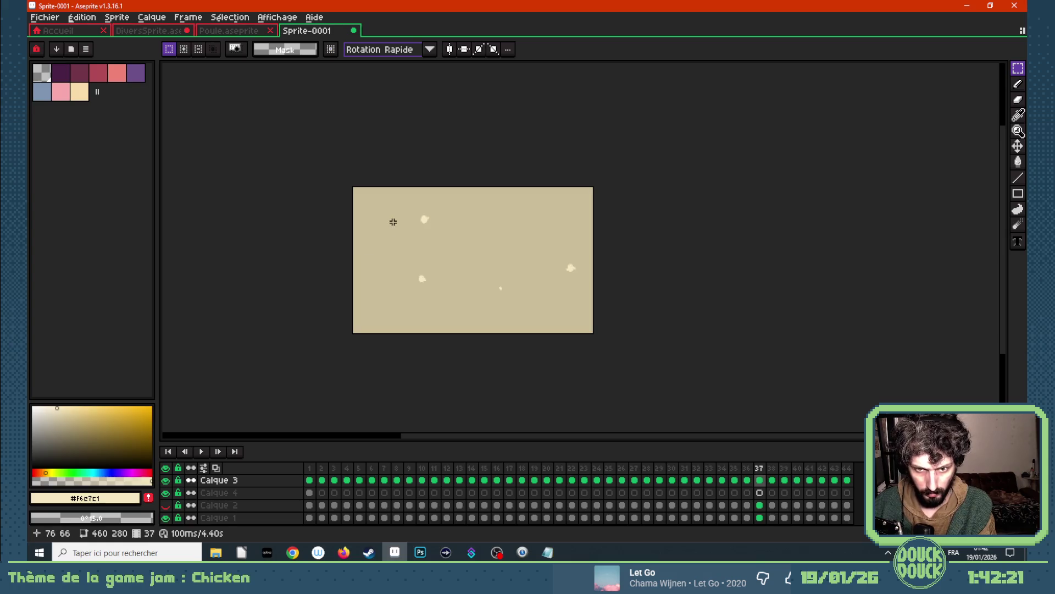
pyautogui.press('Left')
pyautogui.press('Left')
pyautogui.press('Left')
pyautogui.scroll(2, 441, 298)
pyautogui.scroll(-1, 442, 297)
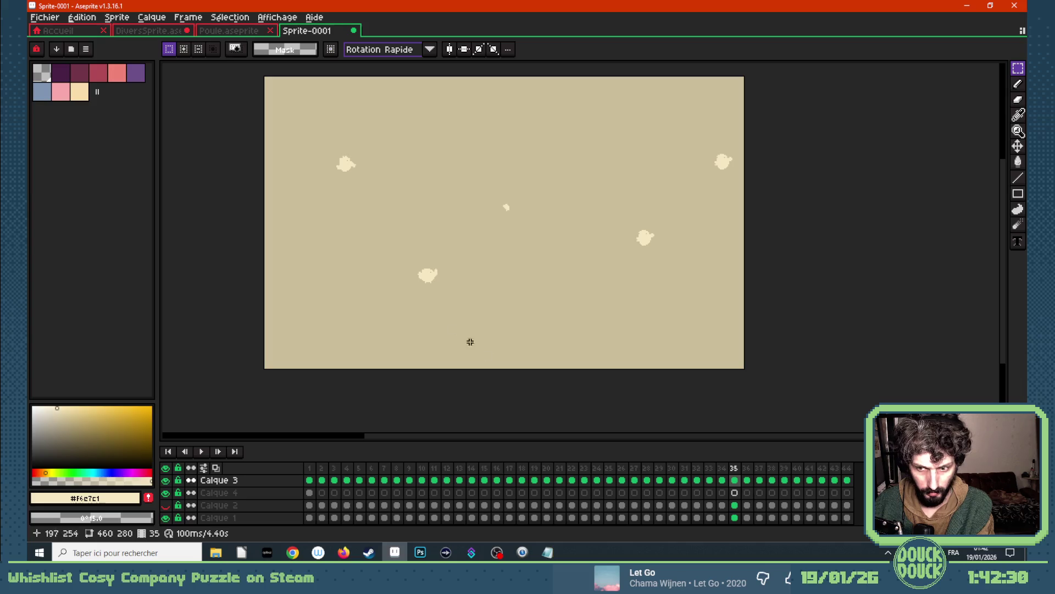
pyautogui.press('Home')
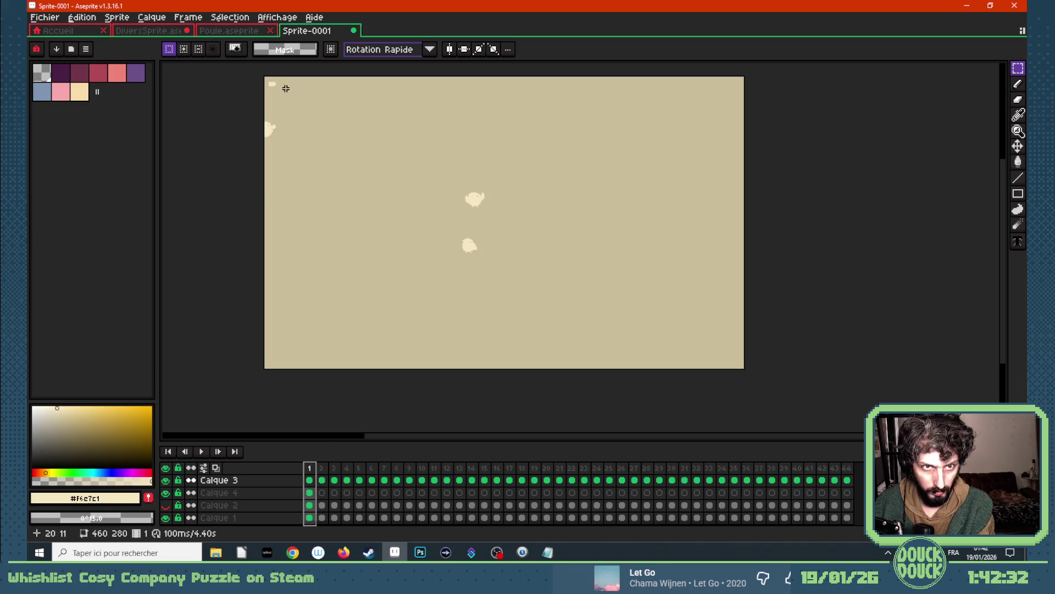
# - Paste the top-left blob from Calque 4 into Calque 3 frame 35 and set it toward the lower middle
pyautogui.moveTo(262, 79); pyautogui.dragTo(286, 90)
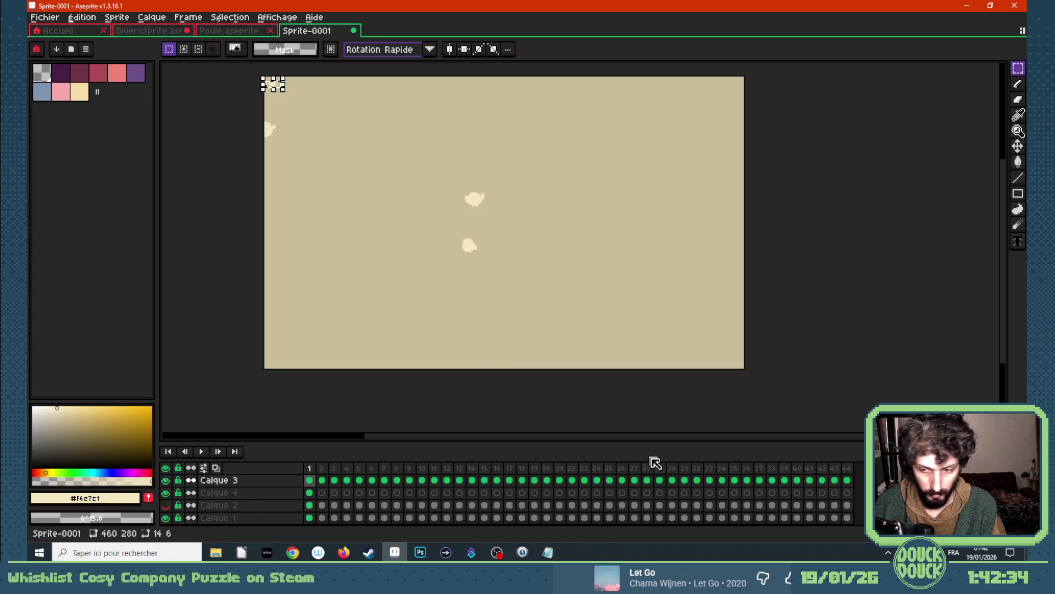
pyautogui.click(734, 487)
pyautogui.hotkey('ctrl', 'v')
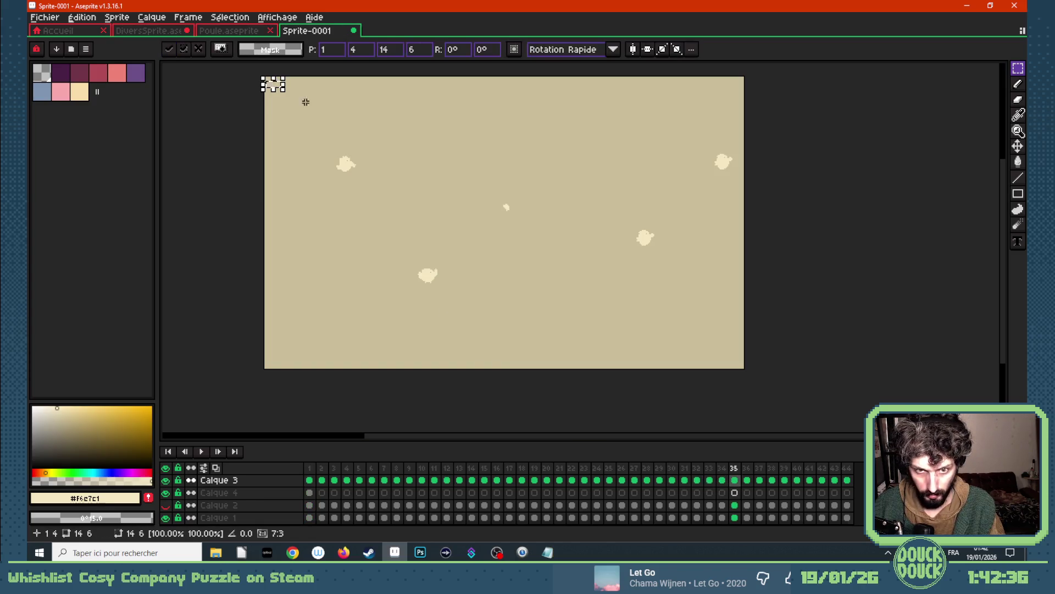
pyautogui.click(310, 492)
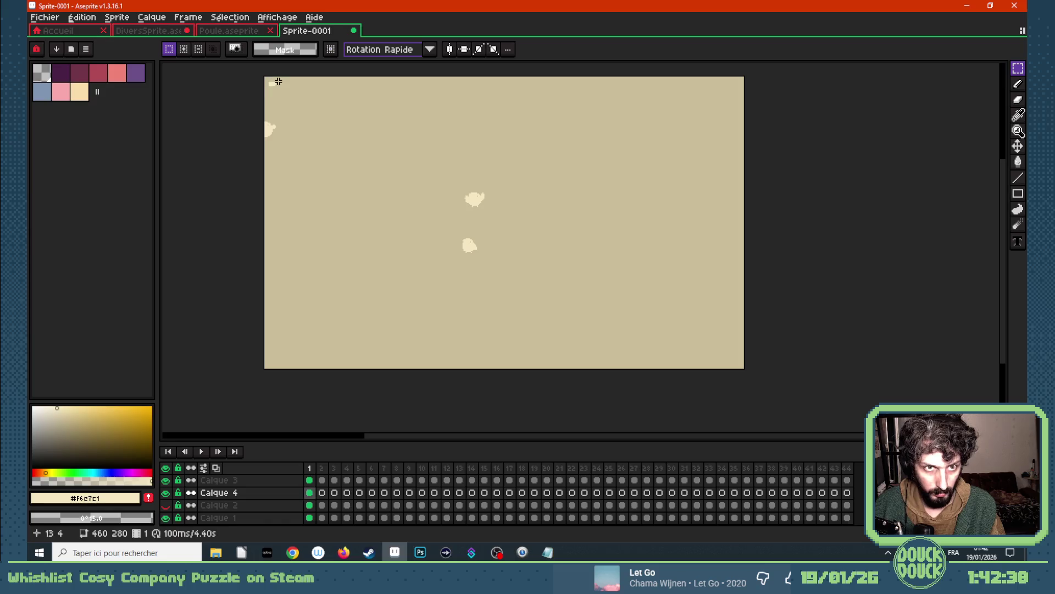
pyautogui.click(734, 480)
pyautogui.hotkey('ctrl', 'v')
pyautogui.moveTo(280, 91)
pyautogui.mouseDown()
pyautogui.moveTo(443, 303)
pyautogui.moveTo(375, 284)
pyautogui.mouseUp()
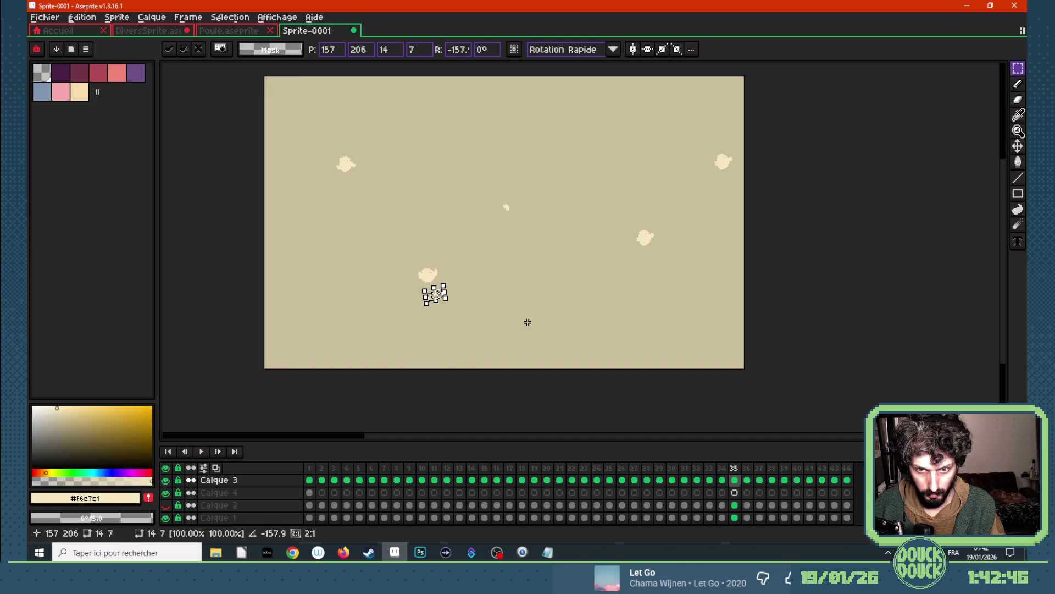
pyautogui.press('Return')
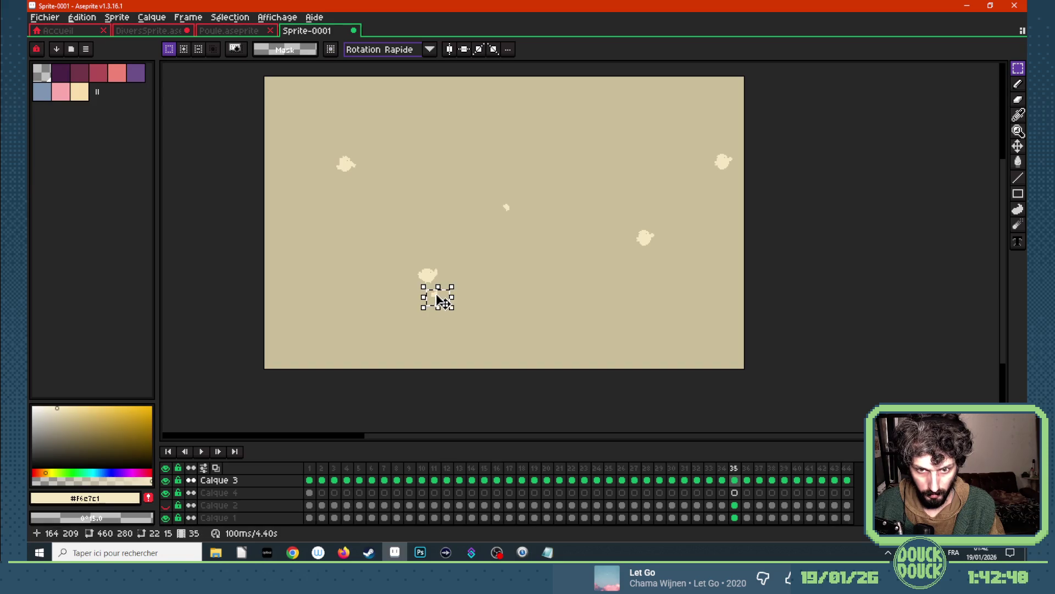
# - Nudge the small blob copy up-right beside the lower-left blob, then preview and stop on frame 35
pyautogui.moveTo(443, 302); pyautogui.dragTo(456, 290)
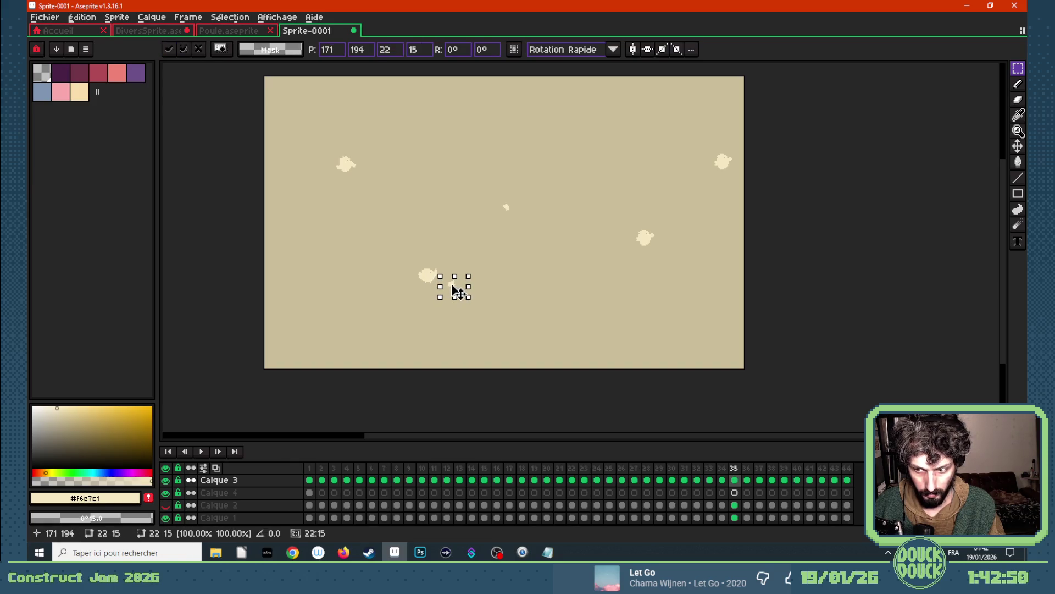
pyautogui.click(514, 297)
pyautogui.press('Return')
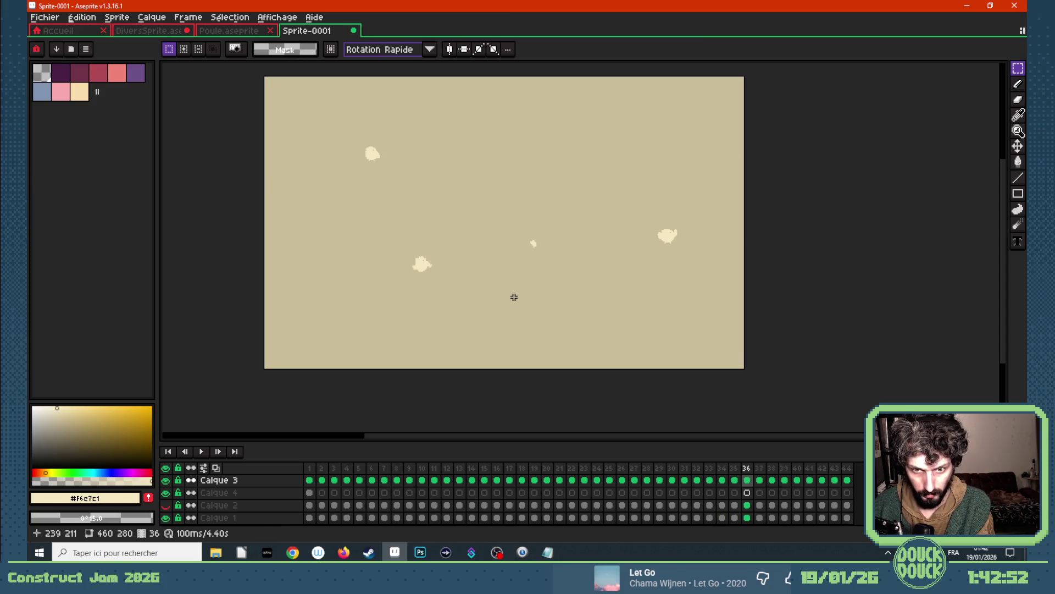
pyautogui.press('Left')
# - Reselect the small blob with onion-skin ghosts shown and float a copy slightly left in frame 35
pyautogui.moveTo(438, 276); pyautogui.dragTo(460, 292)
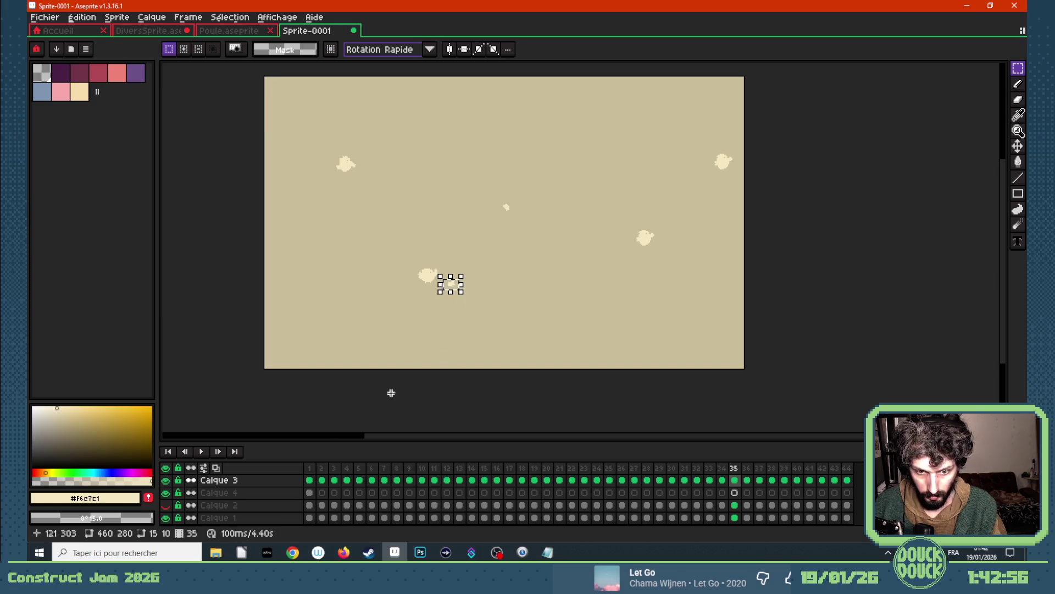
pyautogui.press('F3')
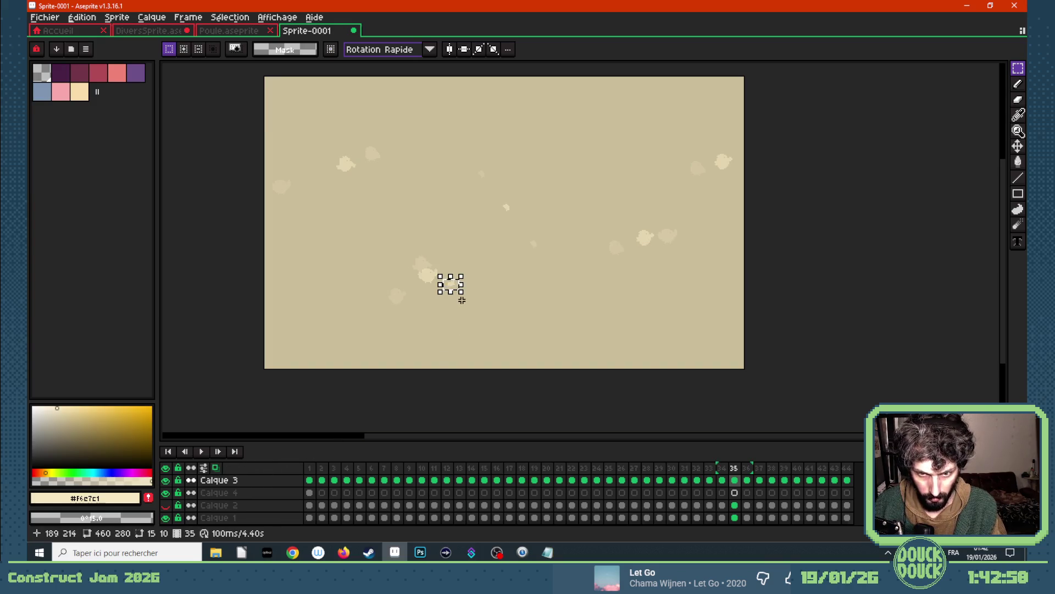
pyautogui.click(722, 481)
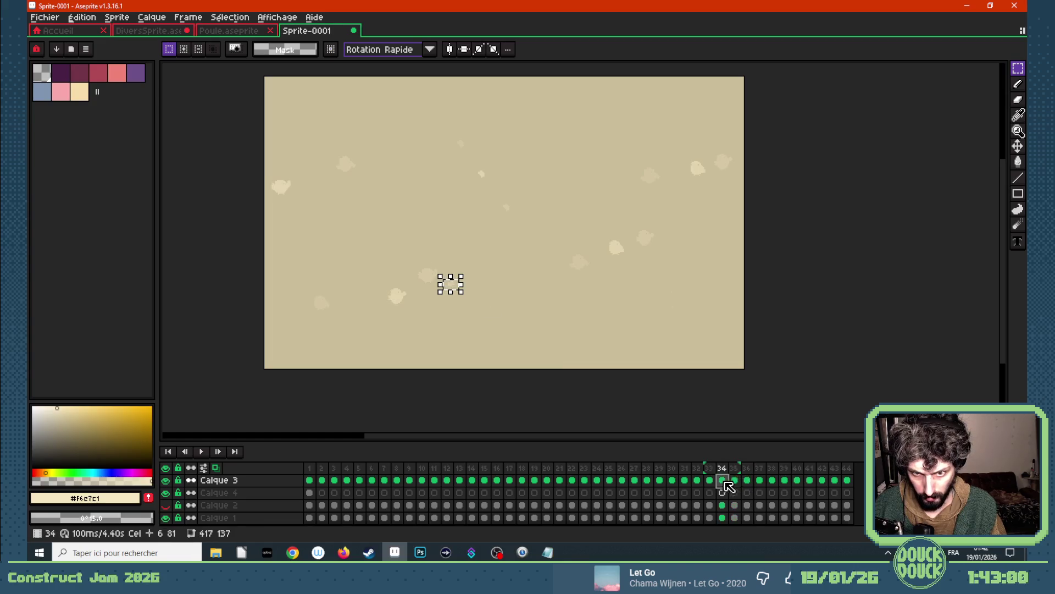
pyautogui.click(735, 482)
pyautogui.moveTo(450, 288); pyautogui.dragTo(416, 299)
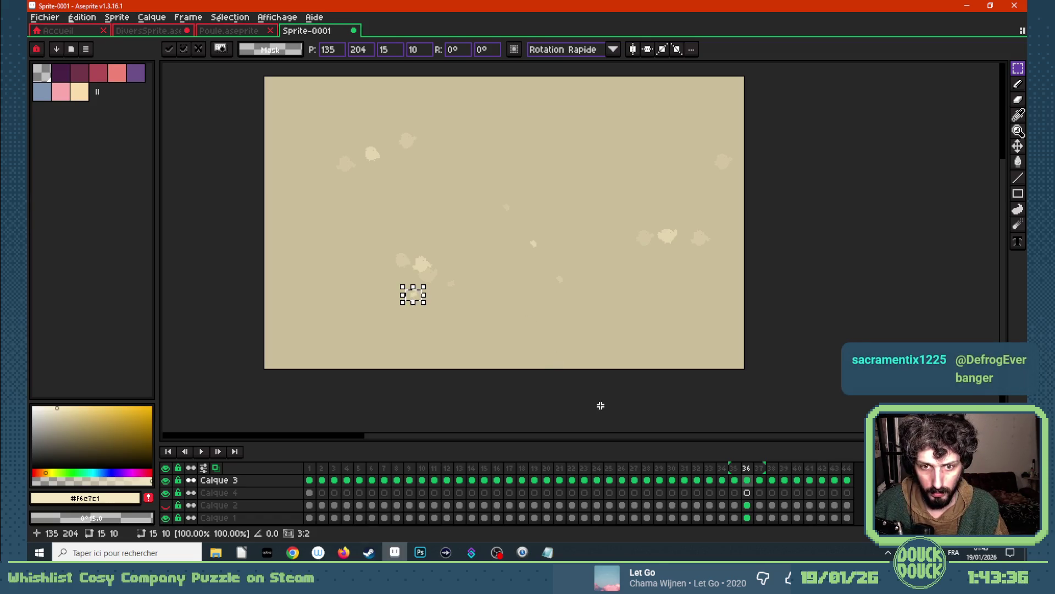
# - Carry the blob copy through frames 36–39 moving toward the lower left, then commit and deselect
pyautogui.click(759, 480)
pyautogui.moveTo(410, 298)
pyautogui.mouseDown()
pyautogui.moveTo(447, 288)
pyautogui.moveTo(372, 302)
pyautogui.moveTo(380, 310)
pyautogui.mouseUp()
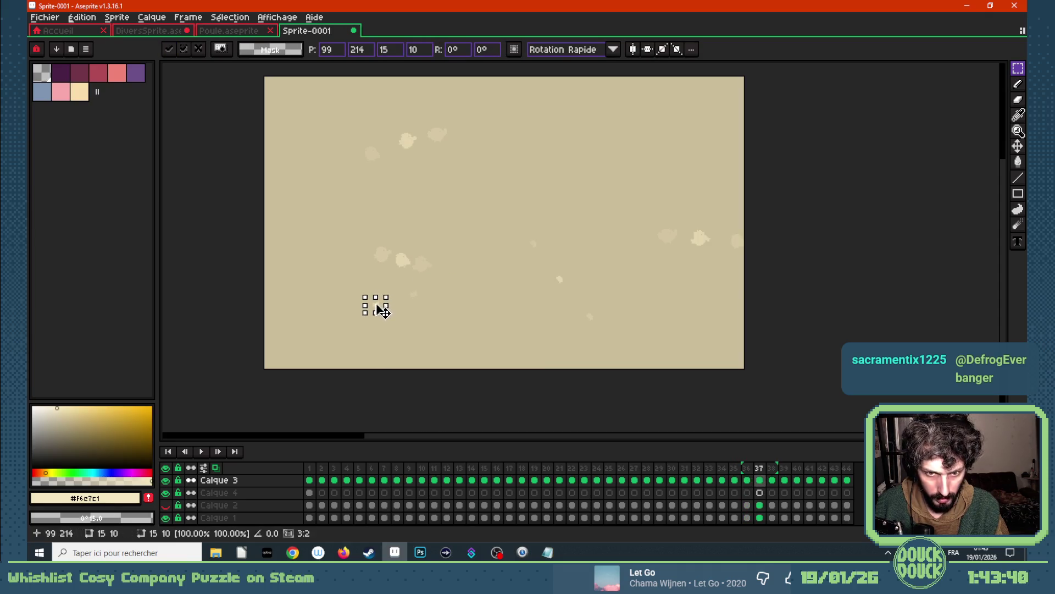
pyautogui.press('.')
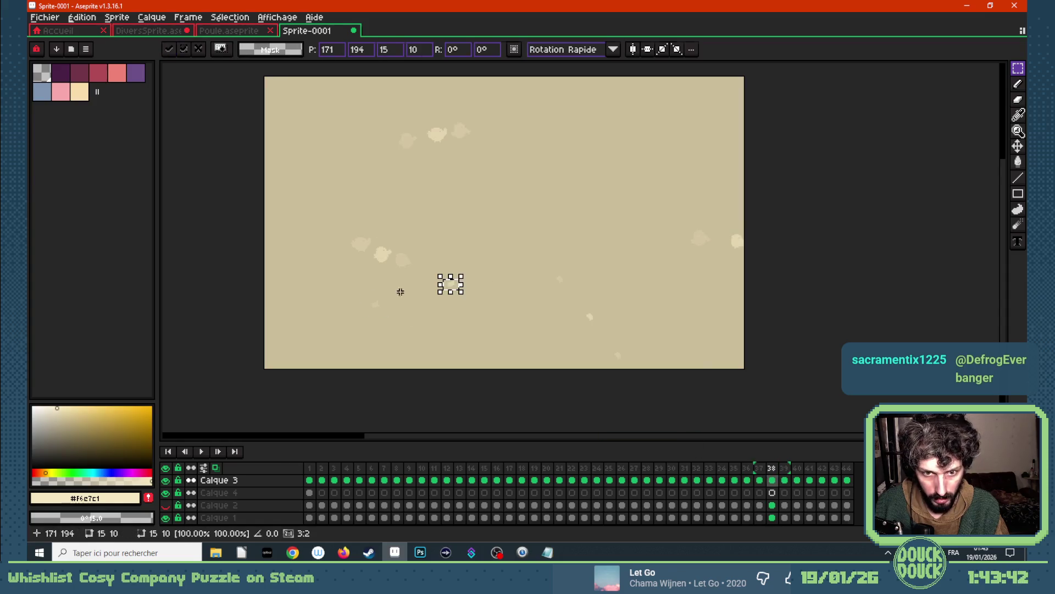
pyautogui.moveTo(454, 291); pyautogui.dragTo(338, 326)
pyautogui.press('.')
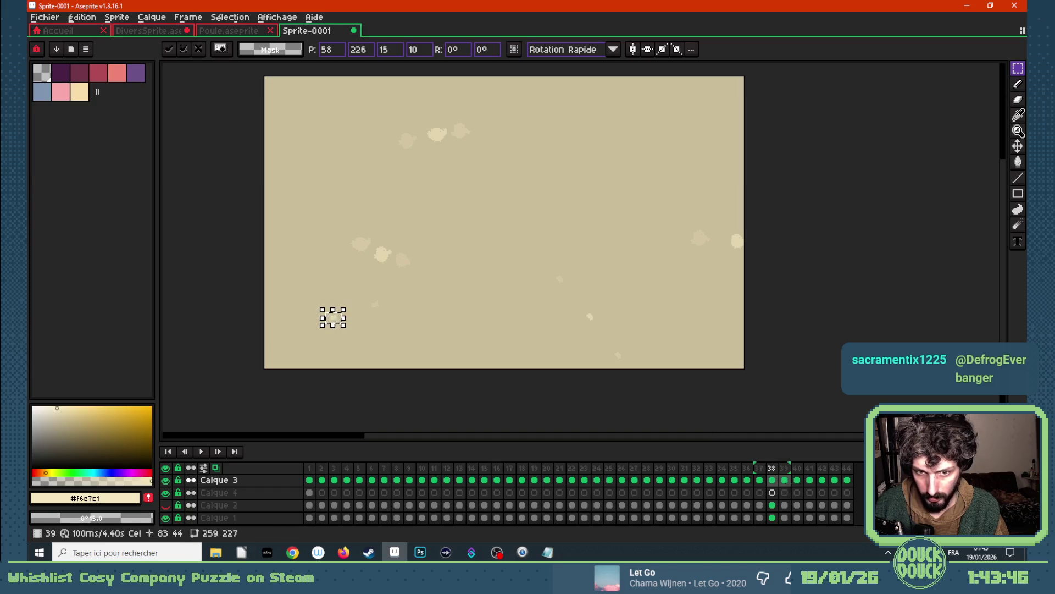
pyautogui.moveTo(452, 289)
pyautogui.mouseDown()
pyautogui.moveTo(294, 325)
pyautogui.moveTo(295, 337)
pyautogui.mouseUp()
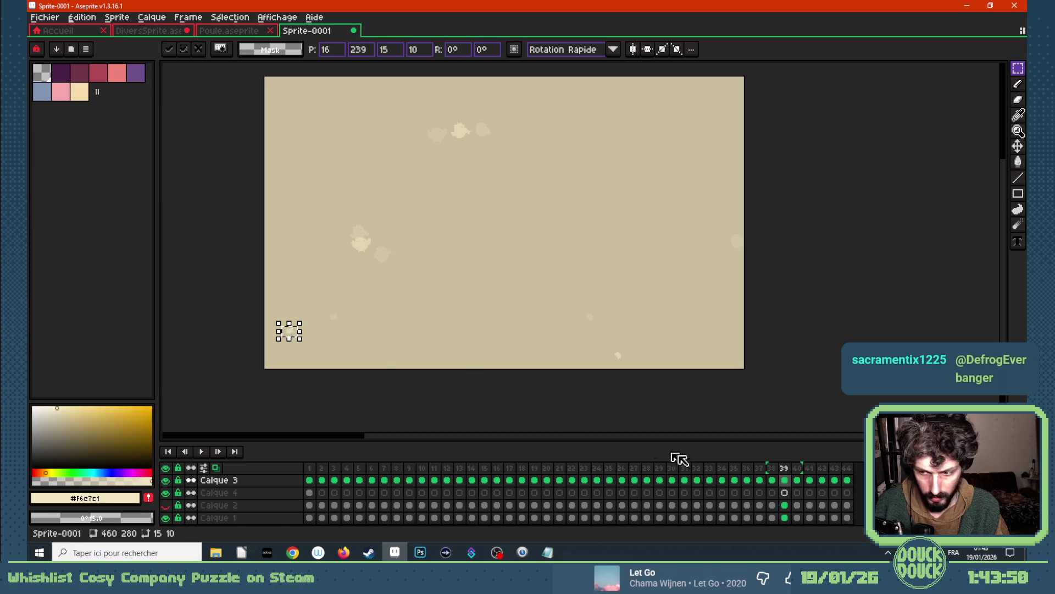
pyautogui.click(723, 487)
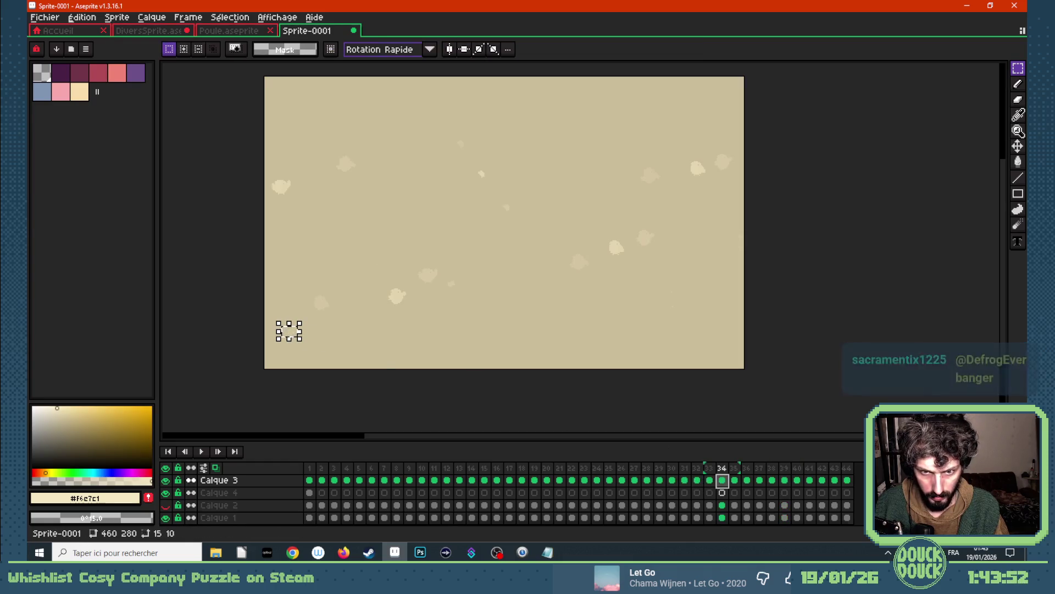
pyautogui.click(710, 487)
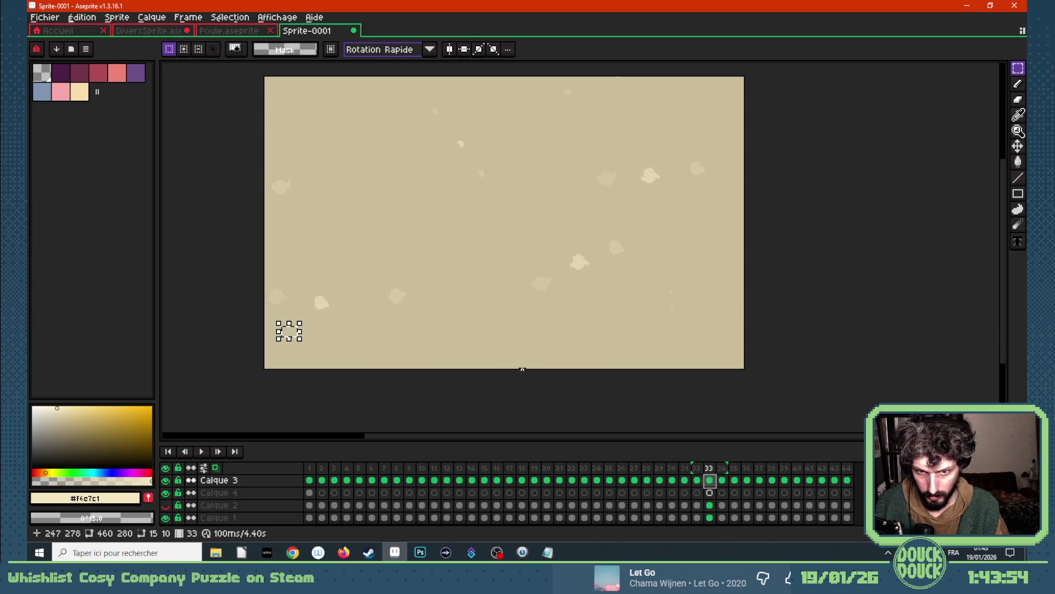
pyautogui.hotkey('ctrl', 'd')
# - Toggle the frame ghosts around frame 34 and restore the blob copy at its earlier spot
pyautogui.click(216, 469)
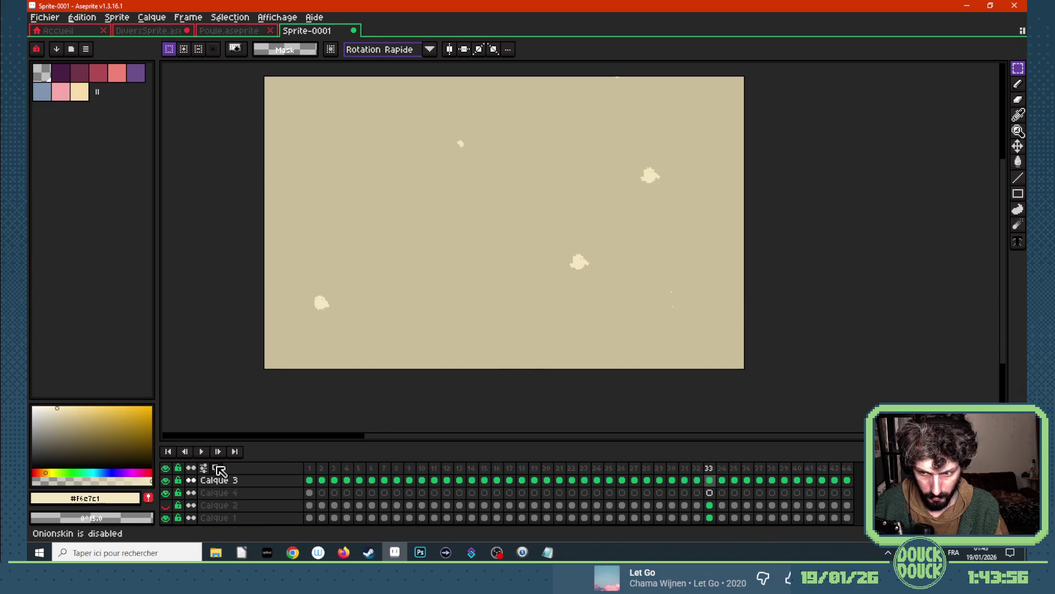
pyautogui.press('Right')
pyautogui.press('Right')
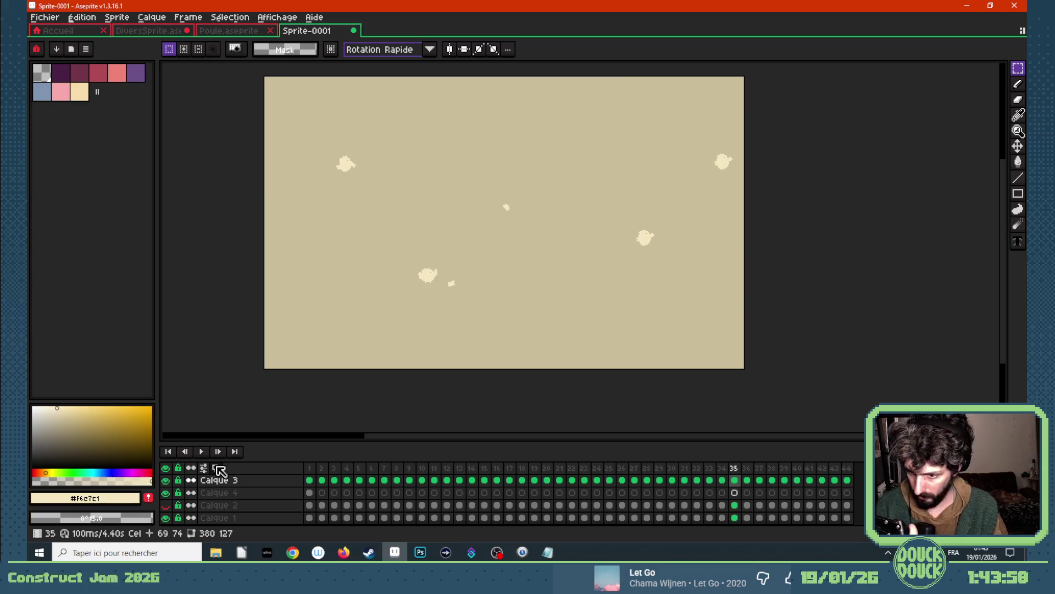
pyautogui.press('Left')
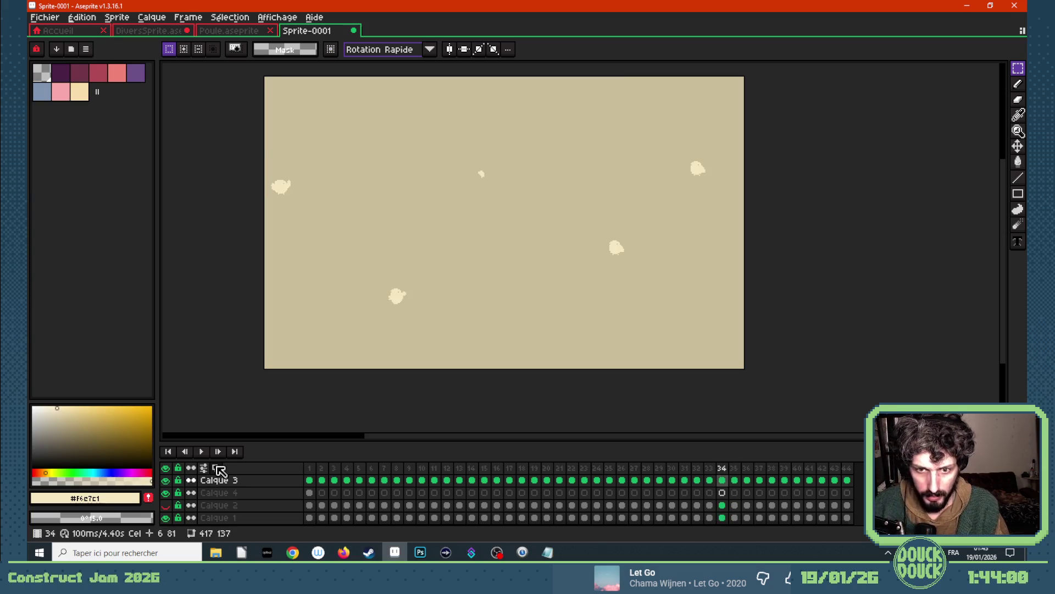
pyautogui.click(216, 468)
pyautogui.moveTo(438, 275)
pyautogui.mouseDown()
pyautogui.moveTo(464, 294)
pyautogui.moveTo(498, 278)
pyautogui.mouseUp()
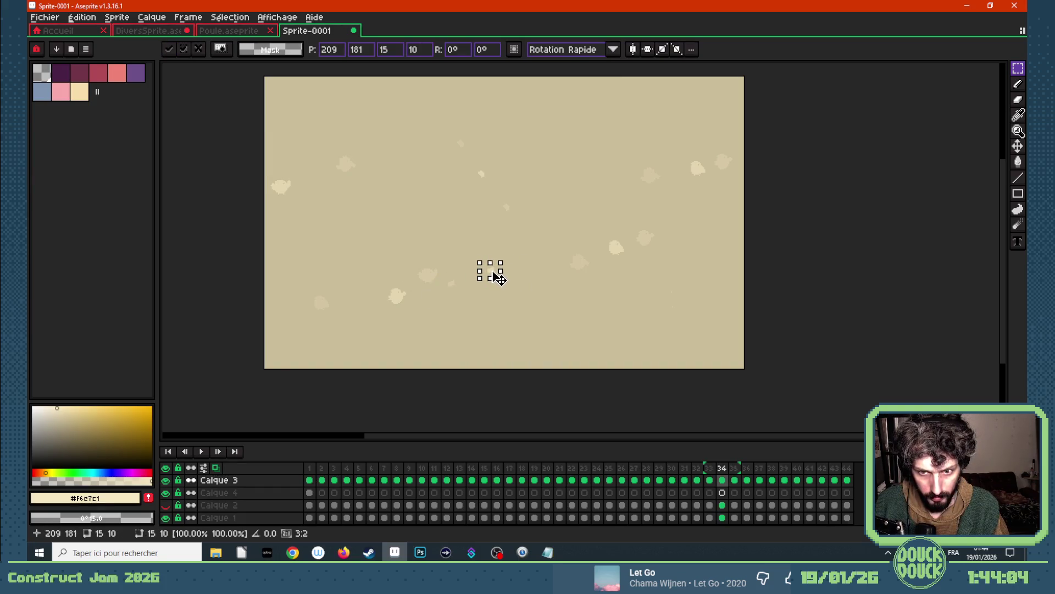
pyautogui.hotkey('ctrl', 'z')
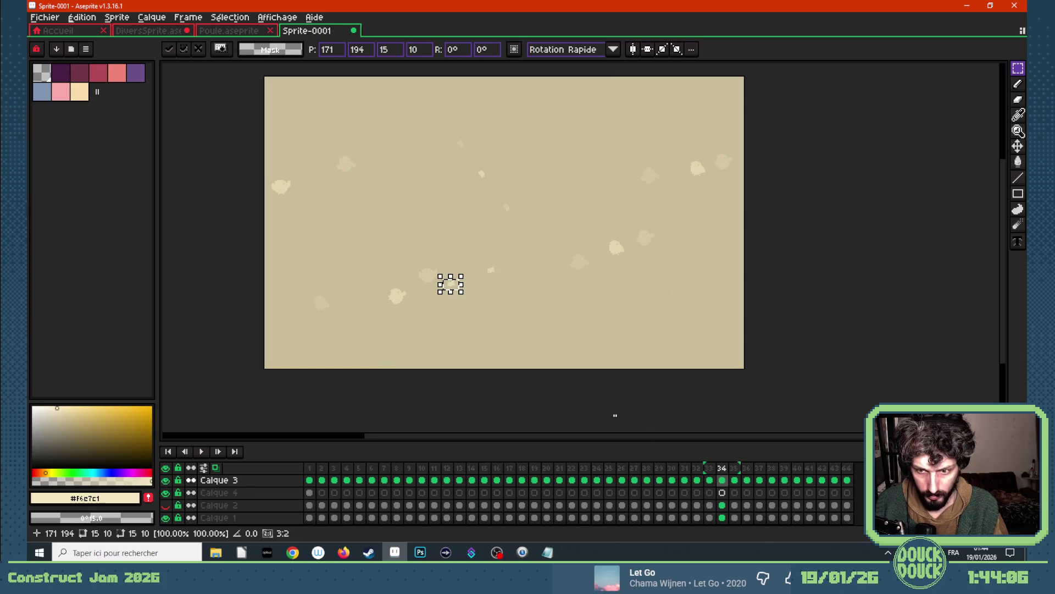
pyautogui.click(558, 337)
# - Paste the blob copy into frames 33, 32 and 31, each placed further up and right
pyautogui.click(709, 480)
pyautogui.hotkey('ctrl', 'v')
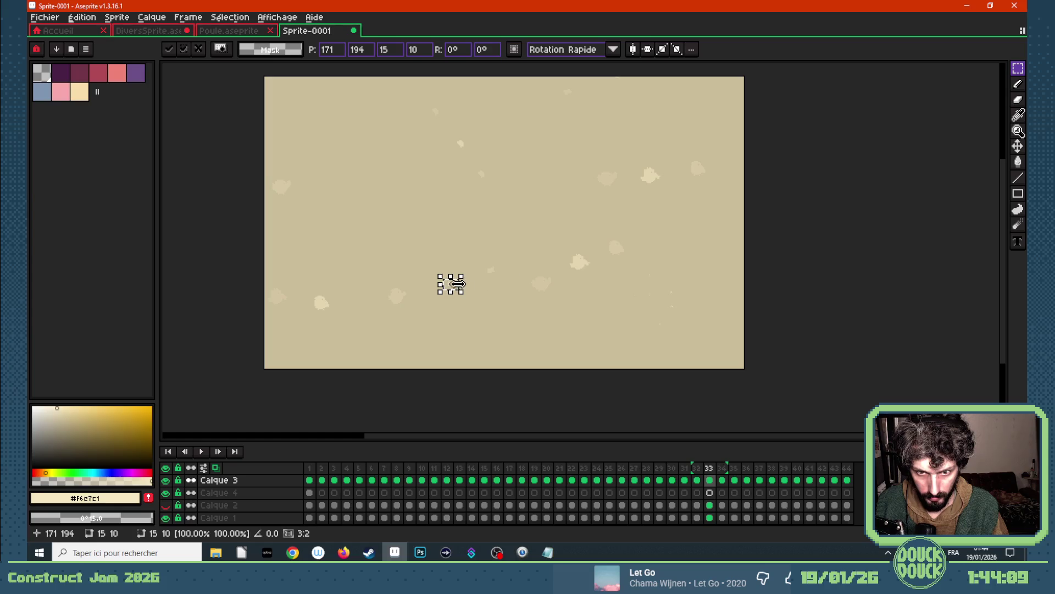
pyautogui.moveTo(455, 288); pyautogui.dragTo(538, 260)
pyautogui.press('Left')
pyautogui.hotkey('ctrl', 'v')
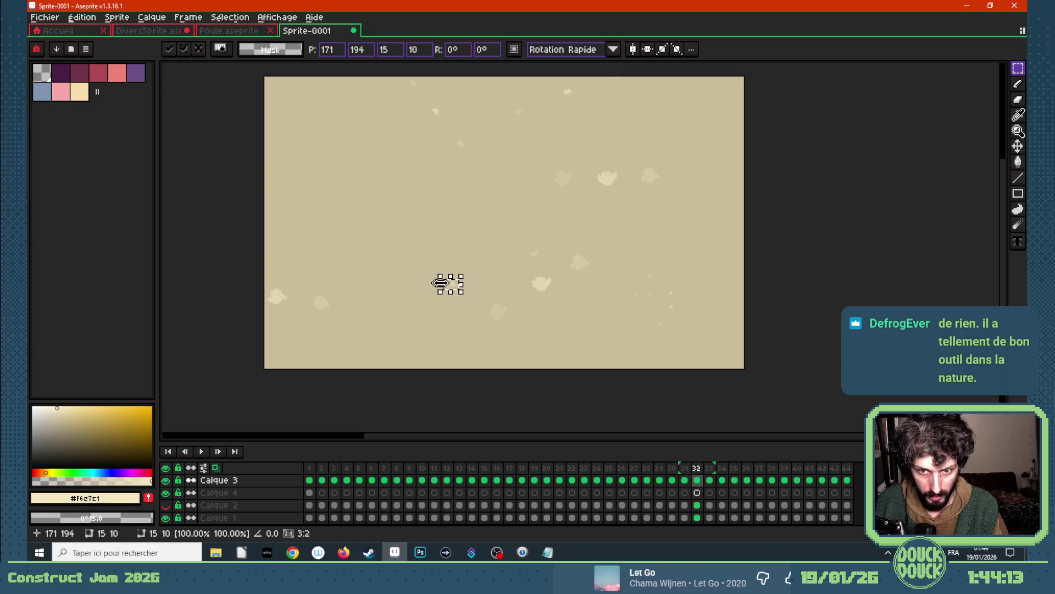
pyautogui.moveTo(462, 284); pyautogui.dragTo(581, 243)
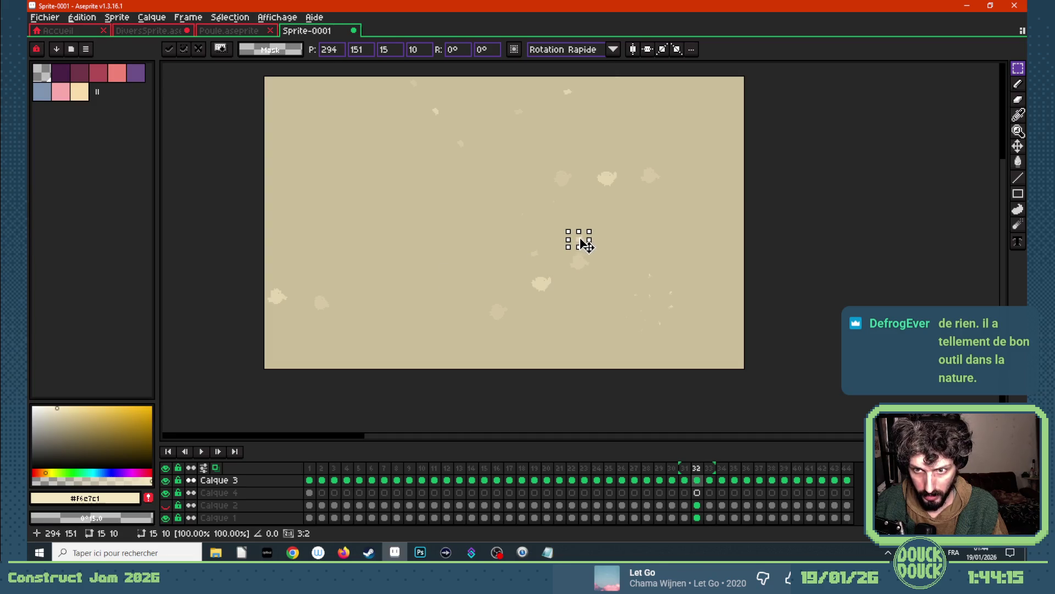
pyautogui.press('Left')
pyautogui.hotkey('ctrl', 'v')
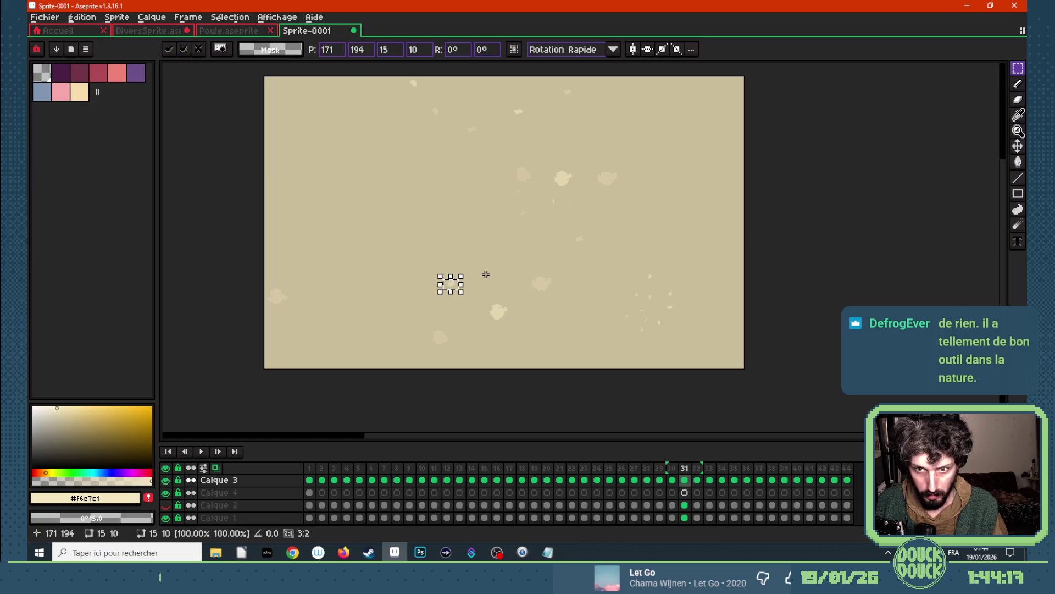
pyautogui.moveTo(452, 285); pyautogui.dragTo(628, 227)
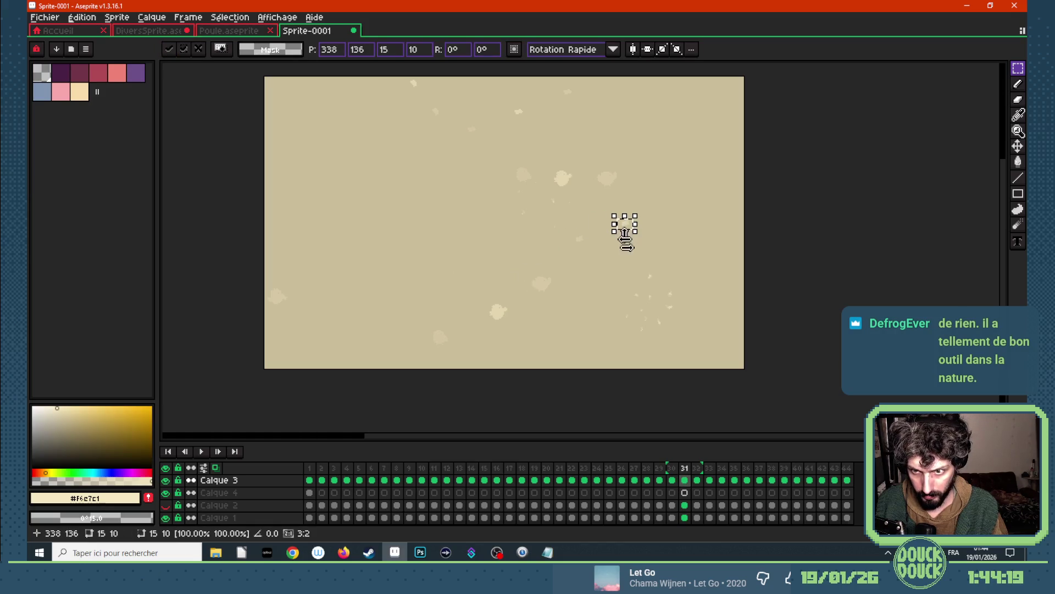
# - Paste the blob copy into frames 30 and 29 near the canvas's upper right
pyautogui.press('Left')
pyautogui.hotkey('ctrl', 'v')
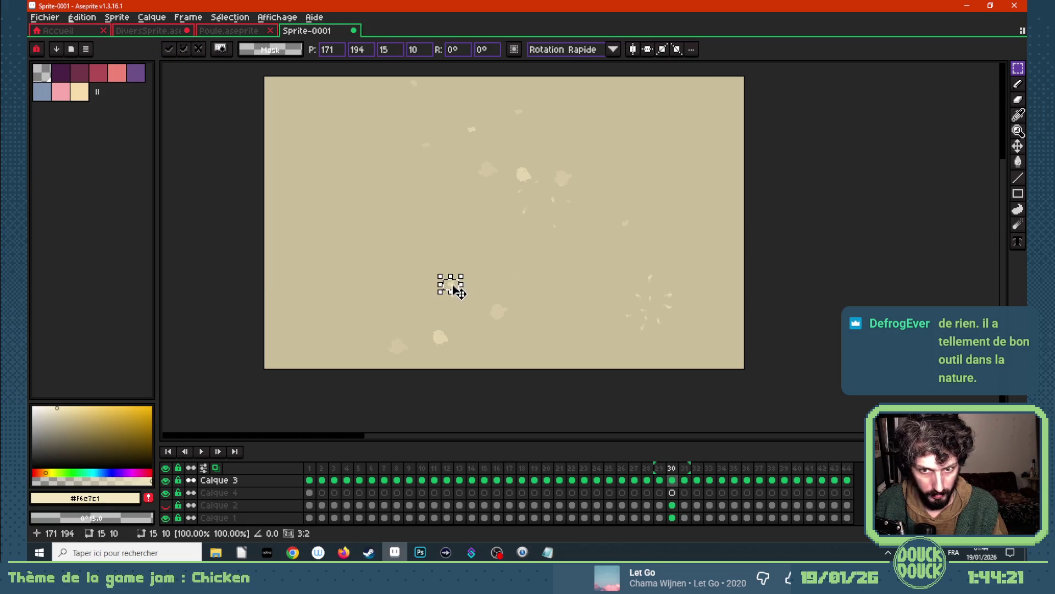
pyautogui.moveTo(454, 287); pyautogui.dragTo(637, 252)
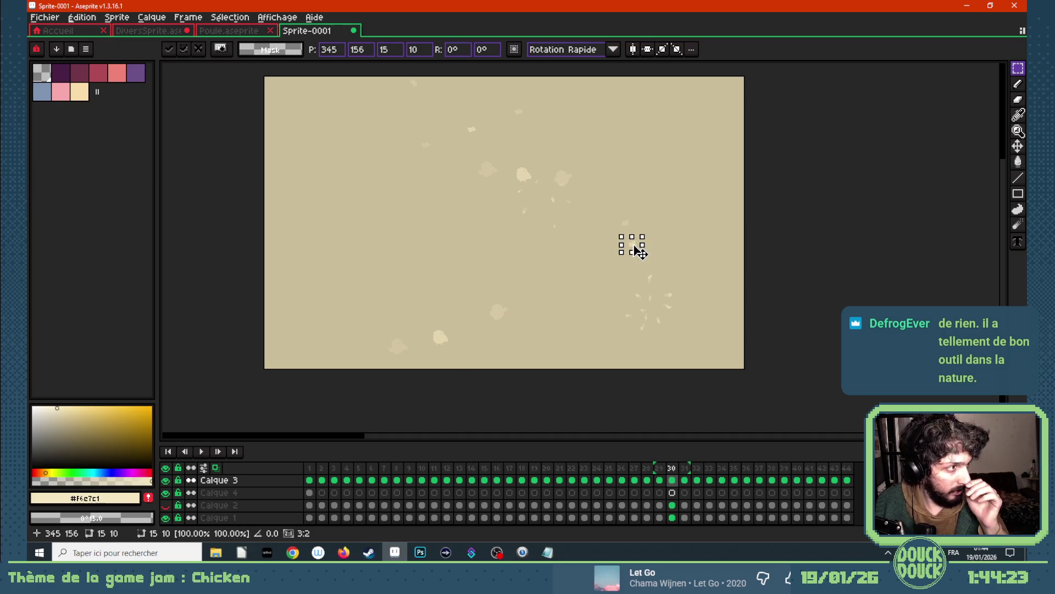
pyautogui.moveTo(639, 253); pyautogui.dragTo(676, 216)
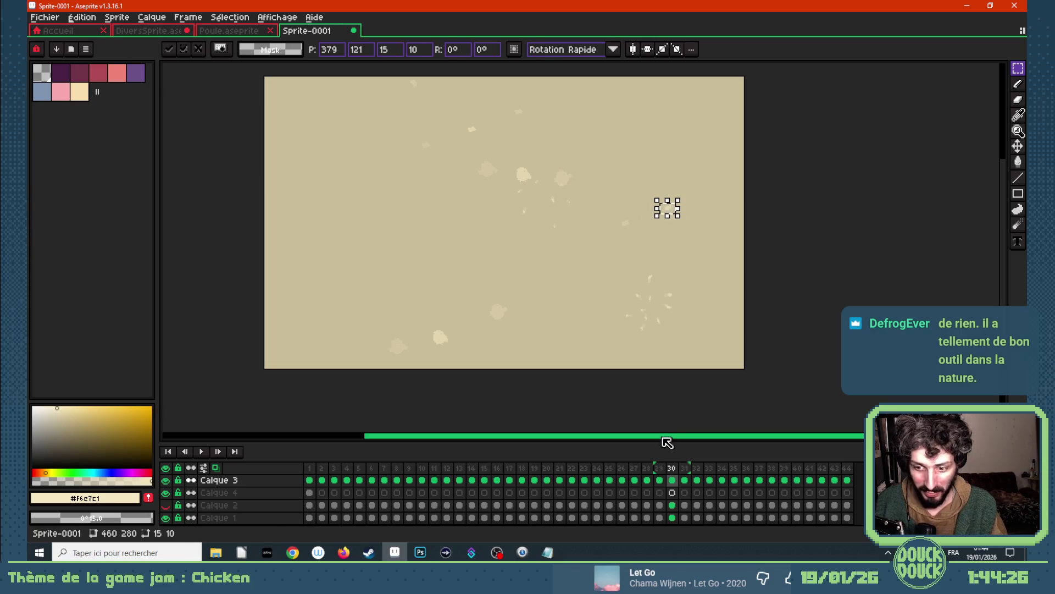
pyautogui.click(660, 480)
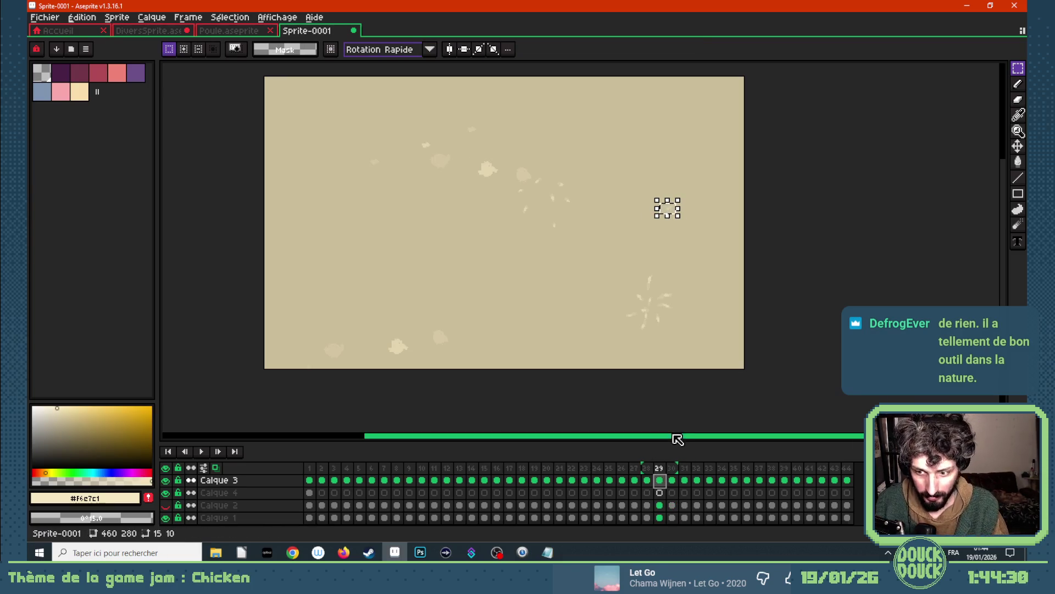
pyautogui.hotkey('ctrl', 'v')
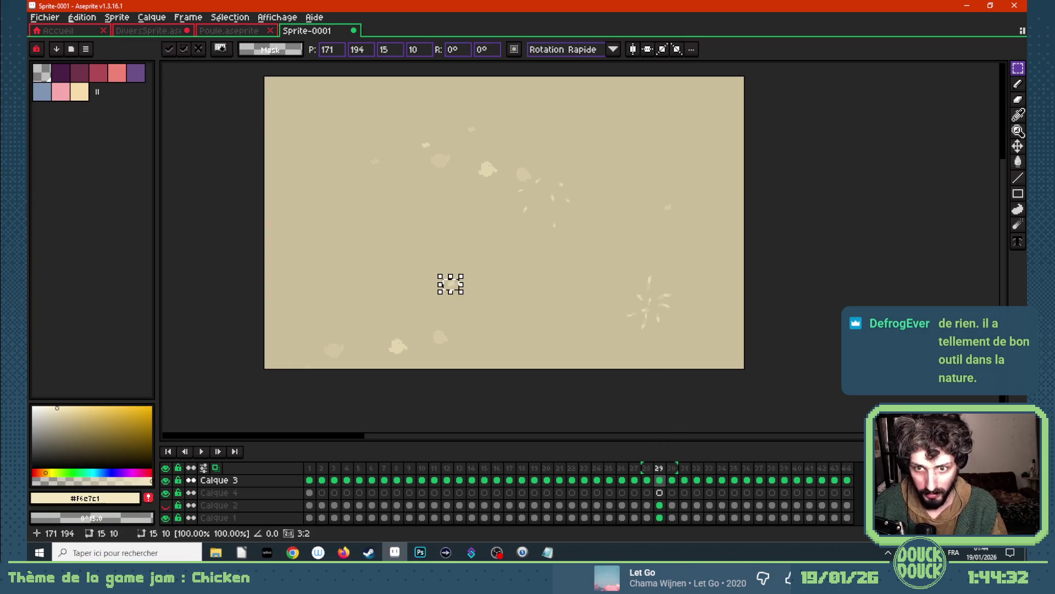
pyautogui.moveTo(451, 287); pyautogui.dragTo(717, 196)
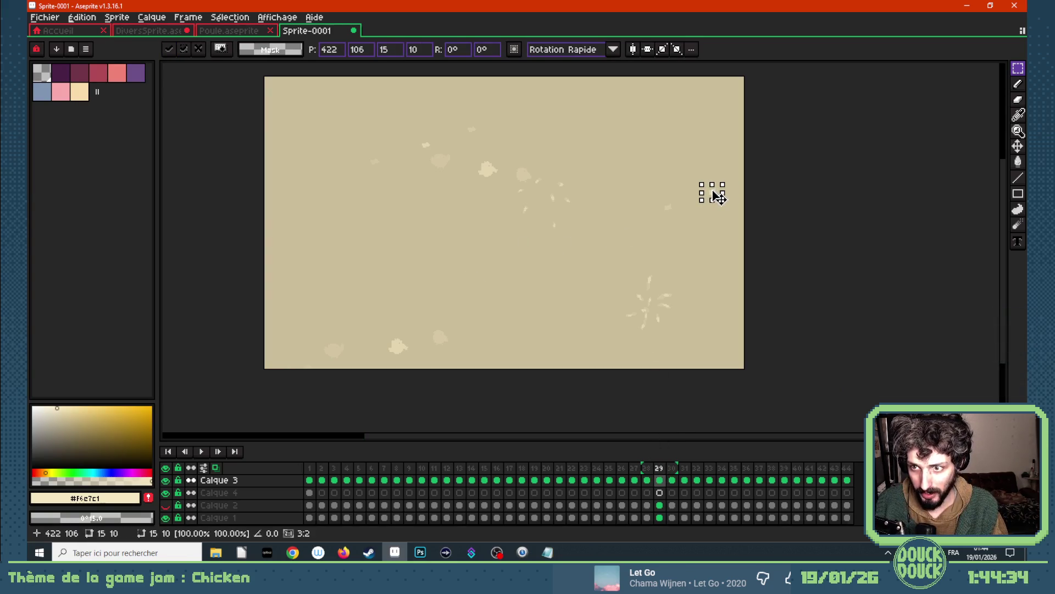
pyautogui.click(723, 227)
# - Turn off onion skinning and play the speck animation
pyautogui.click(216, 468)
pyautogui.click(217, 467)
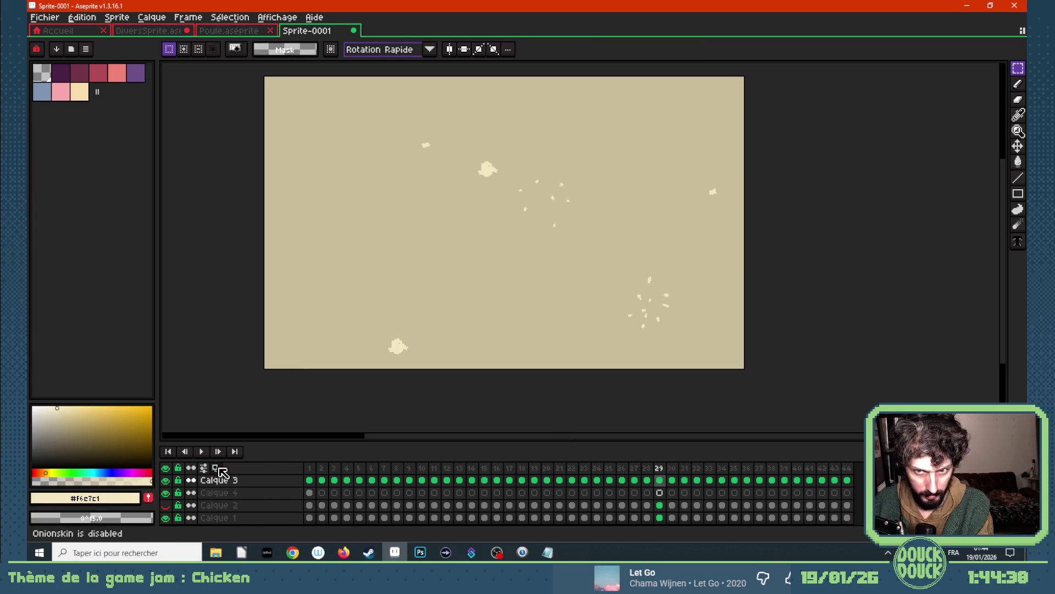
pyautogui.press('Return')
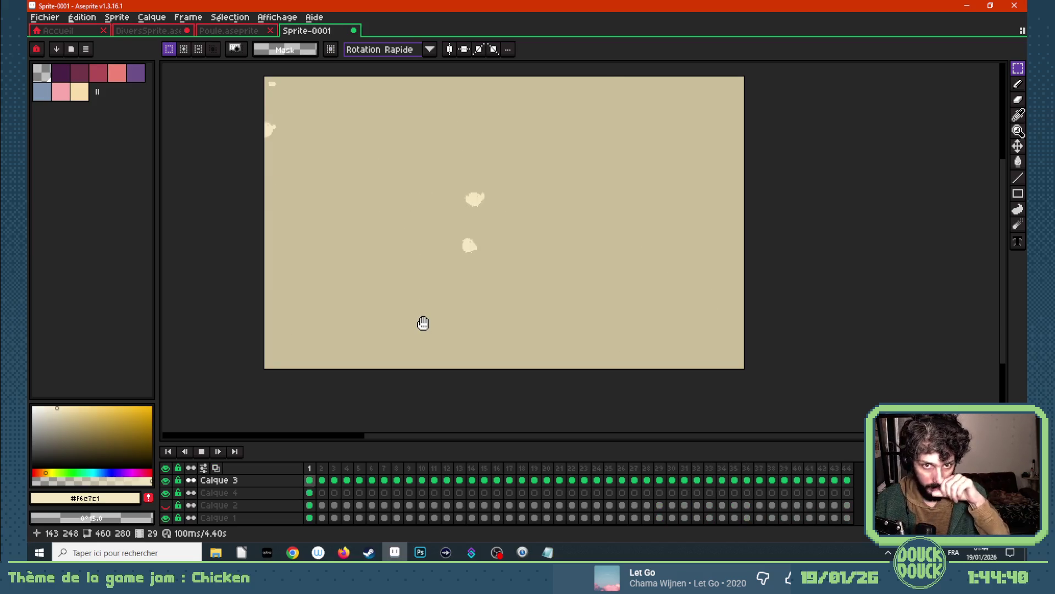
pyautogui.scroll(-1, 423, 322)
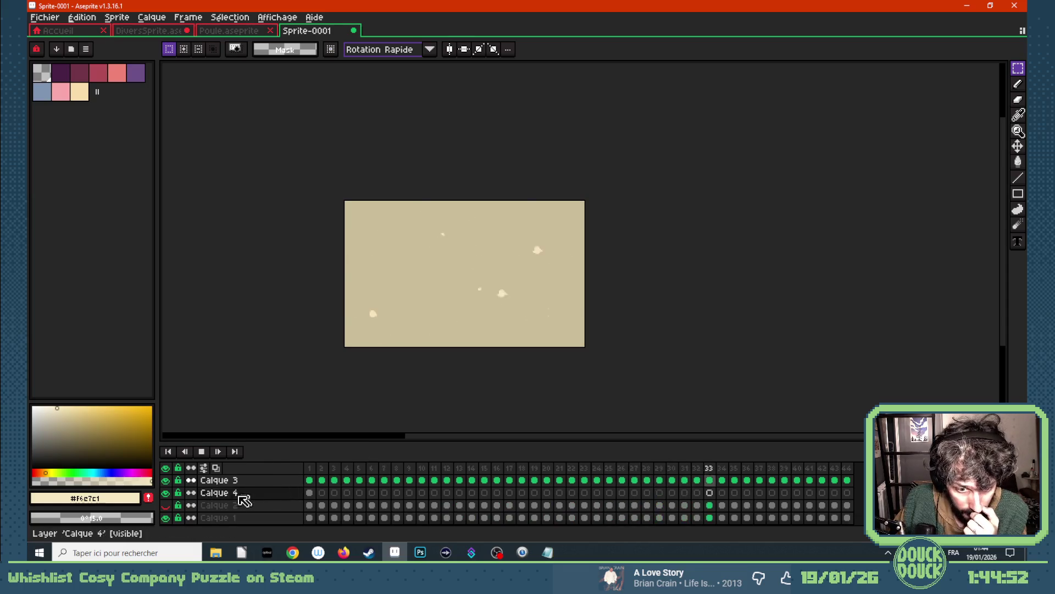
# - Stop playback on frame 44 and bring up the Fichier menu for export
pyautogui.click(225, 494)
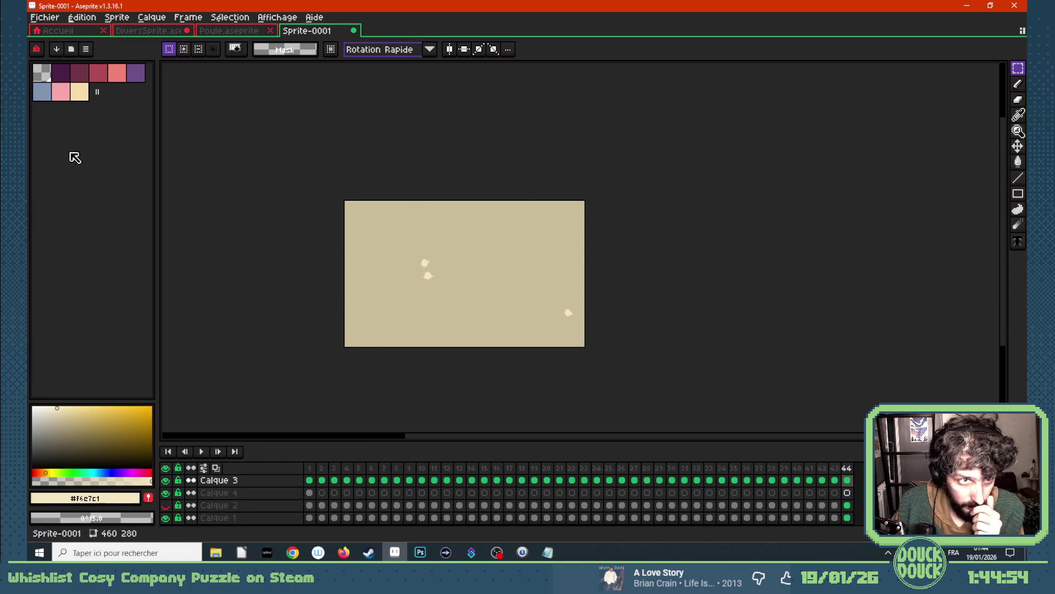
pyautogui.click(58, 19)
pyautogui.moveTo(61, 120)
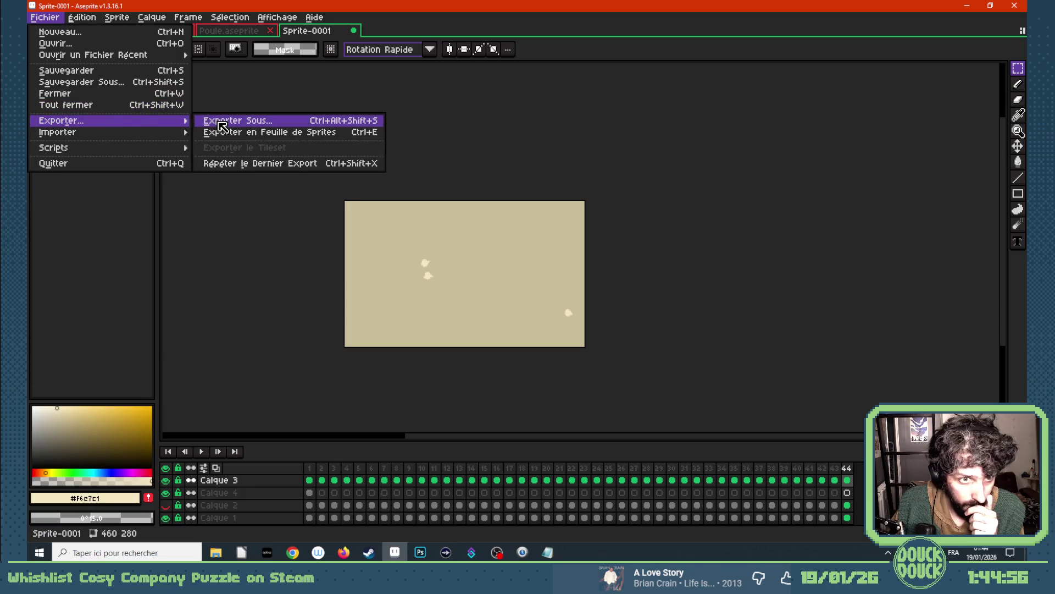
# - Look over the Exporter Sous output location and cancel the export
pyautogui.click(206, 118)
pyautogui.click(511, 142)
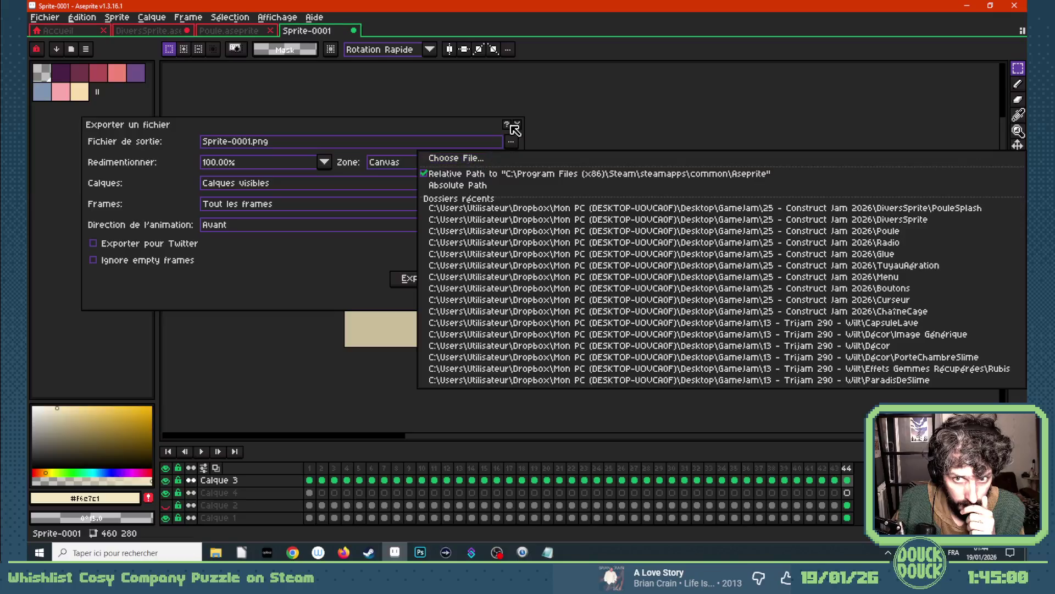
pyautogui.click(513, 131)
pyautogui.press('Escape')
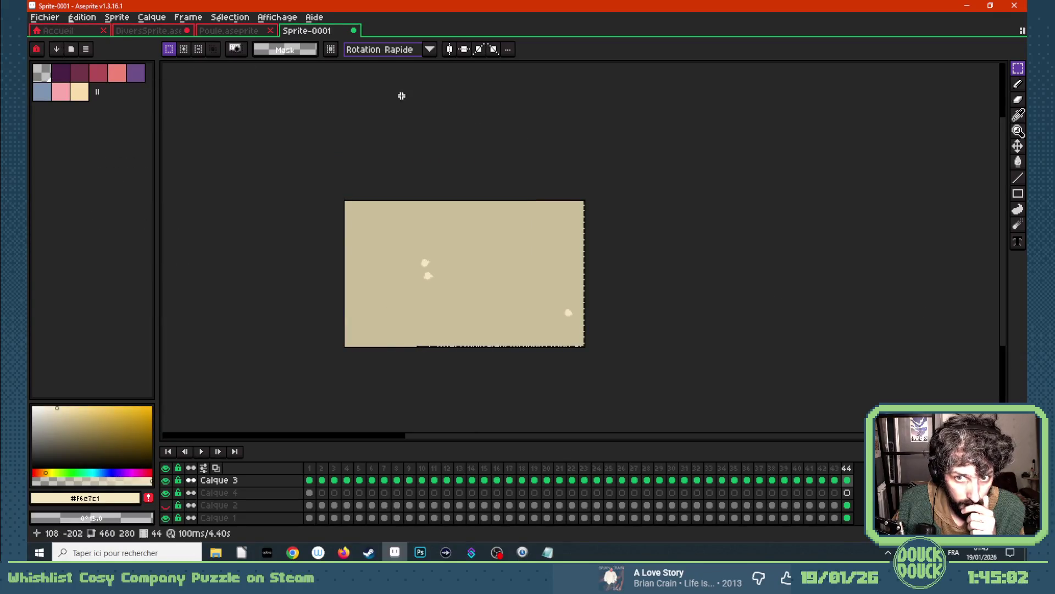
# - Save the sprite as PoulesMitraillées in a new PouleMitraillés folder inside DiversSprite
pyautogui.click(45, 17)
pyautogui.click(98, 73)
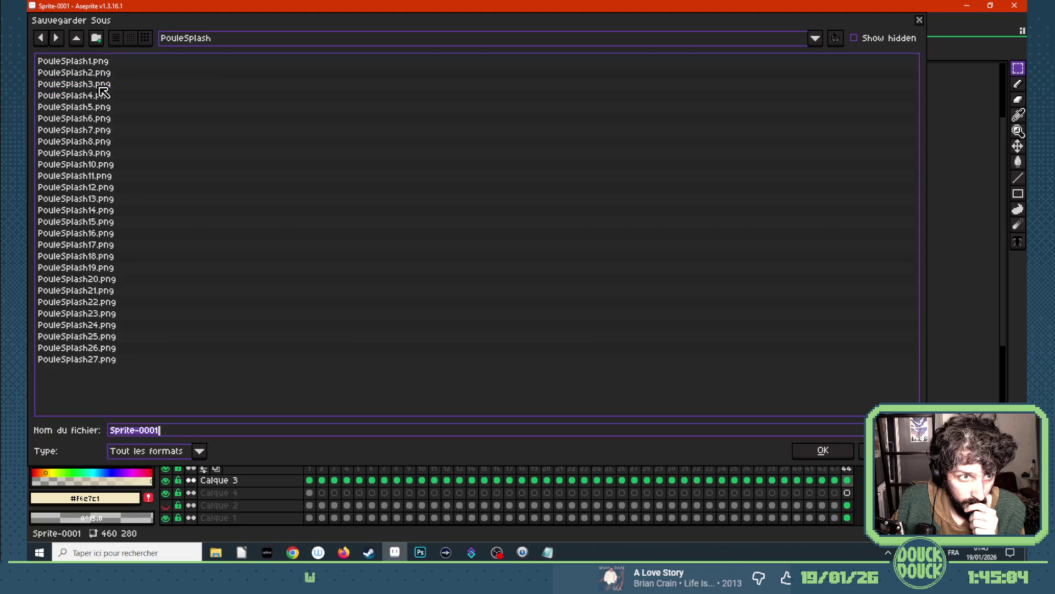
pyautogui.click(76, 39)
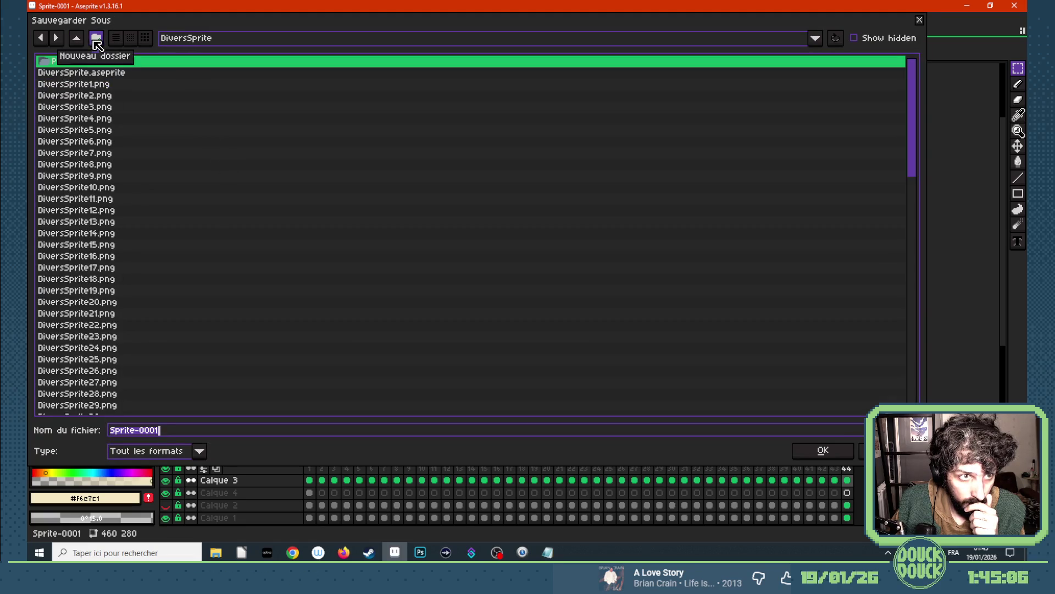
pyautogui.click(96, 38)
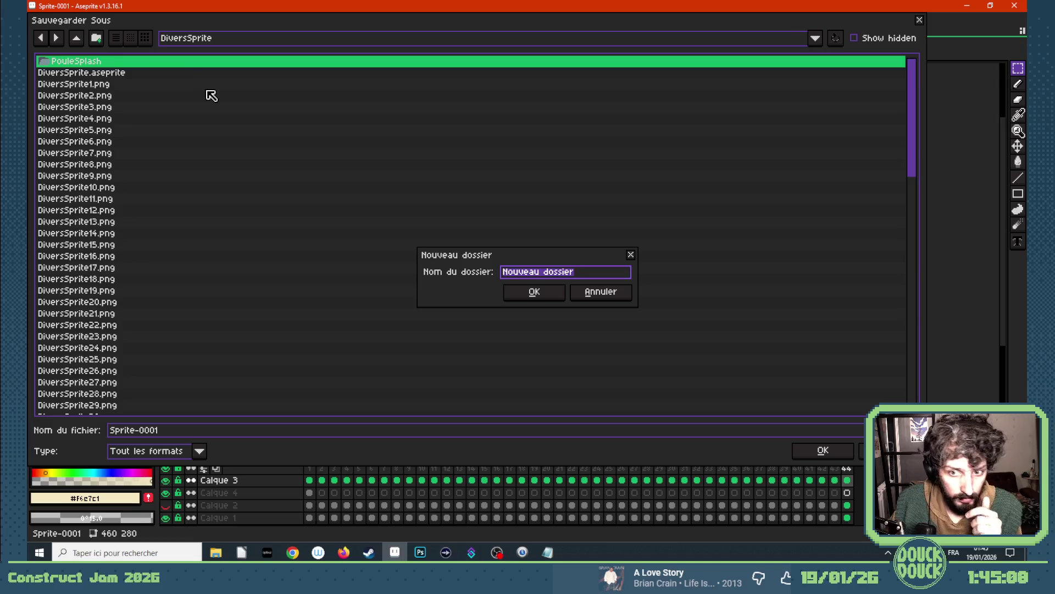
pyautogui.write('PouleMitraillés')
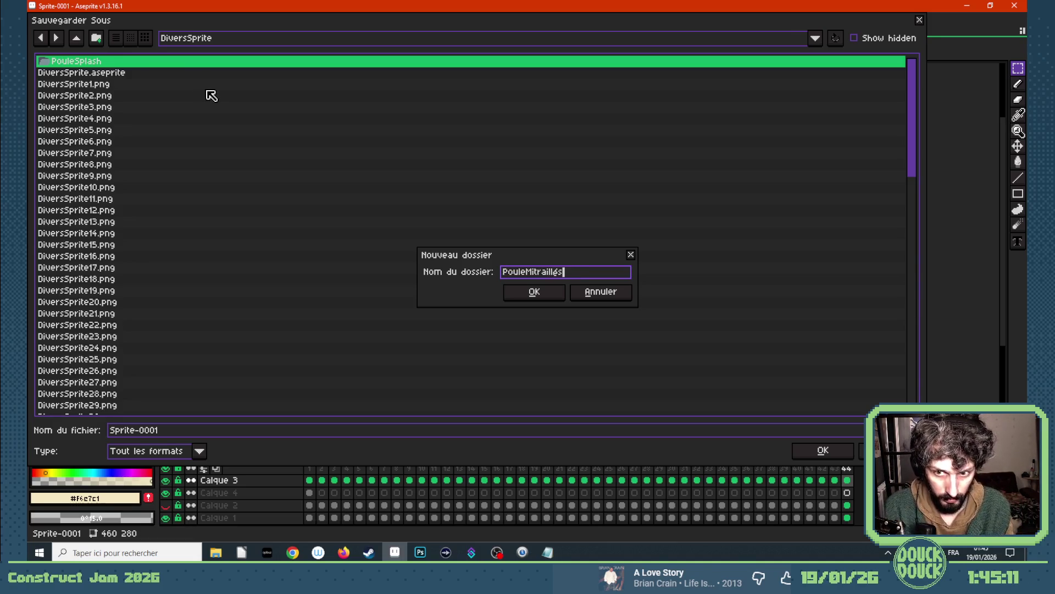
pyautogui.press('Return')
pyautogui.moveTo(182, 433); pyautogui.dragTo(90, 416)
pyautogui.write('PoulesMitraillés')
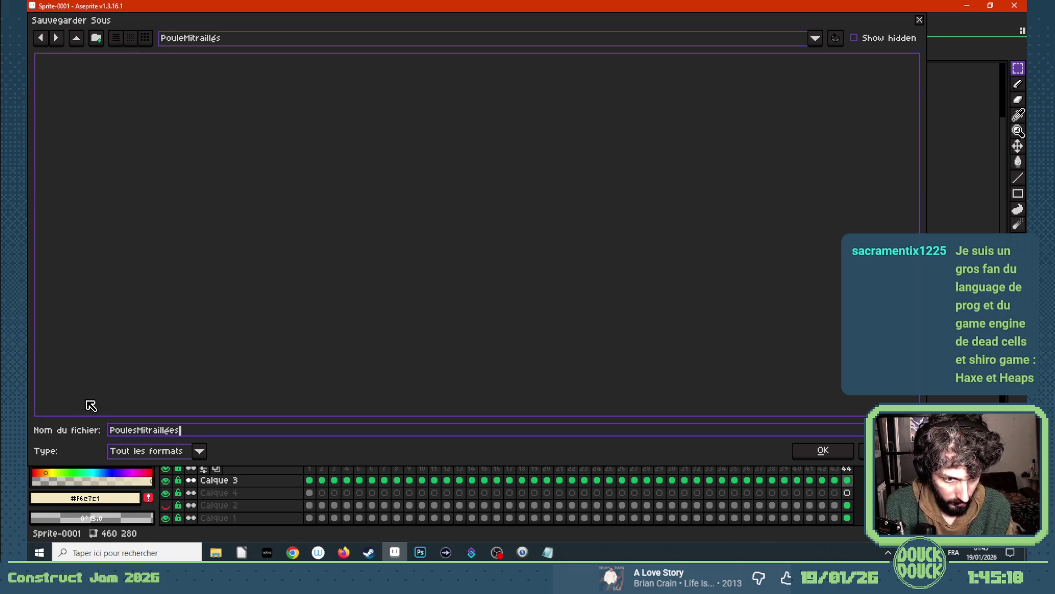
pyautogui.press('Return')
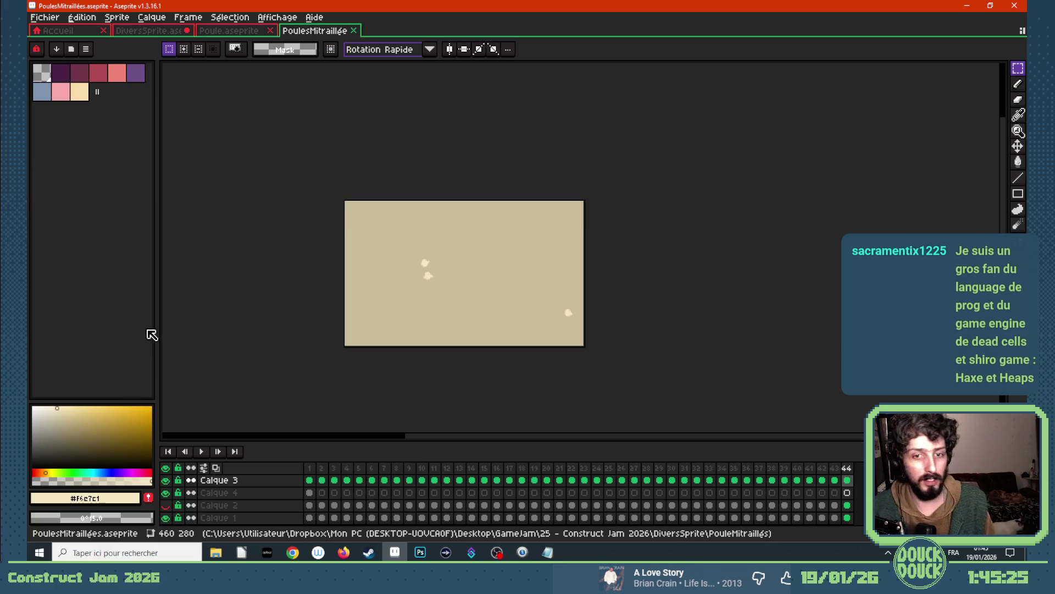
# - Export all 44 frames as PoulesMitraillées PNG files, then Alt+Tab to Construct
pyautogui.click(49, 16)
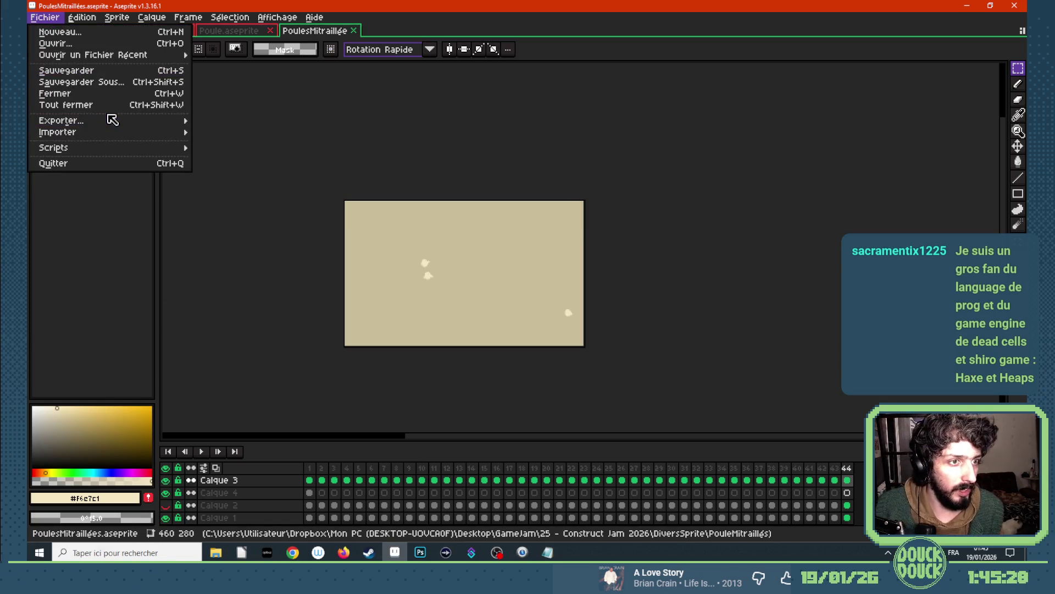
pyautogui.moveTo(62, 121)
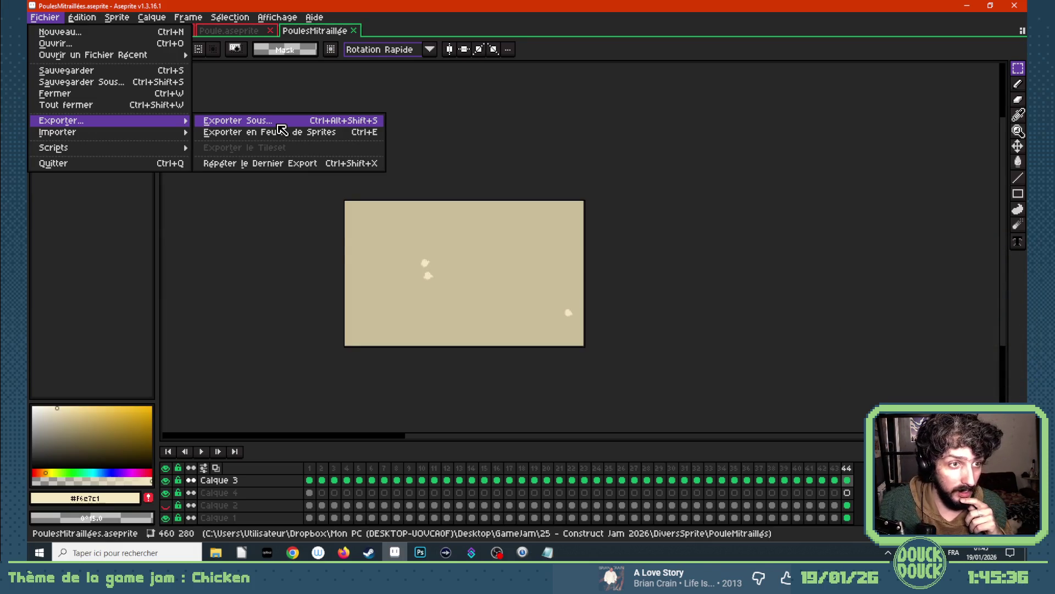
pyautogui.click(281, 123)
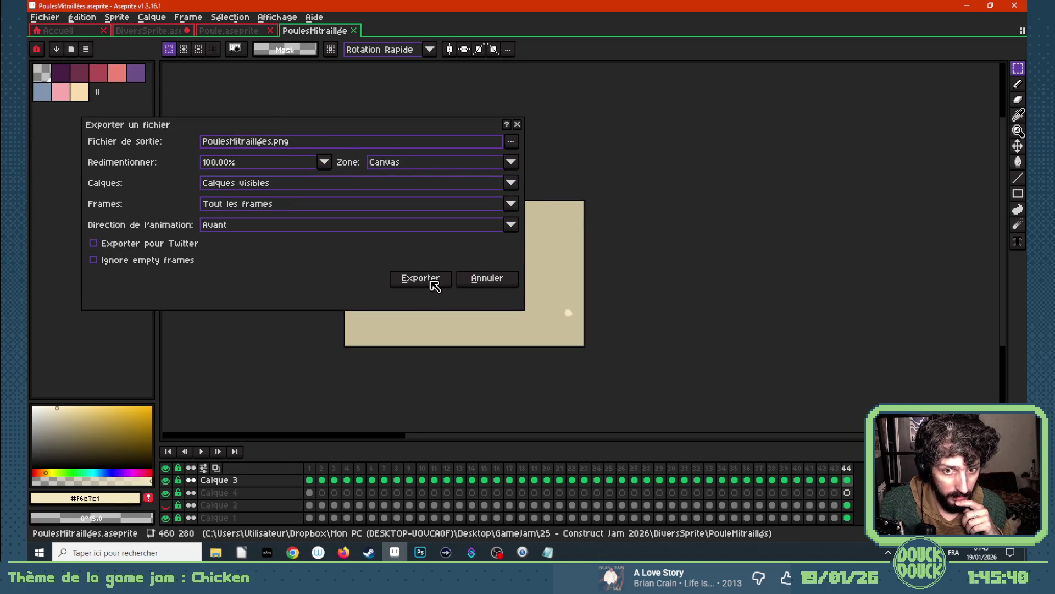
pyautogui.click(433, 285)
pyautogui.click(504, 310)
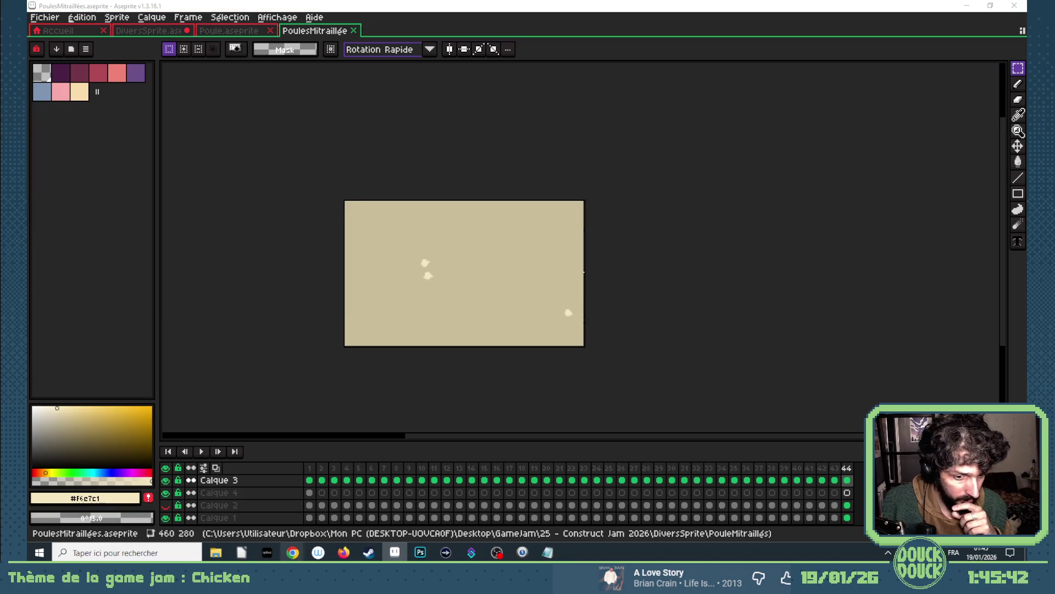
pyautogui.hotkey('alt', 'Tab')
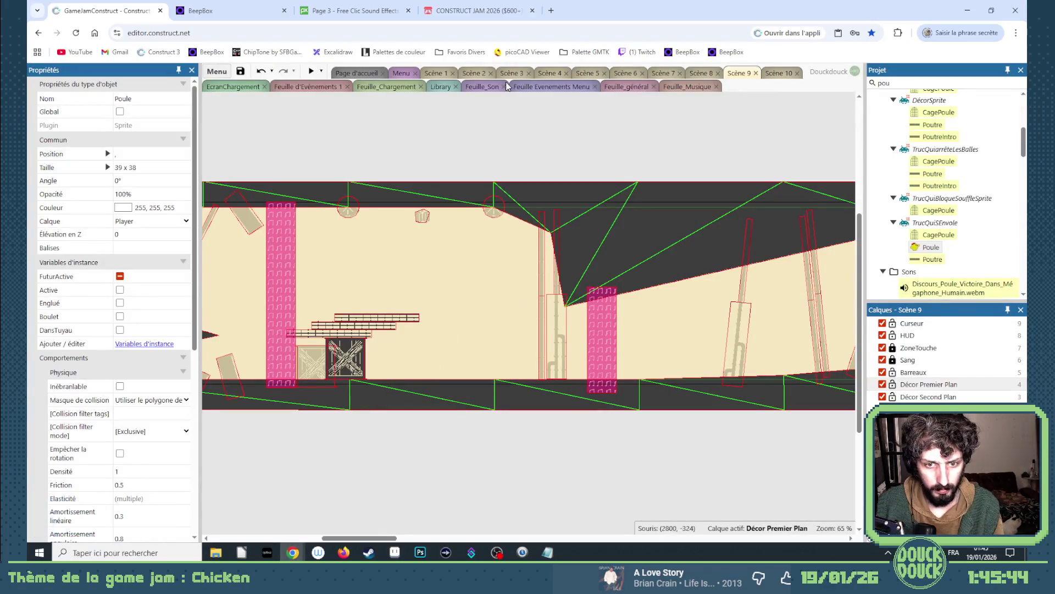
# - Filter the Projet panel for 'fen' and drop a Fenêtre into Scène 9, undoing the accidental Sol move
pyautogui.click(703, 75)
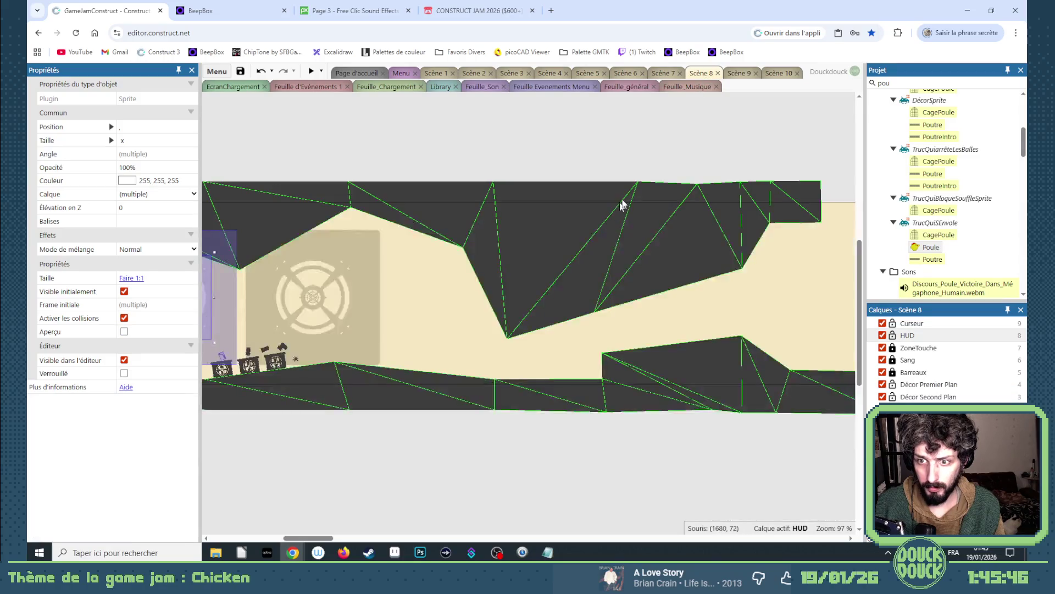
pyautogui.click(739, 75)
pyautogui.doubleClick(884, 83)
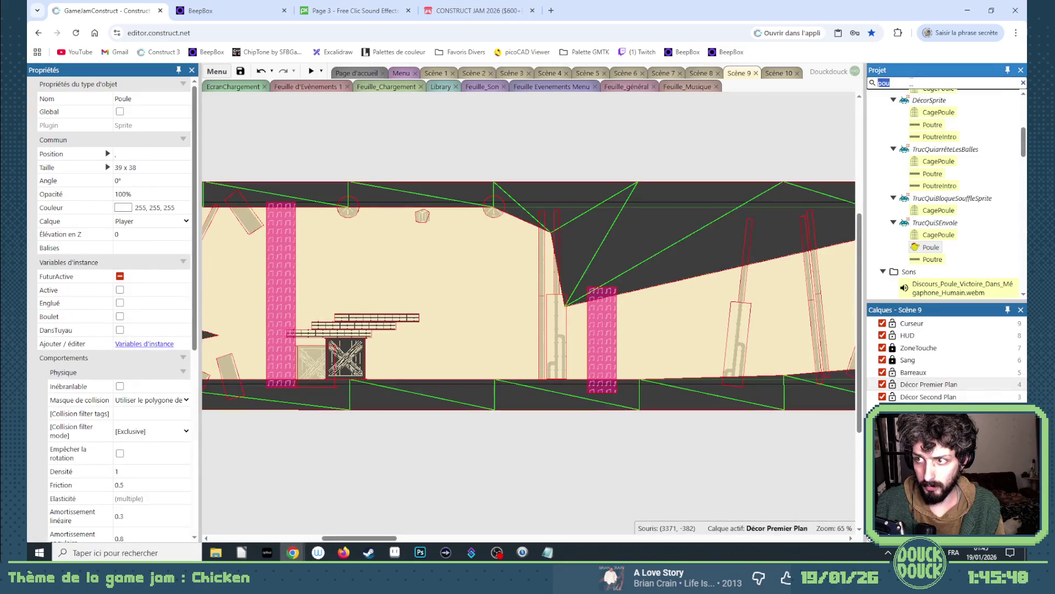
pyautogui.write('fen')
pyautogui.click(940, 121)
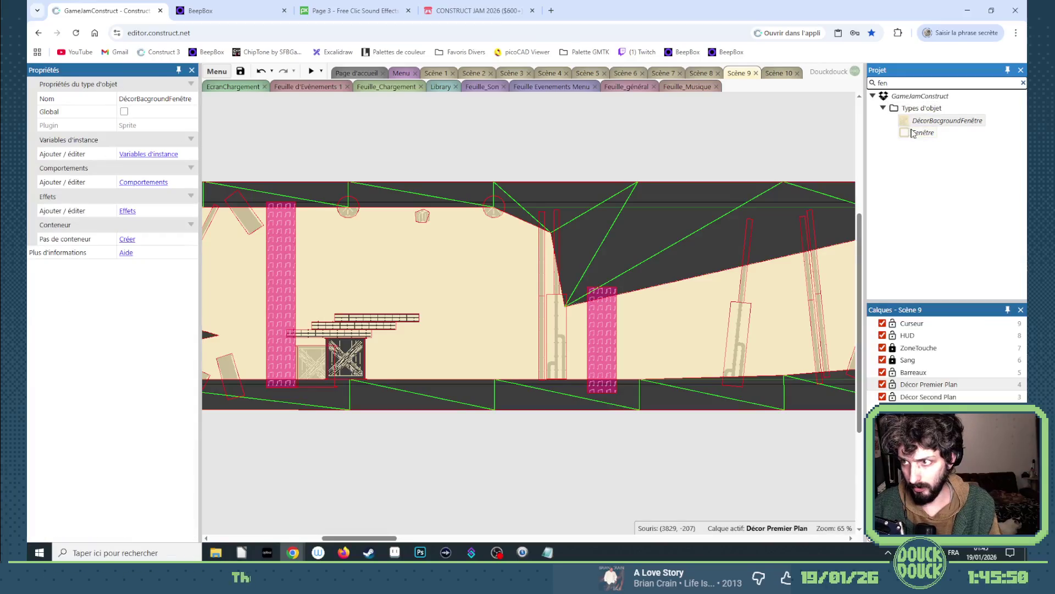
pyautogui.click(958, 163)
pyautogui.moveTo(922, 134)
pyautogui.mouseDown()
pyautogui.moveTo(373, 282)
pyautogui.moveTo(344, 118)
pyautogui.mouseUp()
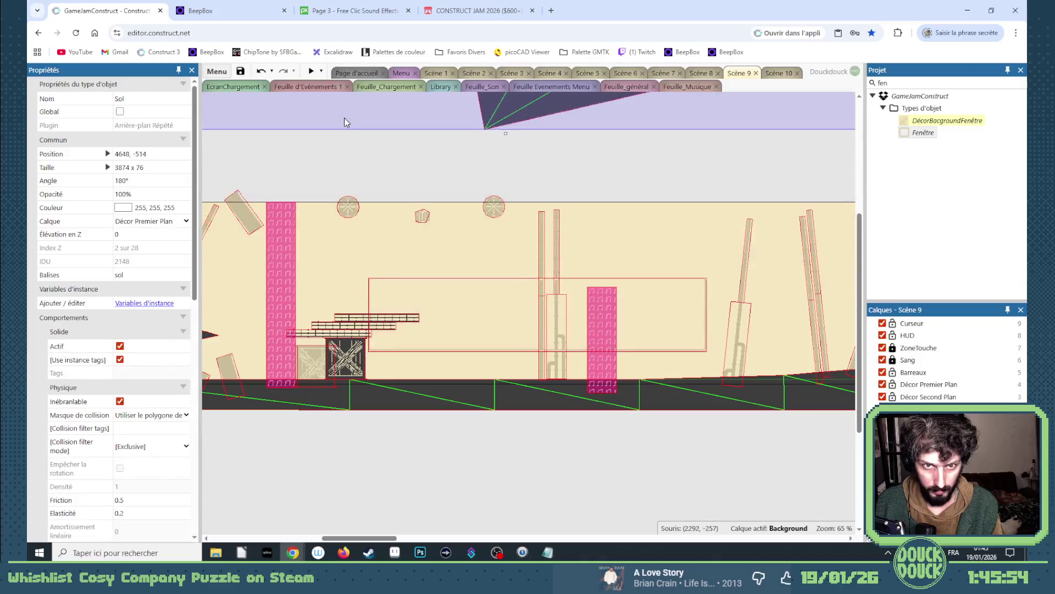
pyautogui.hotkey('ctrl', 'z')
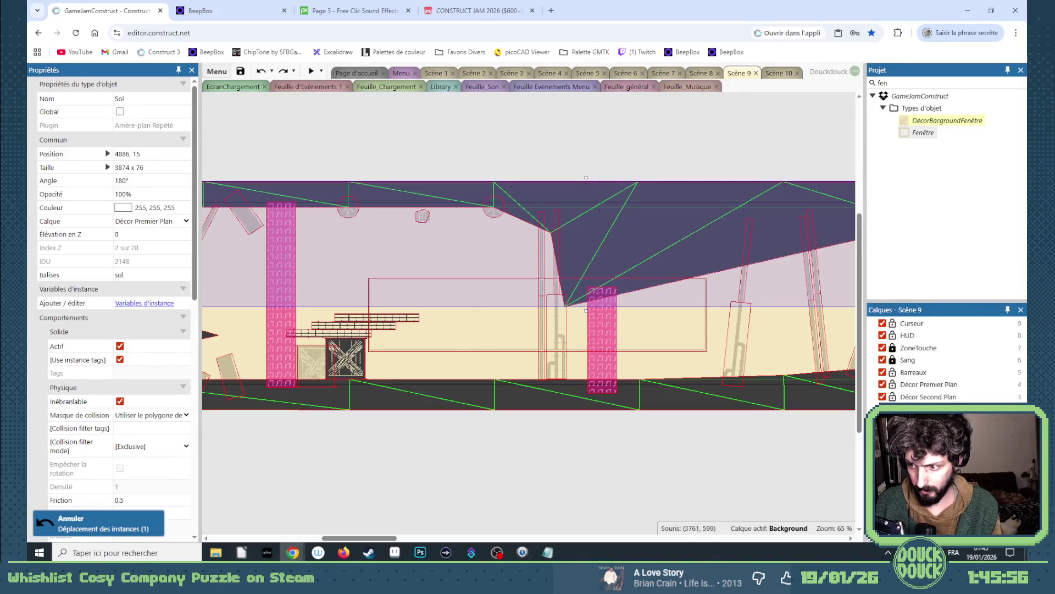
# - Move the Fenêtre panel up to the layout's top edge on the Décor Premier Plan layer
pyautogui.click(894, 385)
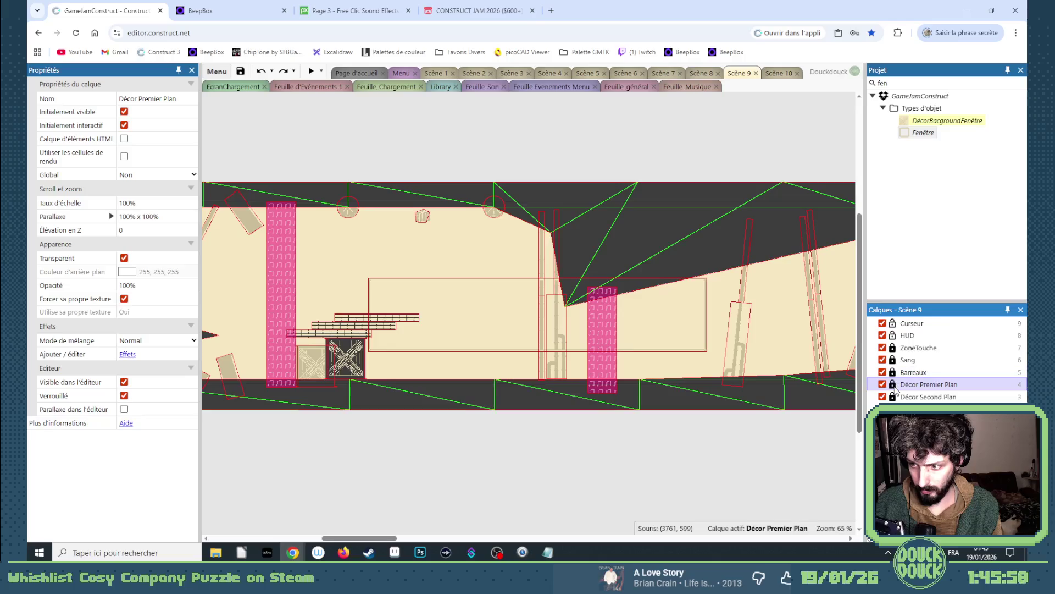
pyautogui.moveTo(486, 324); pyautogui.dragTo(405, 138)
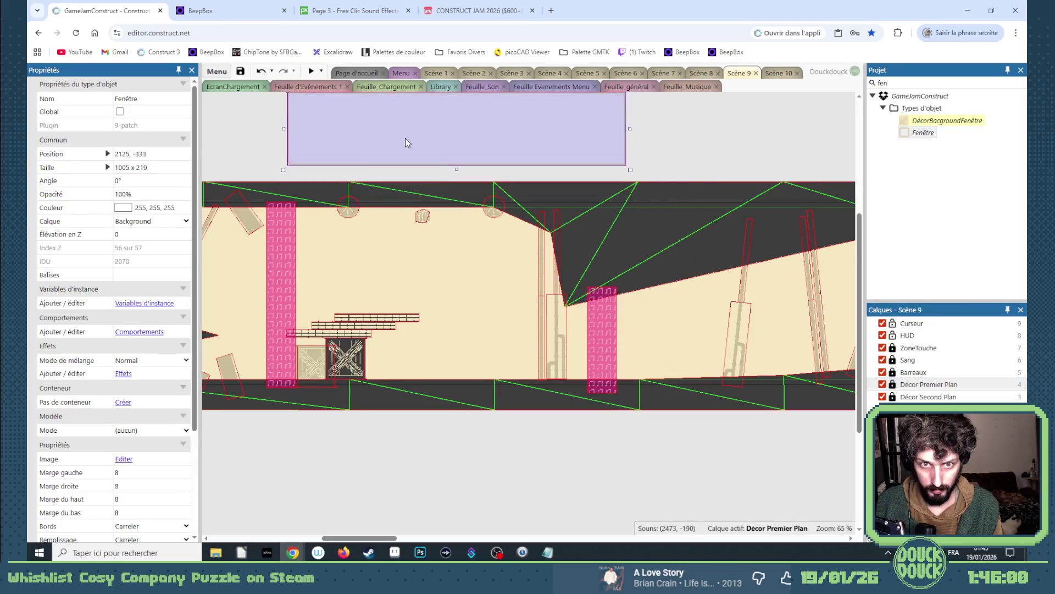
pyautogui.rightClick(406, 270)
# - Create a new Sprite object type named PoulesMitraillées
pyautogui.click(433, 278)
pyautogui.scroll(-2, 528, 382)
pyautogui.scroll(-2, 547, 405)
pyautogui.scroll(-1, 548, 405)
pyautogui.click(549, 440)
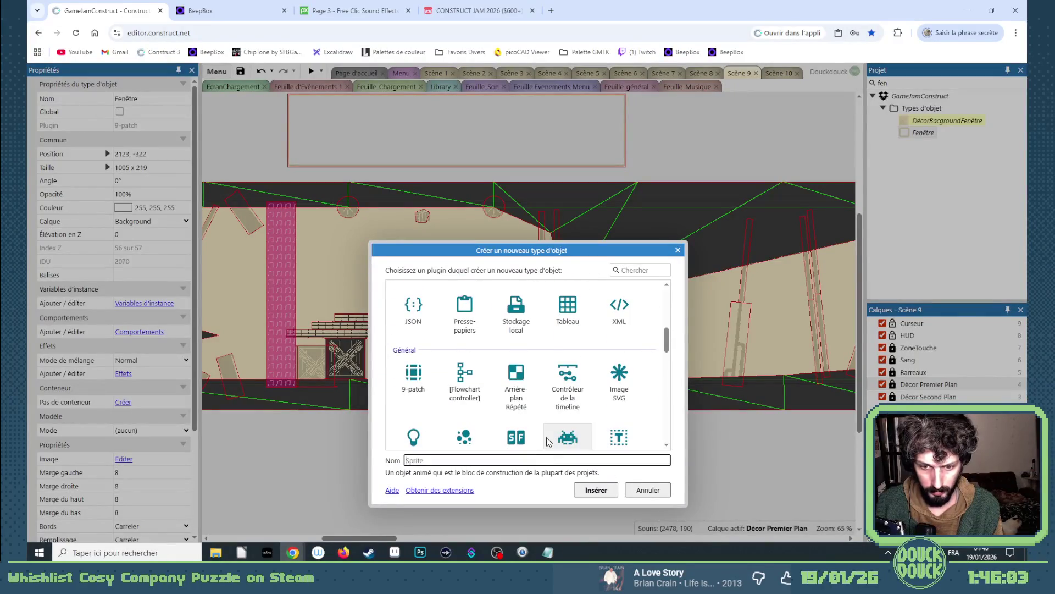
pyautogui.write('PoulesMi')
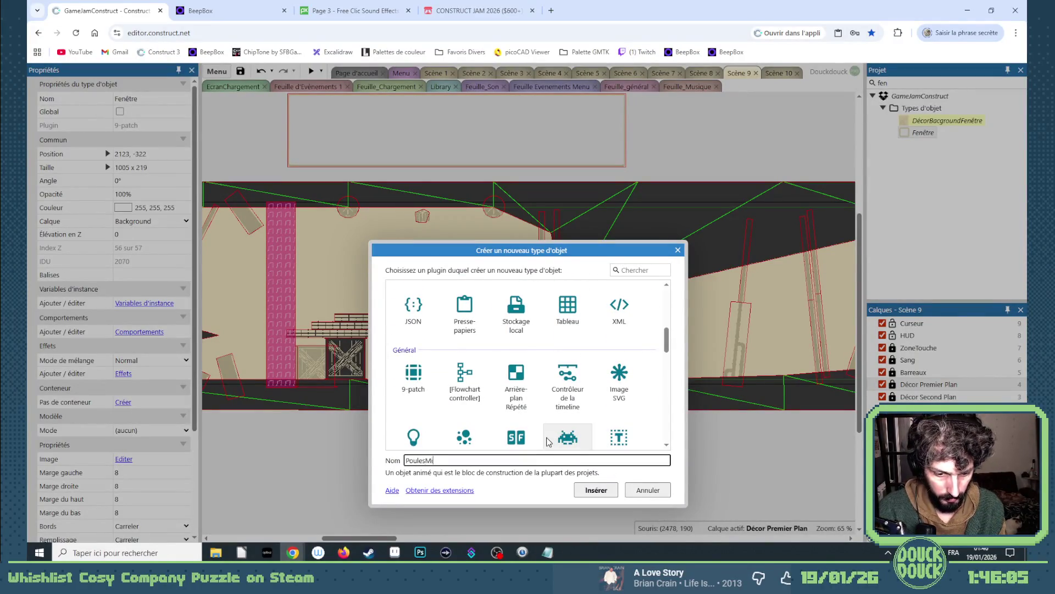
pyautogui.write('s')
pyautogui.press('Return')
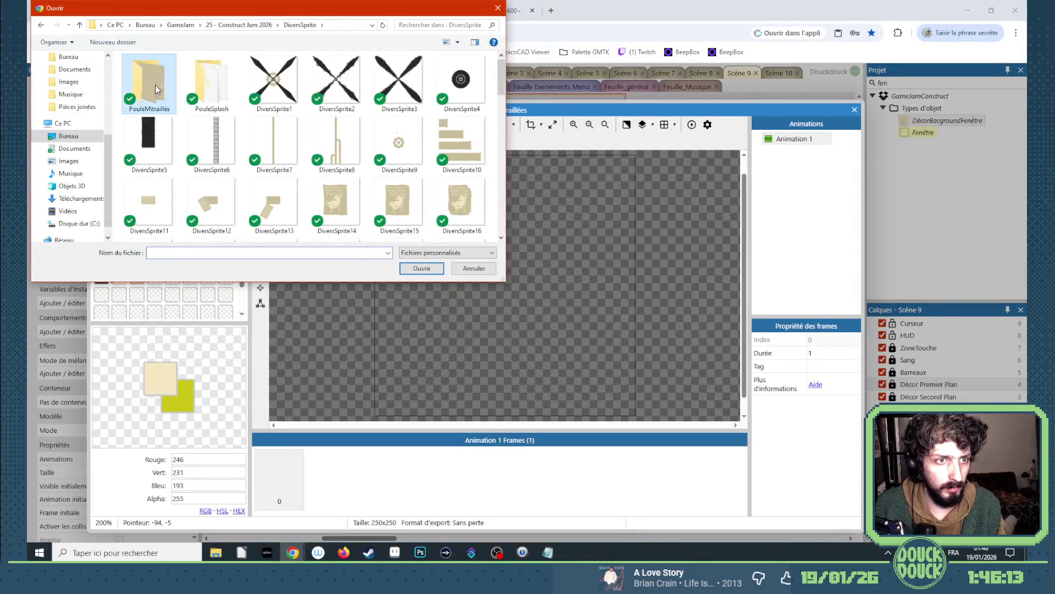
# - Import the 44 exported frames from PouleMitraillés as a looping animation and preview it
pyautogui.doubleClick(155, 86)
pyautogui.click(156, 88)
pyautogui.scroll(-3, 431, 204)
pyautogui.scroll(-5, 431, 205)
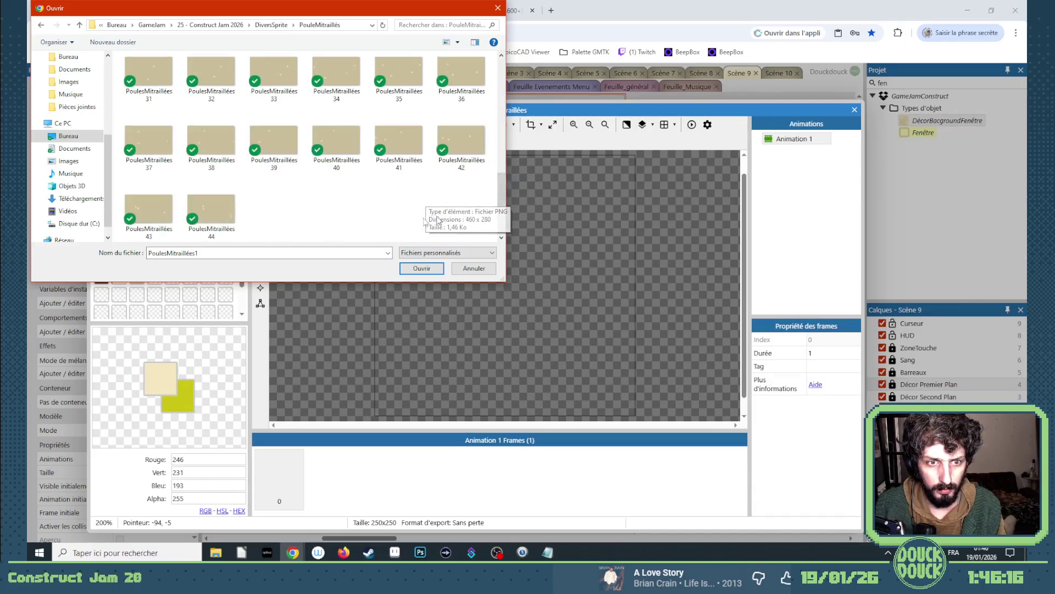
pyautogui.keyDown('shift'); pyautogui.click(230, 211); pyautogui.keyUp('shift')
pyautogui.click(439, 271)
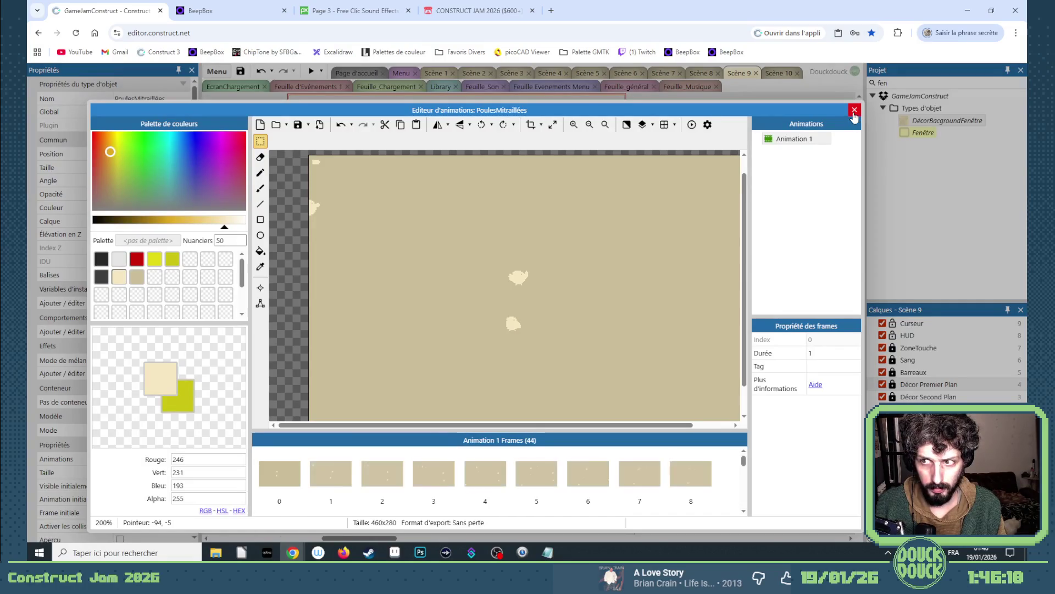
pyautogui.click(814, 365)
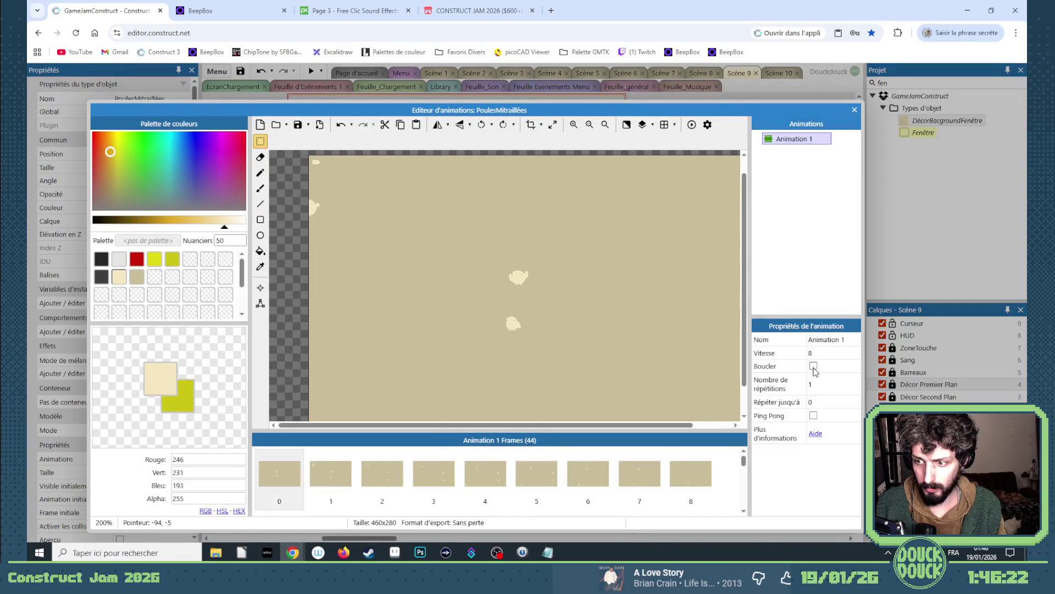
pyautogui.click(692, 125)
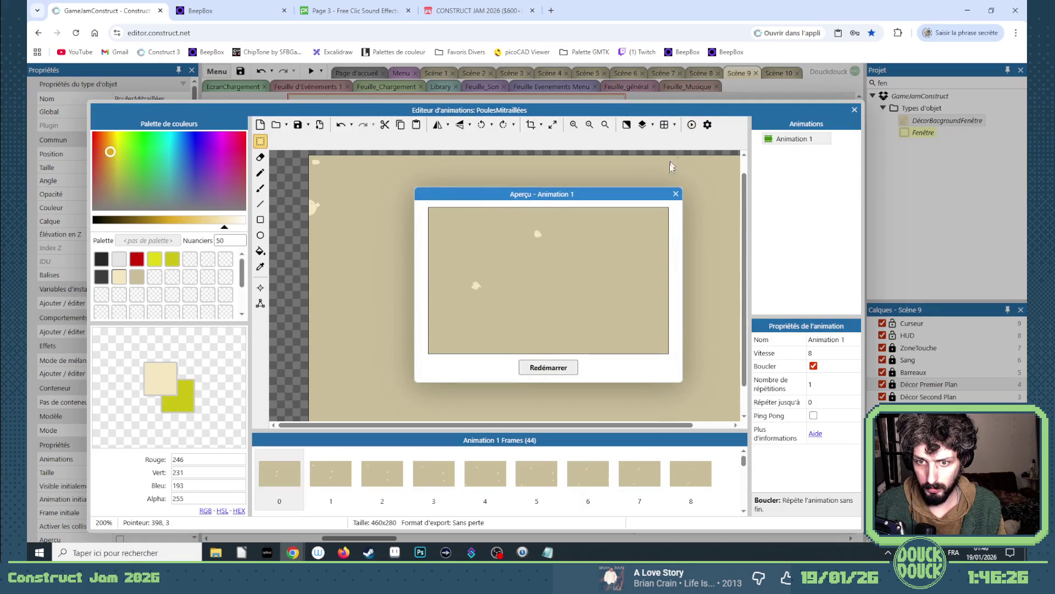
# - Close the animation editor and select the PoulesMitraillées instance in Scene 9
pyautogui.click(675, 195)
pyautogui.click(854, 110)
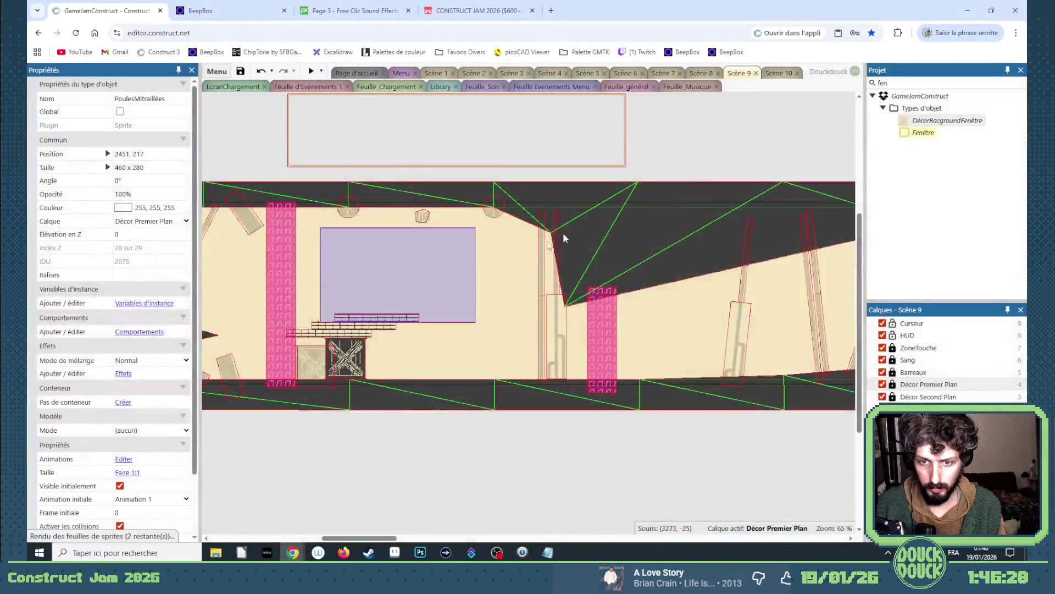
pyautogui.moveTo(436, 271); pyautogui.dragTo(445, 284)
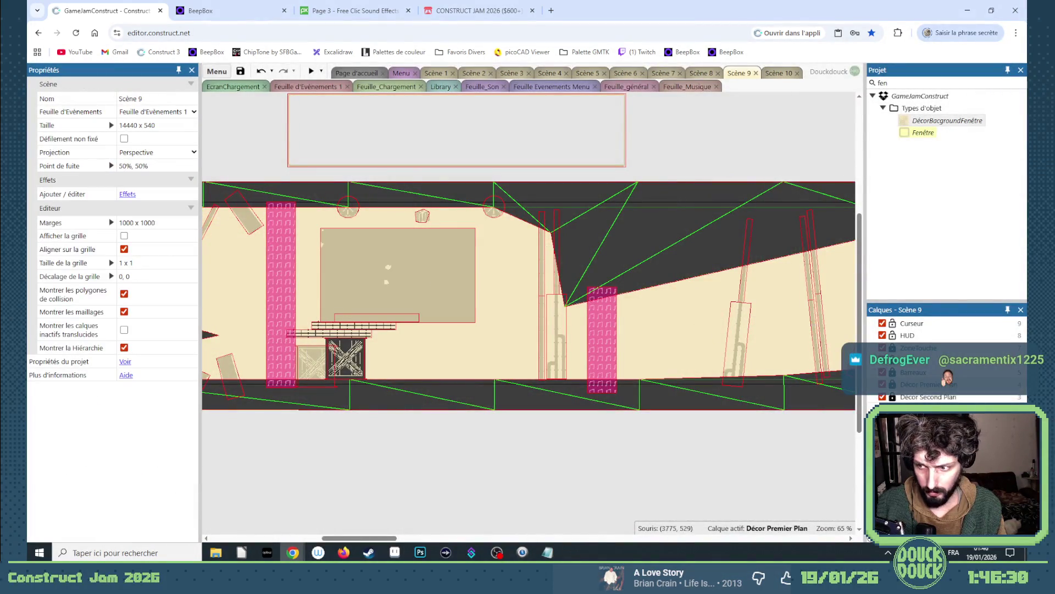
pyautogui.click(403, 306)
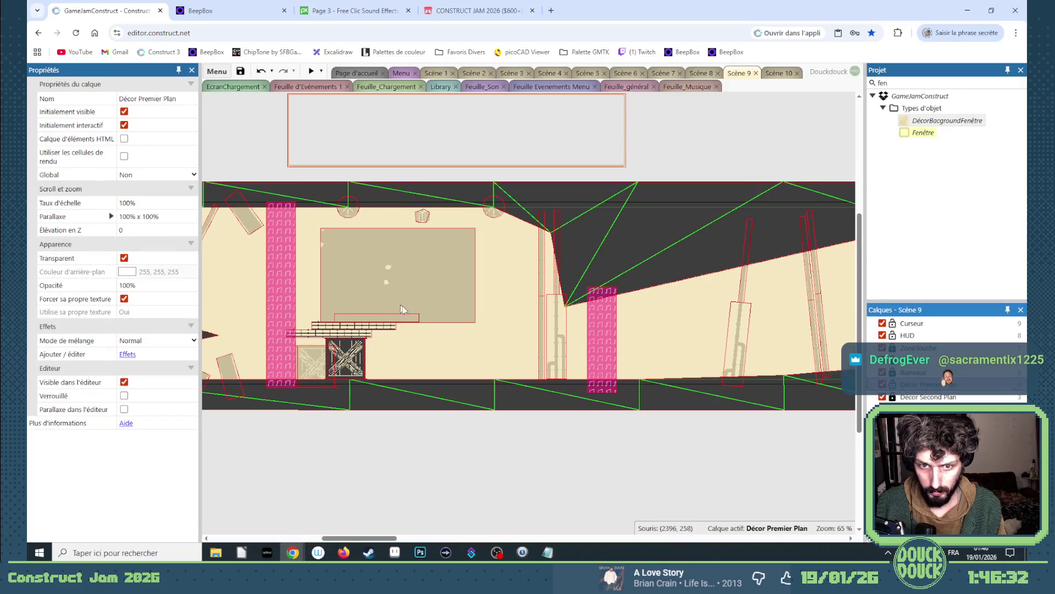
# - Set the sprite's Calque to Background and nudge it slightly right and down
pyautogui.click(140, 223)
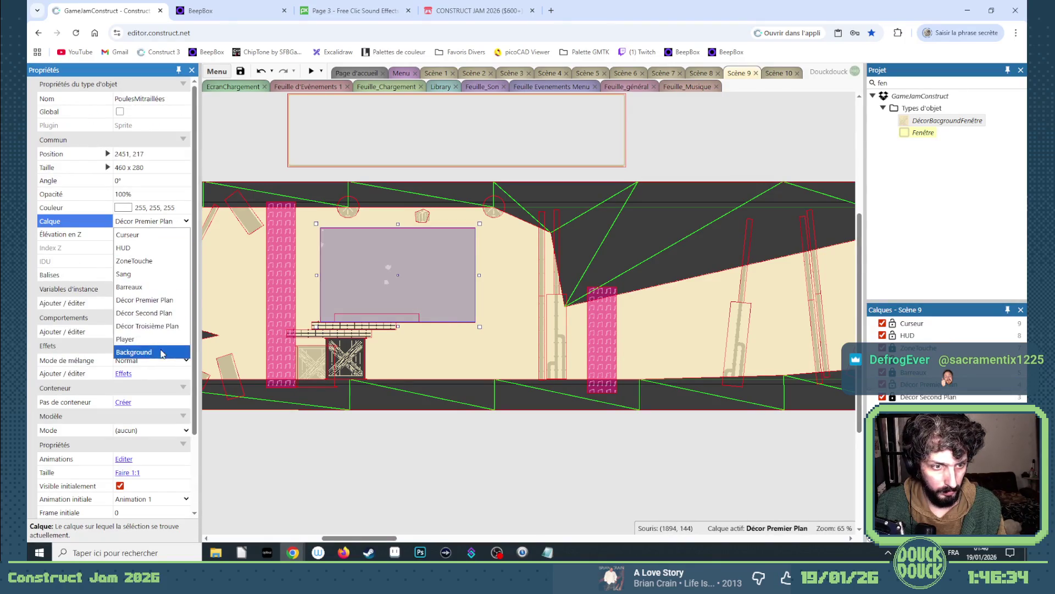
pyautogui.click(144, 351)
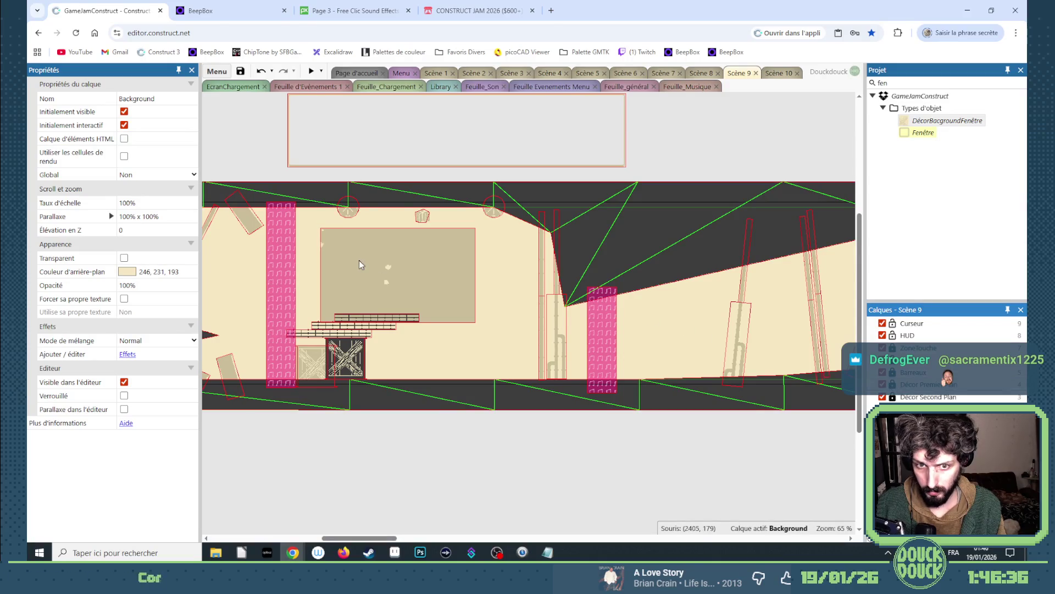
pyautogui.moveTo(376, 266); pyautogui.dragTo(380, 278)
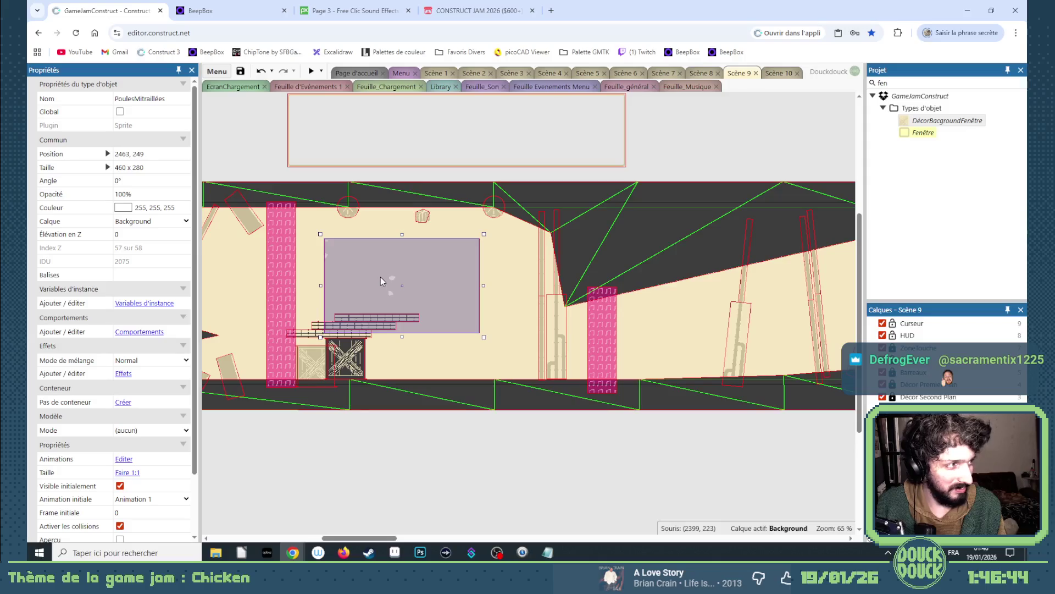
pyautogui.moveTo(371, 539); pyautogui.dragTo(363, 540)
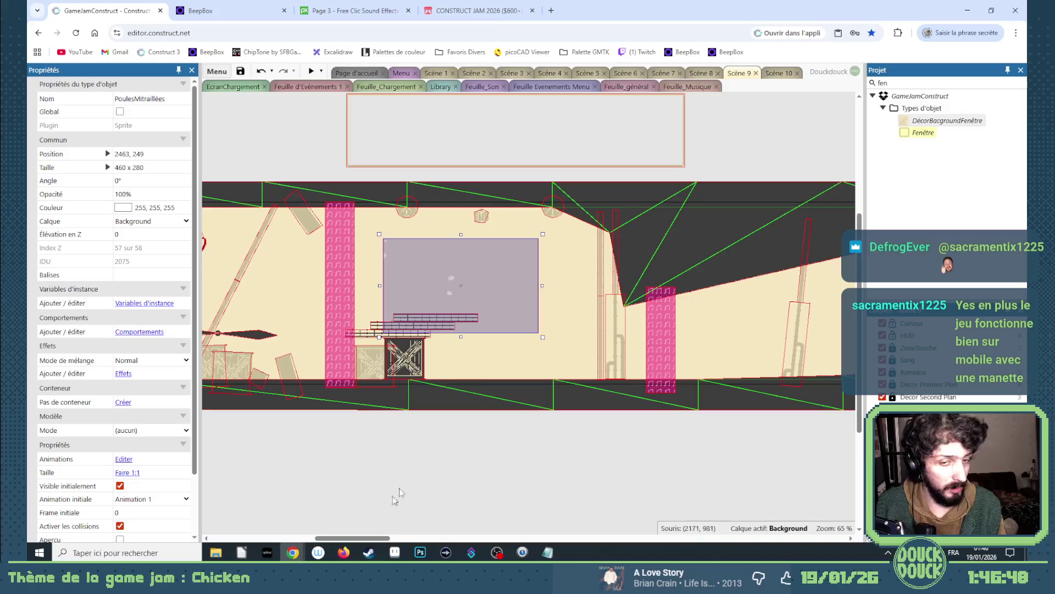
pyautogui.scroll(3, 399, 493)
pyautogui.moveTo(419, 216); pyautogui.dragTo(428, 358)
# - Nudge the PoulesMitraillées sprite and fit the Fenêtre frame's width around it
pyautogui.click(428, 359)
pyautogui.keyDown('ctrl'); pyautogui.scroll(2, 406, 364); pyautogui.keyUp('ctrl')
pyautogui.keyDown('ctrl'); pyautogui.scroll(3, 407, 364); pyautogui.keyUp('ctrl')
pyautogui.moveTo(647, 397); pyautogui.dragTo(644, 399)
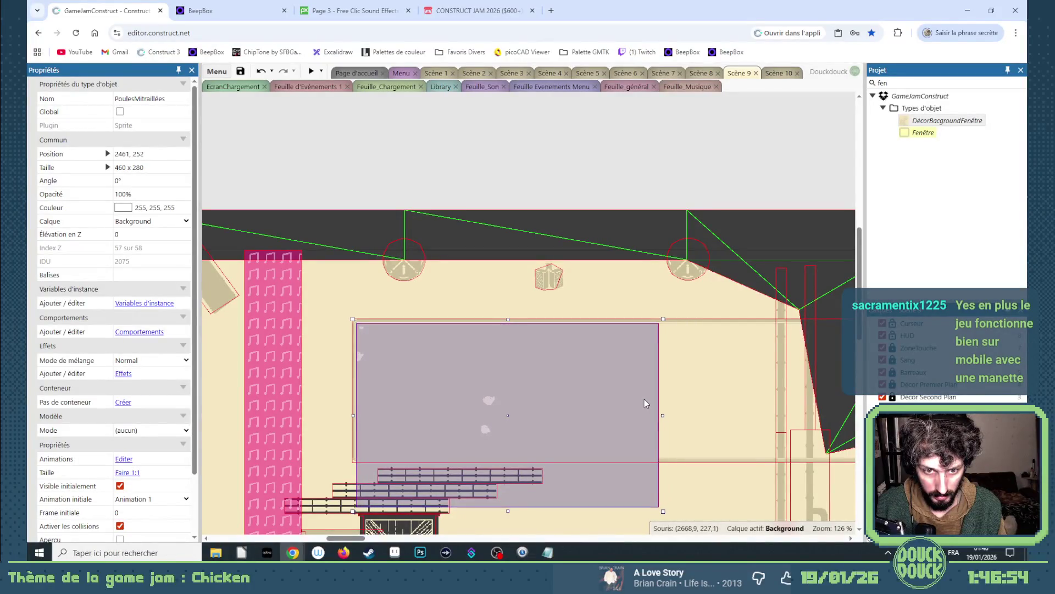
pyautogui.click(744, 356)
pyautogui.keyDown('ctrl'); pyautogui.scroll(-1, 614, 389); pyautogui.keyUp('ctrl')
pyautogui.keyDown('ctrl'); pyautogui.scroll(-1, 614, 390); pyautogui.keyUp('ctrl')
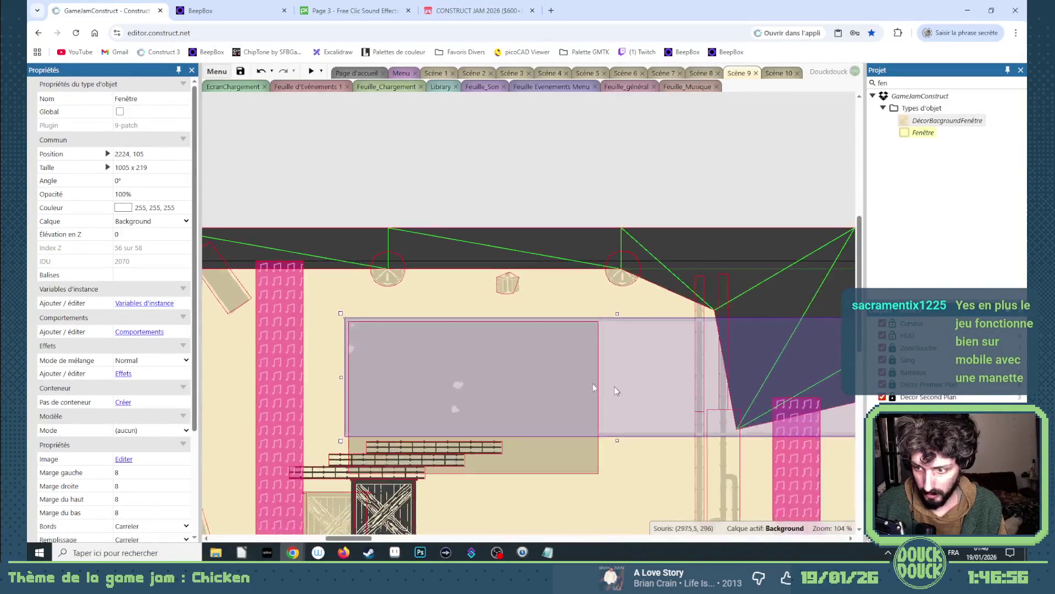
pyautogui.moveTo(361, 540); pyautogui.dragTo(374, 540)
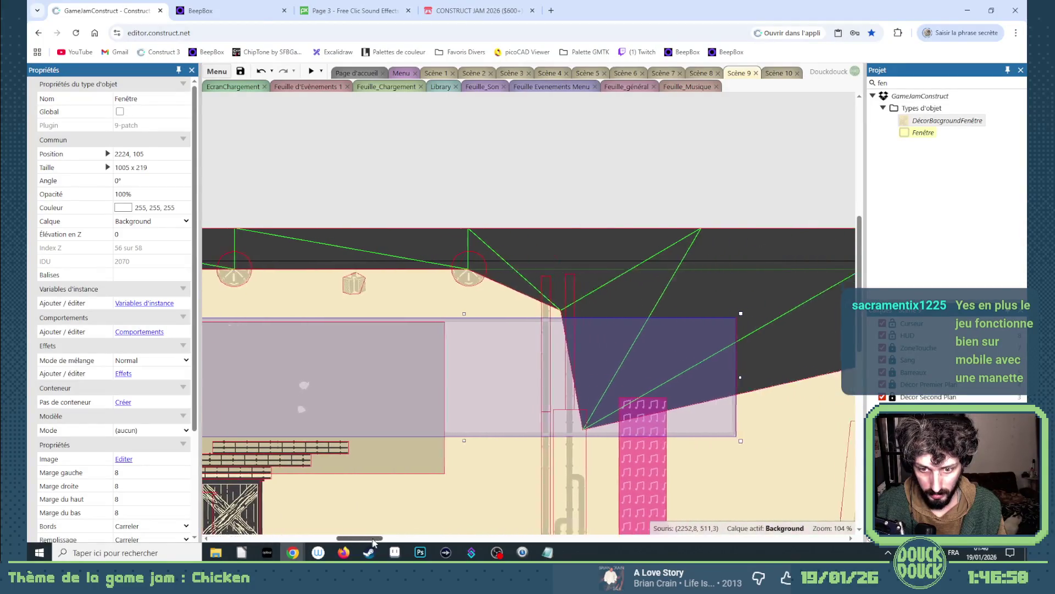
pyautogui.moveTo(724, 439)
pyautogui.mouseDown()
pyautogui.moveTo(509, 504)
pyautogui.moveTo(438, 483)
pyautogui.mouseUp()
pyautogui.keyDown('ctrl'); pyautogui.scroll(5, 436, 482); pyautogui.keyUp('ctrl')
pyautogui.keyDown('ctrl'); pyautogui.scroll(5, 437, 474); pyautogui.keyUp('ctrl')
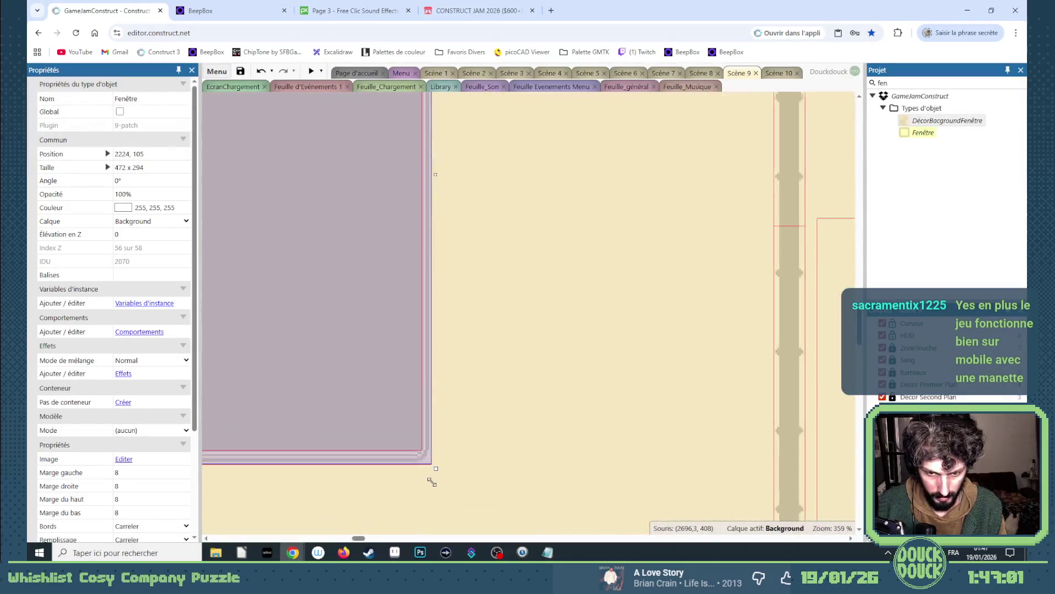
pyautogui.moveTo(436, 464); pyautogui.dragTo(439, 464)
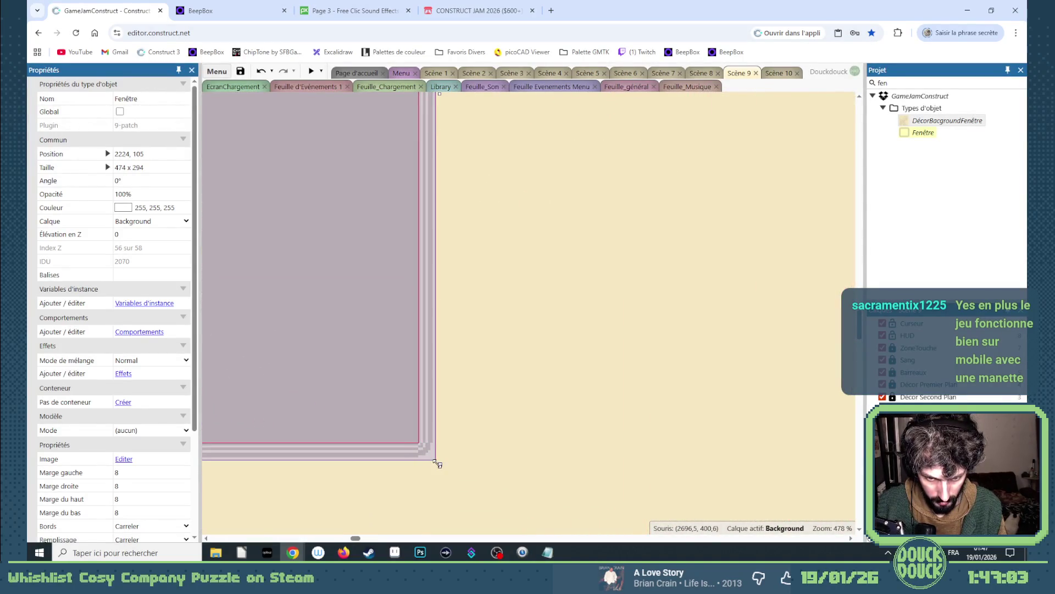
pyautogui.keyDown('ctrl'); pyautogui.scroll(-3, 459, 436); pyautogui.keyUp('ctrl')
pyautogui.keyDown('ctrl'); pyautogui.scroll(-3, 479, 423); pyautogui.keyUp('ctrl')
pyautogui.keyDown('ctrl'); pyautogui.scroll(-2, 505, 313); pyautogui.keyUp('ctrl')
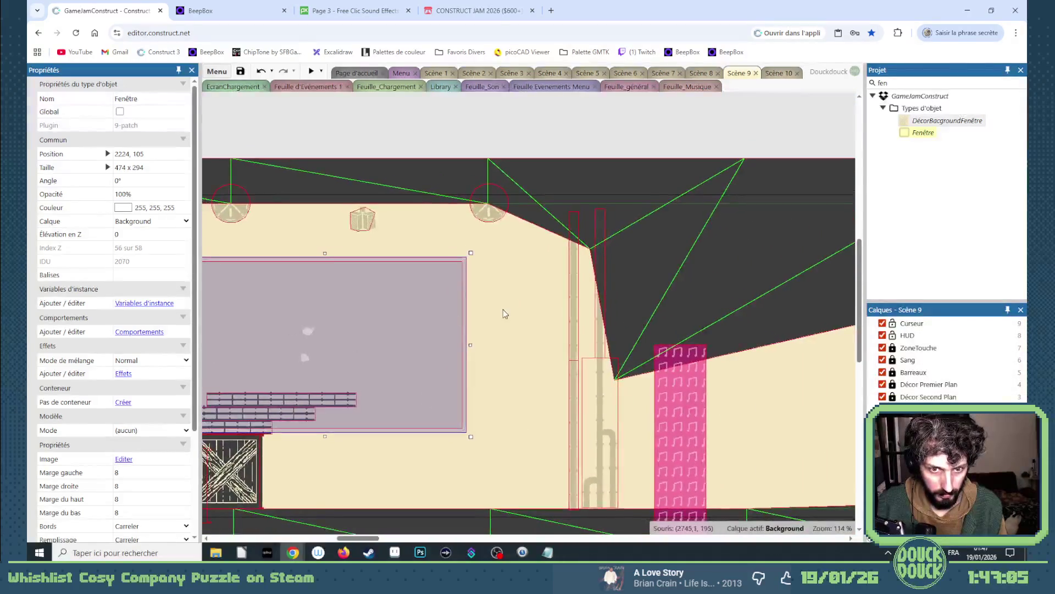
pyautogui.keyDown('ctrl'); pyautogui.scroll(-2, 247, 275); pyautogui.keyUp('ctrl')
pyautogui.keyDown('ctrl'); pyautogui.scroll(2, 247, 276); pyautogui.keyUp('ctrl')
pyautogui.keyDown('ctrl'); pyautogui.scroll(3, 247, 276); pyautogui.keyUp('ctrl')
pyautogui.keyDown('ctrl'); pyautogui.scroll(1, 249, 277); pyautogui.keyUp('ctrl')
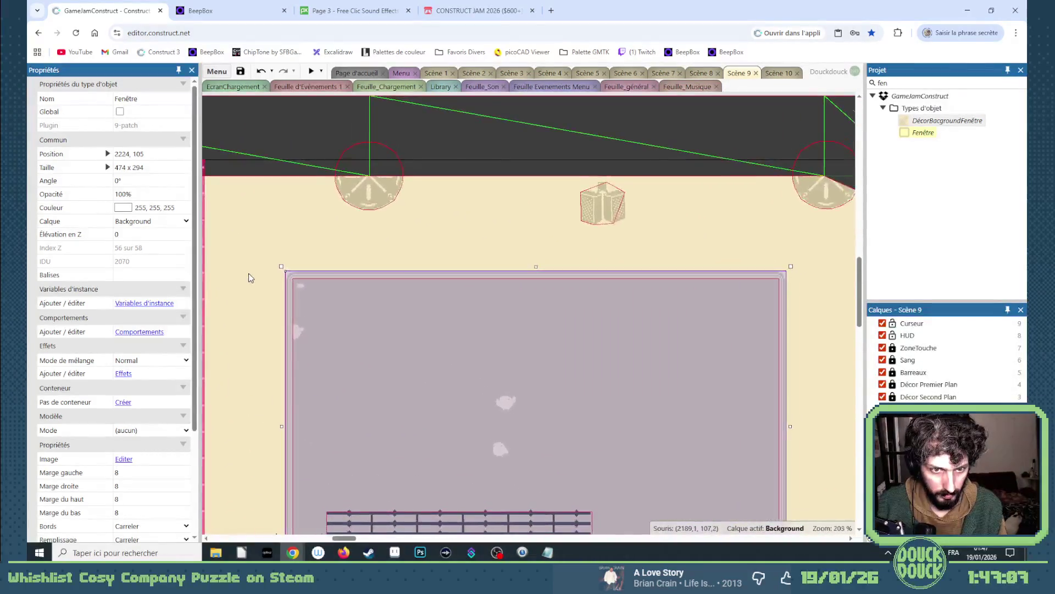
pyautogui.keyDown('ctrl'); pyautogui.scroll(2, 249, 279); pyautogui.keyUp('ctrl')
pyautogui.keyDown('ctrl'); pyautogui.scroll(1, 264, 284); pyautogui.keyUp('ctrl')
pyautogui.keyDown('ctrl'); pyautogui.scroll(2, 296, 288); pyautogui.keyUp('ctrl')
pyautogui.keyDown('ctrl'); pyautogui.scroll(1, 320, 287); pyautogui.keyUp('ctrl')
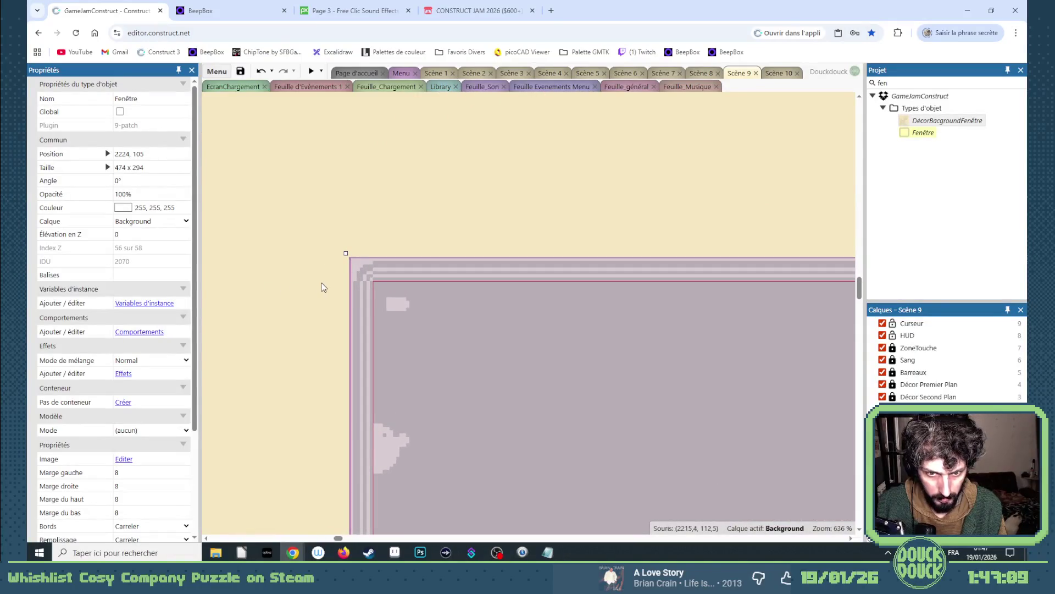
pyautogui.keyDown('ctrl'); pyautogui.scroll(-2, 330, 296); pyautogui.keyUp('ctrl')
# - Change PoulesMitraillées' Z order via Ordre en Z and launch a test run
pyautogui.rightClick(396, 348)
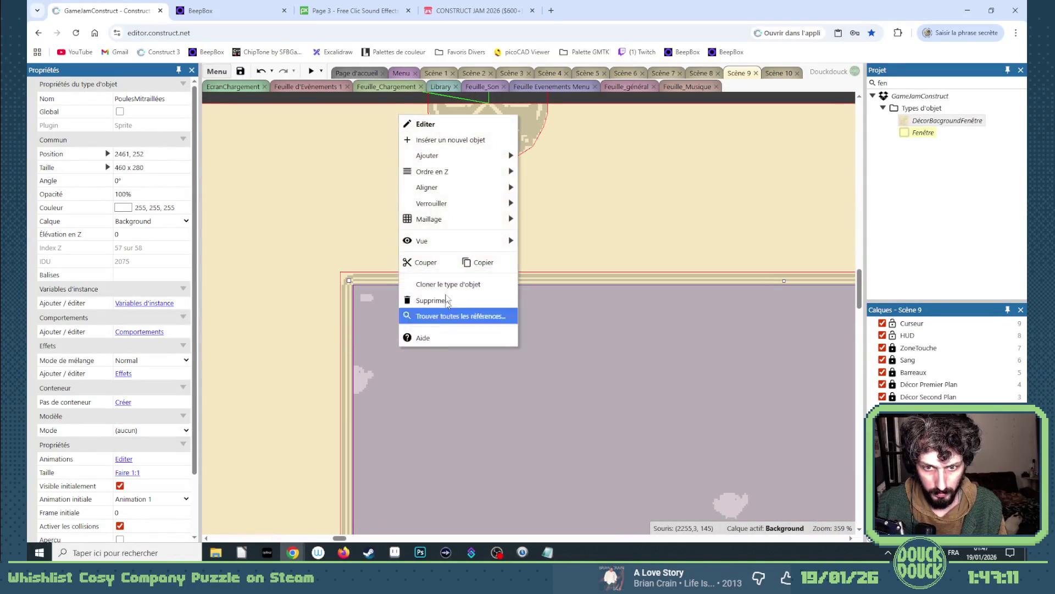
pyautogui.click(554, 188)
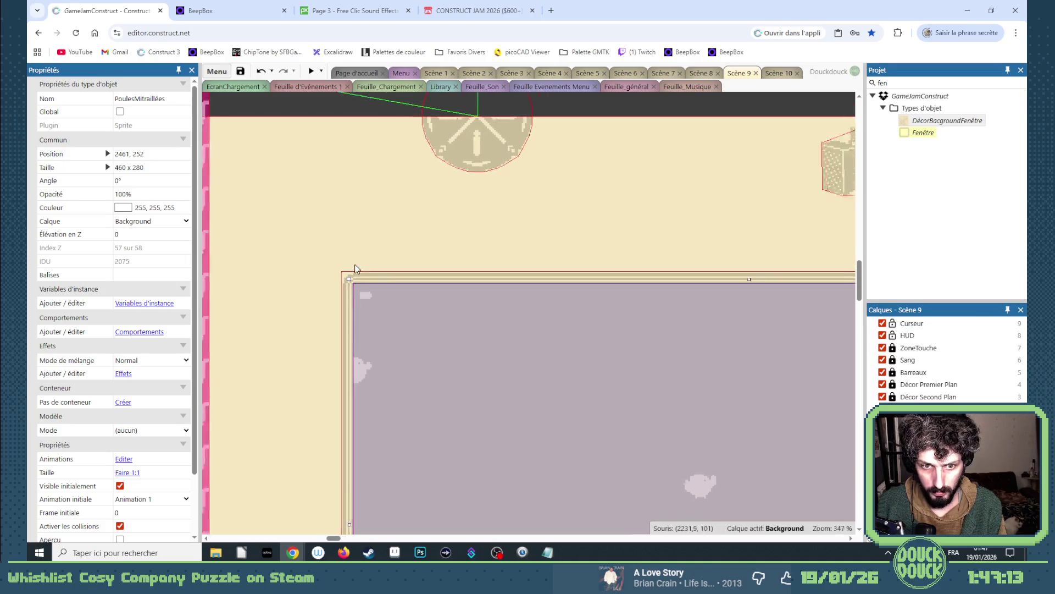
pyautogui.keyDown('ctrl'); pyautogui.scroll(-3, 356, 269); pyautogui.keyUp('ctrl')
pyautogui.keyDown('ctrl'); pyautogui.scroll(-2, 351, 276); pyautogui.keyUp('ctrl')
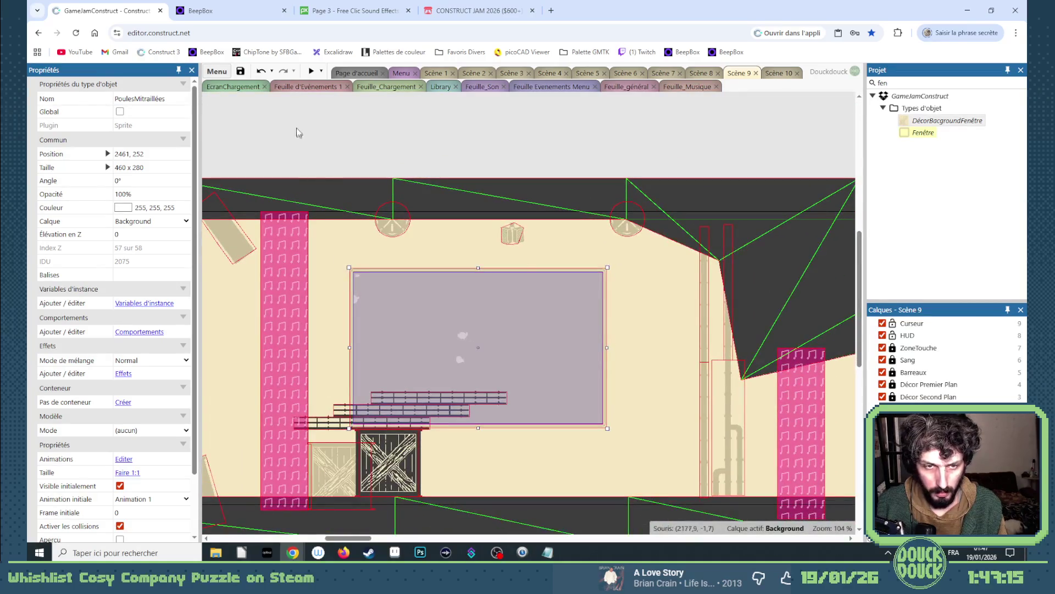
pyautogui.click(311, 72)
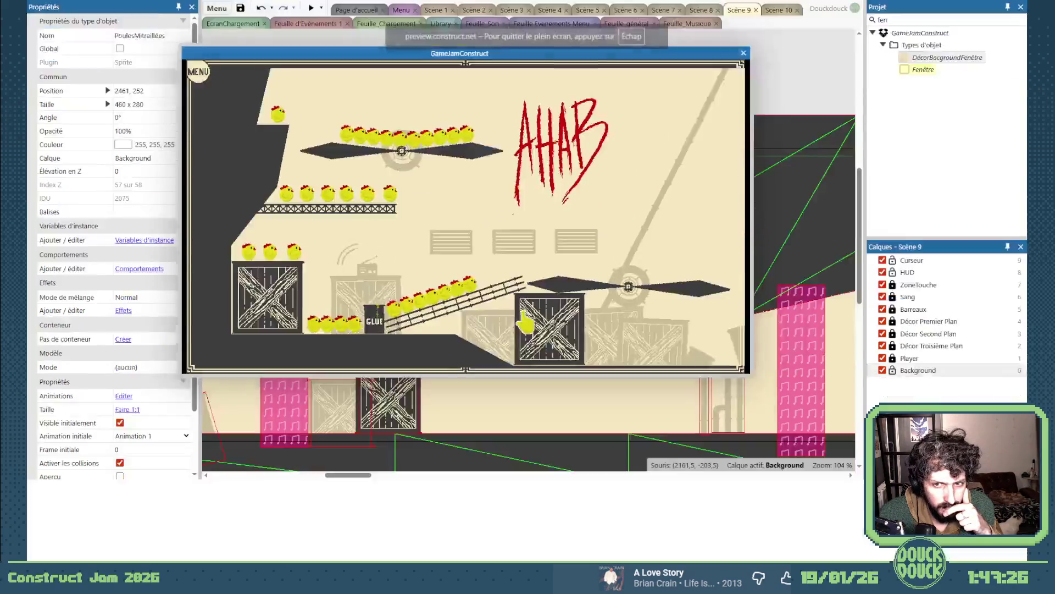
pyautogui.click(610, 310)
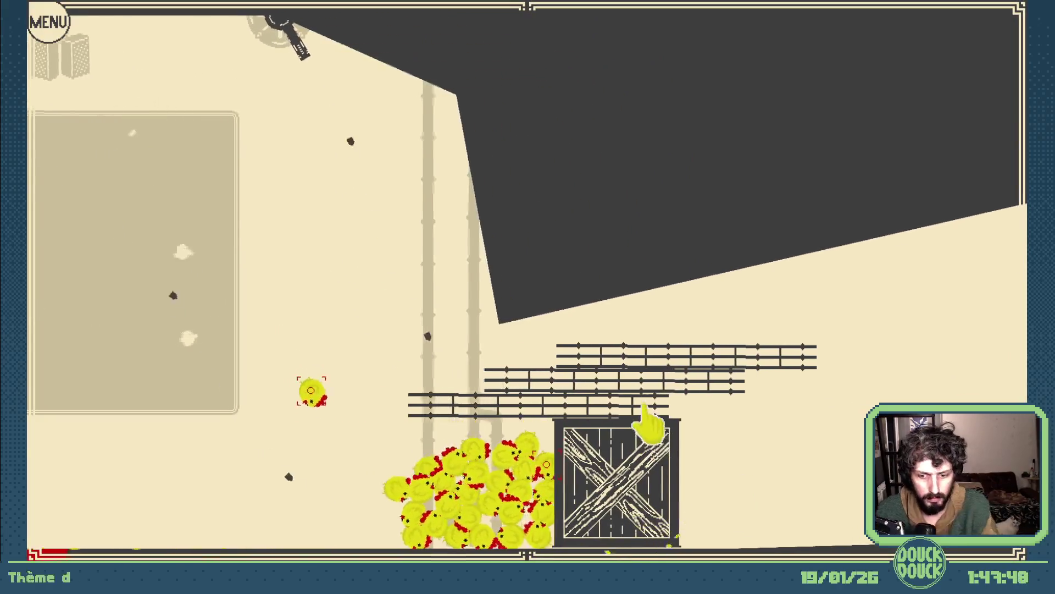
pyautogui.press('Escape')
pyautogui.click(740, 112)
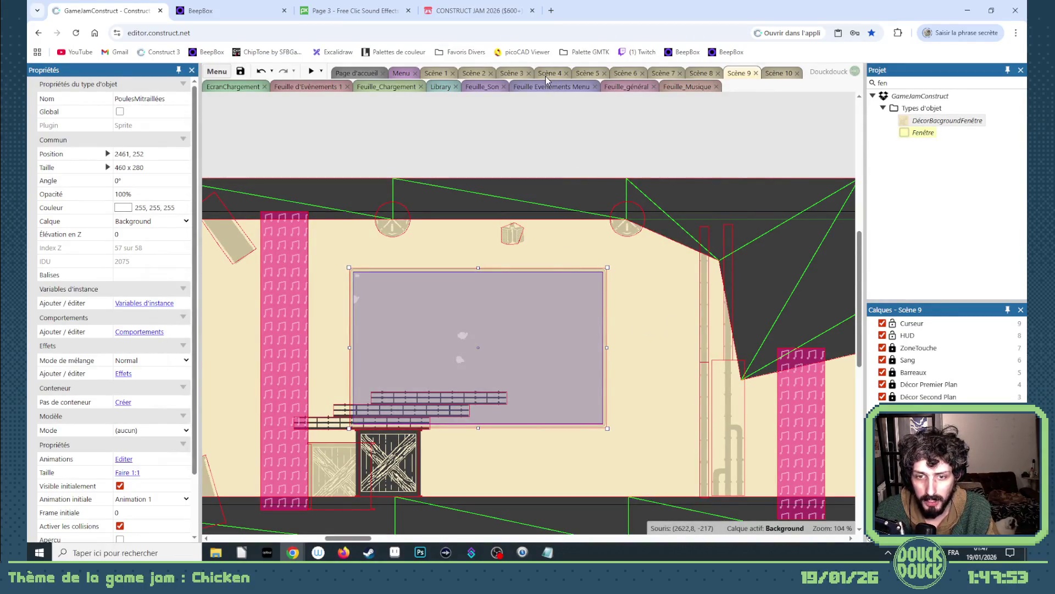
pyautogui.click(699, 73)
pyautogui.click(658, 74)
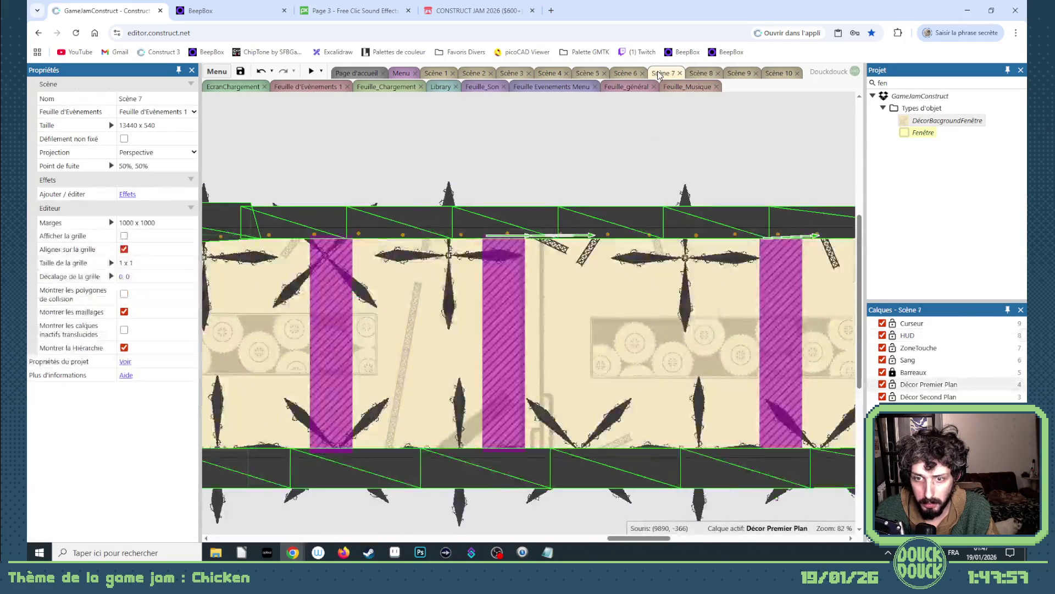
pyautogui.click(626, 351)
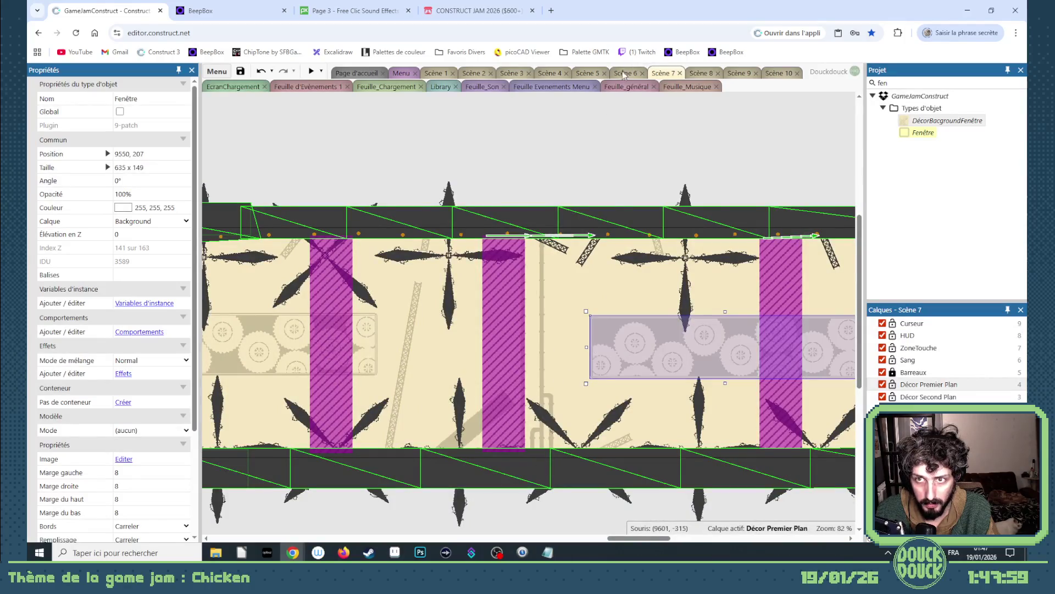
pyautogui.click(624, 73)
pyautogui.click(474, 73)
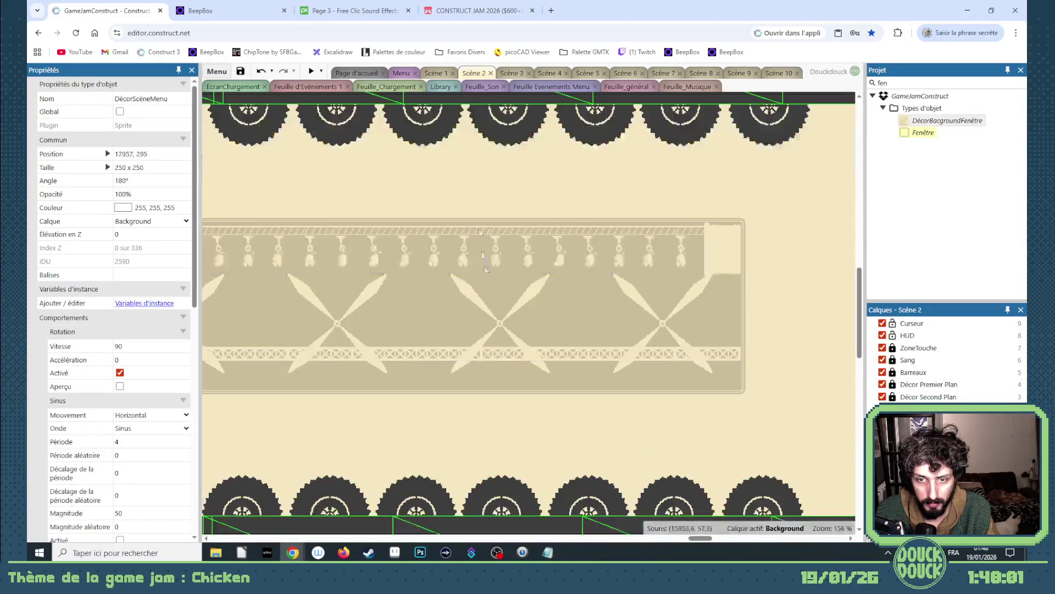
pyautogui.click(717, 260)
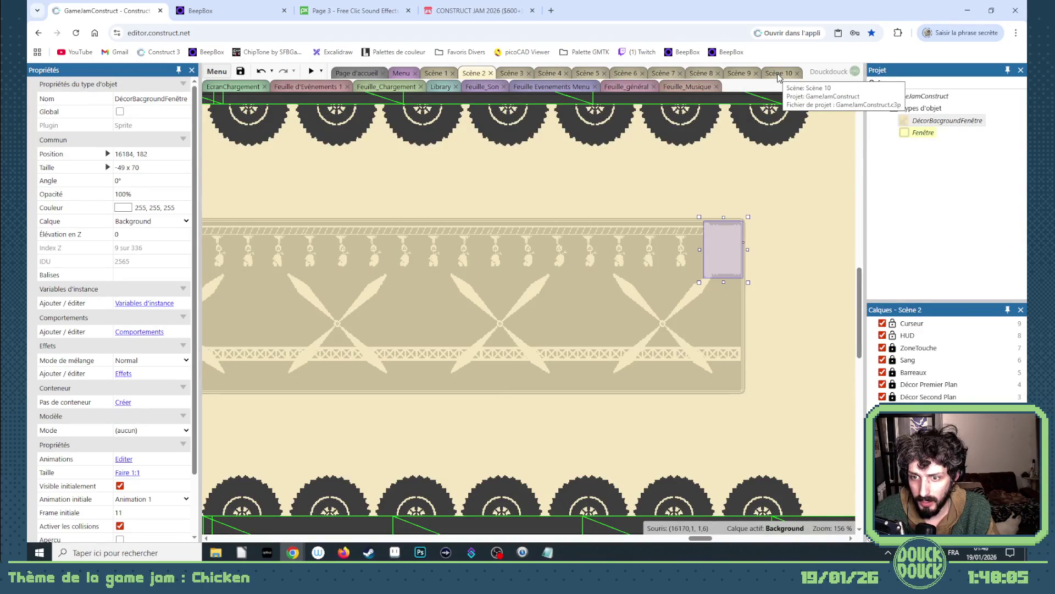
pyautogui.click(723, 355)
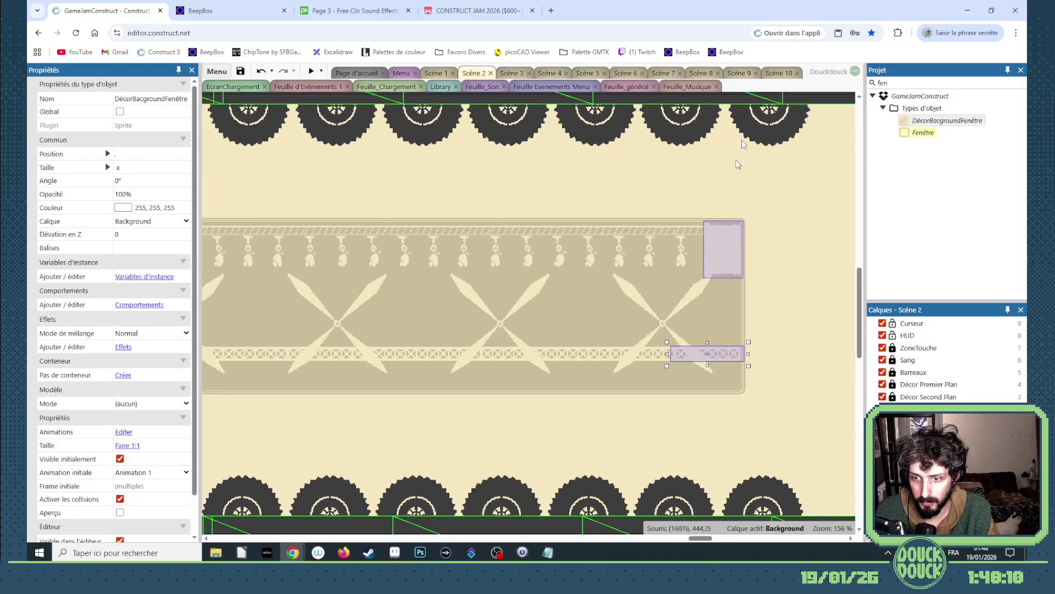
pyautogui.click(738, 73)
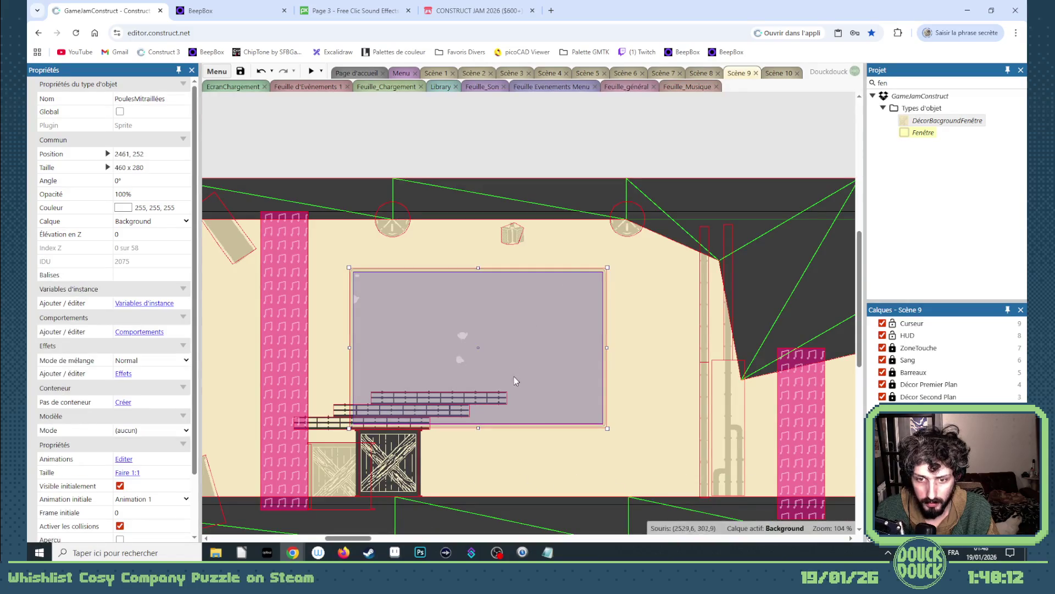
pyautogui.scroll(-2, 463, 392)
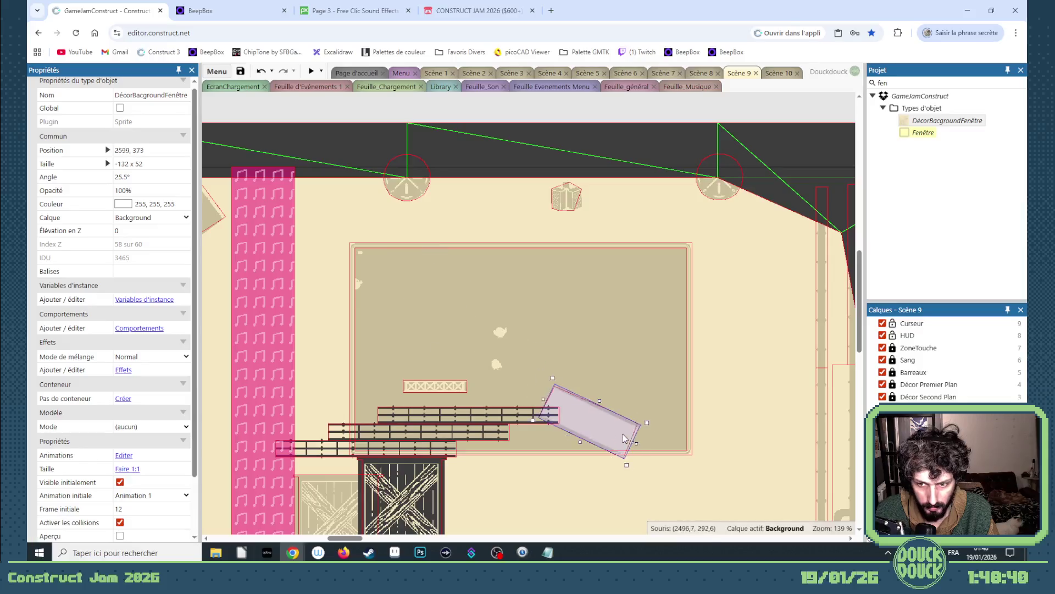
# - Lower and tilt the decor piece, then enable Aperçu on the chicken backdrop
pyautogui.moveTo(624, 438)
pyautogui.mouseDown()
pyautogui.moveTo(654, 443)
pyautogui.moveTo(652, 483)
pyautogui.mouseUp()
pyautogui.moveTo(650, 431); pyautogui.dragTo(652, 458)
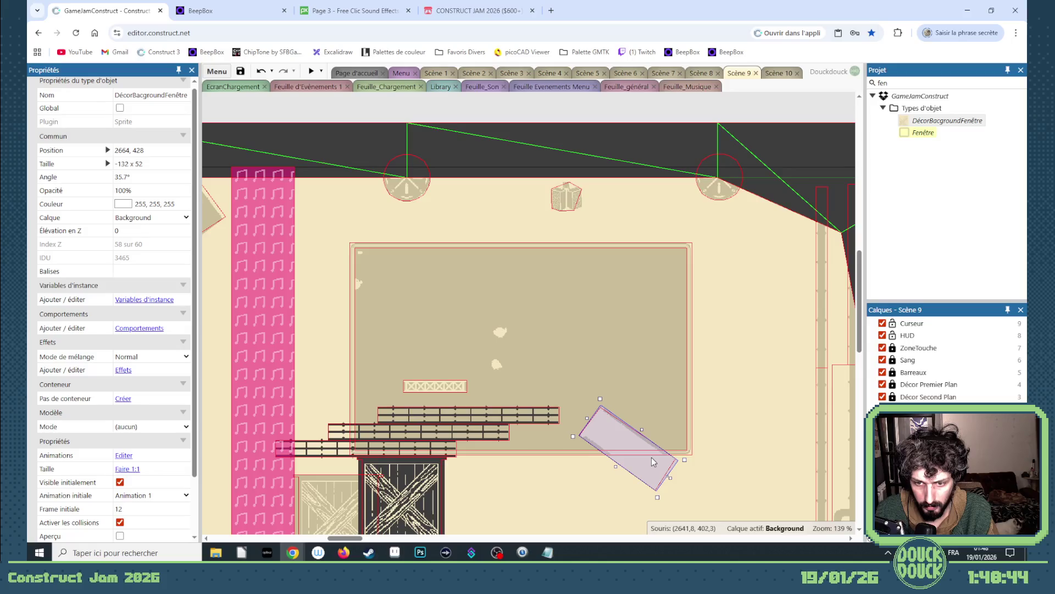
pyautogui.click(451, 385)
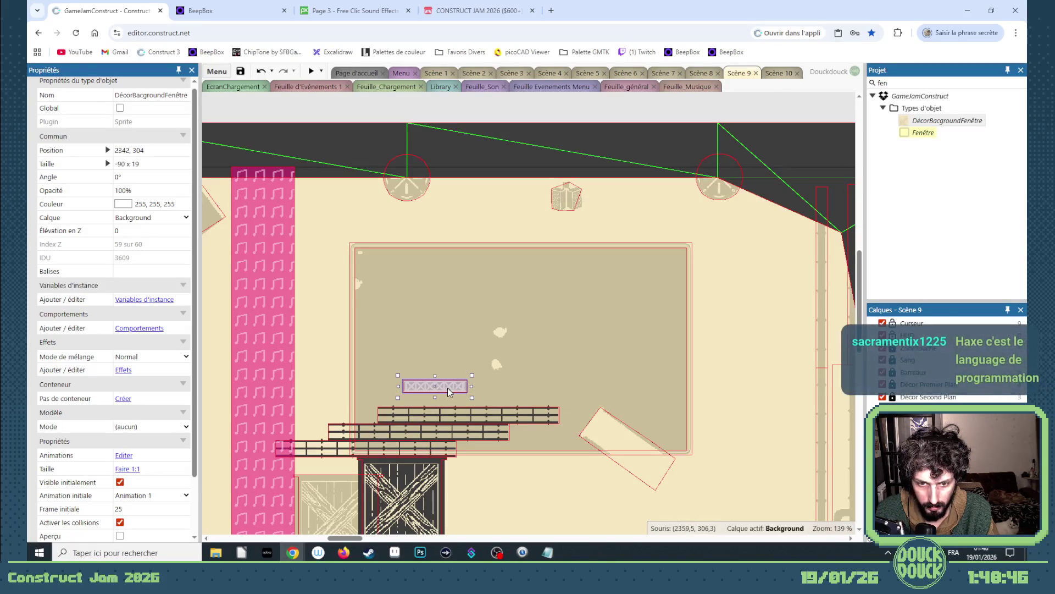
pyautogui.click(439, 329)
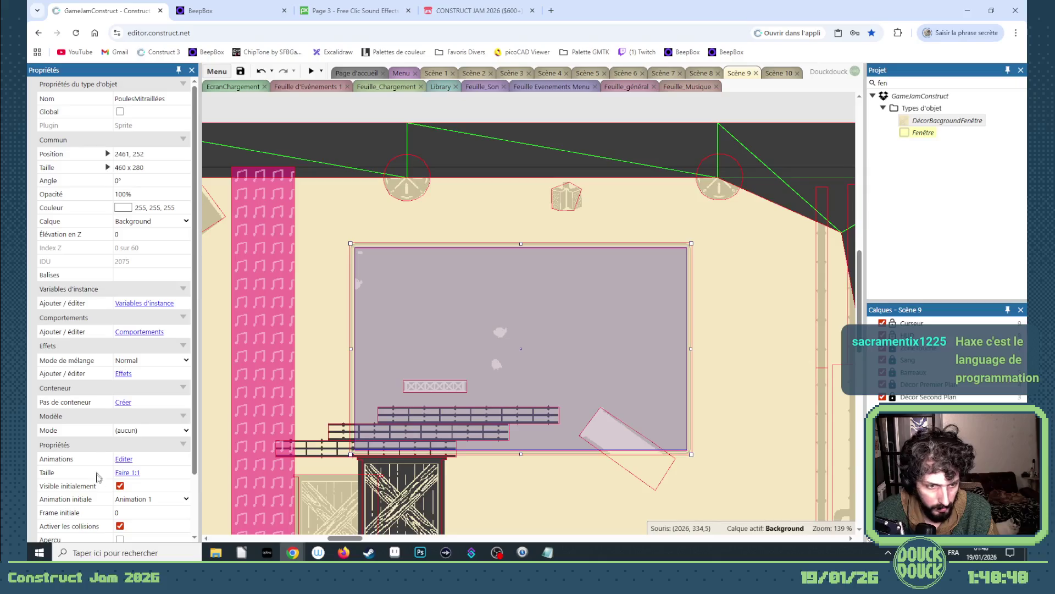
pyautogui.scroll(-1, 97, 476)
pyautogui.click(120, 469)
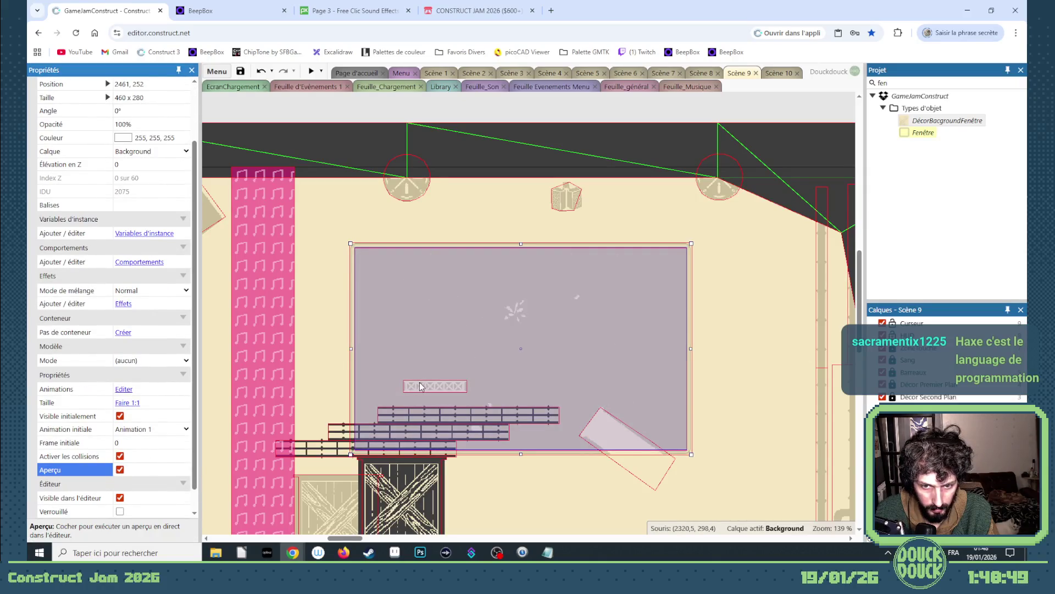
# - Tilt the lattice trim piece about 10° and settle it along the window's lower edge by the railings
pyautogui.click(420, 387)
pyautogui.moveTo(474, 379); pyautogui.dragTo(475, 361)
pyautogui.moveTo(409, 380)
pyautogui.mouseDown()
pyautogui.moveTo(345, 375)
pyautogui.moveTo(705, 321)
pyautogui.moveTo(691, 291)
pyautogui.moveTo(610, 304)
pyautogui.moveTo(446, 364)
pyautogui.moveTo(505, 350)
pyautogui.moveTo(687, 383)
pyautogui.mouseUp()
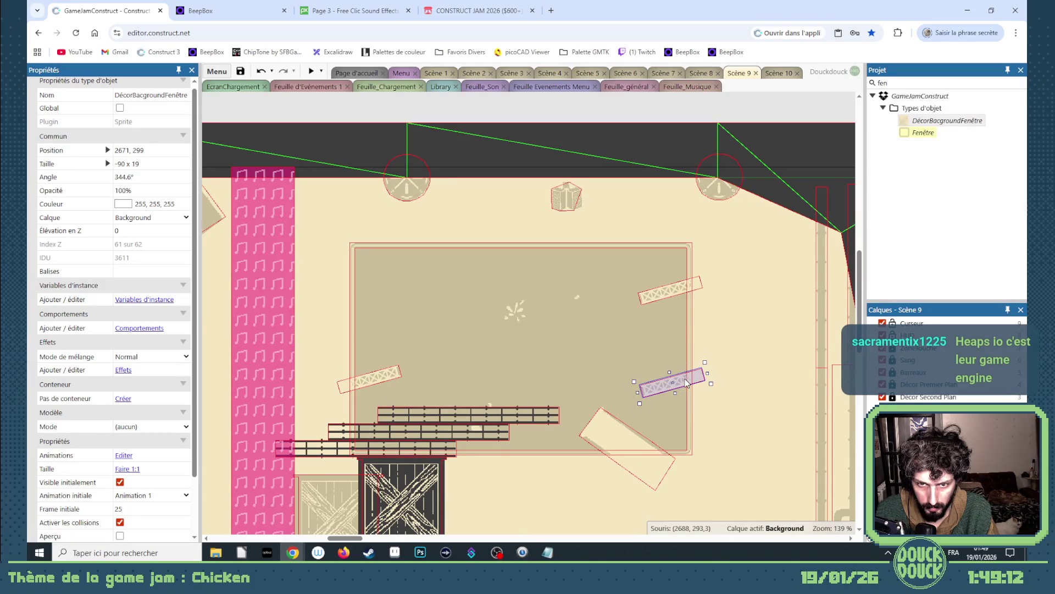
pyautogui.moveTo(687, 383)
pyautogui.mouseDown()
pyautogui.moveTo(616, 420)
pyautogui.moveTo(498, 424)
pyautogui.moveTo(517, 449)
pyautogui.moveTo(549, 459)
pyautogui.mouseUp()
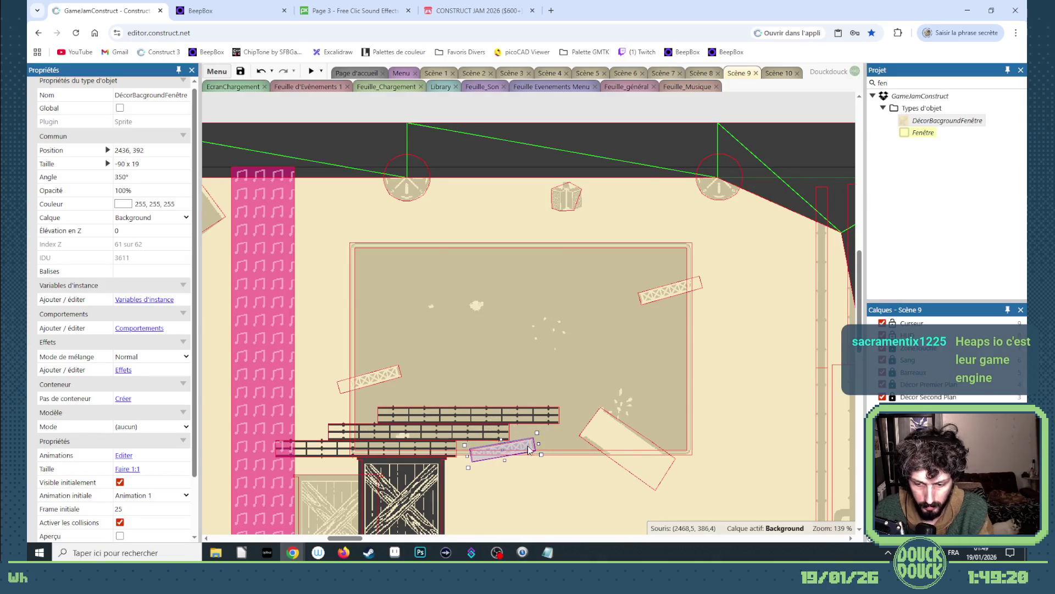
pyautogui.press('Down')
pyautogui.press('Down')
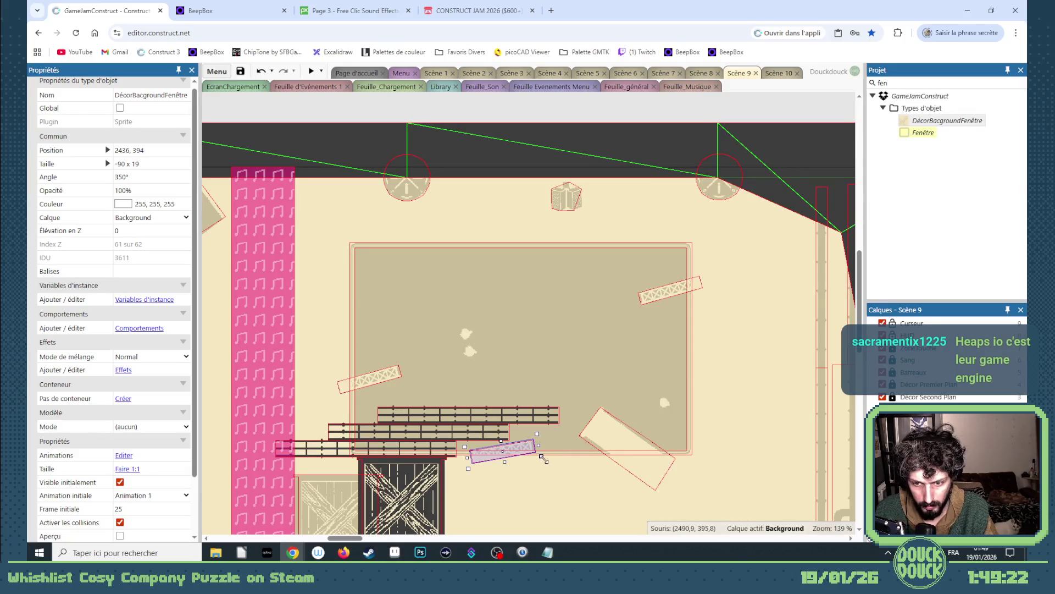
pyautogui.moveTo(541, 455)
pyautogui.mouseDown()
pyautogui.moveTo(539, 480)
pyautogui.moveTo(543, 463)
pyautogui.mouseUp()
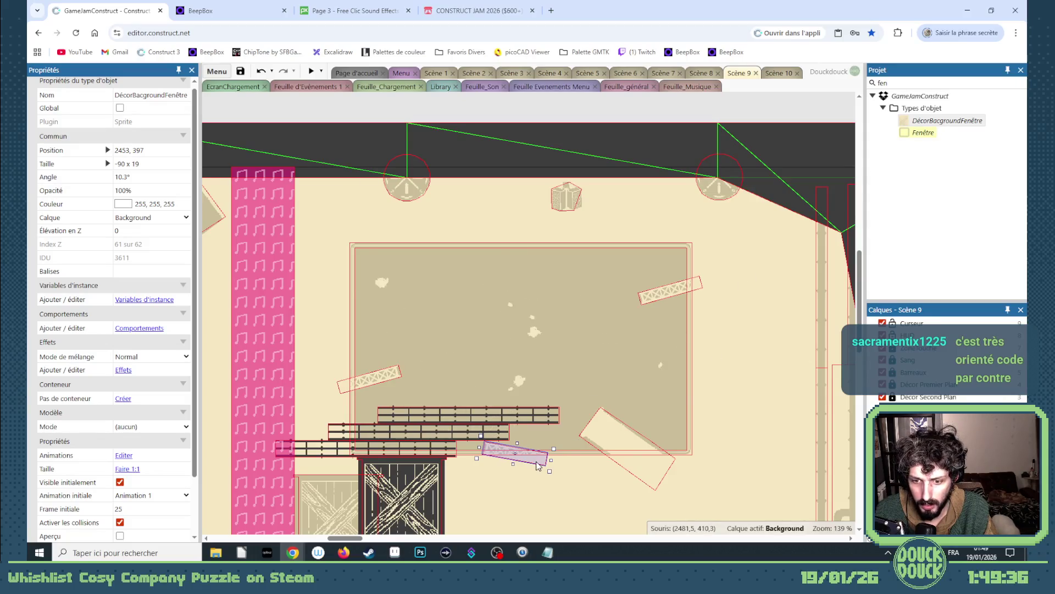
pyautogui.doubleClick(542, 459)
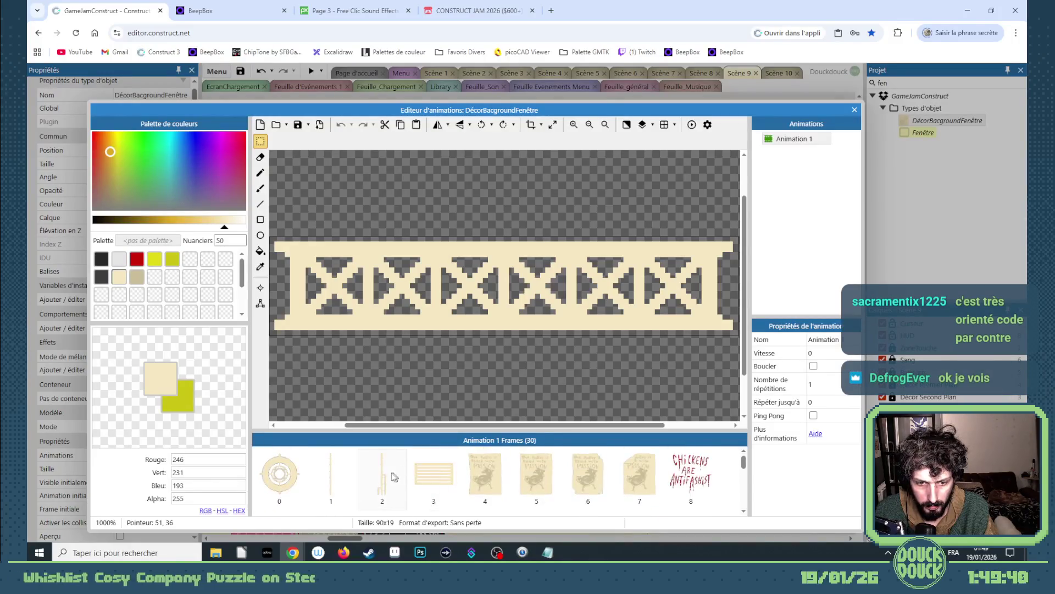
# - Copy the lattice piece, switch it to the thin pole frame and lean it across the backdrop's left
pyautogui.click(854, 110)
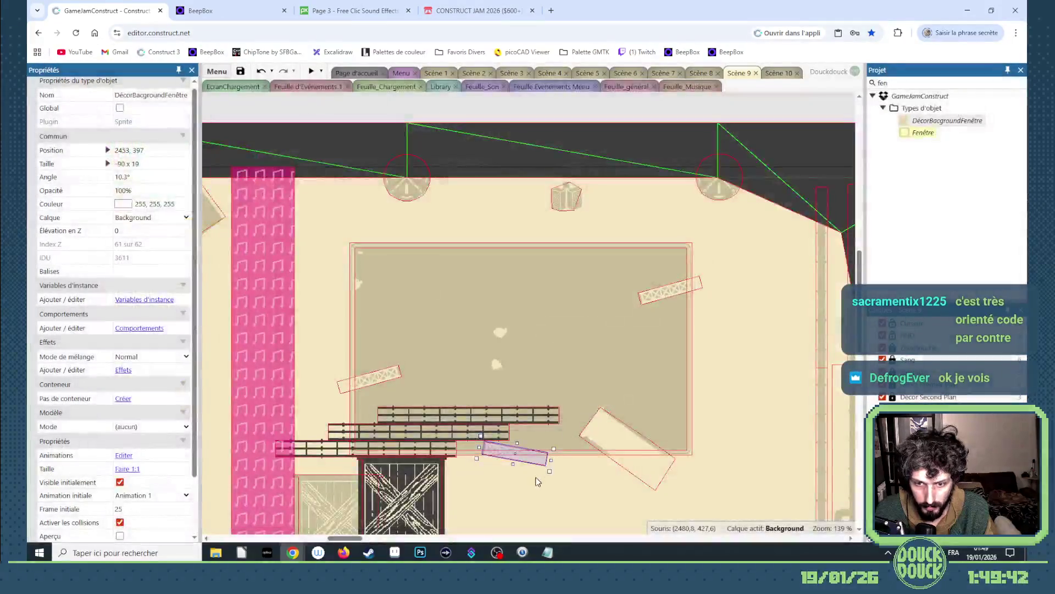
pyautogui.moveTo(540, 462); pyautogui.dragTo(588, 377)
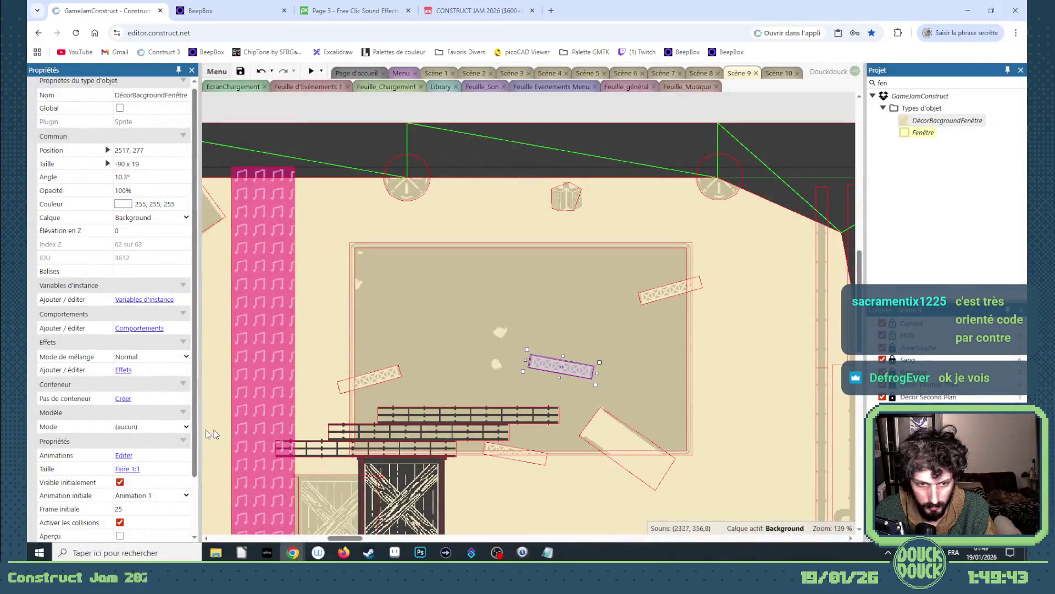
pyautogui.click(185, 512)
pyautogui.click(185, 512)
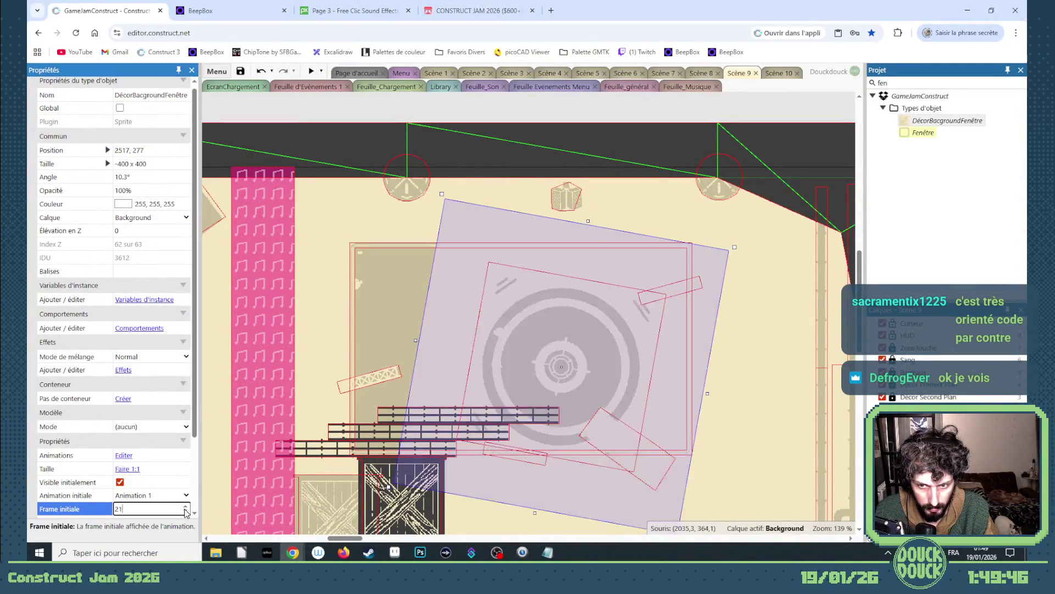
pyautogui.click(184, 513)
pyautogui.click(185, 512)
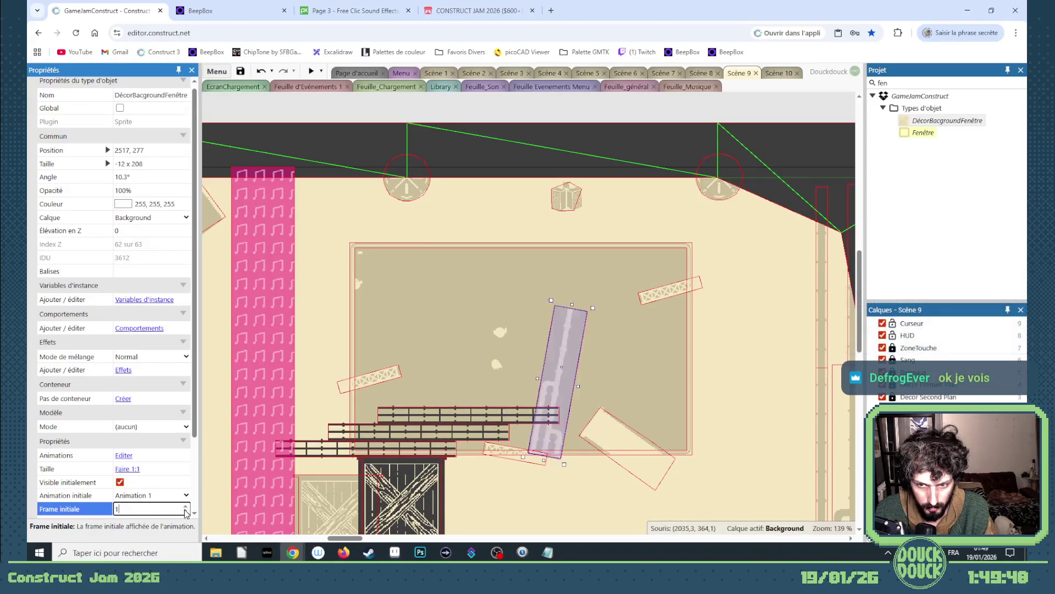
pyautogui.click(185, 506)
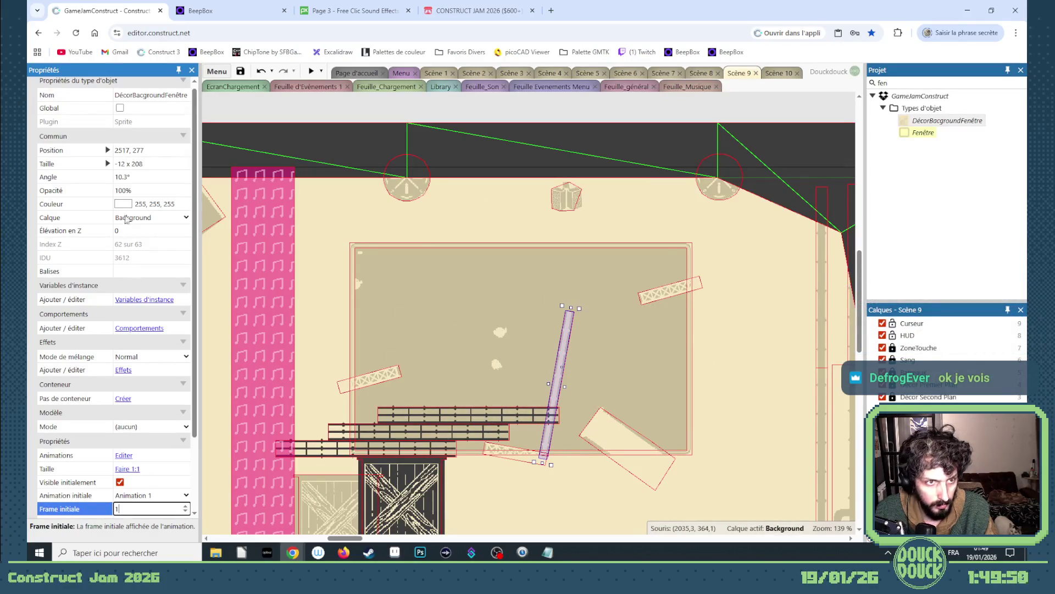
pyautogui.moveTo(558, 385)
pyautogui.mouseDown()
pyautogui.moveTo(436, 379)
pyautogui.moveTo(452, 278)
pyautogui.moveTo(449, 286)
pyautogui.mouseUp()
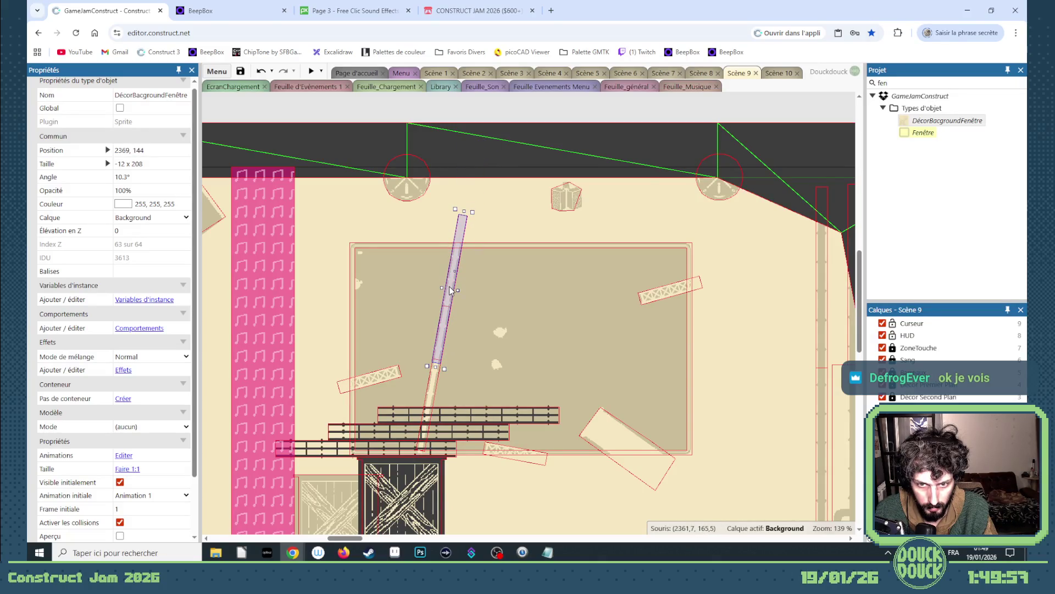
pyautogui.scroll(2, 449, 294)
pyautogui.scroll(2, 444, 314)
pyautogui.scroll(1, 444, 311)
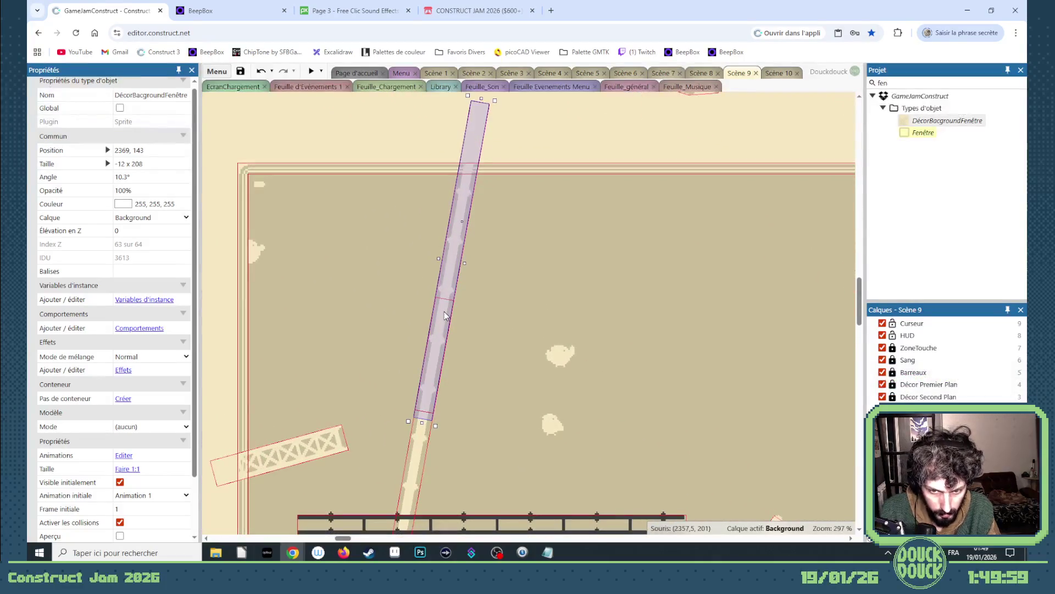
pyautogui.scroll(-2, 444, 314)
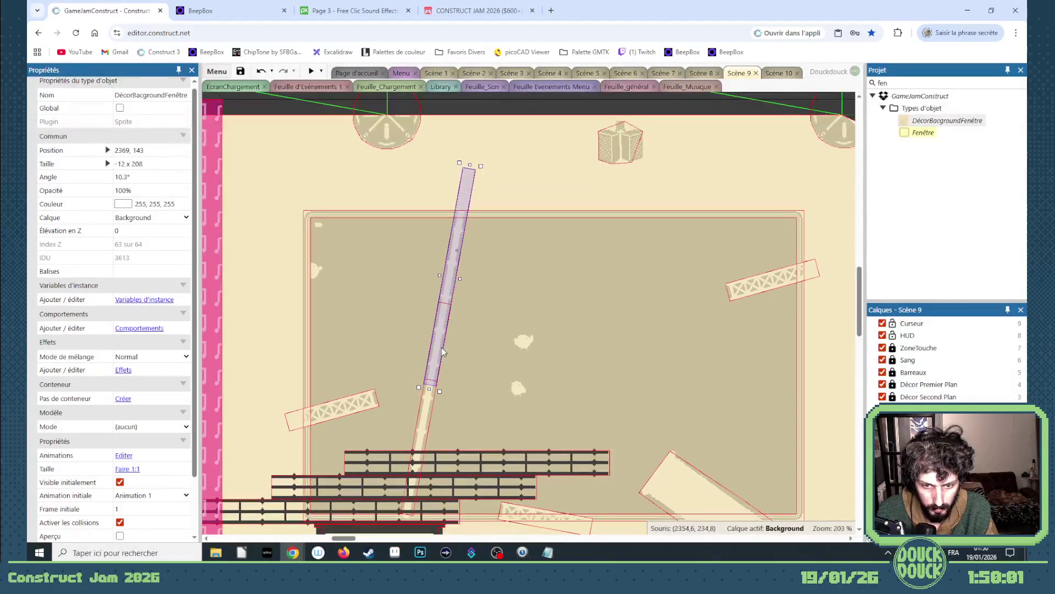
pyautogui.scroll(-2, 494, 336)
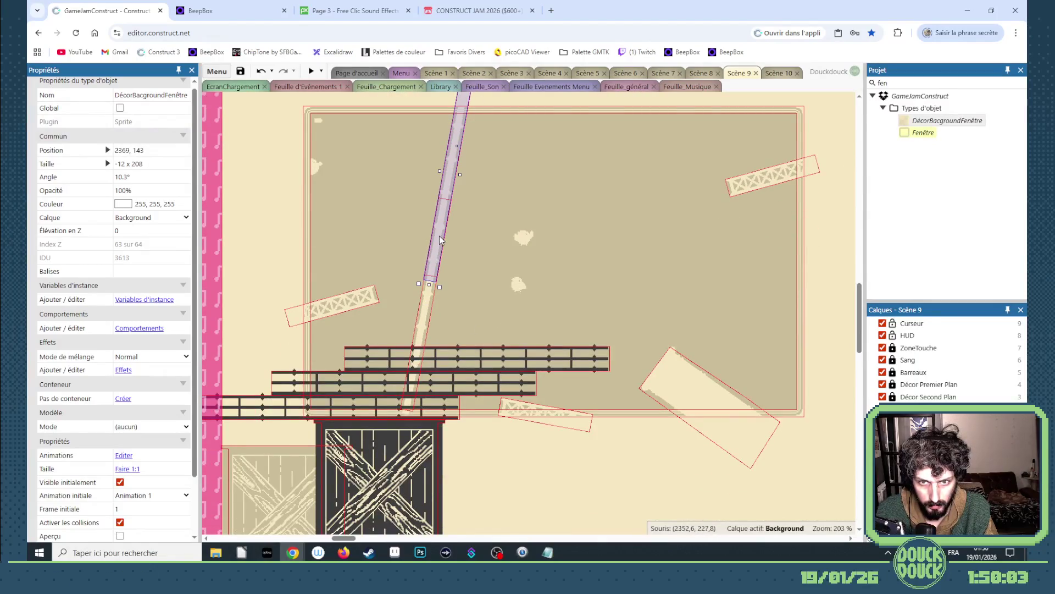
# - Copy the pole to the right, tilt it the other way, switch it to the wider beam frame near the lower right
pyautogui.moveTo(441, 239); pyautogui.dragTo(652, 249)
pyautogui.moveTo(651, 303)
pyautogui.mouseDown()
pyautogui.moveTo(726, 274)
pyautogui.moveTo(696, 272)
pyautogui.moveTo(727, 312)
pyautogui.mouseUp()
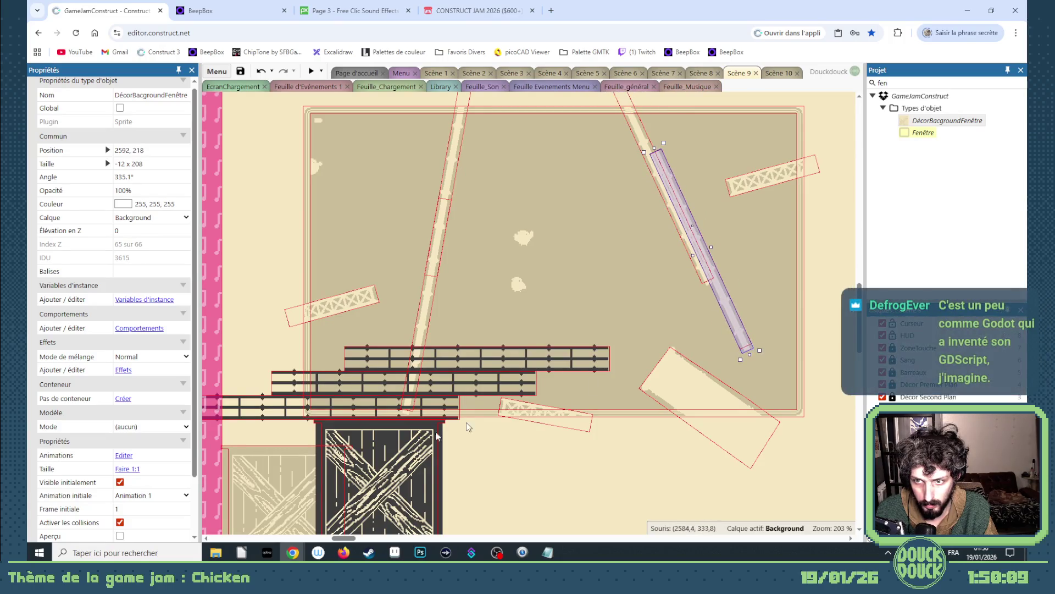
pyautogui.click(185, 507)
pyautogui.moveTo(752, 309)
pyautogui.mouseDown()
pyautogui.moveTo(778, 410)
pyautogui.moveTo(774, 399)
pyautogui.mouseUp()
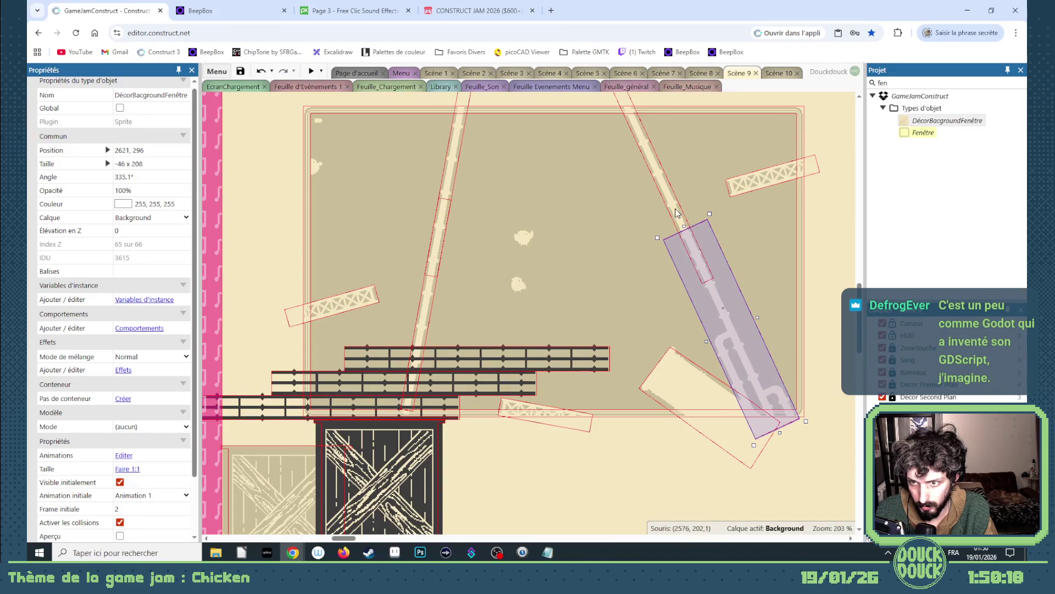
# - Shift the thin diagonal pole up-left and place another copy of it further left
pyautogui.moveTo(677, 213); pyautogui.dragTo(670, 201)
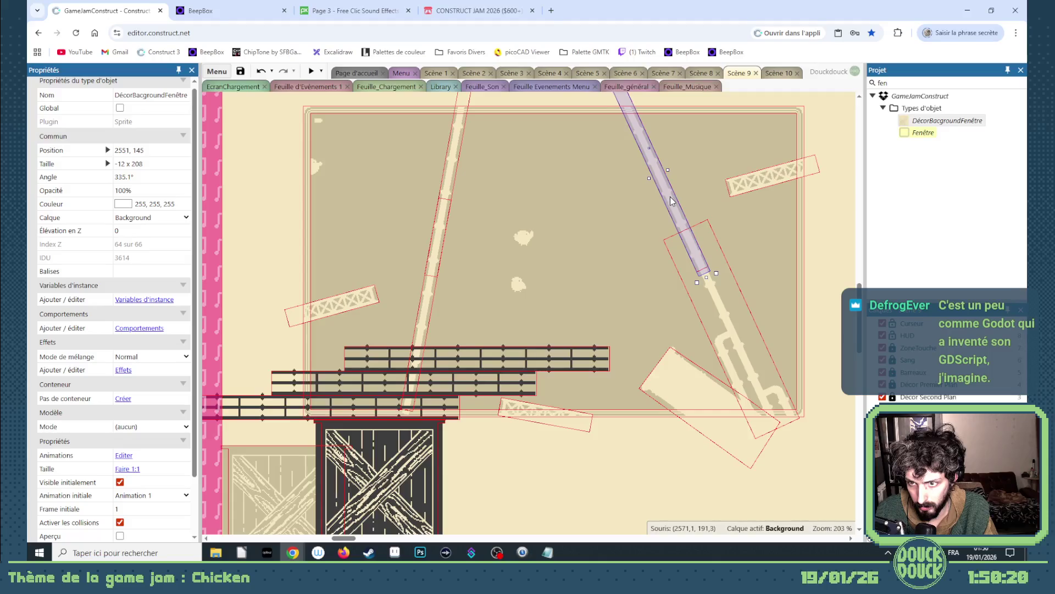
pyautogui.scroll(1, 705, 240)
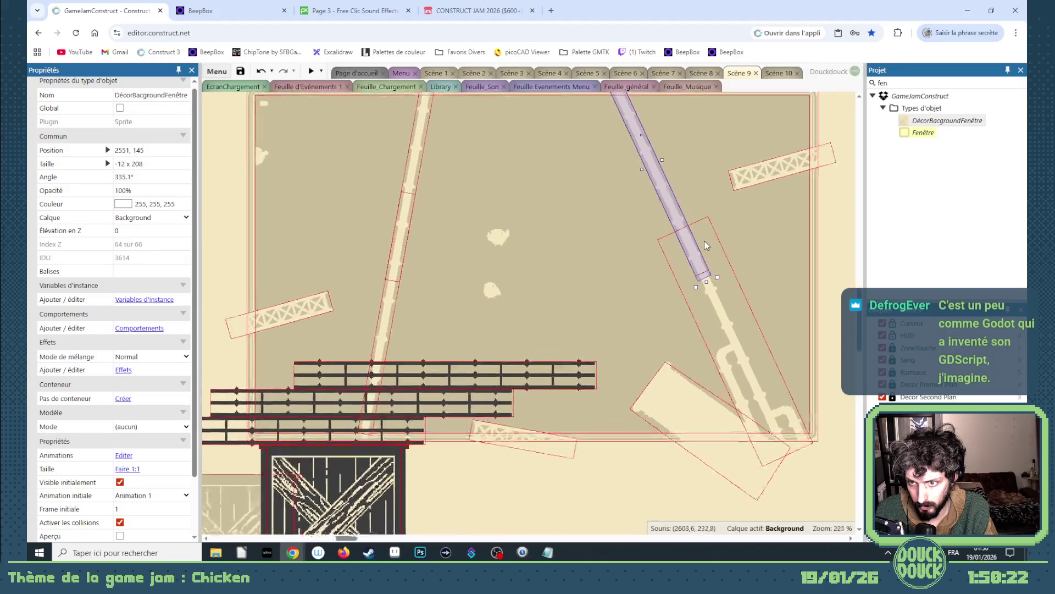
pyautogui.scroll(1, 705, 241)
pyautogui.press('Left')
pyautogui.press('Up')
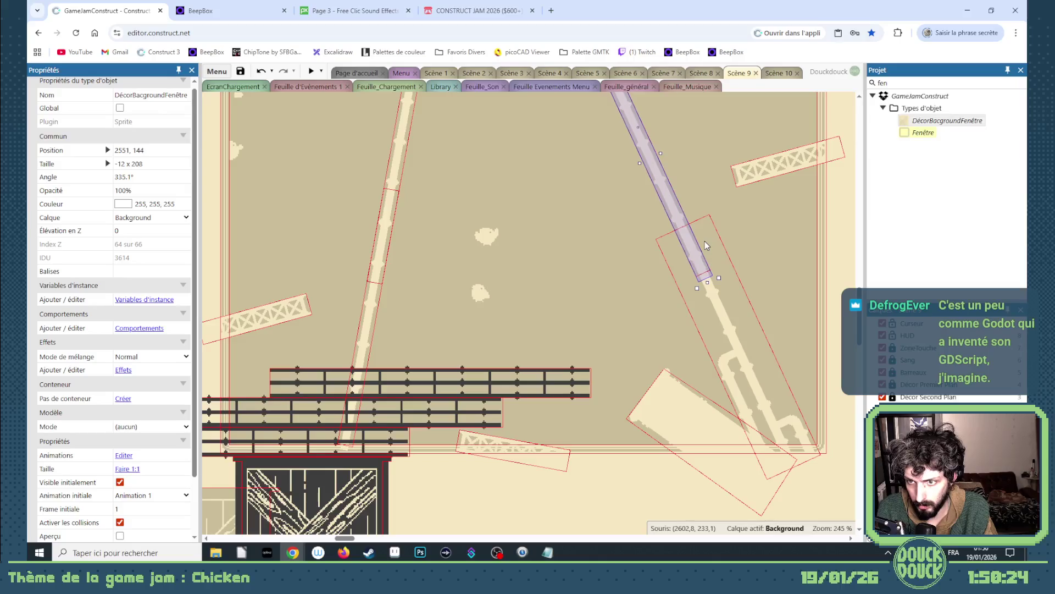
pyautogui.scroll(-2, 705, 245)
pyautogui.scroll(-2, 686, 252)
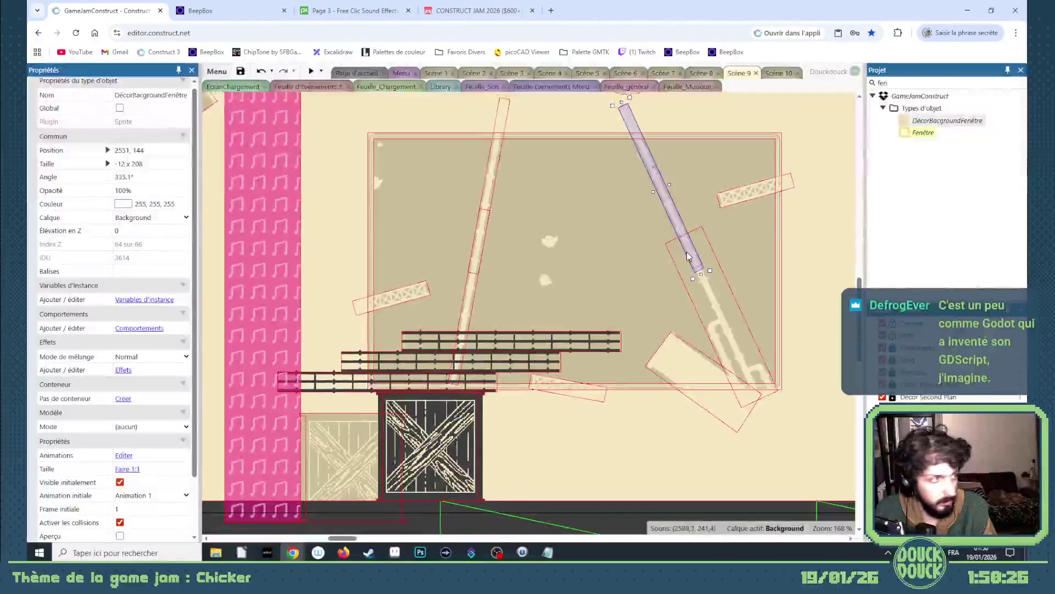
pyautogui.scroll(-1, 532, 279)
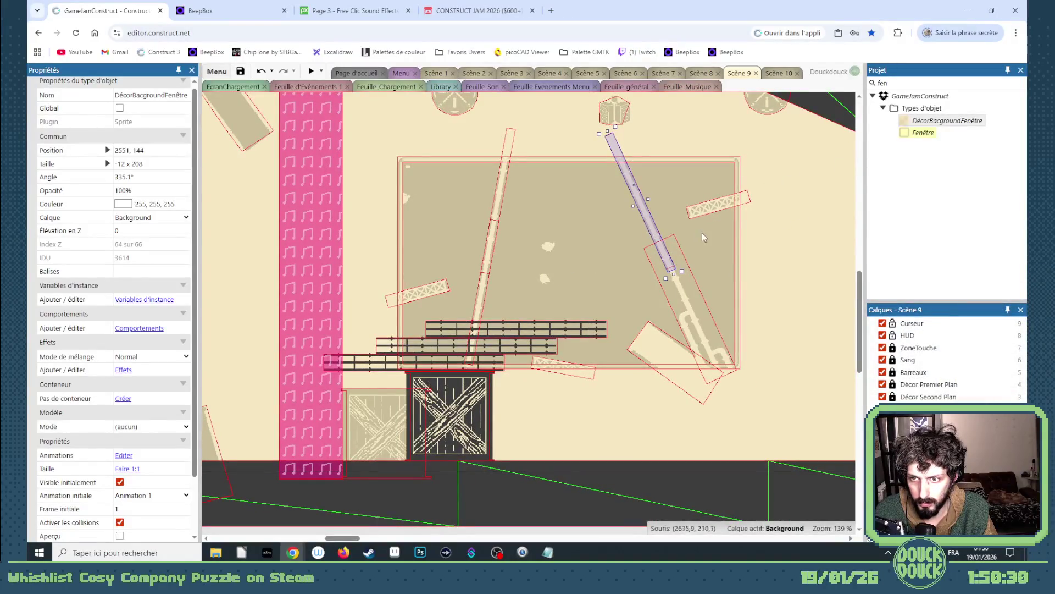
pyautogui.moveTo(651, 226); pyautogui.dragTo(600, 225)
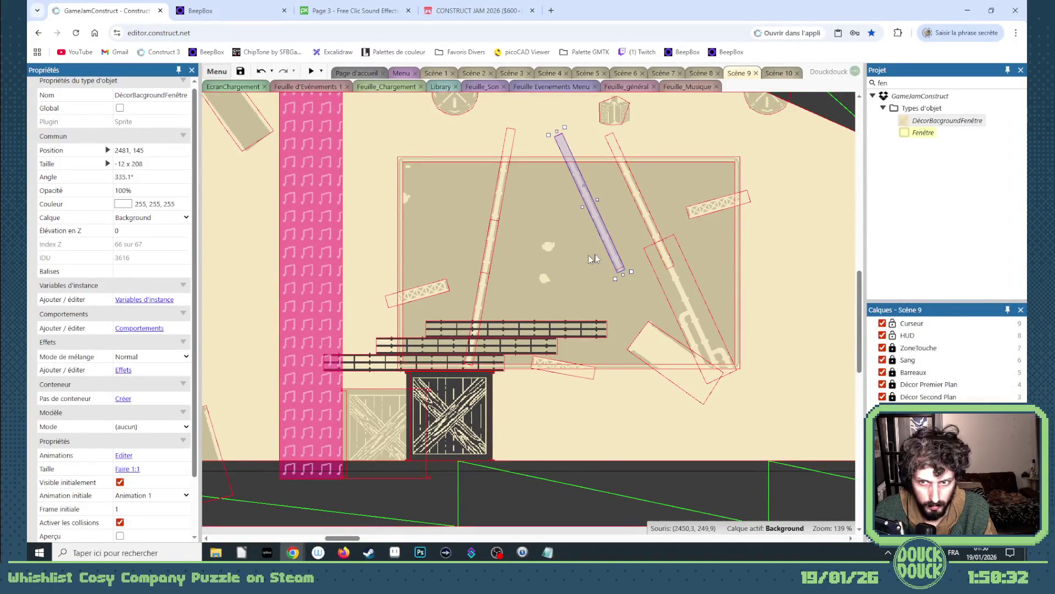
pyautogui.doubleClick(612, 252)
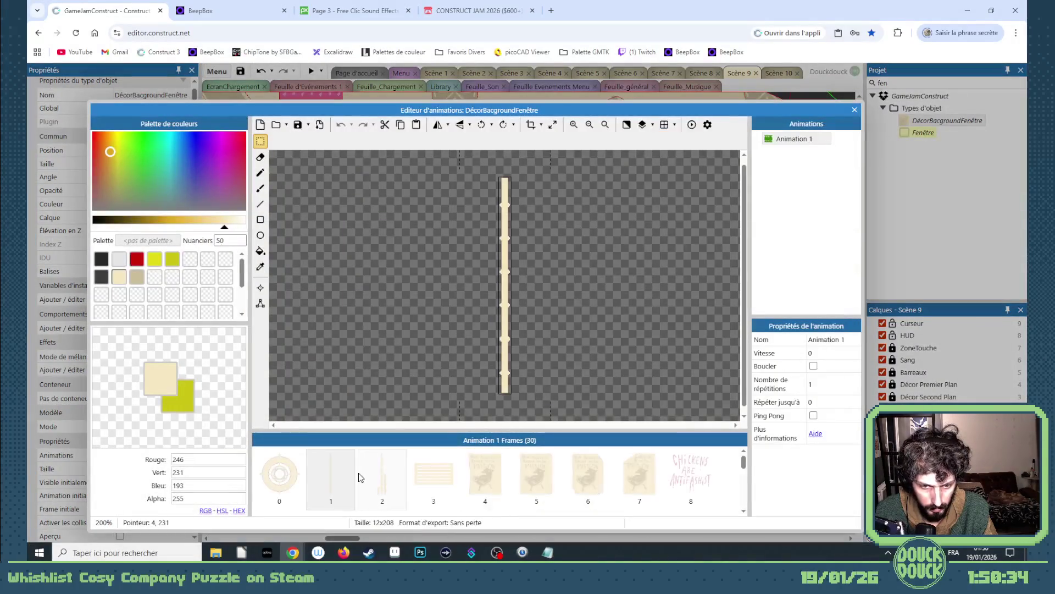
pyautogui.scroll(-1, 475, 477)
pyautogui.scroll(-1, 479, 477)
pyautogui.scroll(-1, 487, 477)
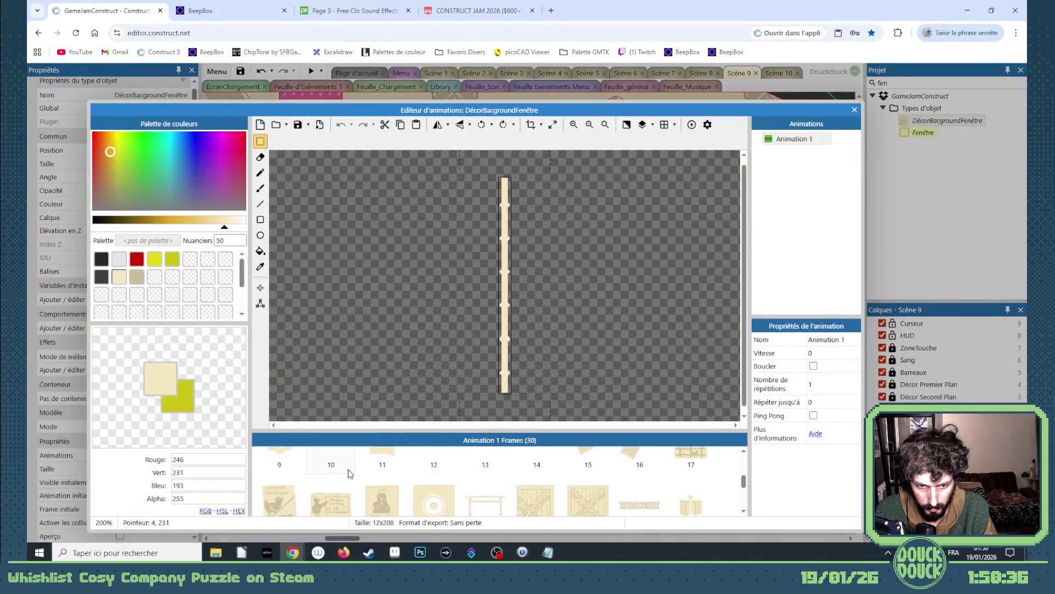
pyautogui.scroll(-1, 500, 478)
pyautogui.scroll(-1, 487, 487)
pyautogui.scroll(-1, 469, 497)
pyautogui.scroll(-1, 468, 497)
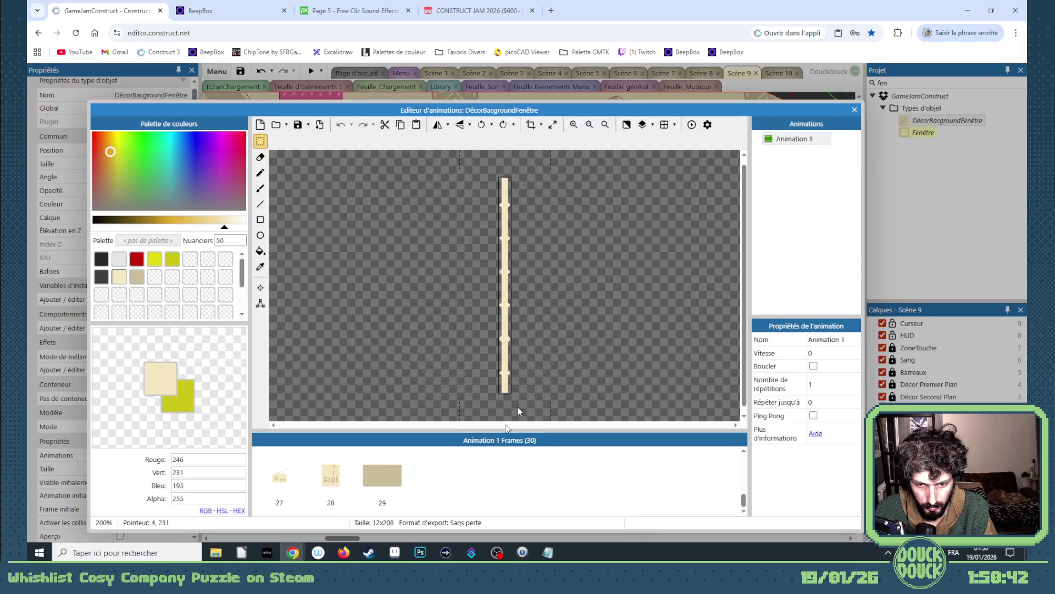
pyautogui.scroll(1, 627, 482)
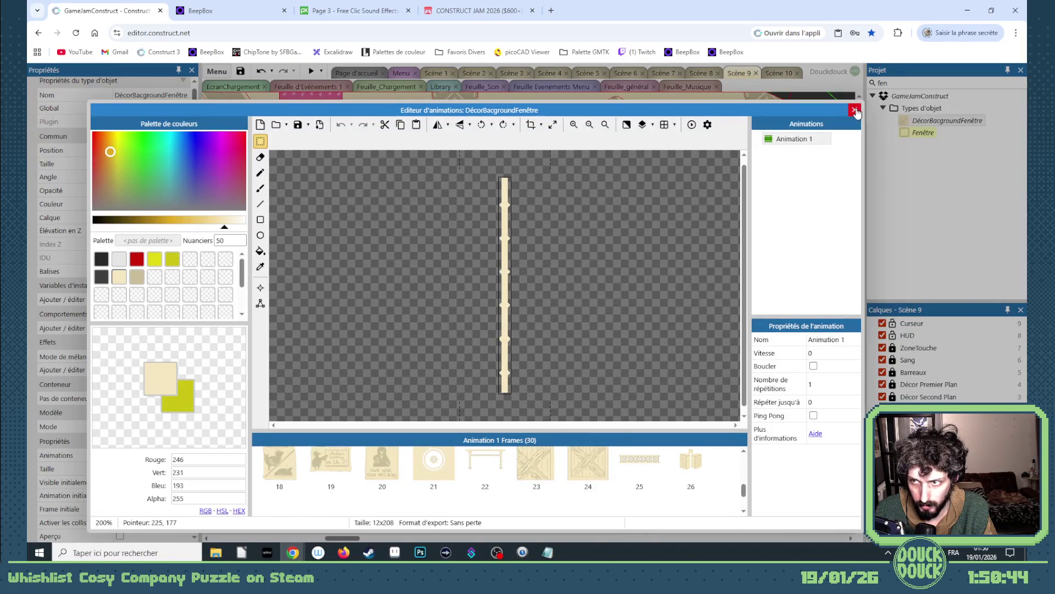
# - Set the small tilted window piece's Frame initiale to 26
pyautogui.click(854, 110)
pyautogui.click(151, 508)
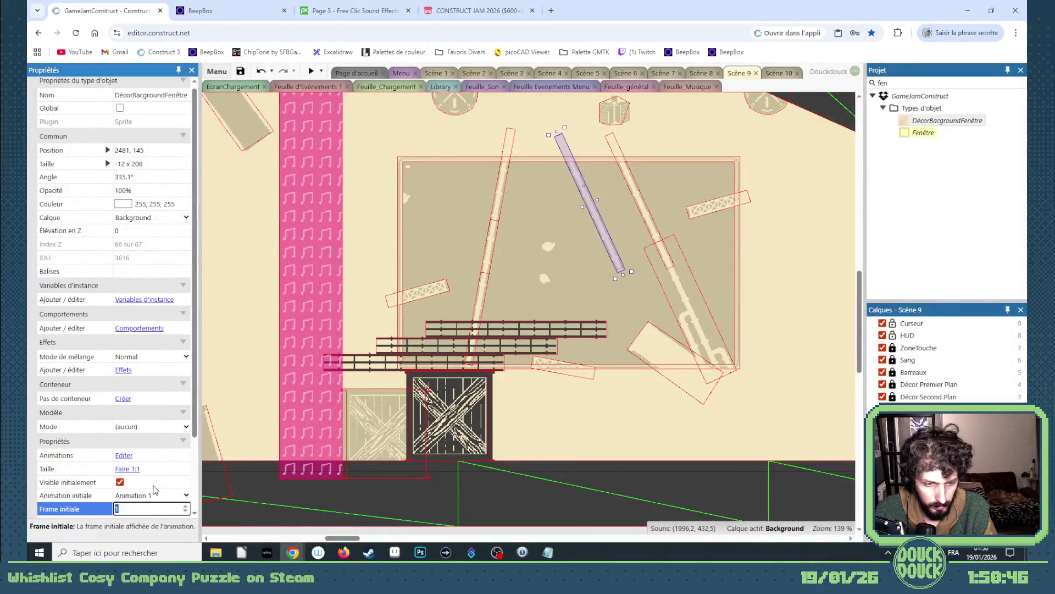
pyautogui.write('26')
pyautogui.press('Tab')
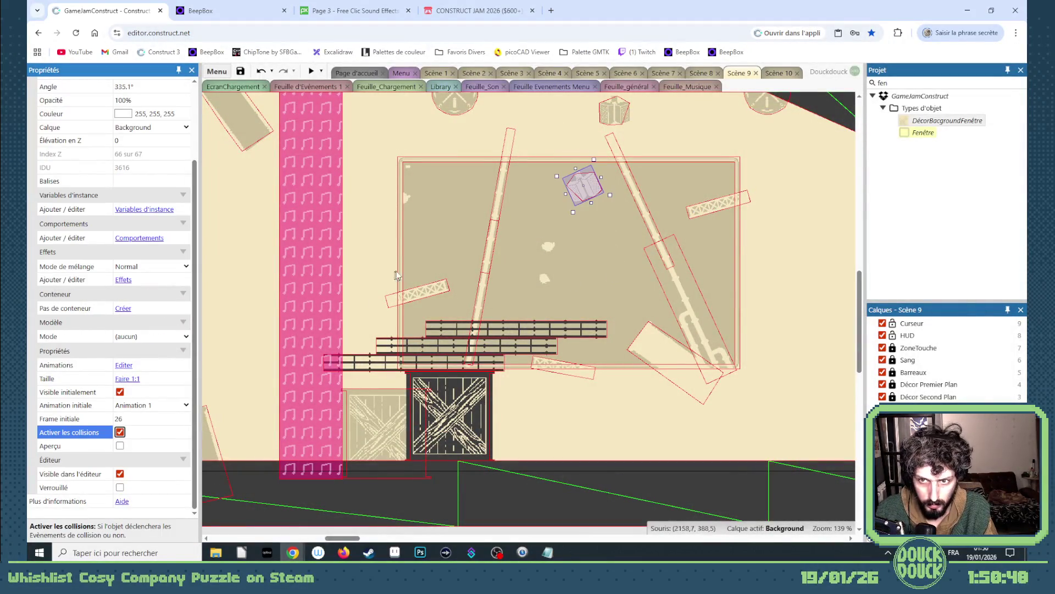
pyautogui.scroll(1, 132, 199)
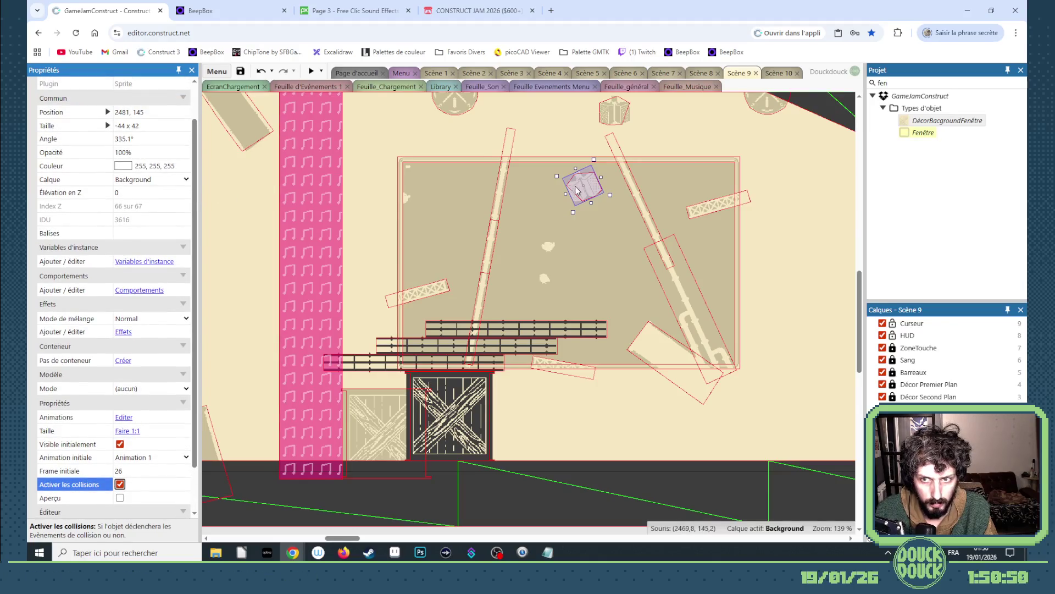
pyautogui.doubleClick(600, 192)
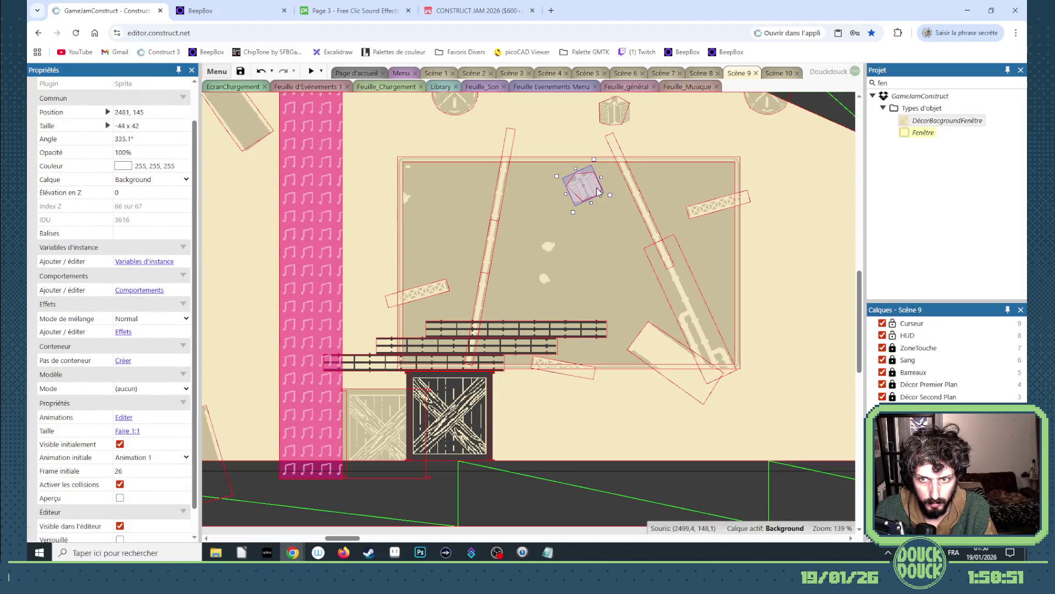
# - Resize the small piece's frame 26 image canvas to 22×21 and set its Angle to 0
pyautogui.click(552, 128)
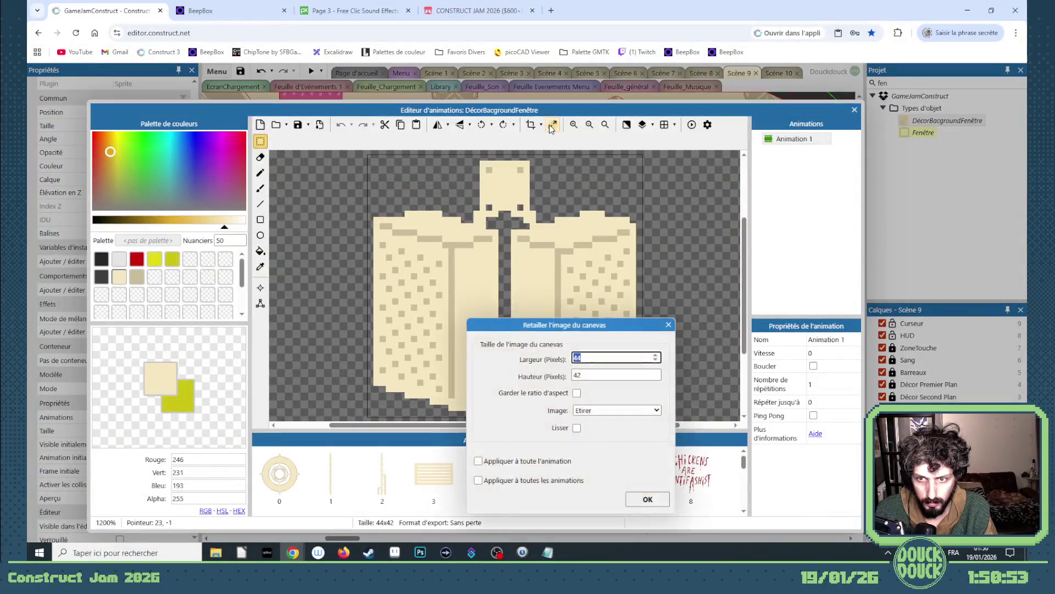
pyautogui.write('22')
pyautogui.press('Tab')
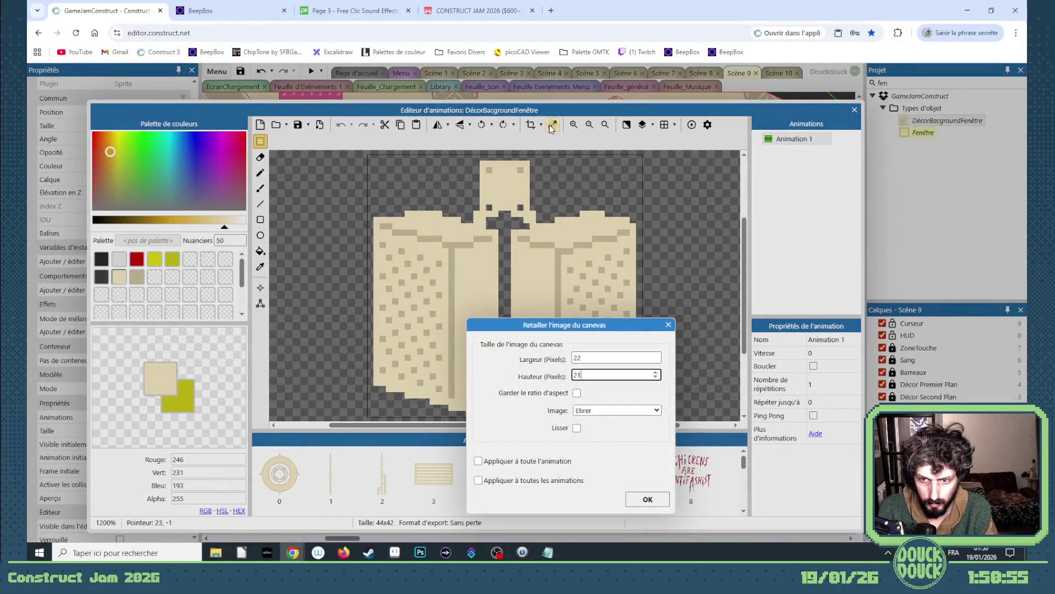
pyautogui.press('Return')
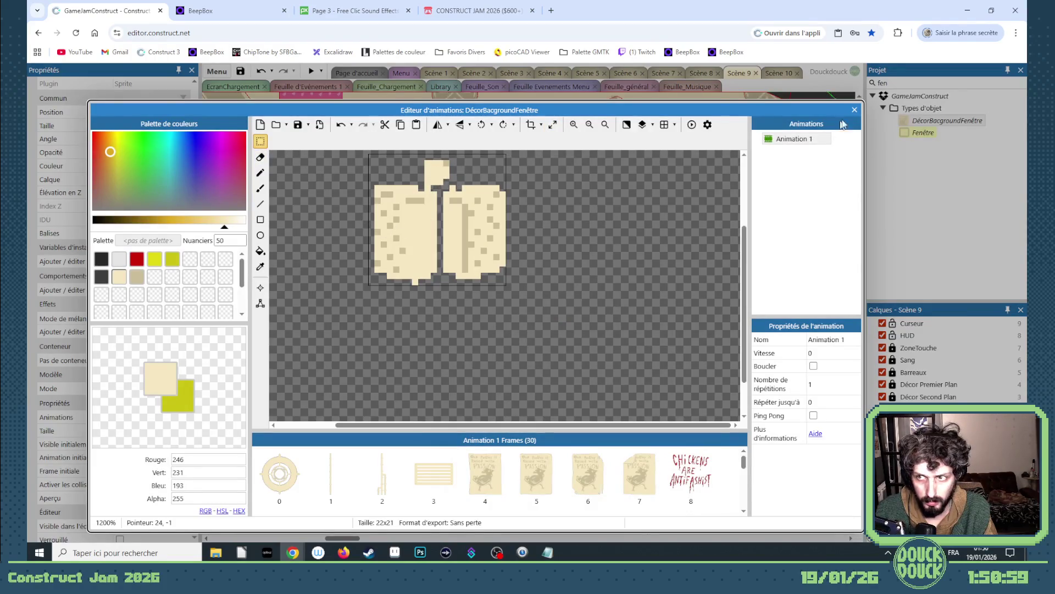
pyautogui.click(854, 110)
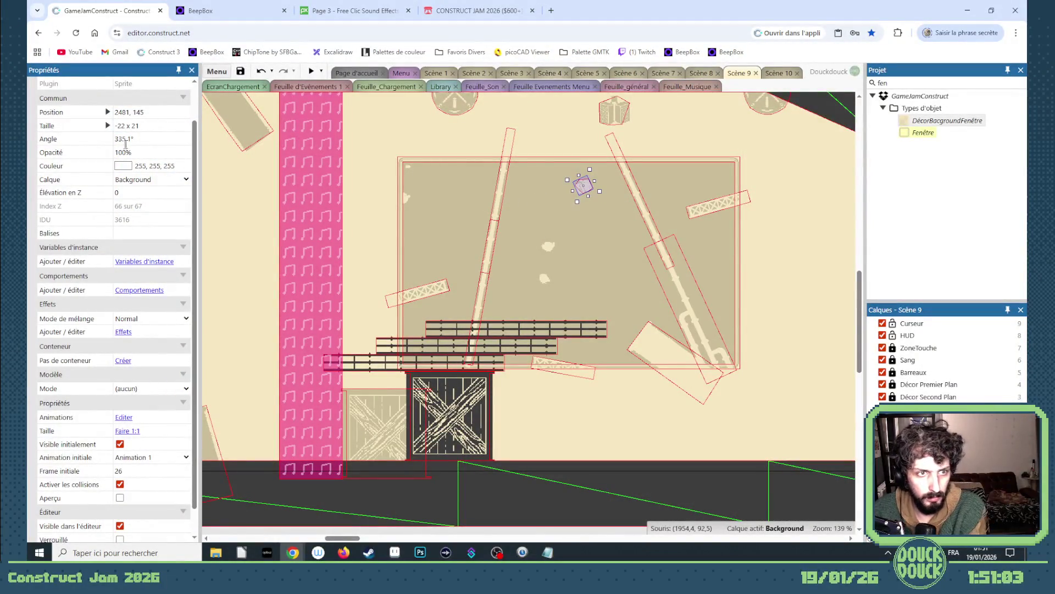
pyautogui.click(124, 140)
pyautogui.write('0')
pyautogui.press('Return')
pyautogui.click(631, 227)
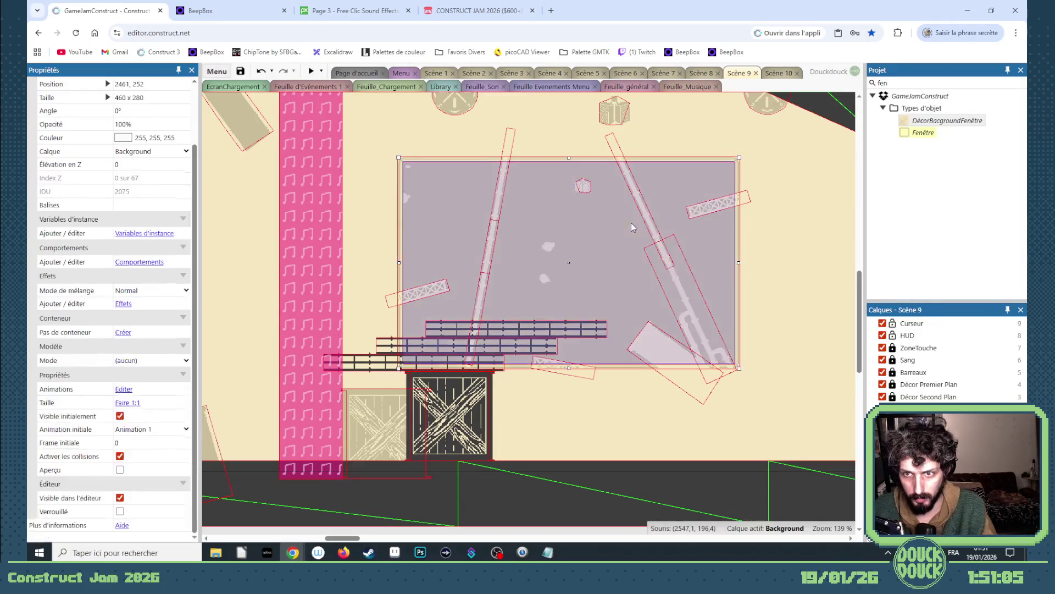
# - Move the small piece to the panel's top and change the marquee-selected decor pieces' Z order
pyautogui.moveTo(583, 186)
pyautogui.mouseDown()
pyautogui.moveTo(700, 172)
pyautogui.moveTo(447, 170)
pyautogui.mouseUp()
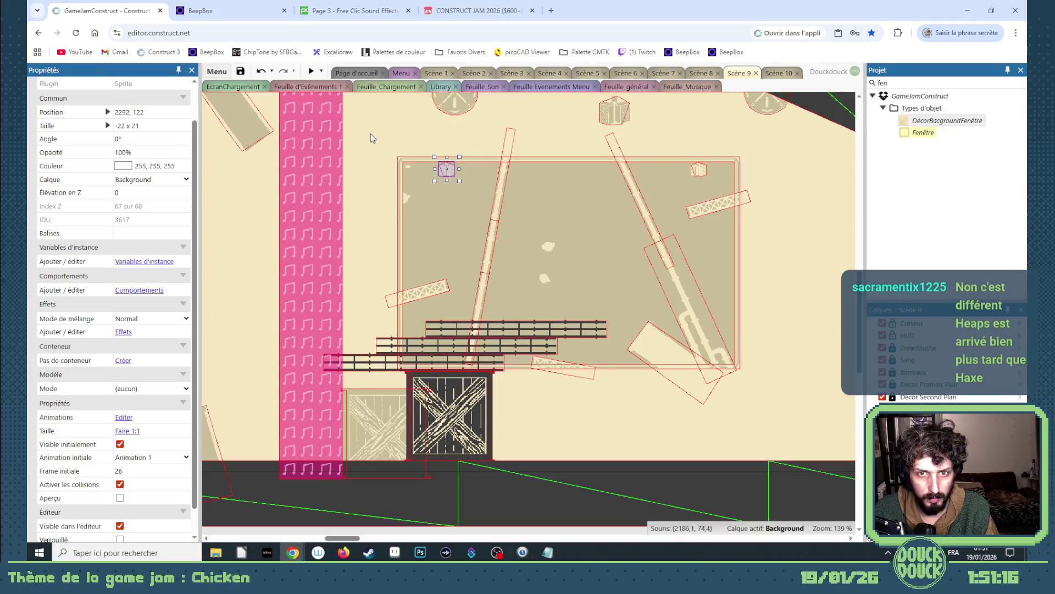
pyautogui.moveTo(370, 119)
pyautogui.mouseDown()
pyautogui.moveTo(667, 269)
pyautogui.moveTo(775, 407)
pyautogui.mouseUp()
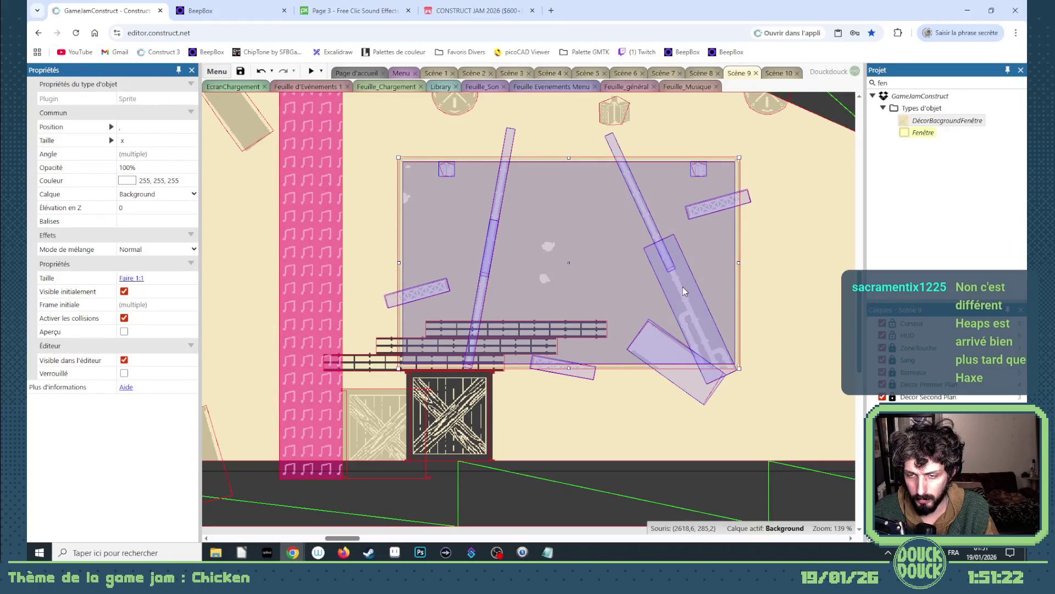
pyautogui.click(614, 269)
pyautogui.rightClick(683, 278)
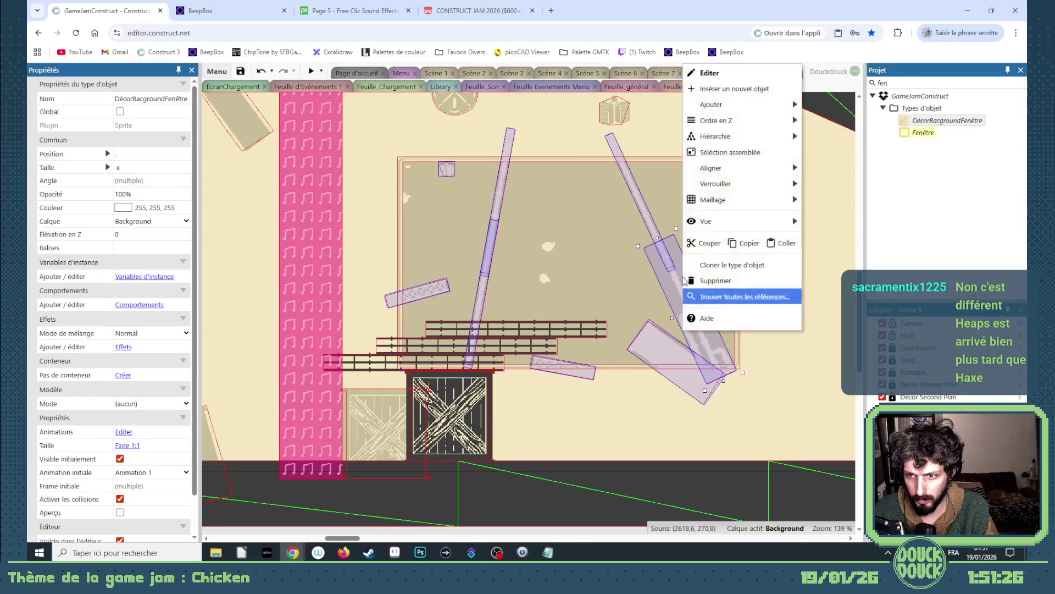
pyautogui.moveTo(716, 121)
pyautogui.click(808, 136)
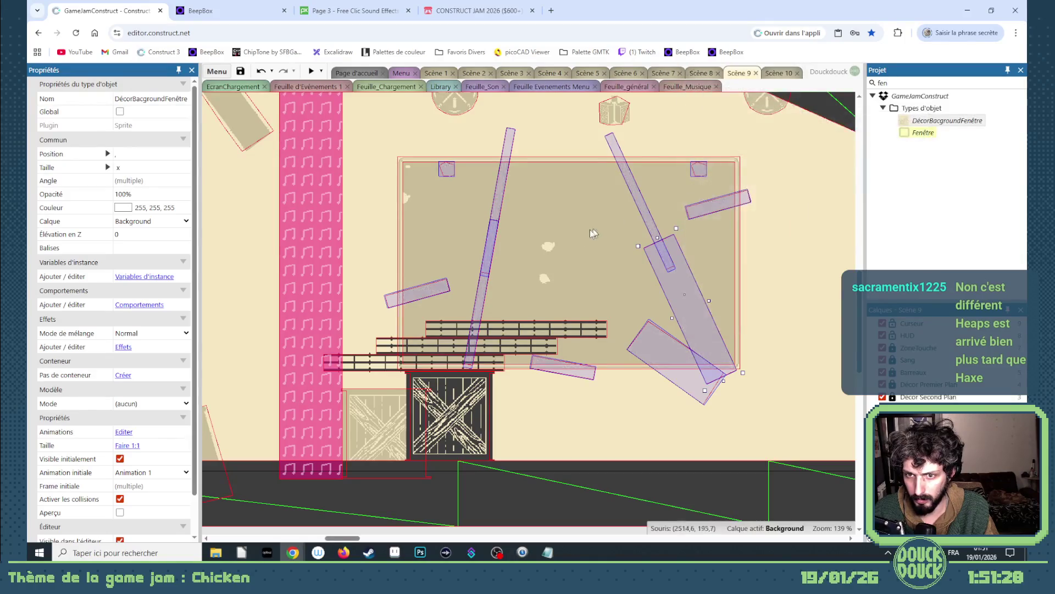
# - Send the large background panel to the bottom of the layer with Envoyer vers le bas du calque
pyautogui.click(577, 238)
pyautogui.rightClick(574, 239)
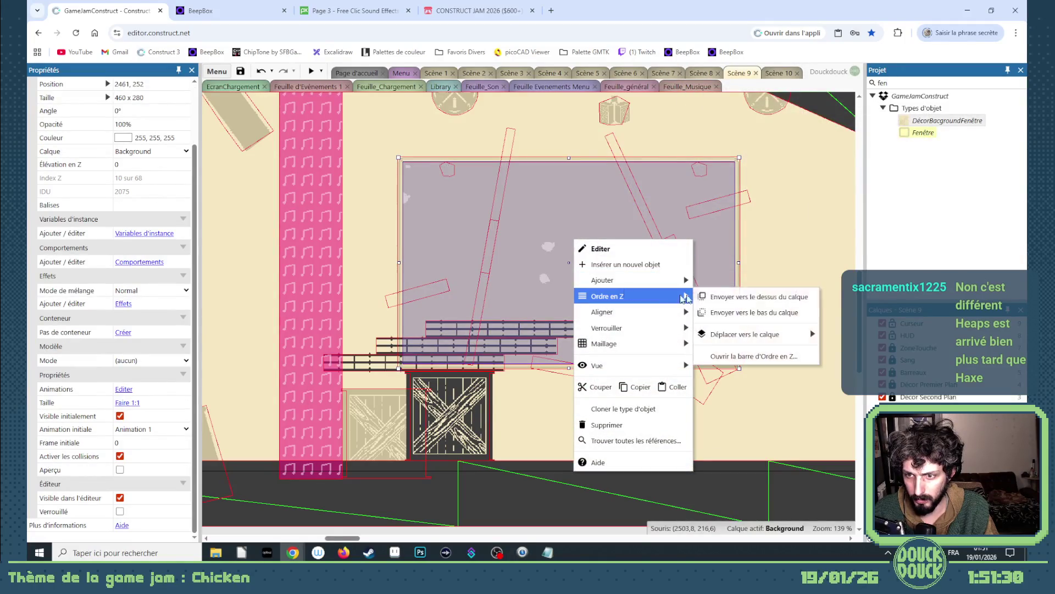
pyautogui.click(747, 311)
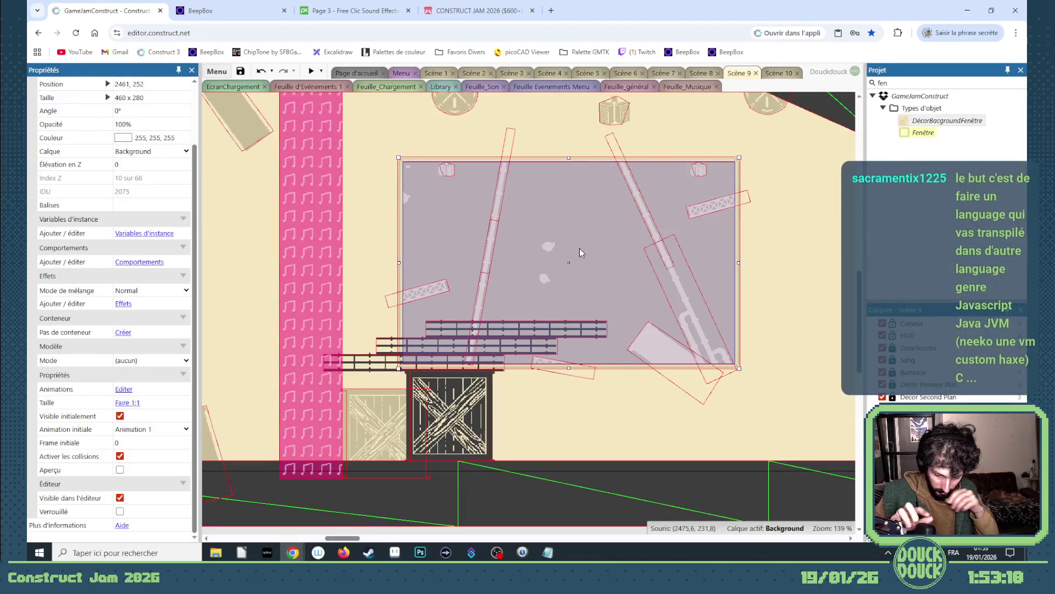
pyautogui.click(310, 71)
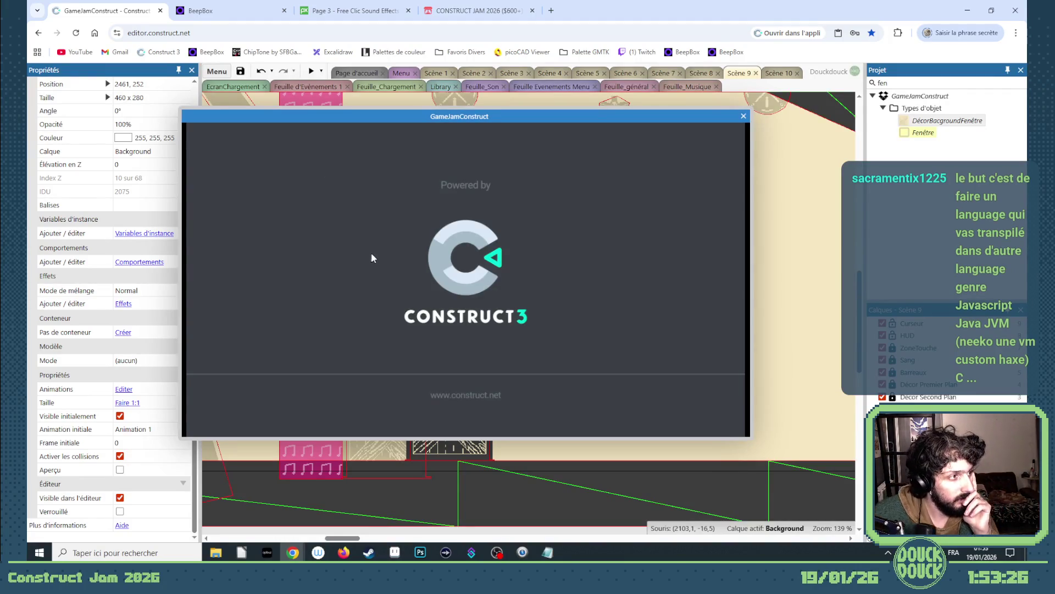
pyautogui.click(366, 270)
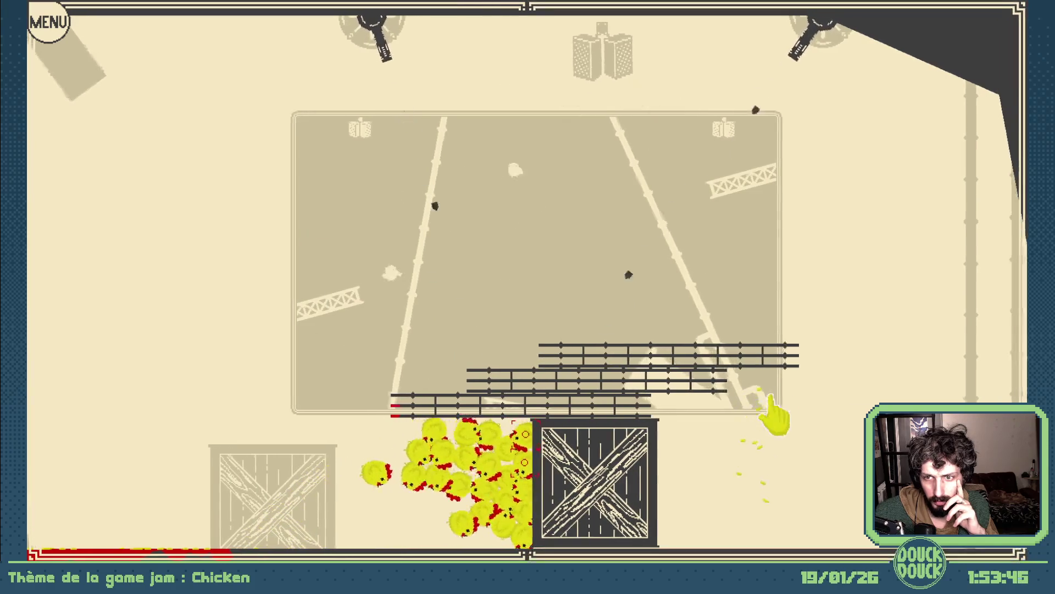
pyautogui.press('Escape')
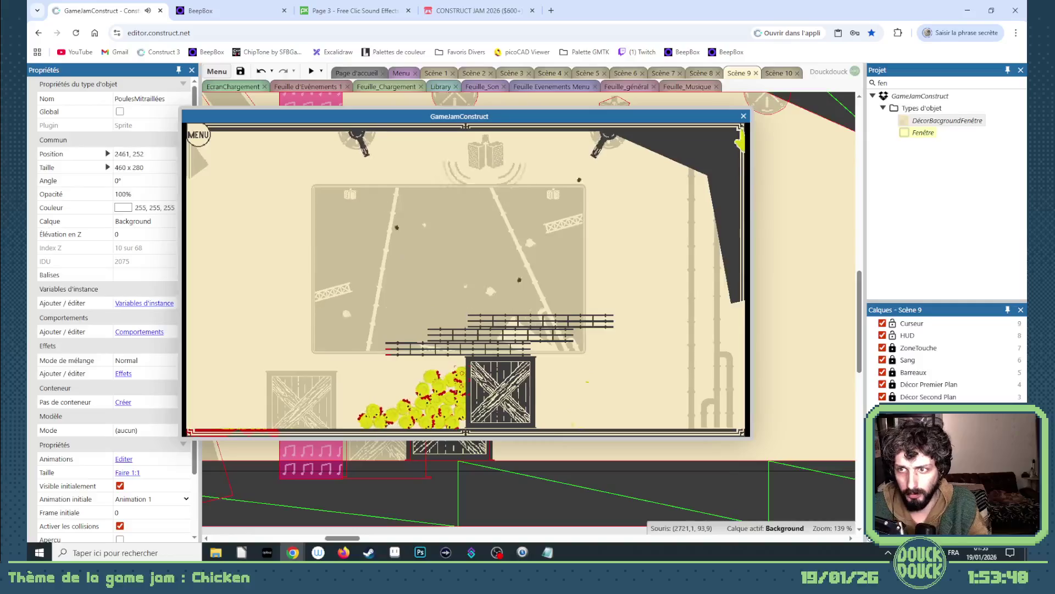
pyautogui.click(743, 116)
pyautogui.click(752, 275)
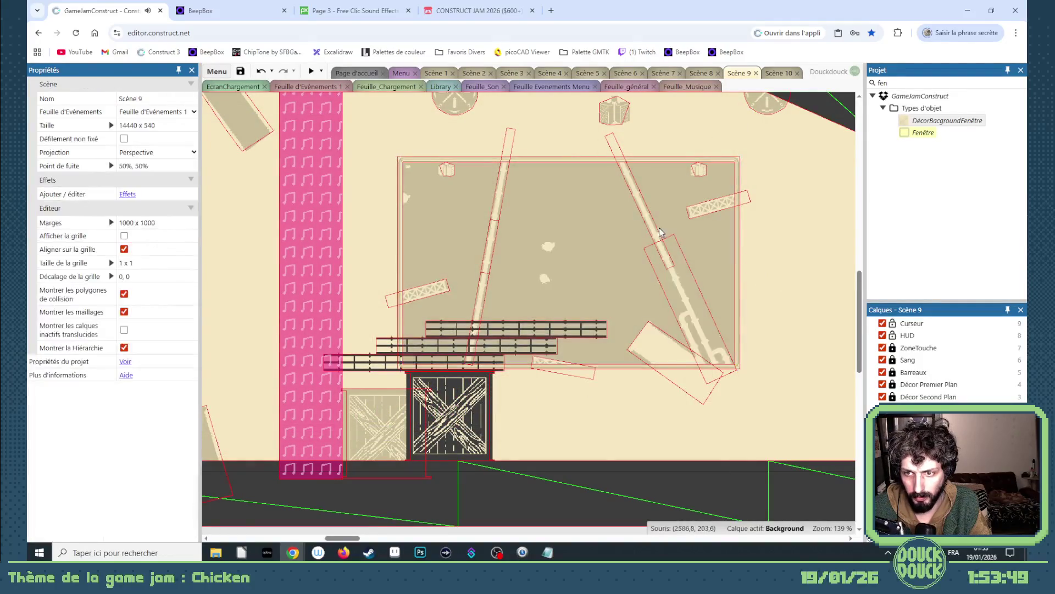
# - Tilt the bar to a shallower diagonal and extend it down-right with an aligned copy
pyautogui.click(624, 231)
pyautogui.moveTo(642, 285)
pyautogui.mouseDown()
pyautogui.moveTo(674, 229)
pyautogui.moveTo(583, 220)
pyautogui.mouseUp()
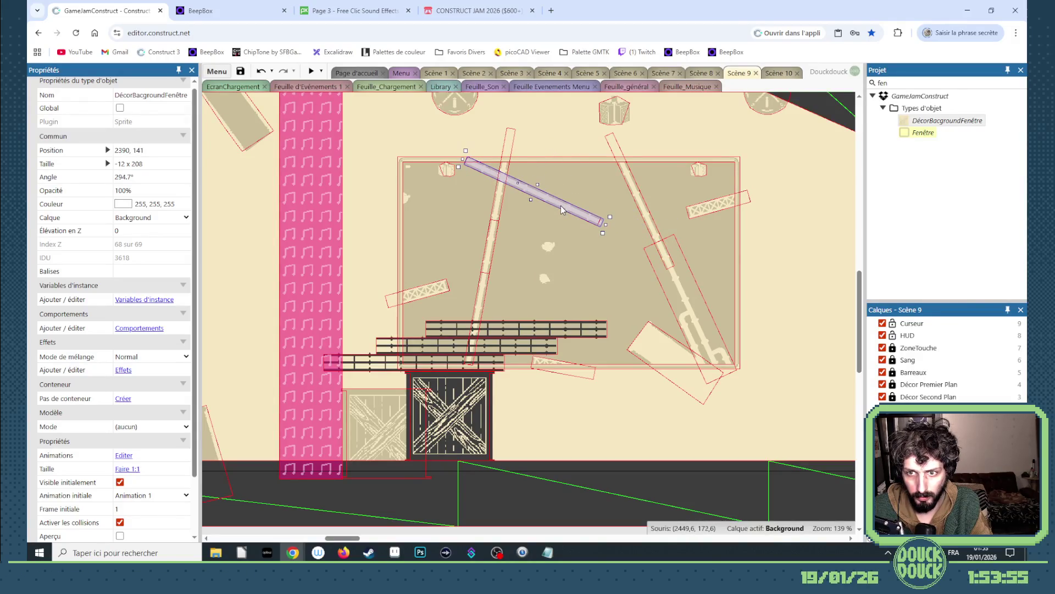
pyautogui.moveTo(561, 205); pyautogui.dragTo(695, 267)
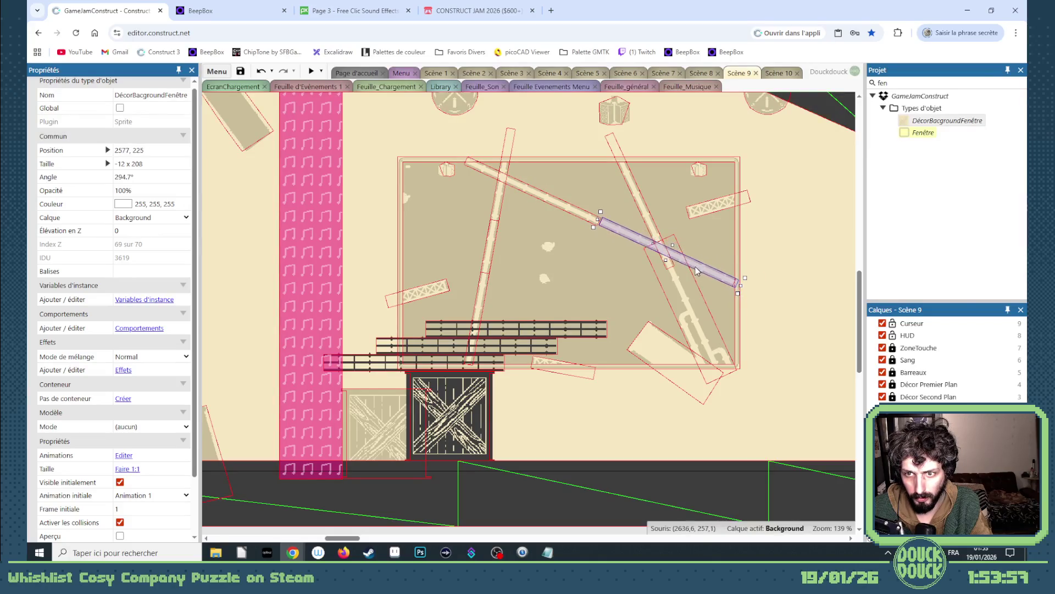
pyautogui.scroll(3, 602, 224)
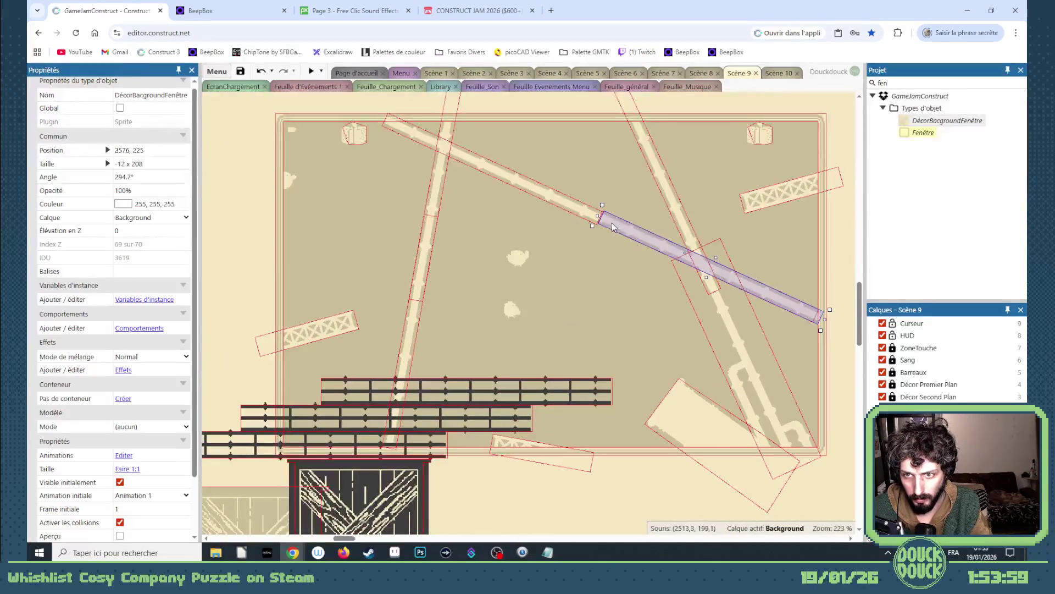
pyautogui.moveTo(612, 230); pyautogui.dragTo(612, 228)
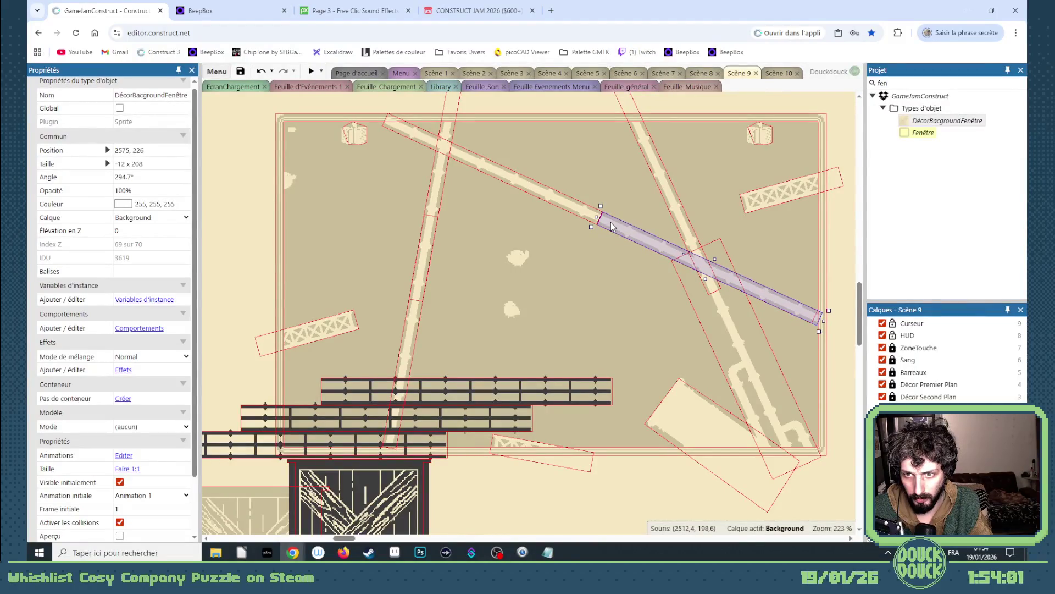
# - Copy the lattice piece across the panel, then delete the stray copy
pyautogui.moveTo(764, 199)
pyautogui.mouseDown()
pyautogui.moveTo(400, 361)
pyautogui.moveTo(384, 288)
pyautogui.mouseUp()
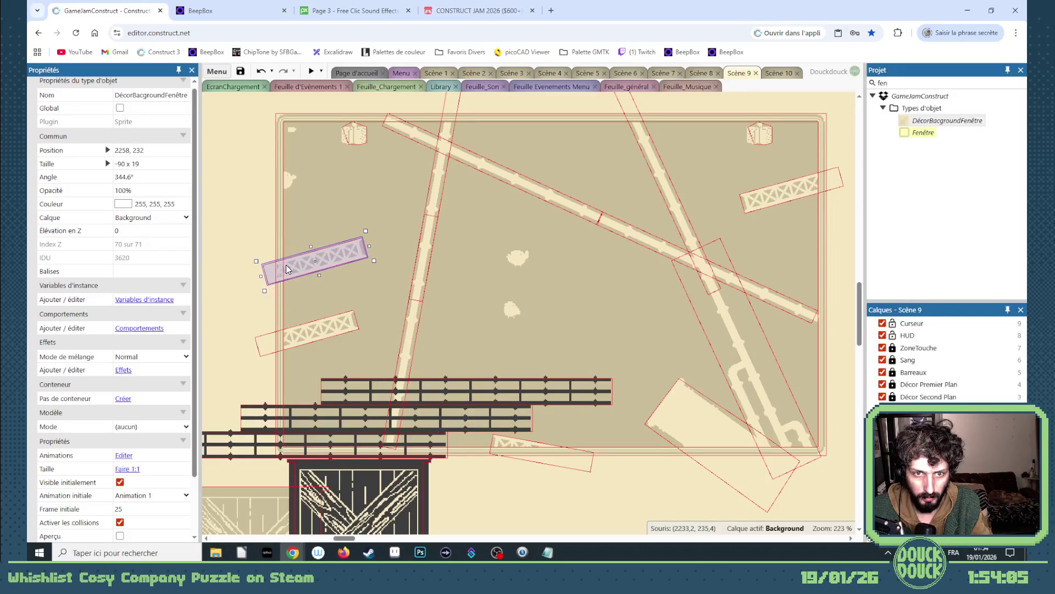
pyautogui.moveTo(383, 289)
pyautogui.mouseDown()
pyautogui.moveTo(609, 271)
pyautogui.moveTo(617, 327)
pyautogui.mouseUp()
pyautogui.press('Delete')
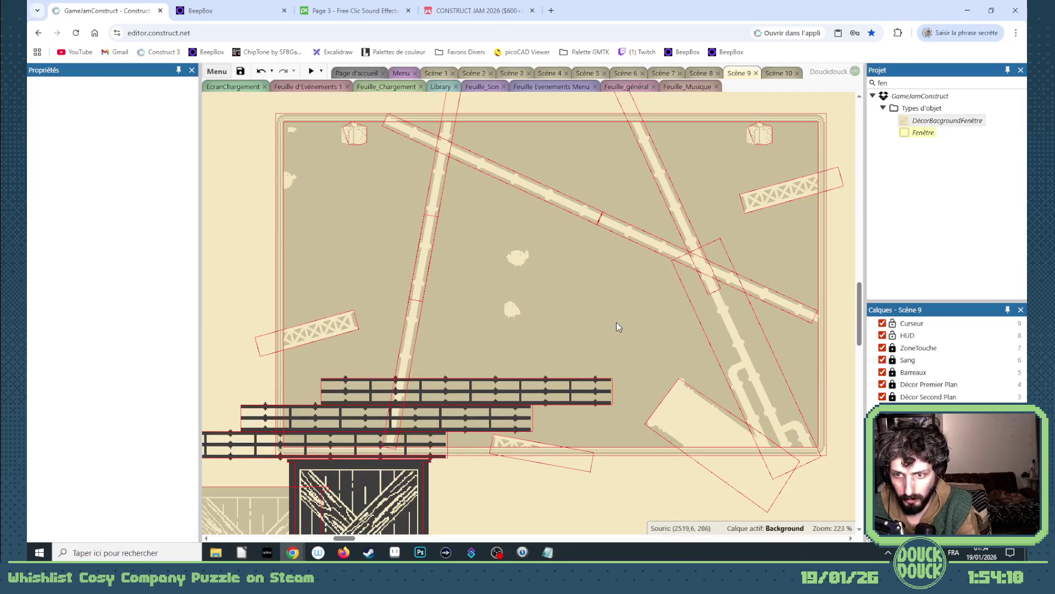
# - Nudge the upper diagonal beam piece into line with the arrow keys and check the result
pyautogui.click(452, 160)
pyautogui.press('Up')
pyautogui.press('Up')
pyautogui.press('Up')
pyautogui.press('Up')
pyautogui.press('Up')
pyautogui.press('Up')
pyautogui.press('Up')
pyautogui.press('Up')
pyautogui.press('Down')
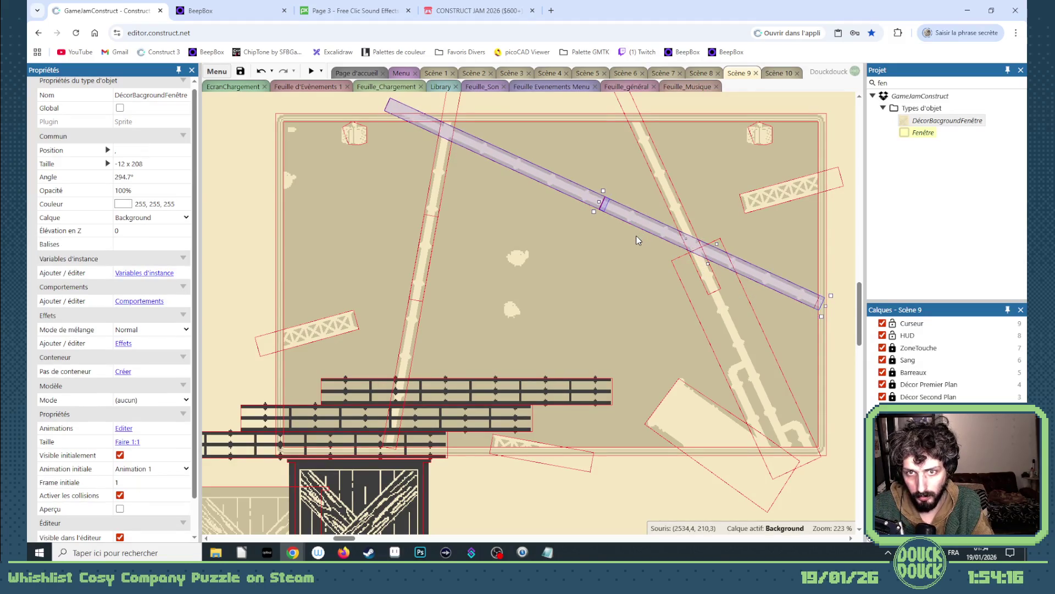
pyautogui.press('Right')
pyautogui.press('Right')
pyautogui.press('Down')
pyautogui.press('Right')
pyautogui.press('Down')
pyautogui.press('Right')
pyautogui.press('Left')
pyautogui.press('Left')
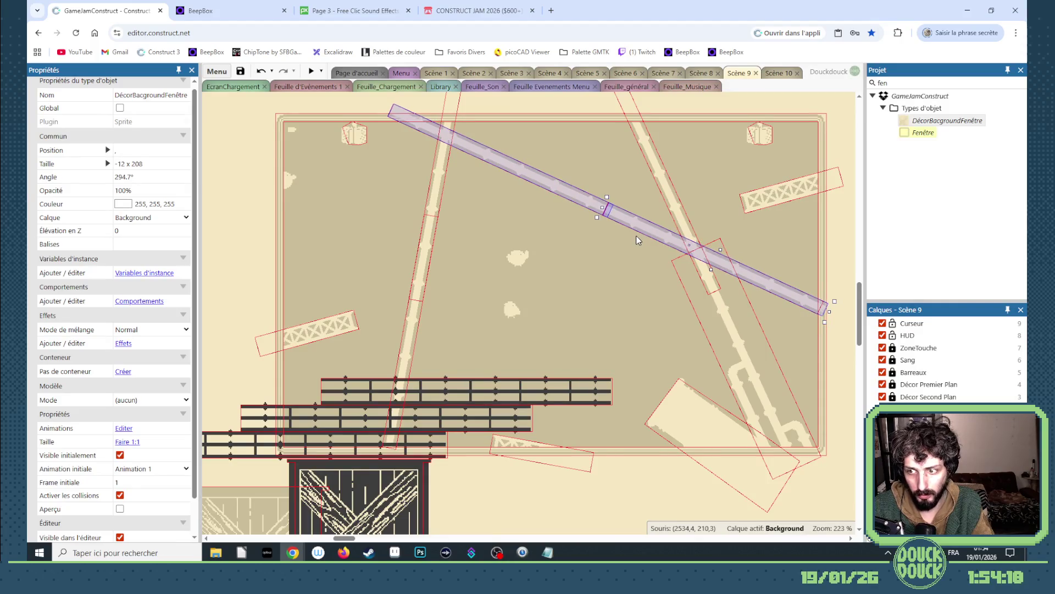
pyautogui.click(589, 116)
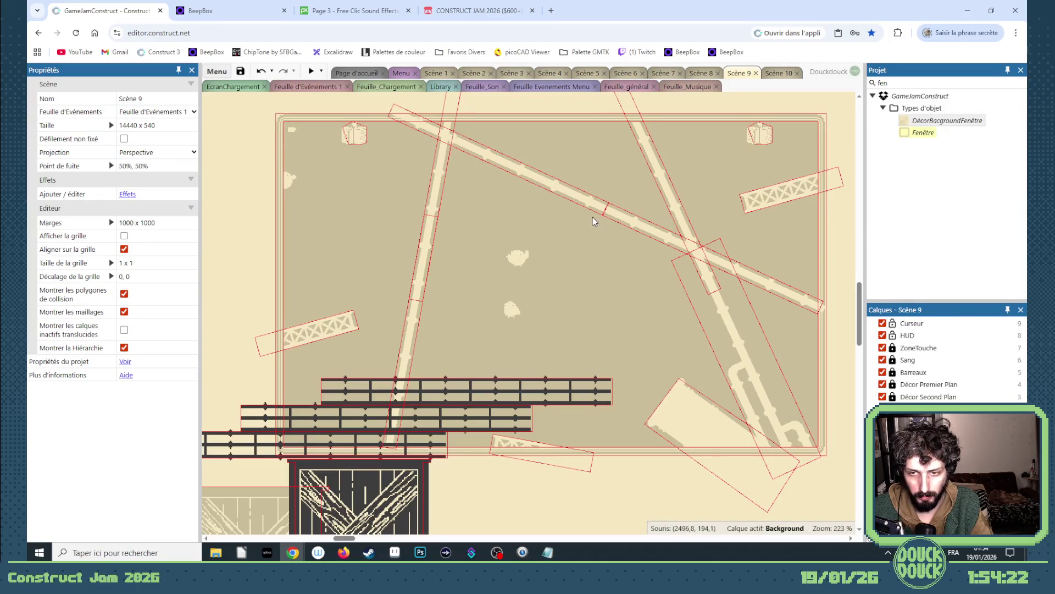
pyautogui.click(552, 266)
# - Set the PoulesMitraillées animation's Vitesse to 10
pyautogui.doubleClick(572, 268)
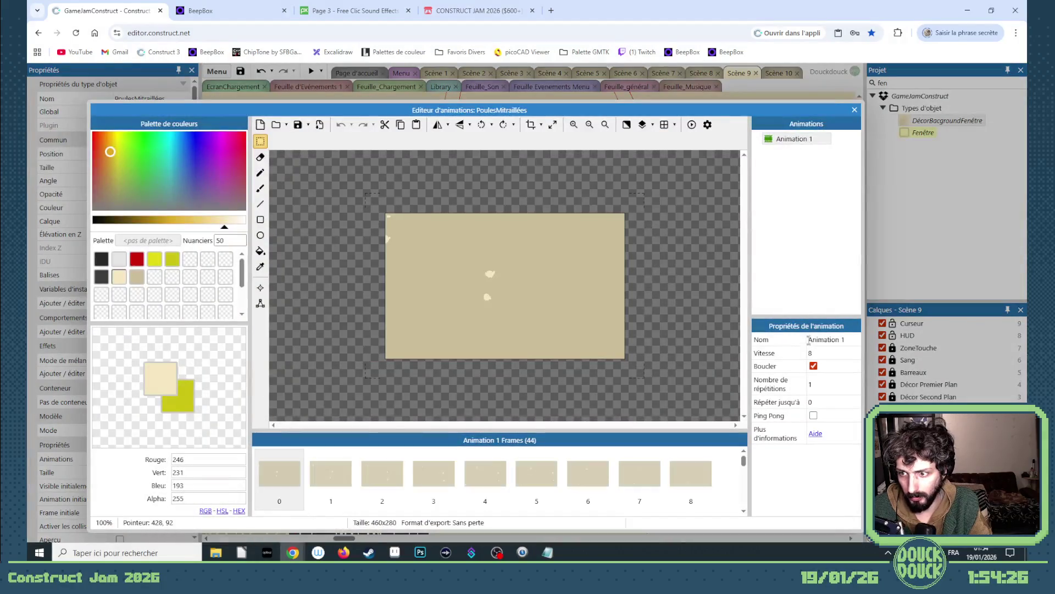
pyautogui.click(814, 352)
pyautogui.press('Tab')
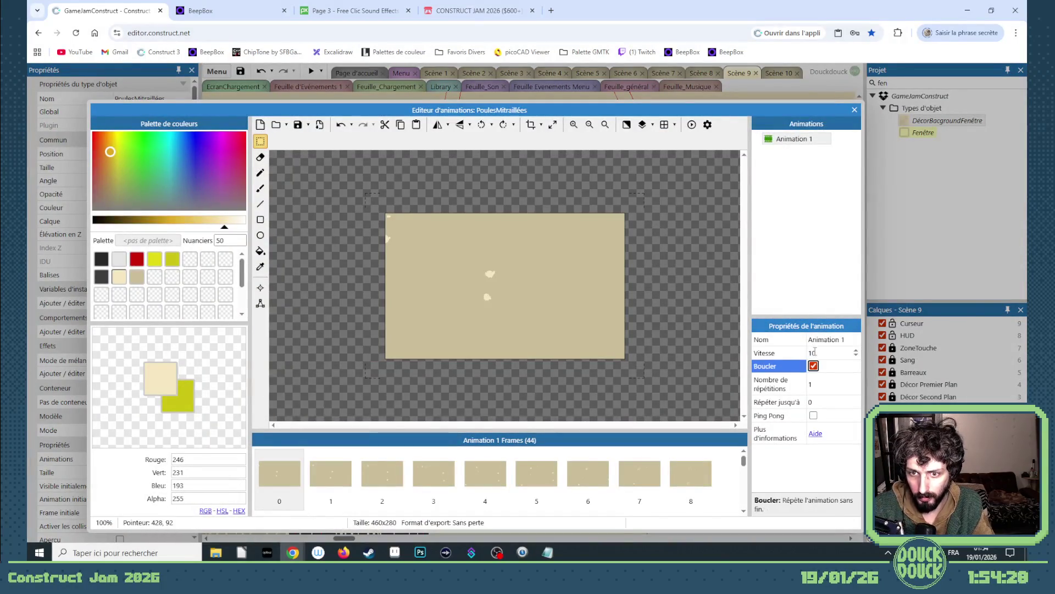
pyautogui.click(854, 110)
# - Use the layout's unlock options and bring up the large window panel's actions
pyautogui.rightClick(837, 296)
pyautogui.moveTo(645, 208)
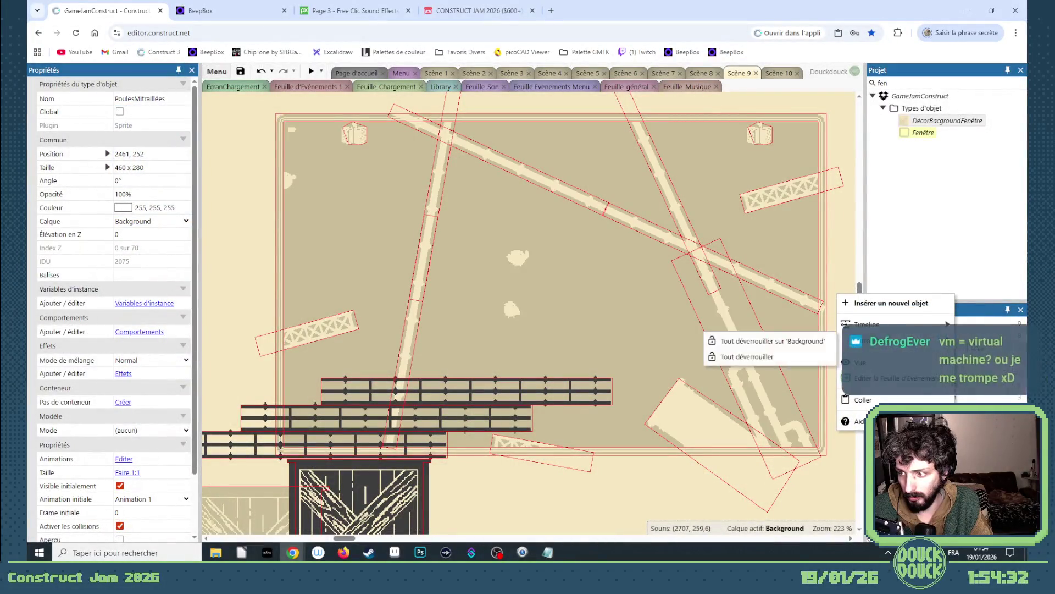
pyautogui.click(742, 339)
pyautogui.click(619, 119)
pyautogui.rightClick(613, 120)
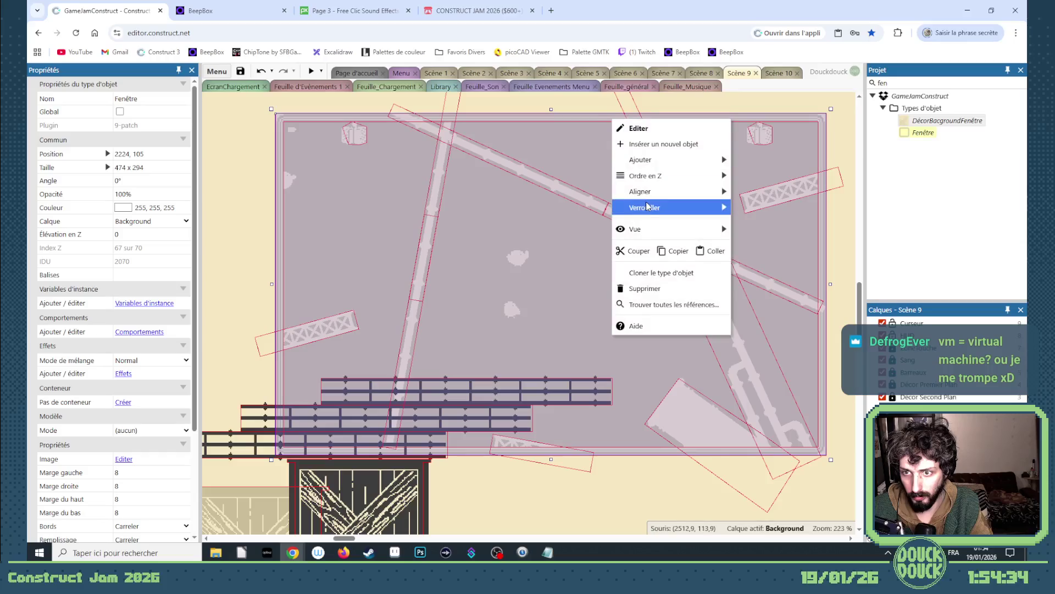
# - Send the Fenêtre panel to the top of its layer and start a preview
pyautogui.click(761, 178)
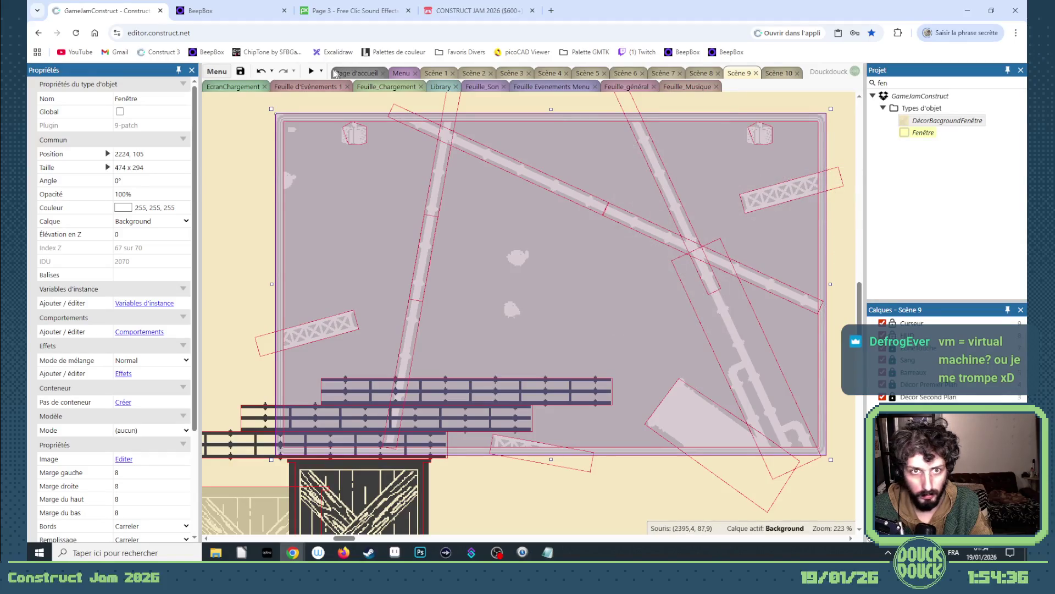
pyautogui.click(311, 72)
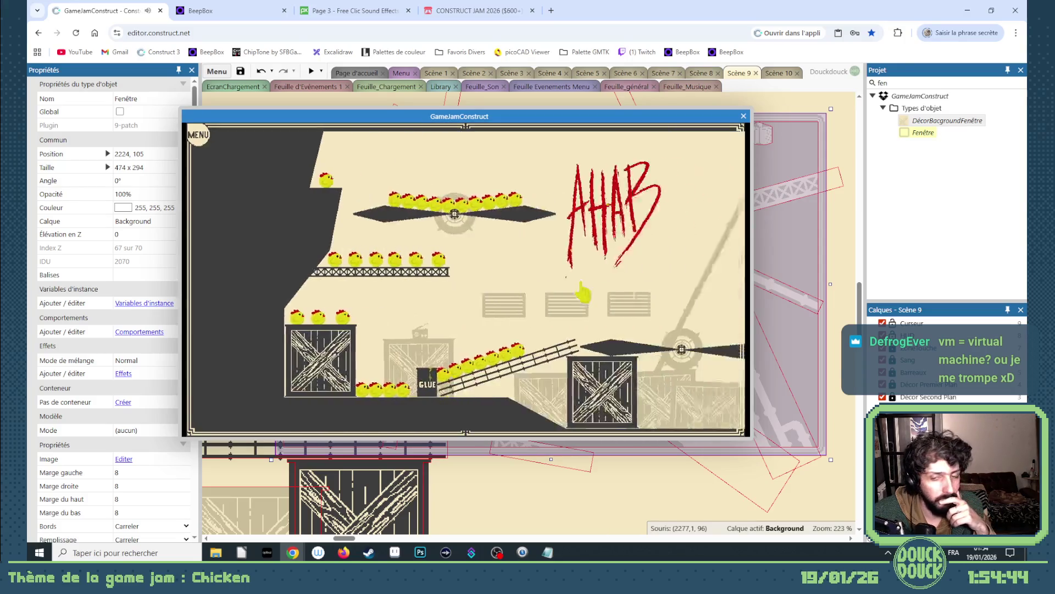
# - Play the preview full screen, leave full screen and close the preview window
pyautogui.click(580, 295)
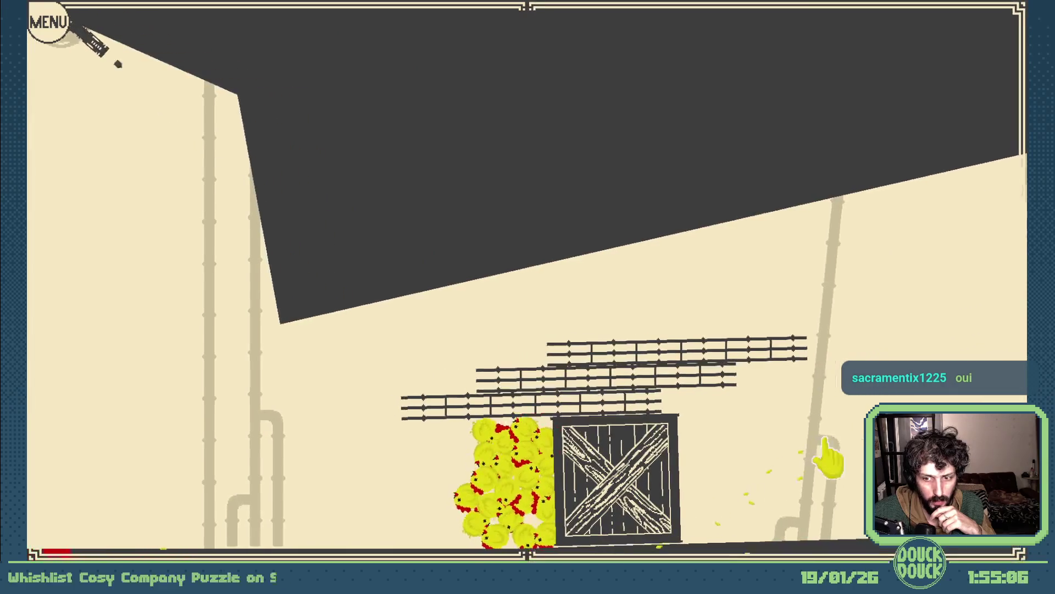
pyautogui.press('Escape')
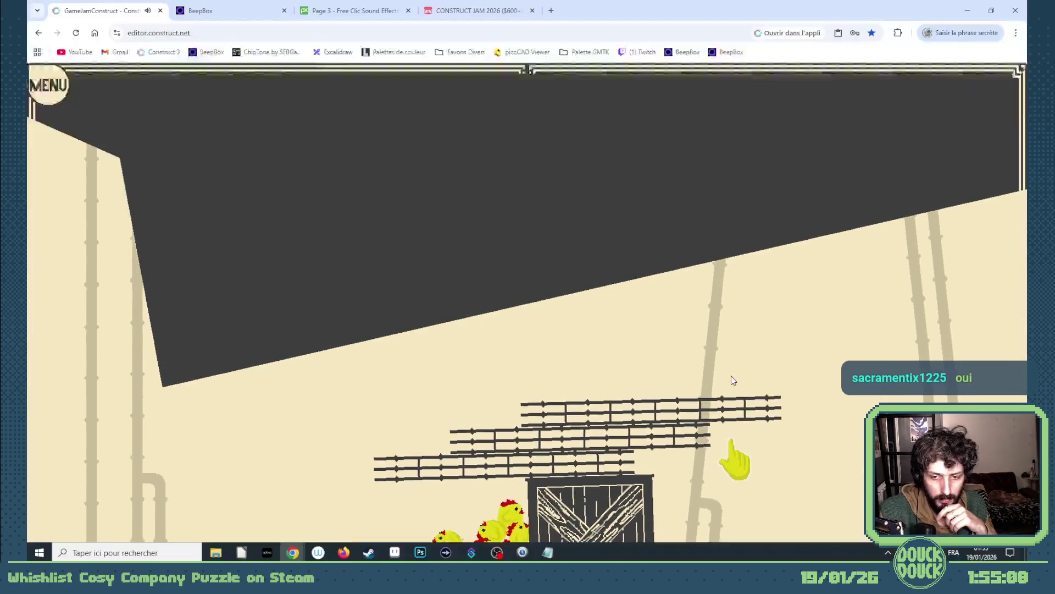
pyautogui.hotkey('alt', 'F4')
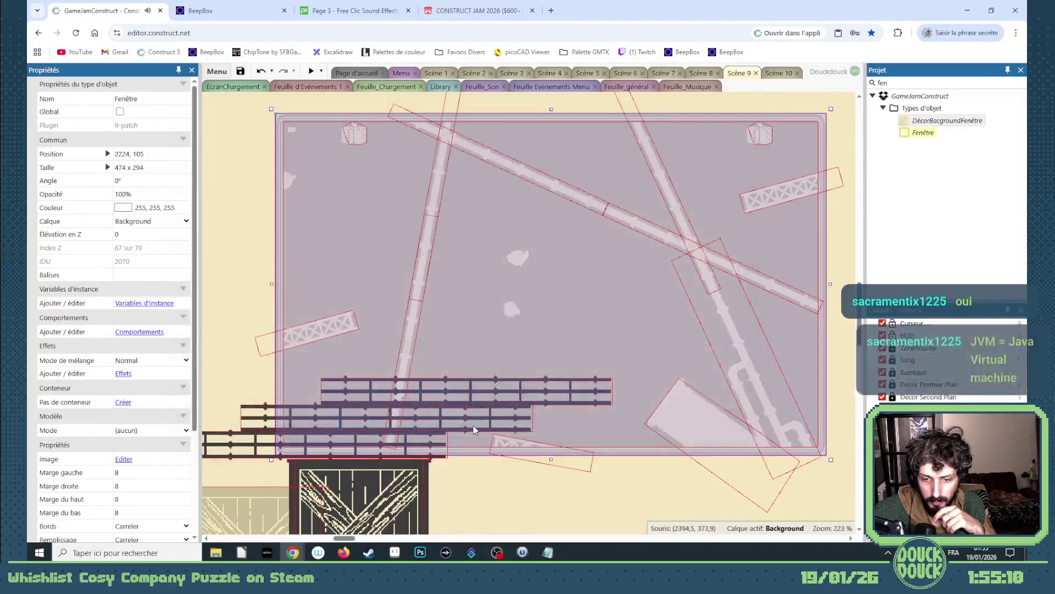
pyautogui.scroll(-5, 468, 418)
pyautogui.scroll(3, 375, 532)
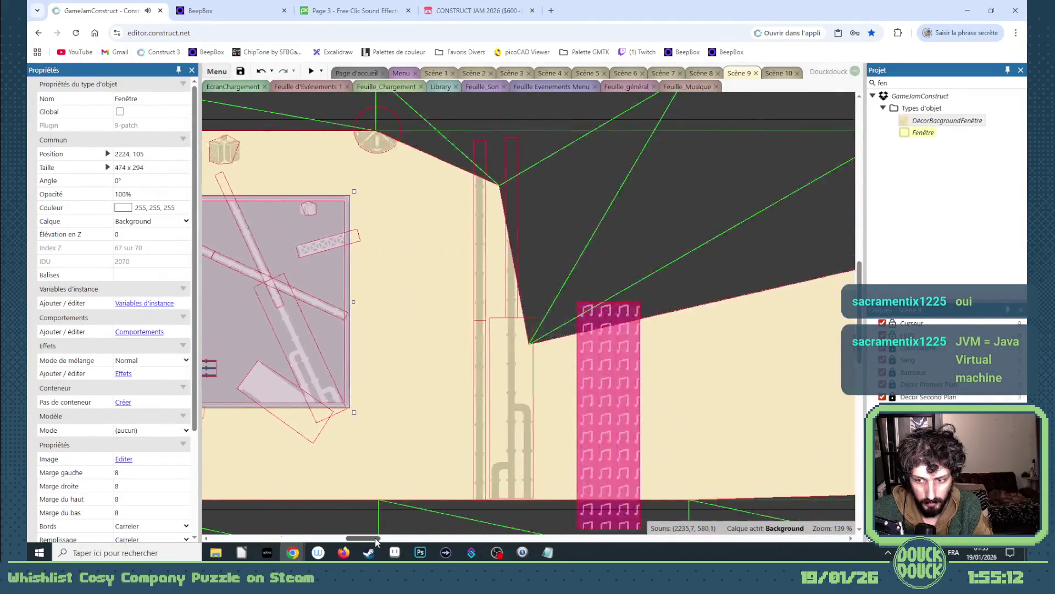
# - Select the tilted background plank and rotate it to a steeper angle via its handle
pyautogui.click(509, 464)
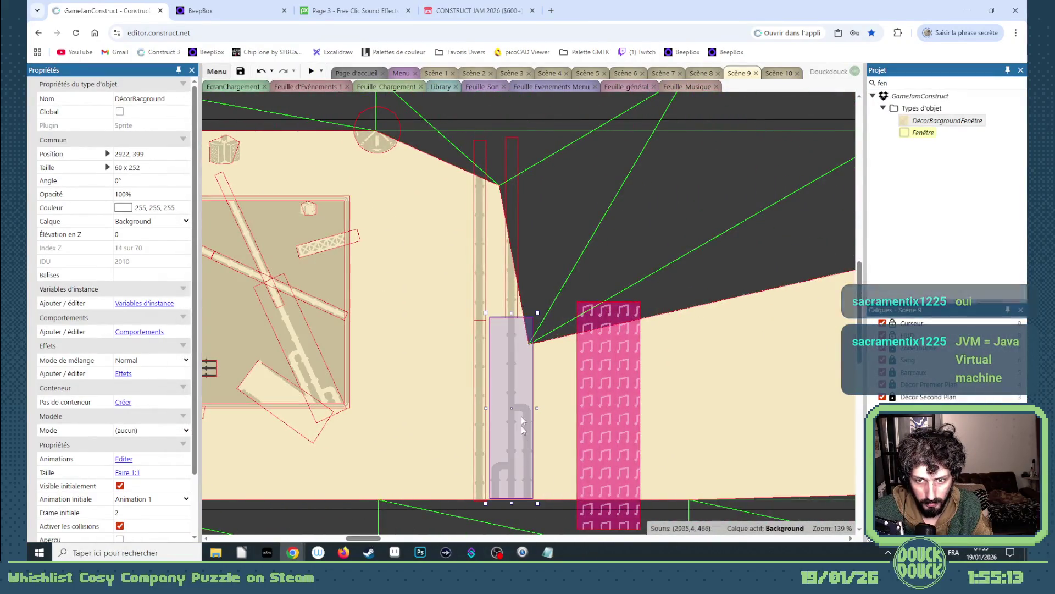
pyautogui.keyDown('shift'); pyautogui.click(512, 296); pyautogui.keyUp('shift')
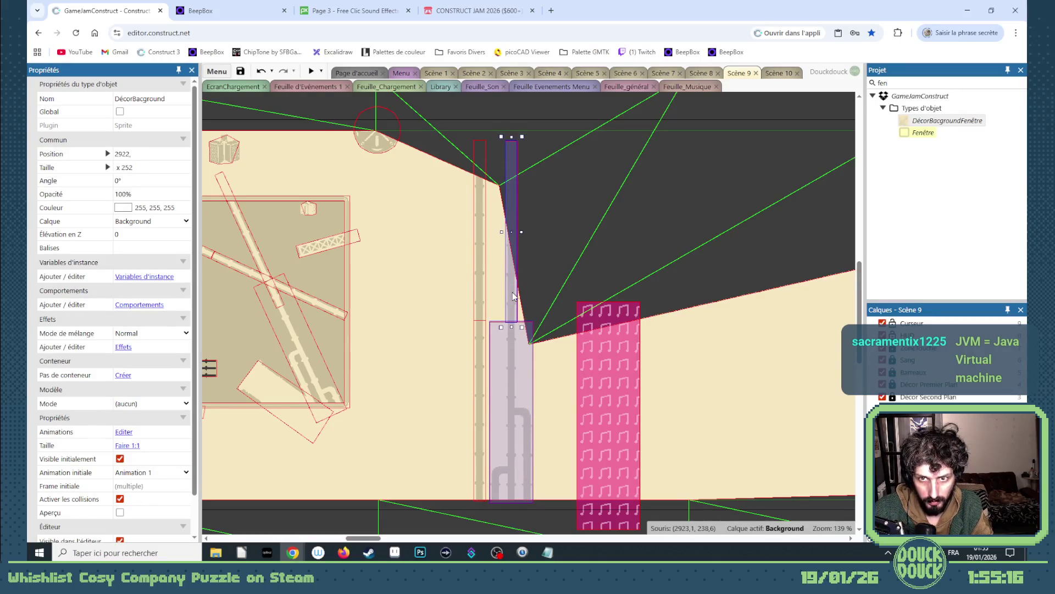
pyautogui.moveTo(367, 540); pyautogui.dragTo(335, 541)
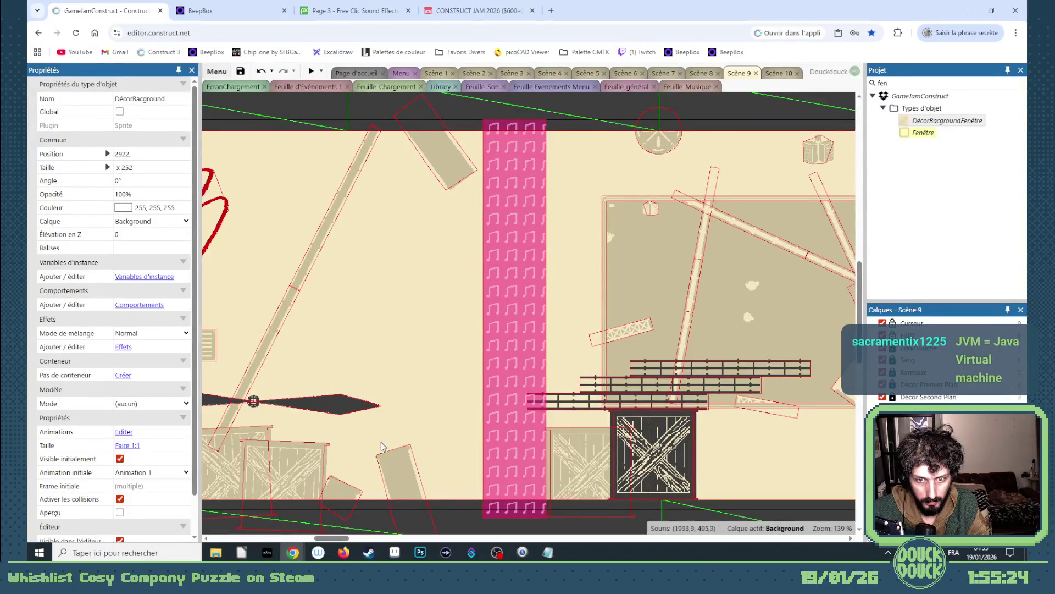
pyautogui.click(388, 466)
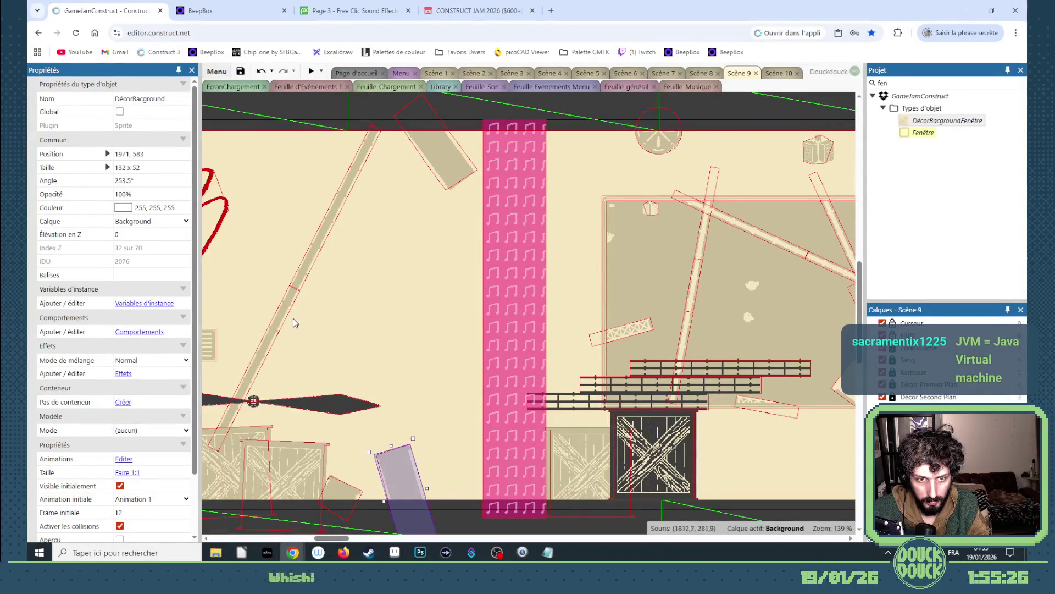
pyautogui.moveTo(398, 488); pyautogui.dragTo(601, 467)
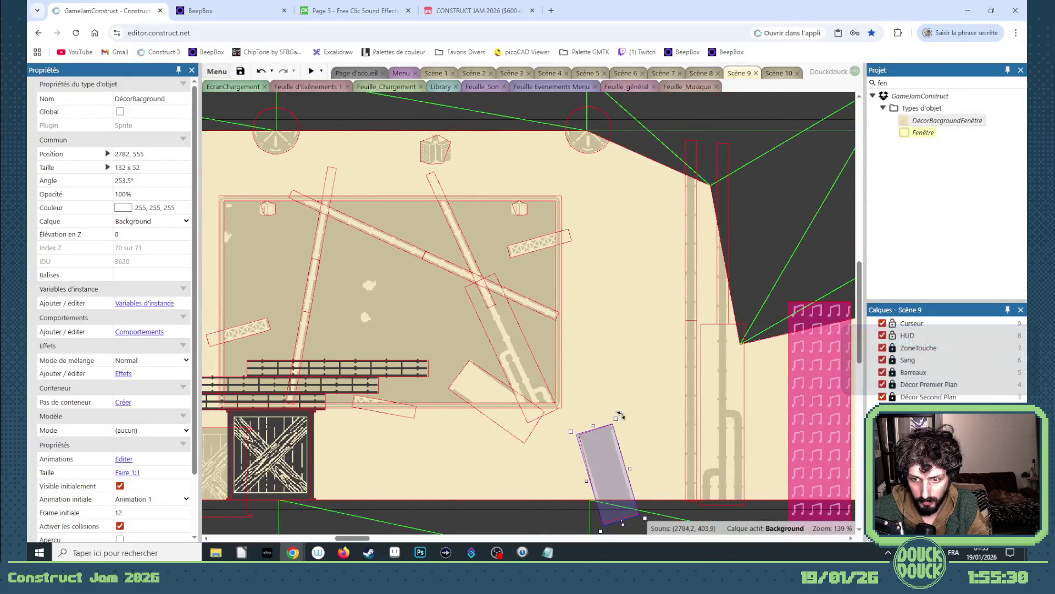
pyautogui.moveTo(635, 412); pyautogui.dragTo(693, 415)
# - Set the plank's Frame initiale to 13, rotate and shift it left, then select the long diagonal plank
pyautogui.click(186, 516)
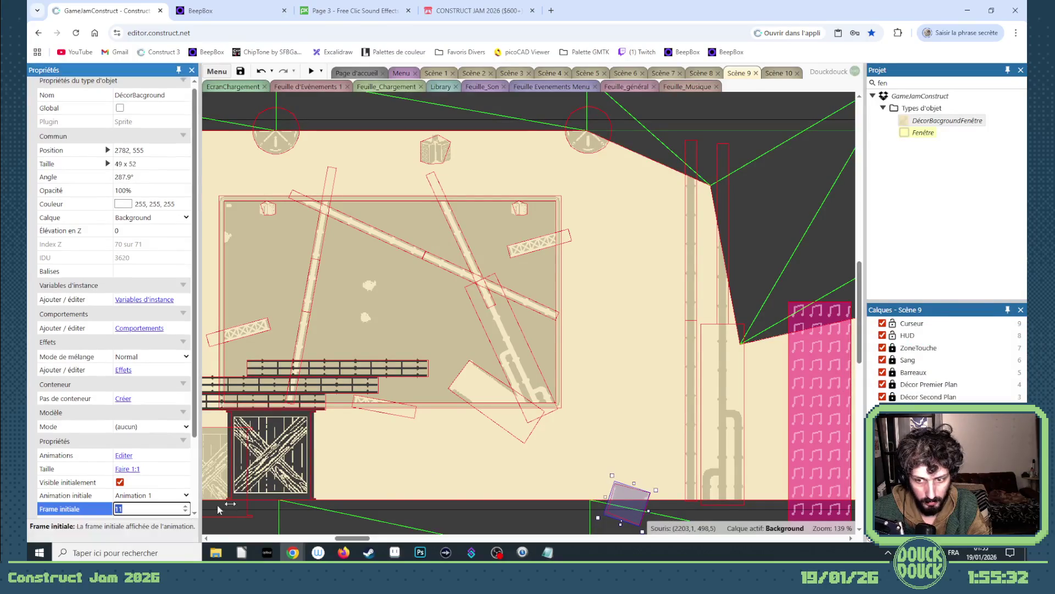
pyautogui.write('13')
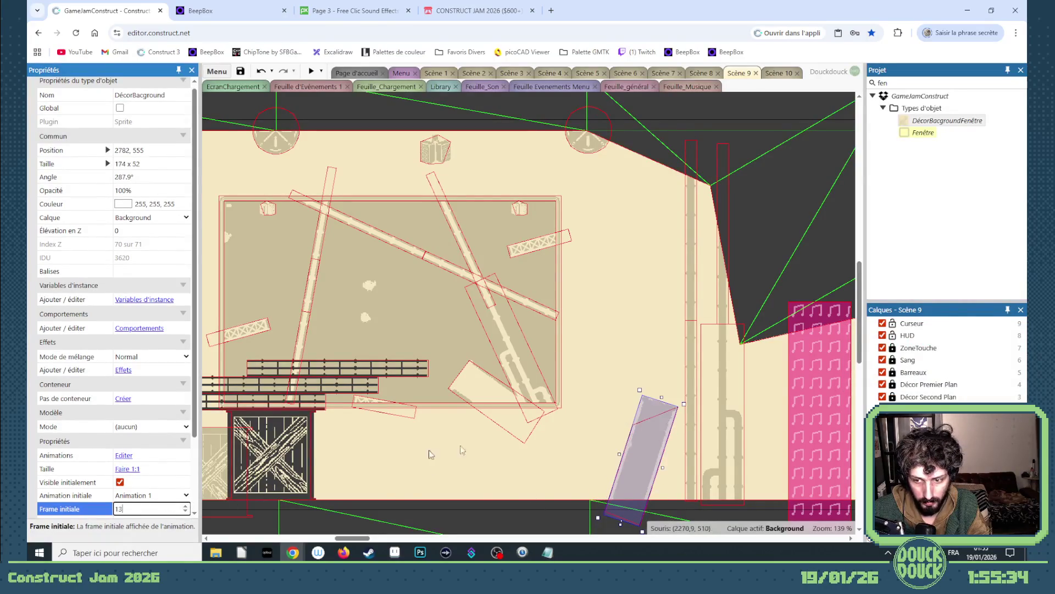
pyautogui.moveTo(696, 410); pyautogui.dragTo(759, 465)
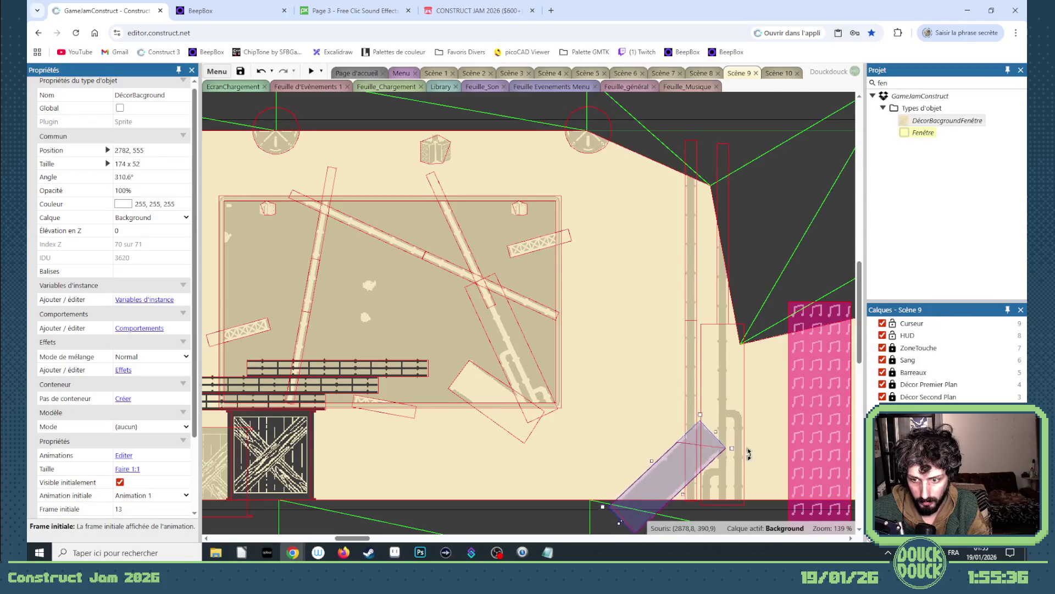
pyautogui.moveTo(651, 474); pyautogui.dragTo(538, 476)
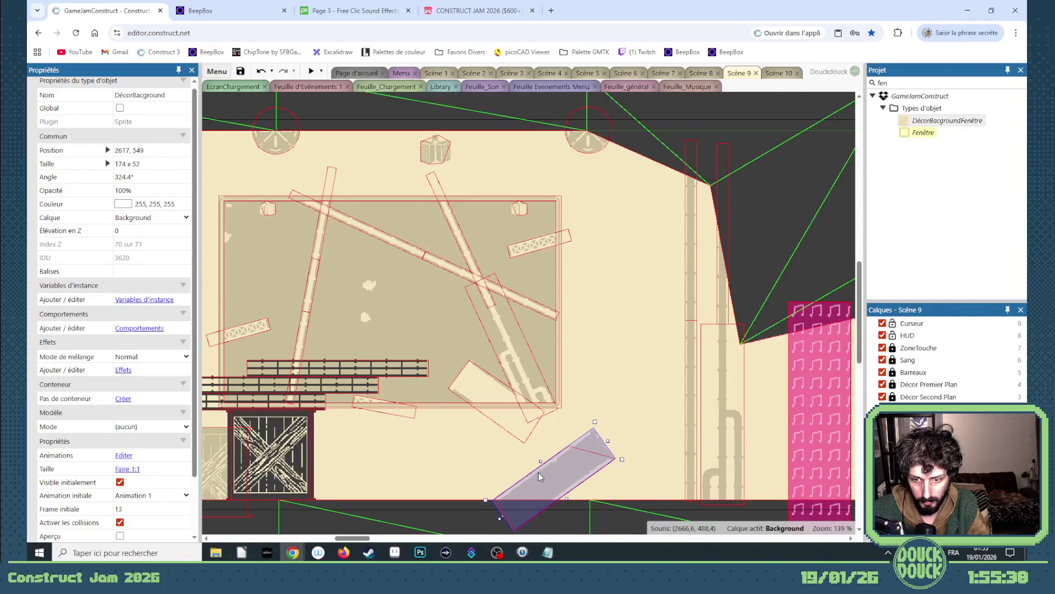
pyautogui.hscroll(-5, 499, 518)
pyautogui.hscroll(-5, 379, 447)
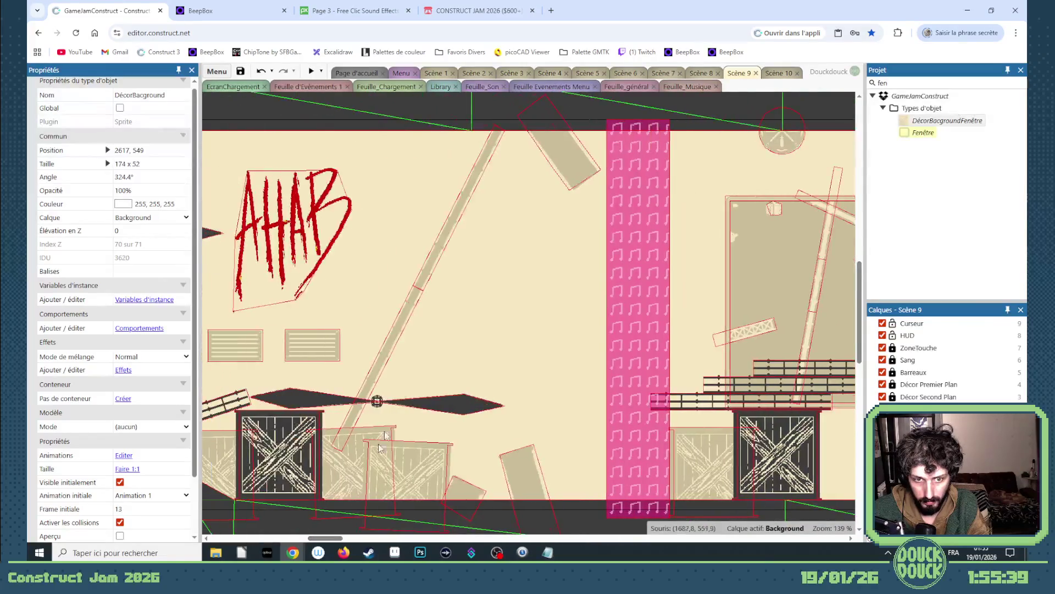
pyautogui.click(383, 366)
pyautogui.scroll(-3, 387, 355)
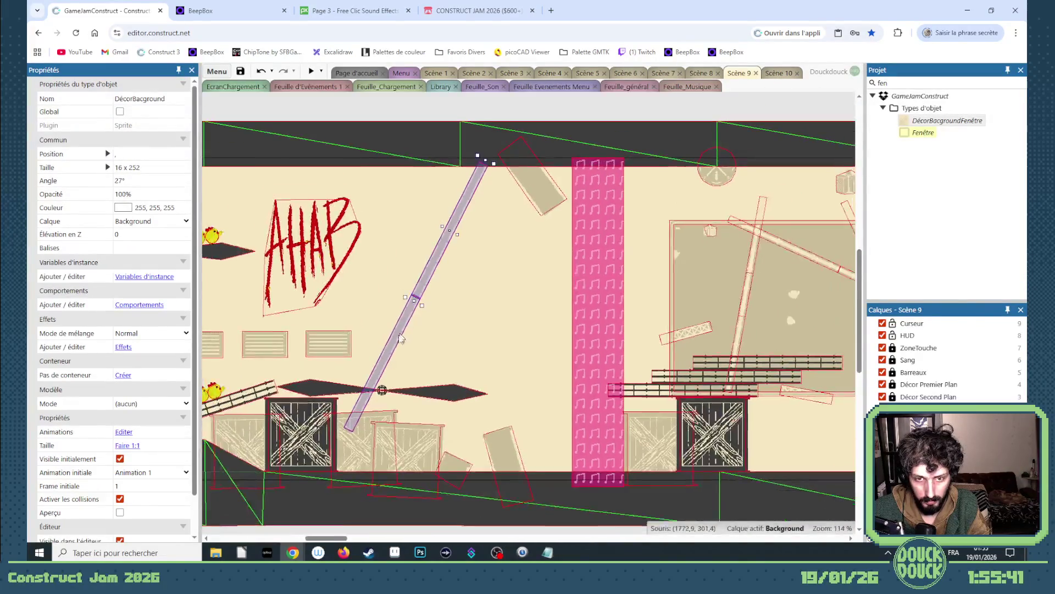
pyautogui.moveTo(396, 345)
pyautogui.mouseDown()
pyautogui.moveTo(847, 389)
pyautogui.moveTo(314, 408)
pyautogui.moveTo(409, 400)
pyautogui.mouseUp()
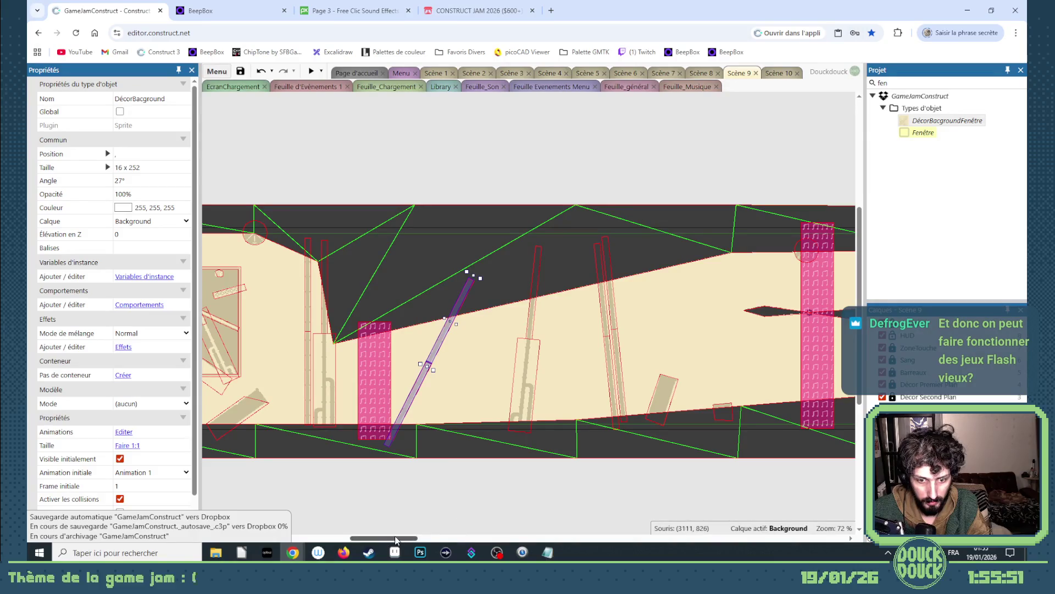
pyautogui.moveTo(396, 539); pyautogui.dragTo(460, 540)
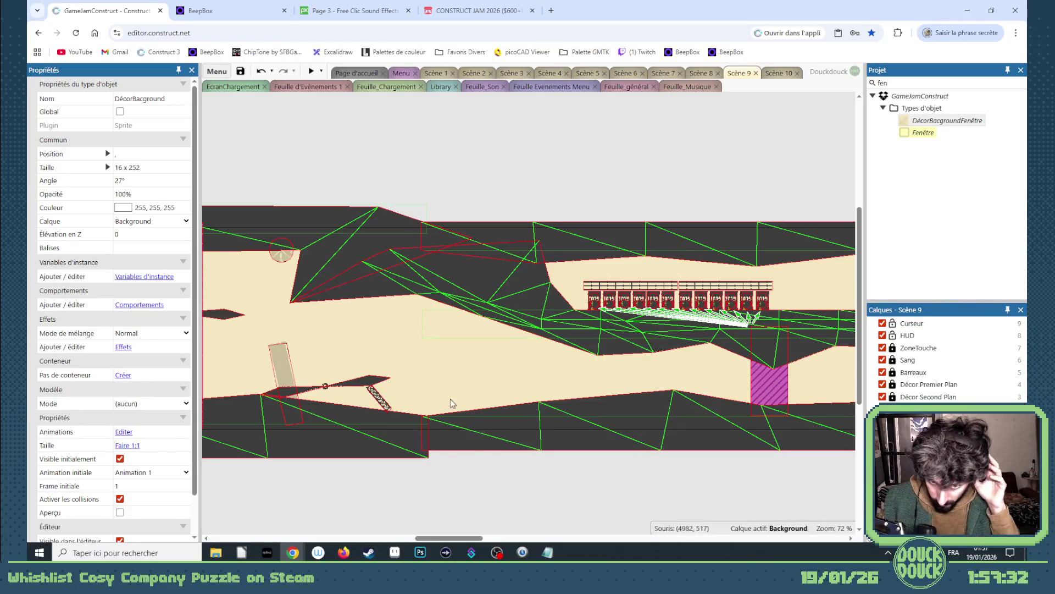
pyautogui.moveTo(452, 538); pyautogui.dragTo(446, 541)
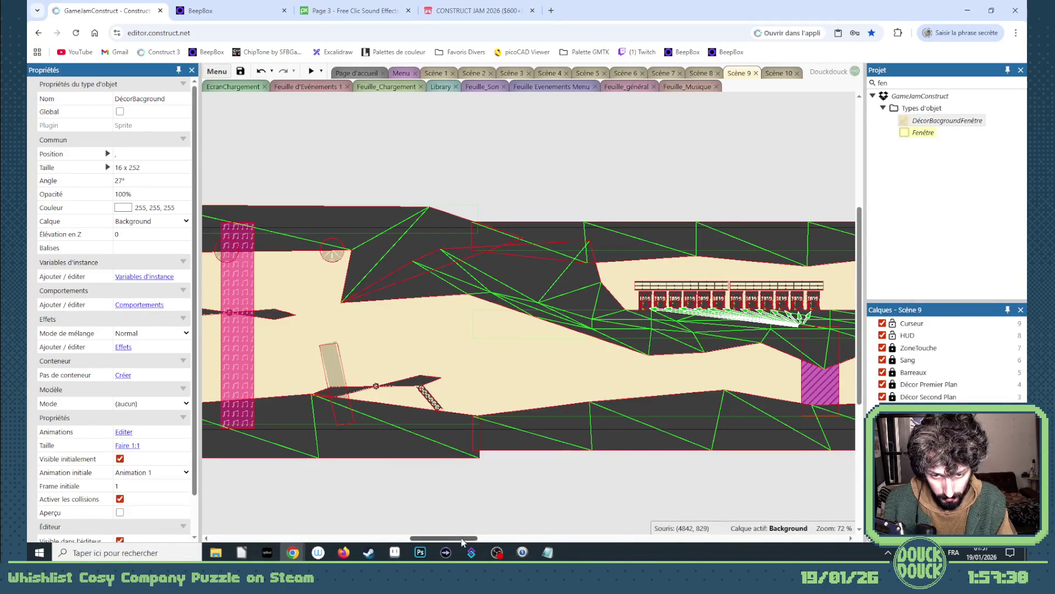
pyautogui.moveTo(472, 542)
pyautogui.mouseDown()
pyautogui.moveTo(454, 540)
pyautogui.moveTo(470, 540)
pyautogui.mouseUp()
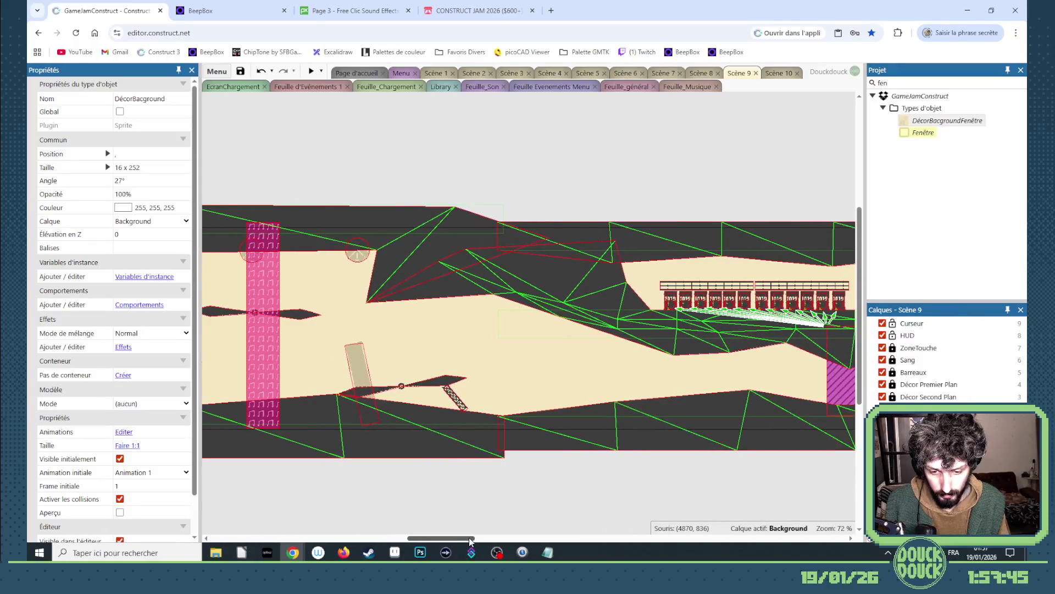
pyautogui.moveTo(470, 540)
pyautogui.mouseDown()
pyautogui.moveTo(452, 533)
pyautogui.moveTo(484, 533)
pyautogui.moveTo(463, 534)
pyautogui.moveTo(475, 534)
pyautogui.mouseUp()
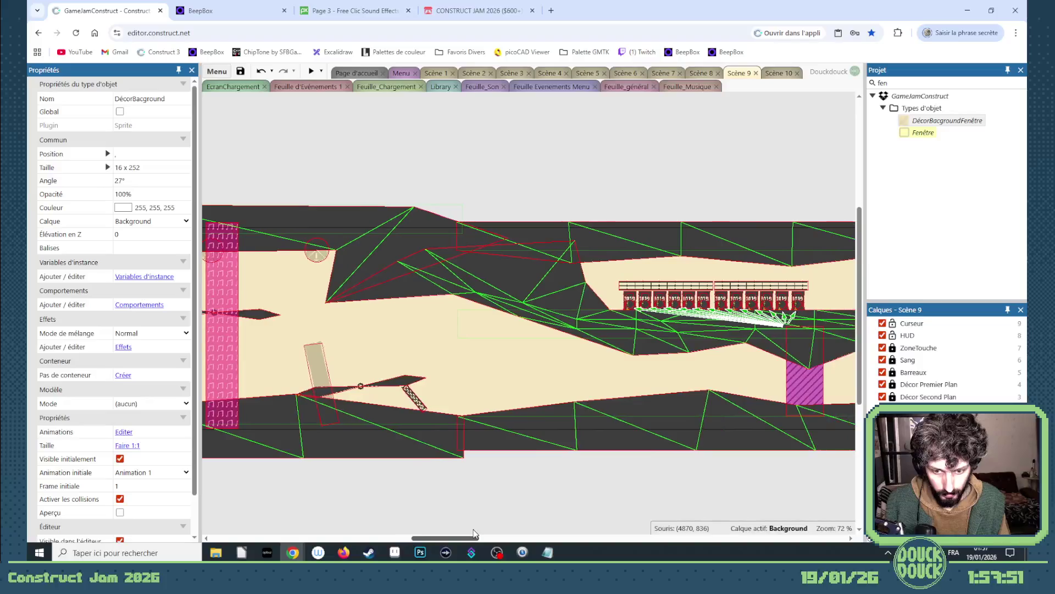
# - Switch from Construct 3 to the PoulesMitraillées sprite in Aseprite via the taskbar
pyautogui.click(394, 553)
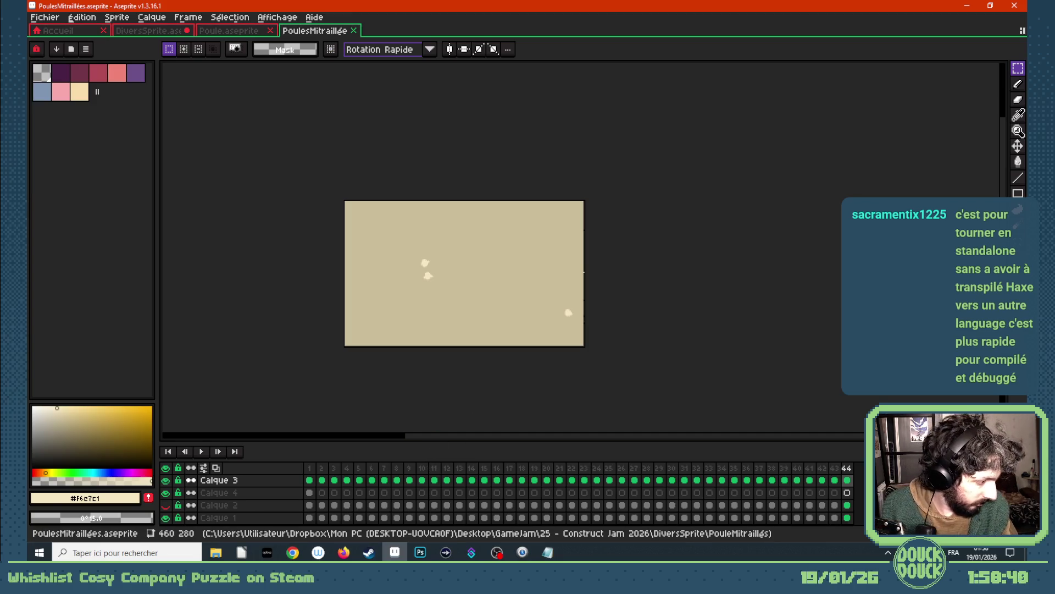
# - Return from Aseprite's Fichier menu to the Construct 3 window showing Scene 9
pyautogui.click(343, 551)
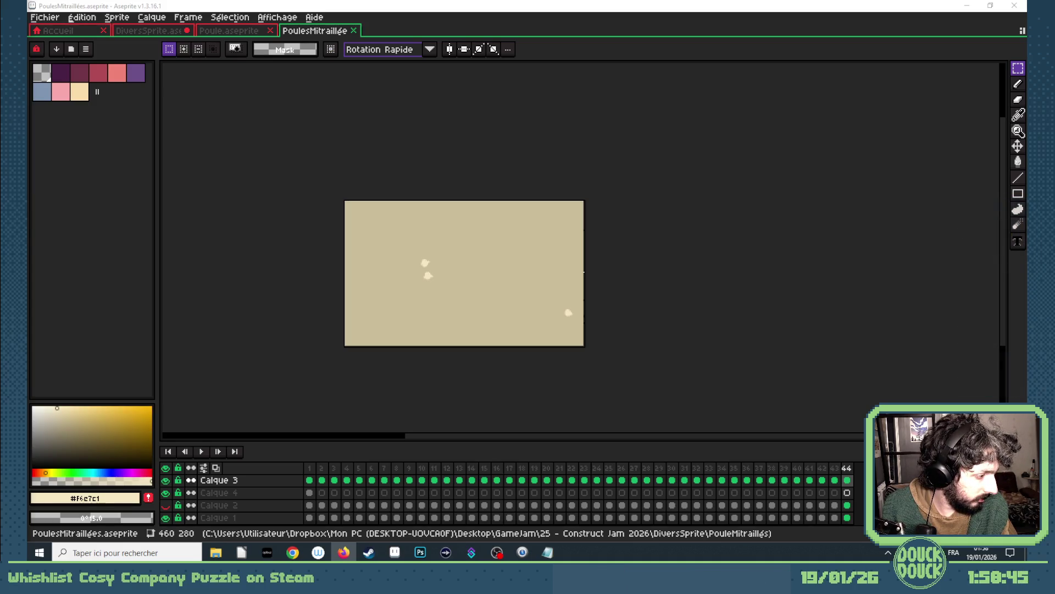
pyautogui.hotkey('alt', 'Tab')
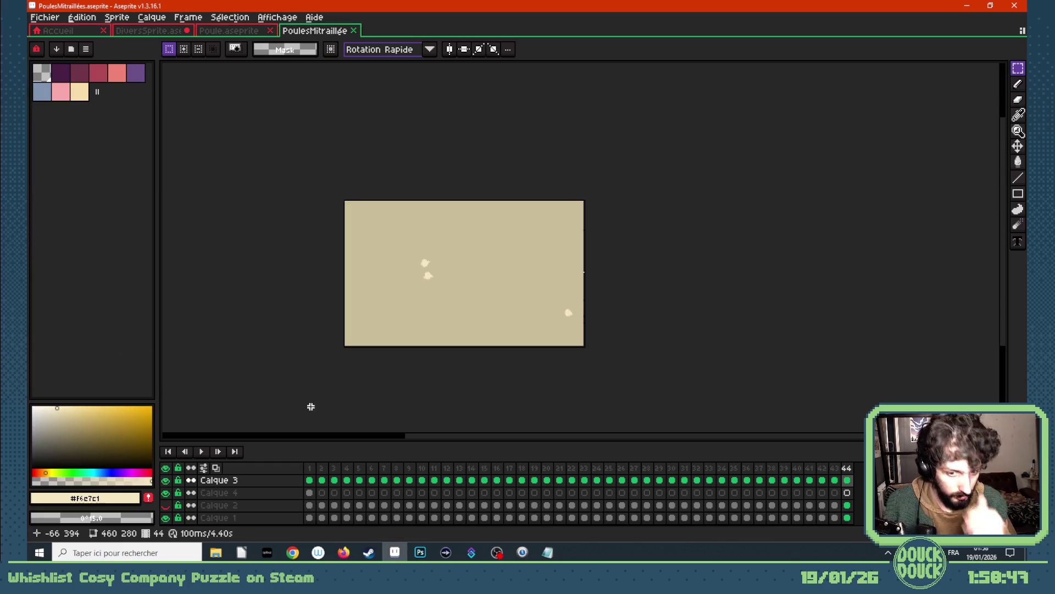
pyautogui.click(45, 17)
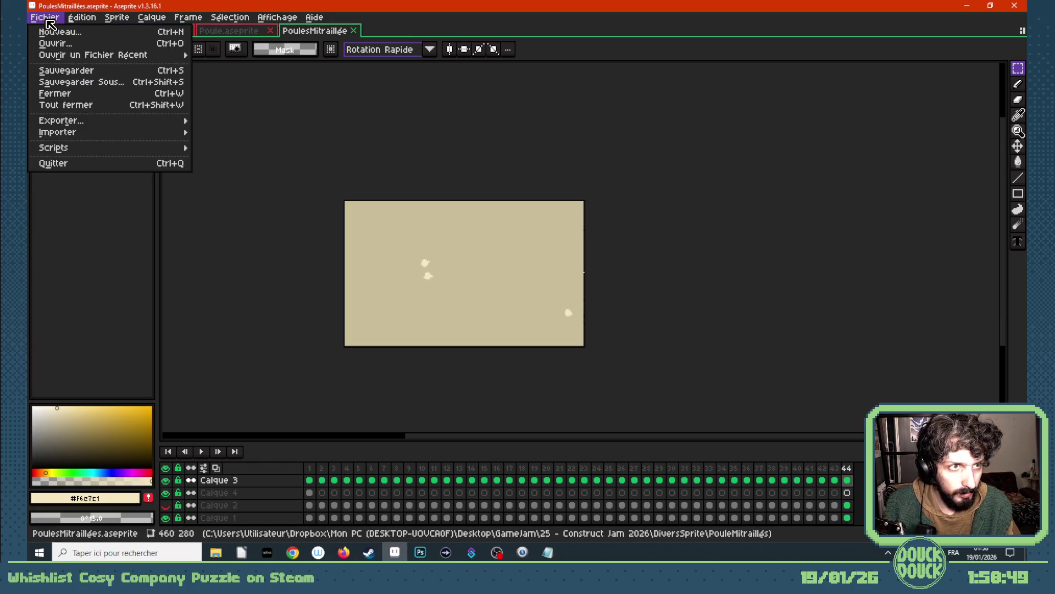
pyautogui.moveTo(293, 552)
pyautogui.click(256, 502)
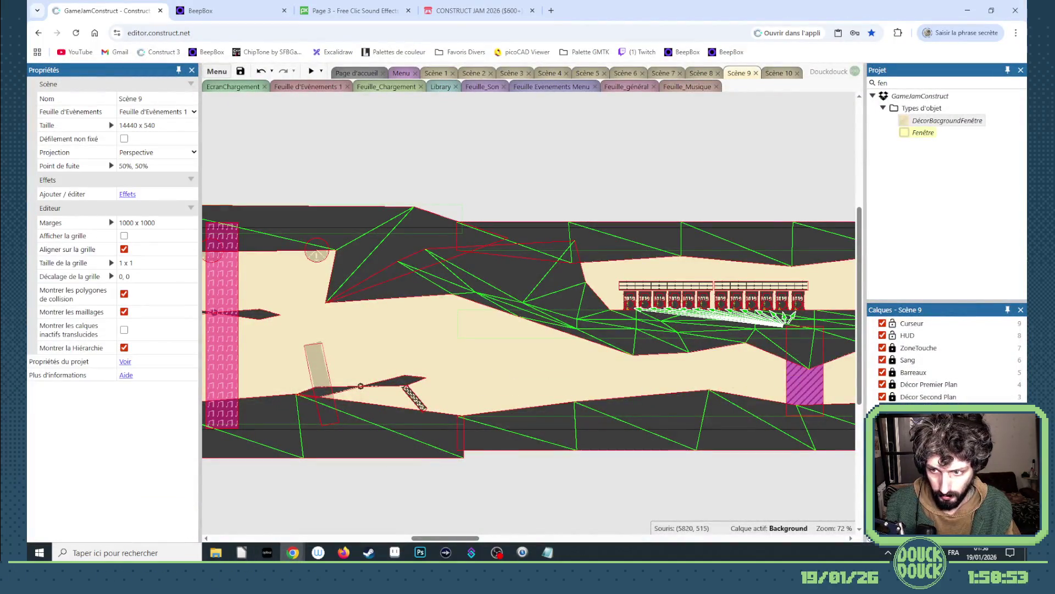
# - Drag the pink hatched block mid-level, then delete the purple ZoneTremble object from Scene 9
pyautogui.click(924, 410)
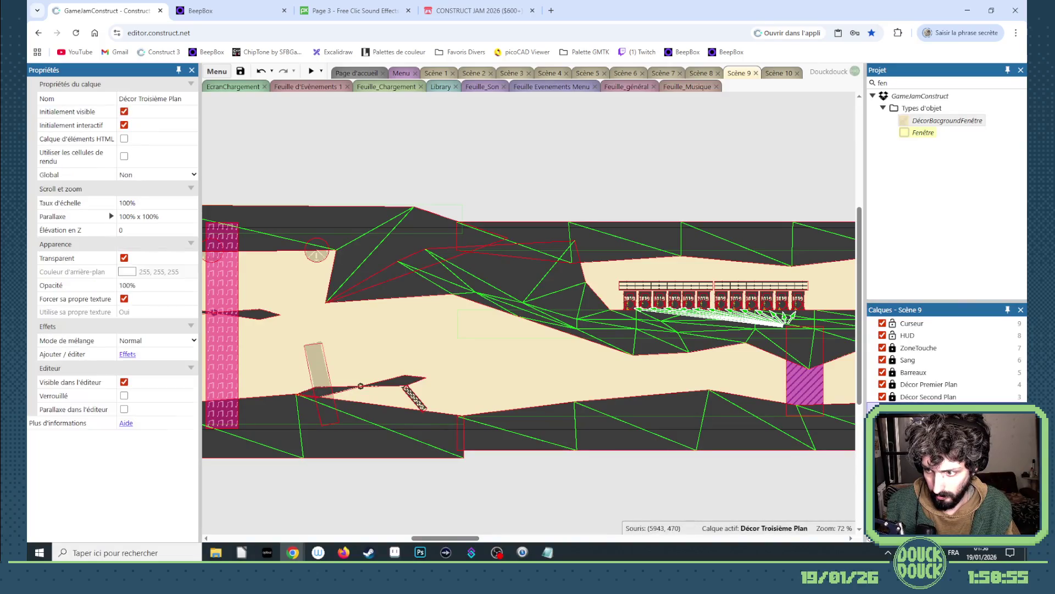
pyautogui.click(800, 394)
pyautogui.moveTo(812, 385)
pyautogui.mouseDown()
pyautogui.moveTo(486, 362)
pyautogui.moveTo(446, 344)
pyautogui.moveTo(579, 421)
pyautogui.moveTo(492, 427)
pyautogui.mouseUp()
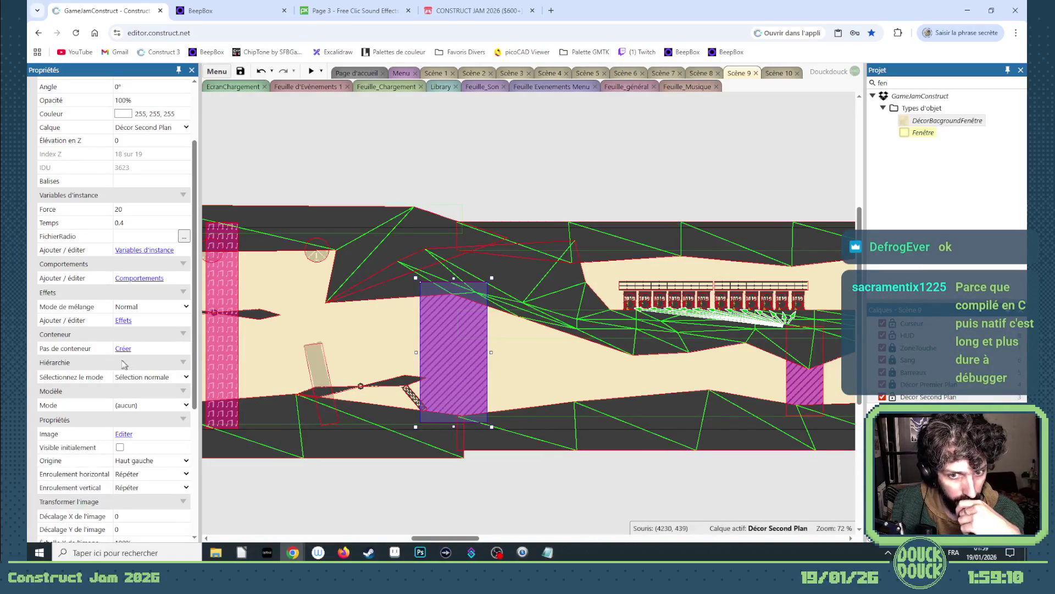
pyautogui.scroll(2, 106, 358)
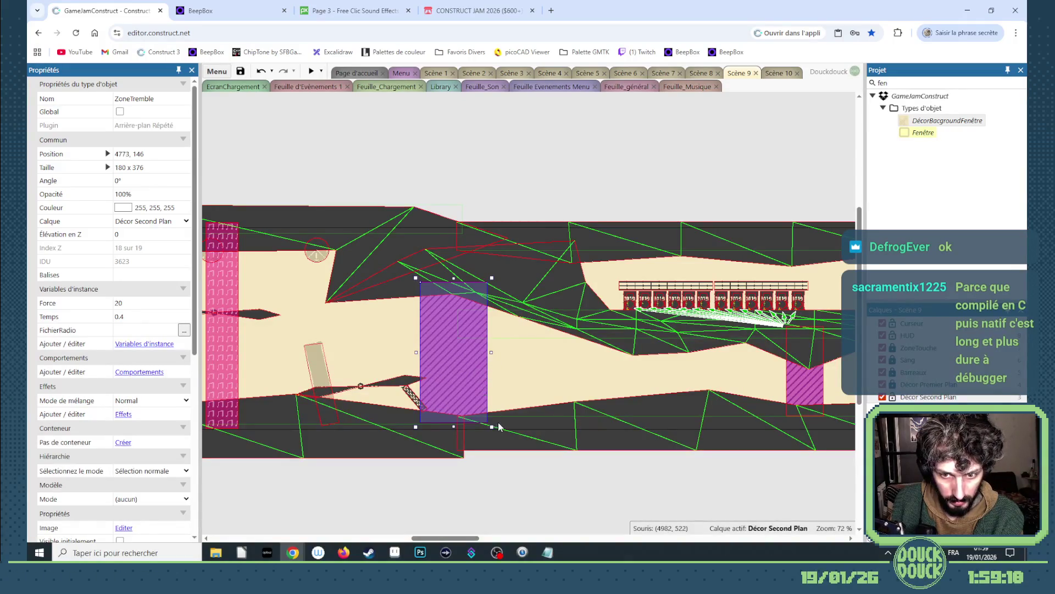
pyautogui.press('Delete')
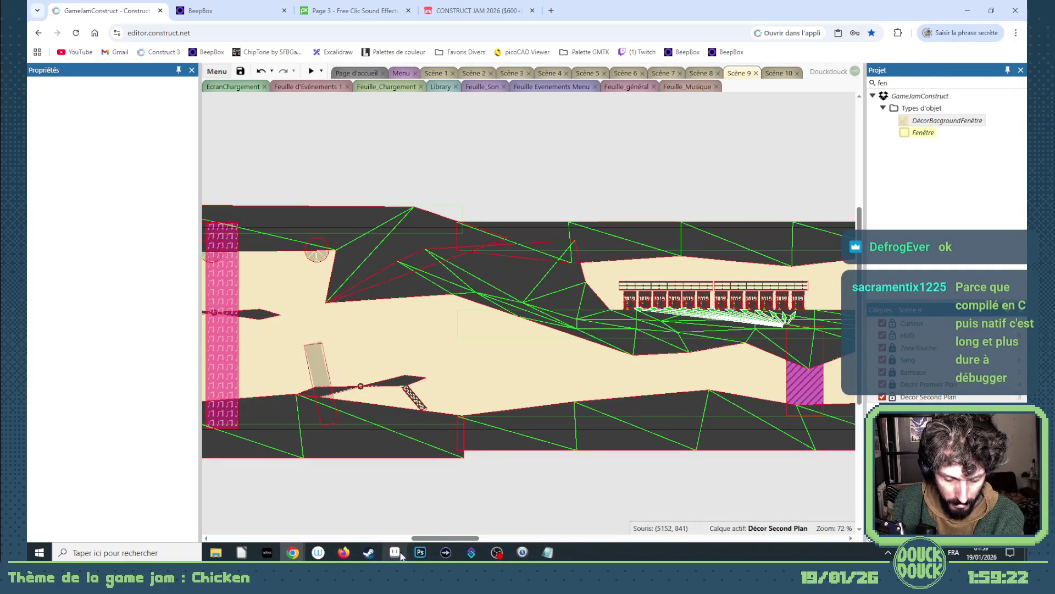
pyautogui.moveTo(395, 553)
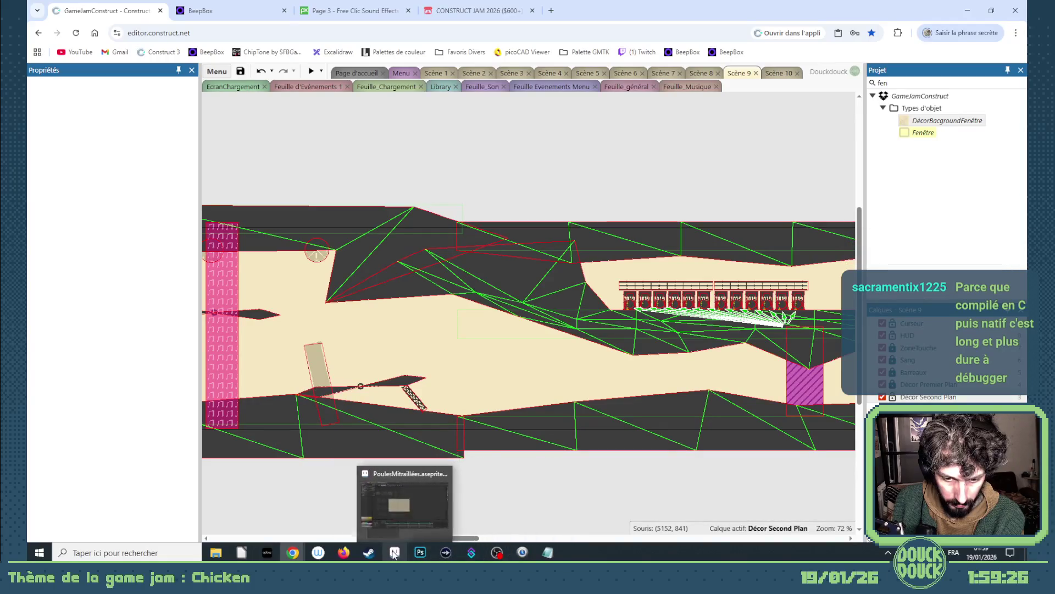
# - Create a new 180×380 sprite in Aseprite
pyautogui.click(394, 553)
pyautogui.click(58, 32)
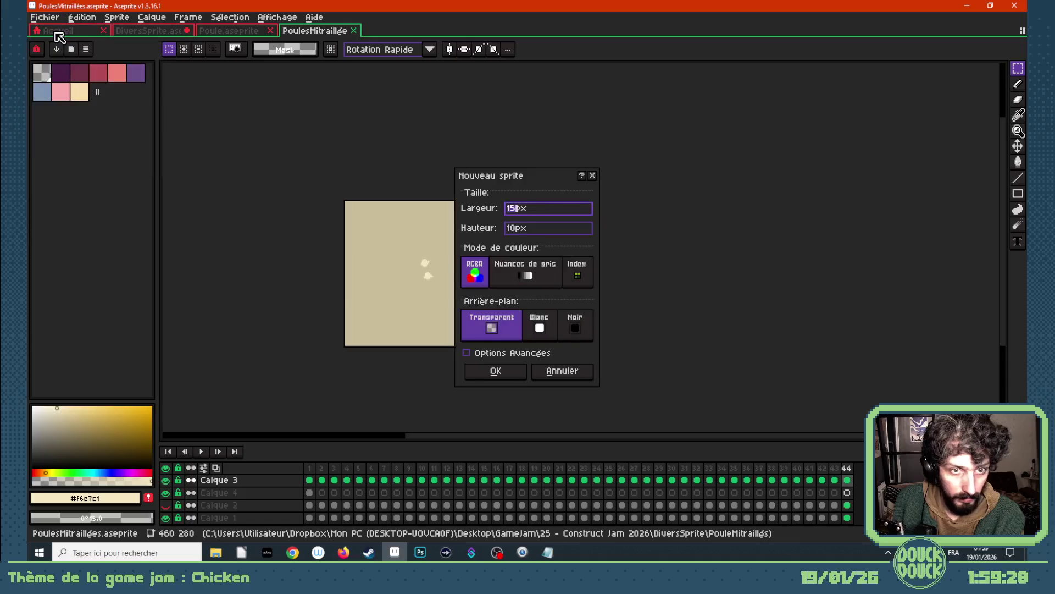
pyautogui.write('180')
pyautogui.press('Tab')
pyautogui.press('Return')
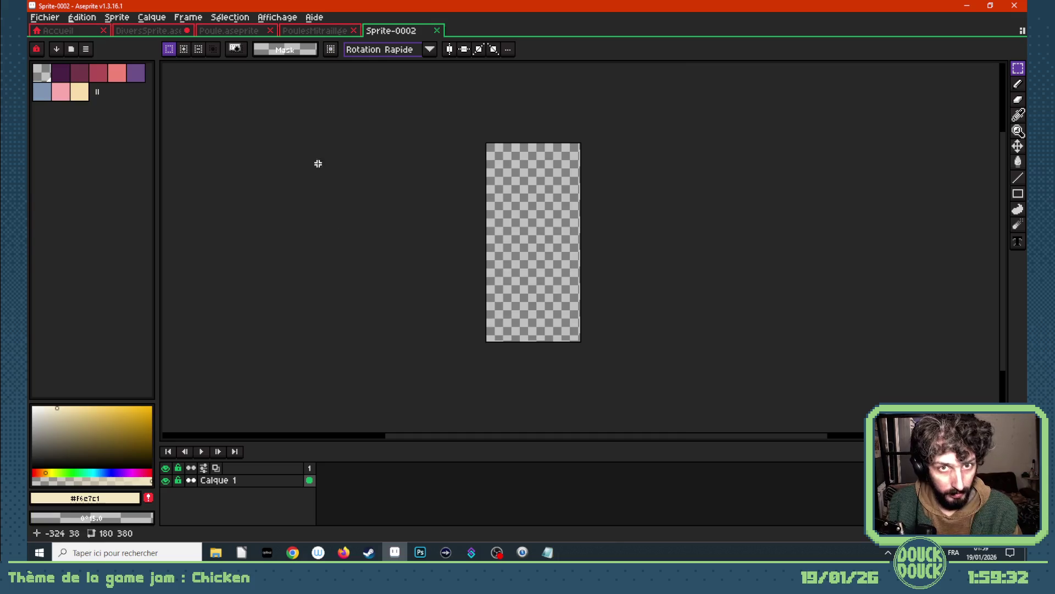
# - Eyedrop the cream background colour from PoulesMitraillées and bucket-fill the new canvas with it
pyautogui.click(314, 30)
pyautogui.press('i')
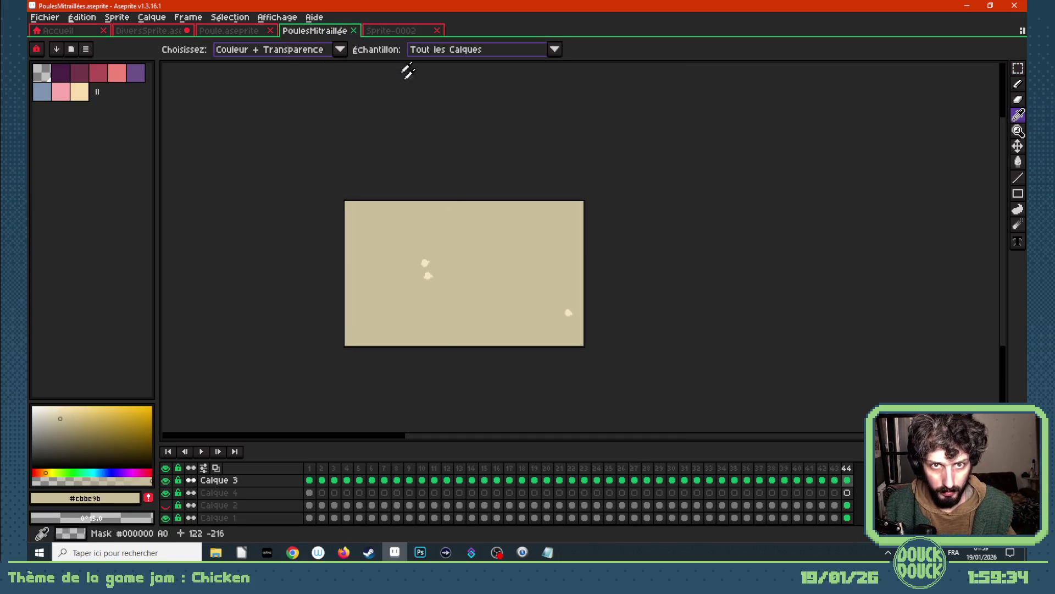
pyautogui.click(391, 30)
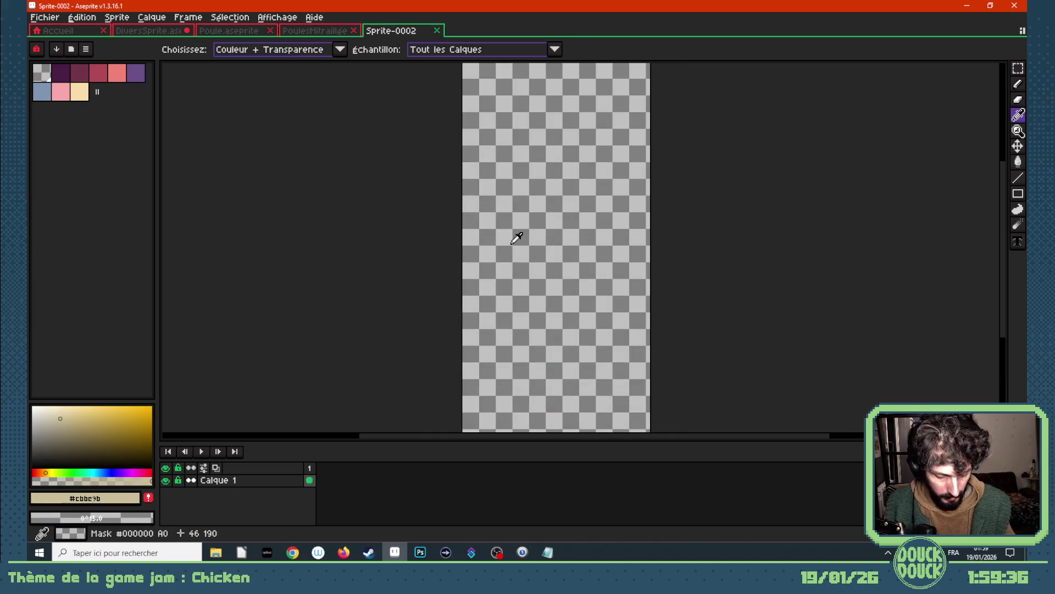
pyautogui.scroll(-2, 501, 285)
pyautogui.scroll(2, 522, 336)
pyautogui.scroll(1, 518, 330)
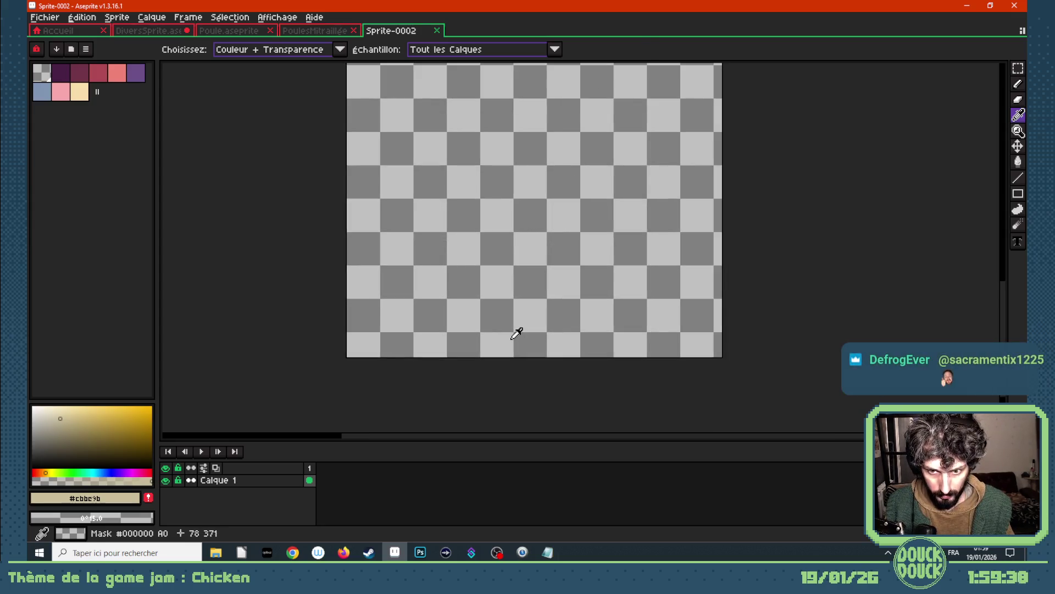
pyautogui.press('b')
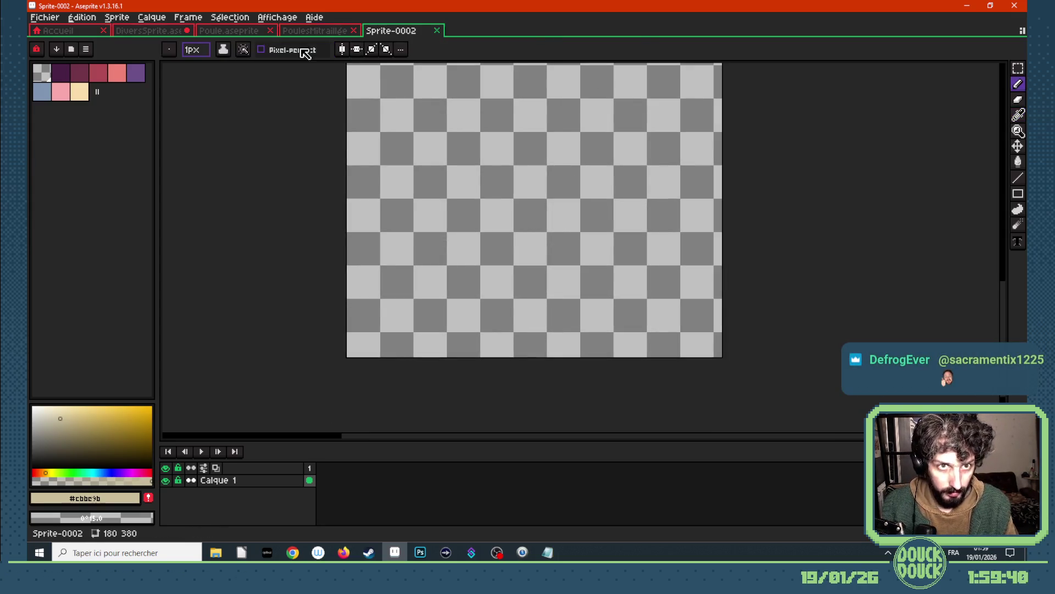
pyautogui.click(314, 30)
pyautogui.press('i')
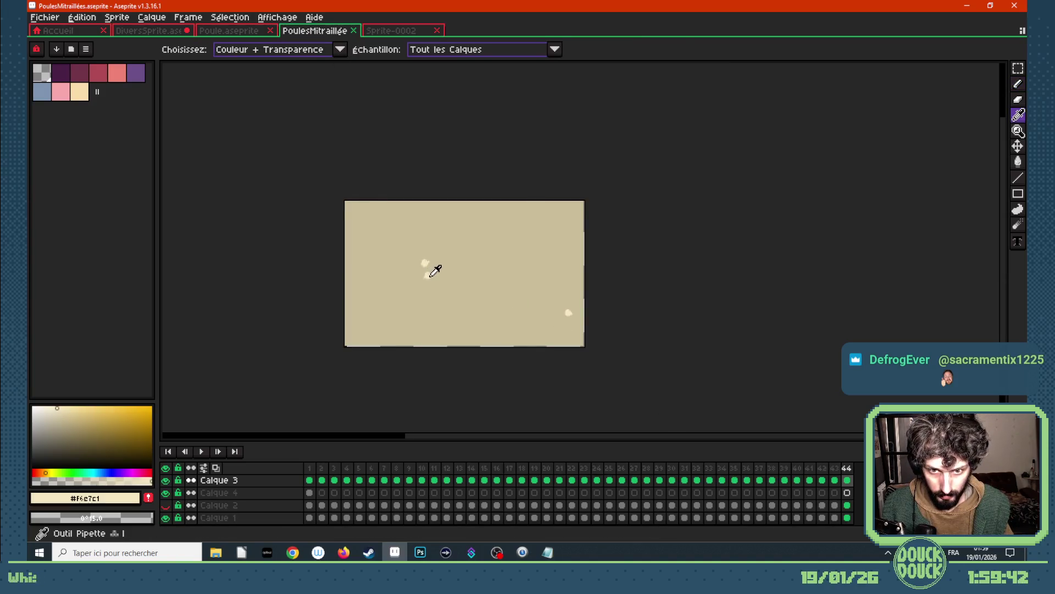
pyautogui.click(383, 31)
pyautogui.press('g')
pyautogui.click(390, 331)
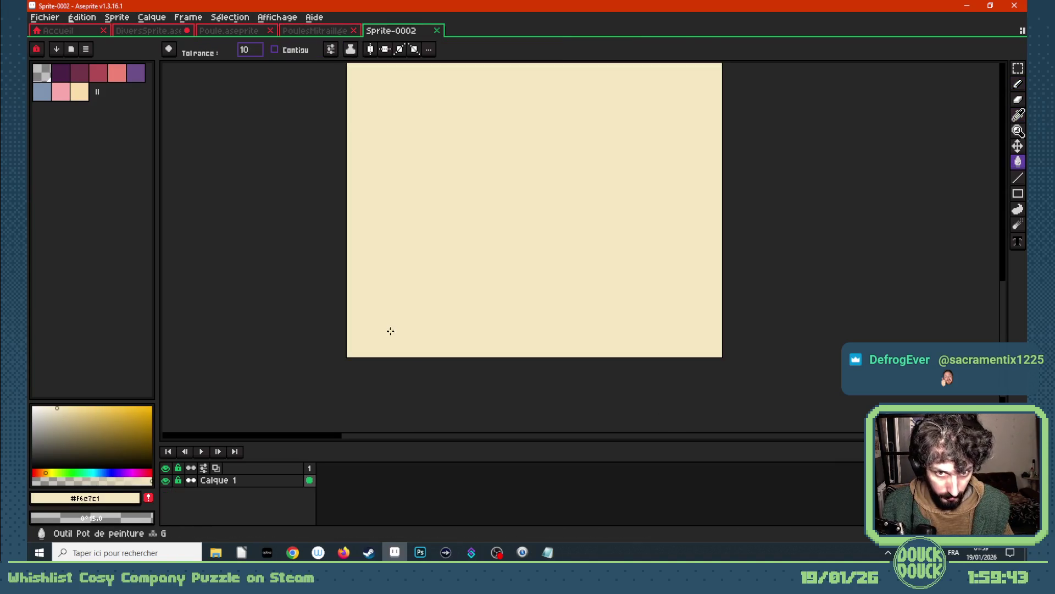
# - Sample the tan stone colour, add a second layer, and start the first stone's outline at bottom-left
pyautogui.click(314, 30)
pyautogui.press('i')
pyautogui.click(448, 158)
pyautogui.click(392, 31)
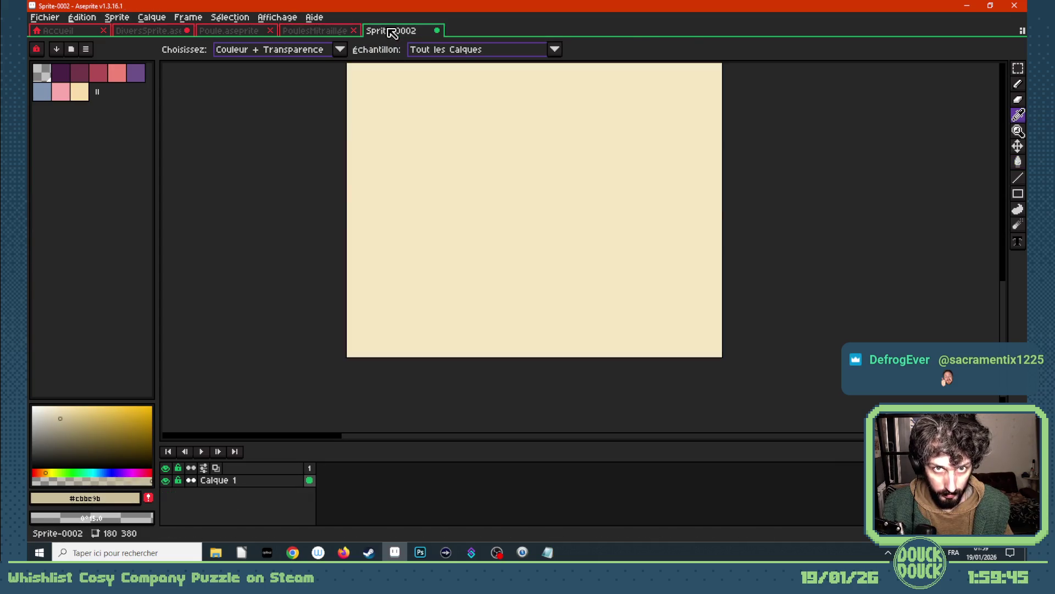
pyautogui.hotkey('shift', 'n')
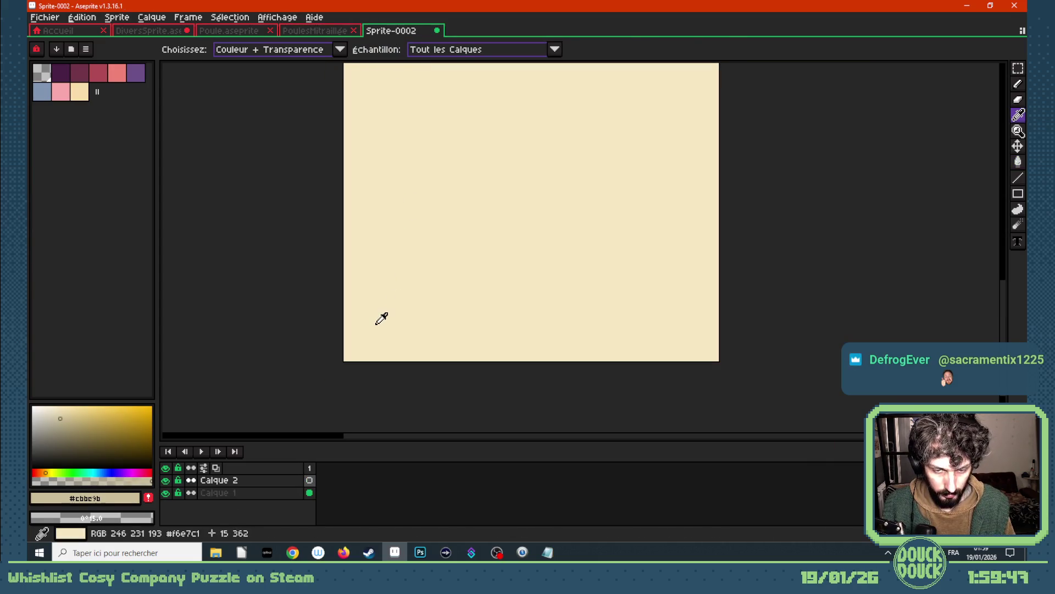
pyautogui.scroll(1, 382, 312)
pyautogui.press('b')
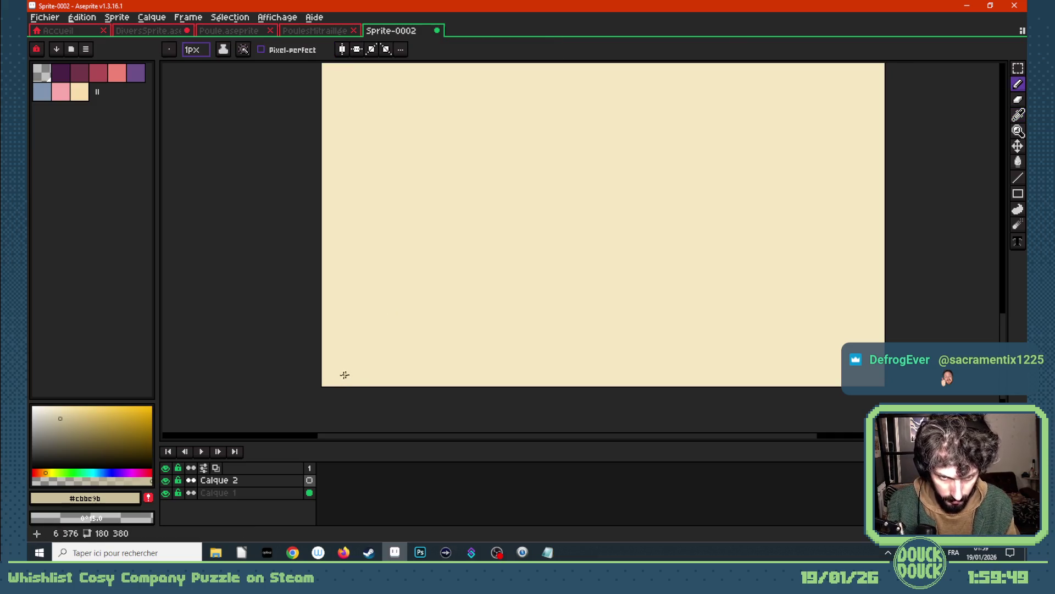
pyautogui.scroll(1, 347, 374)
pyautogui.scroll(1, 354, 377)
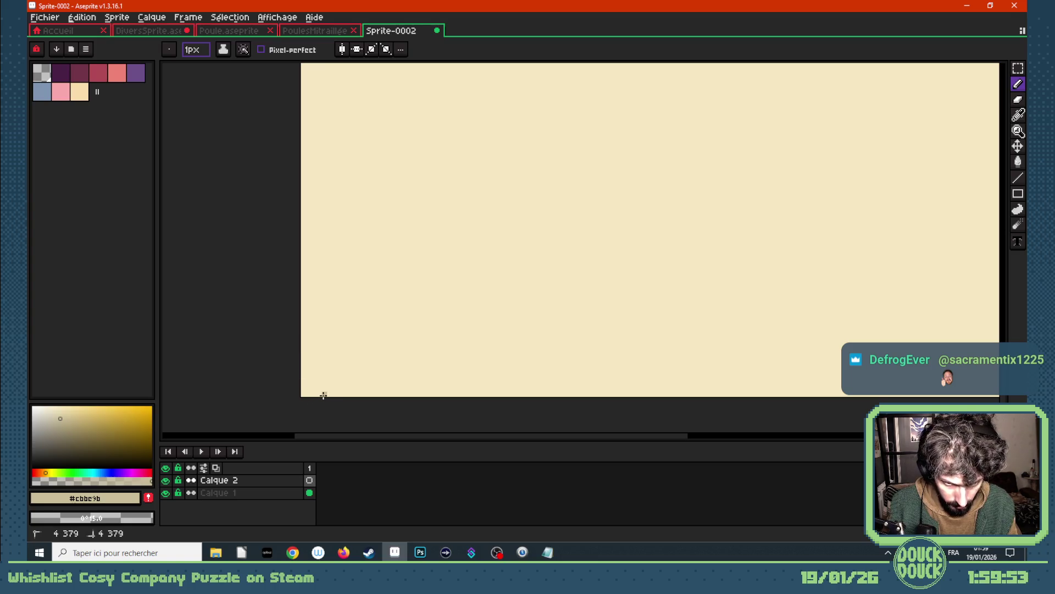
pyautogui.moveTo(319, 394)
pyautogui.mouseDown()
pyautogui.moveTo(324, 361)
pyautogui.moveTo(379, 358)
pyautogui.moveTo(325, 377)
pyautogui.mouseUp()
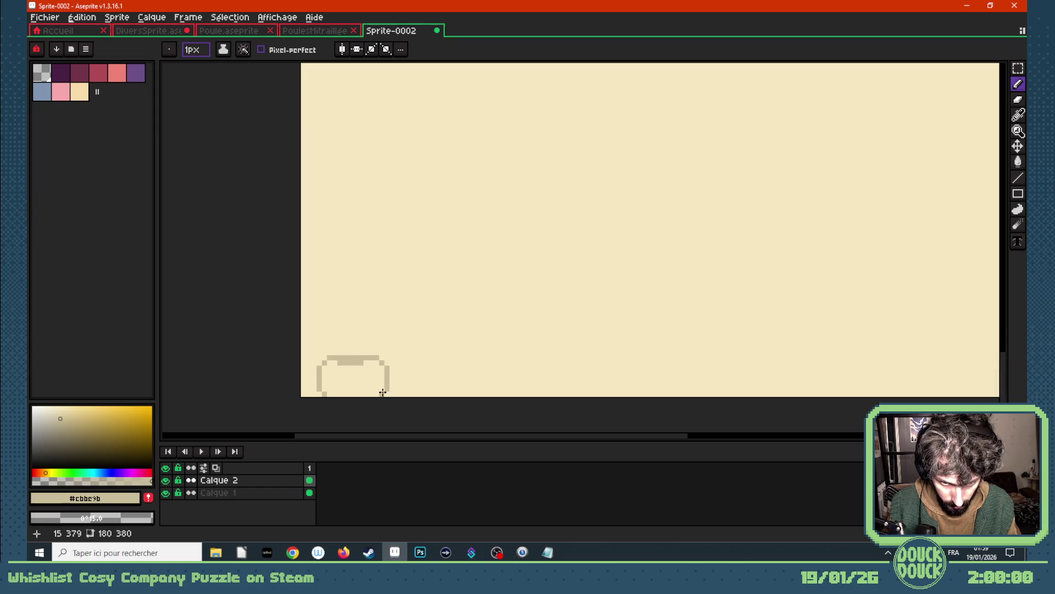
# - Fill the first stone tan with the Paint Bucket, turning Contiguous on after a whole-canvas fill
pyautogui.press('g')
pyautogui.click(341, 379)
pyautogui.click(350, 374)
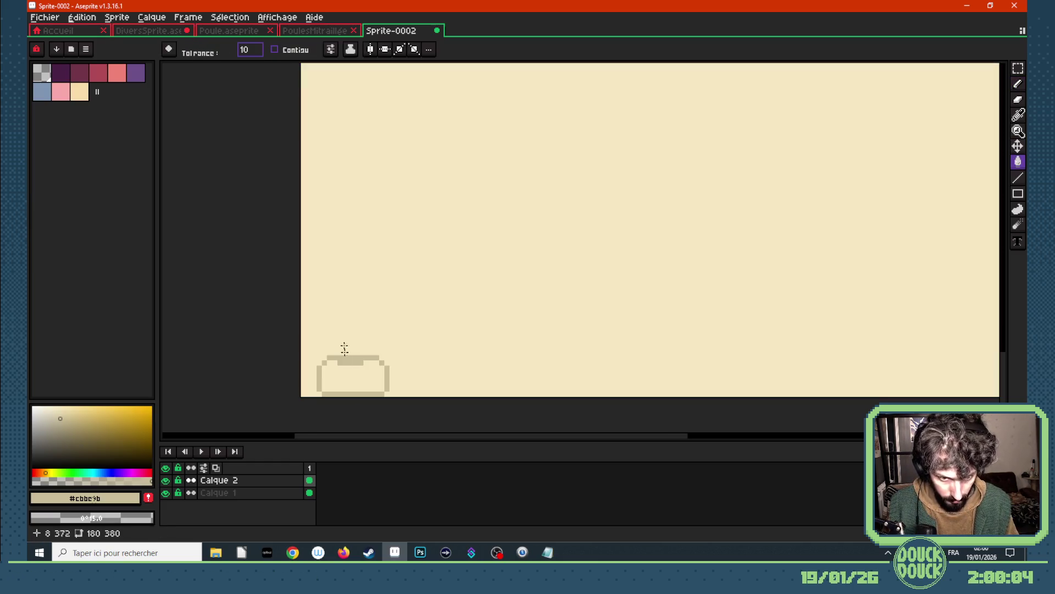
pyautogui.click(275, 50)
pyautogui.click(334, 377)
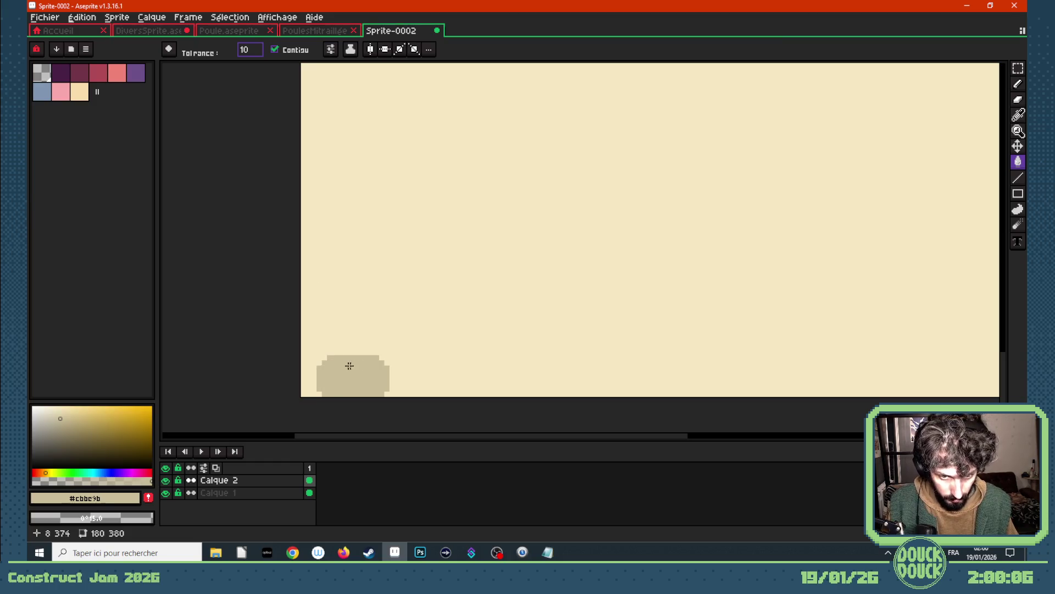
# - Outline a second stone above and a third to the right, then fill both tan
pyautogui.press('b')
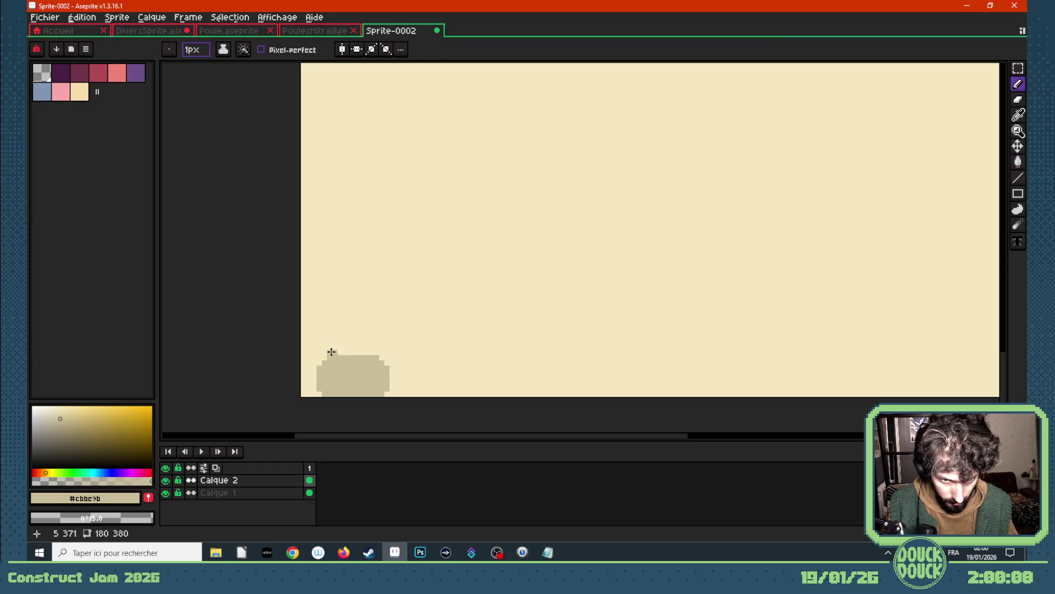
pyautogui.moveTo(330, 350)
pyautogui.mouseDown()
pyautogui.moveTo(323, 320)
pyautogui.moveTo(376, 314)
pyautogui.mouseUp()
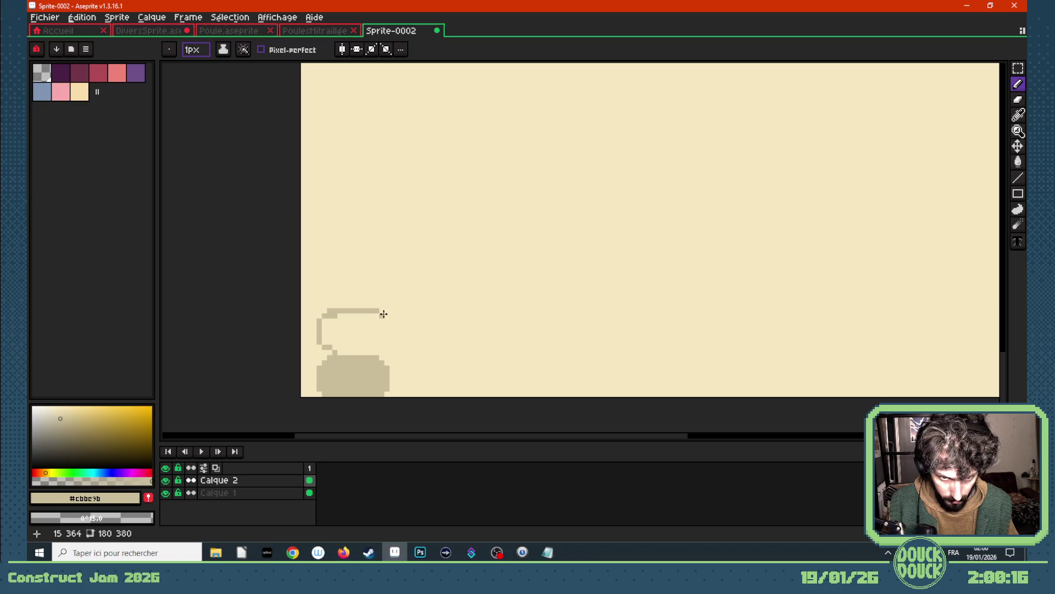
pyautogui.moveTo(412, 319)
pyautogui.mouseDown()
pyautogui.moveTo(412, 338)
pyautogui.moveTo(334, 350)
pyautogui.mouseUp()
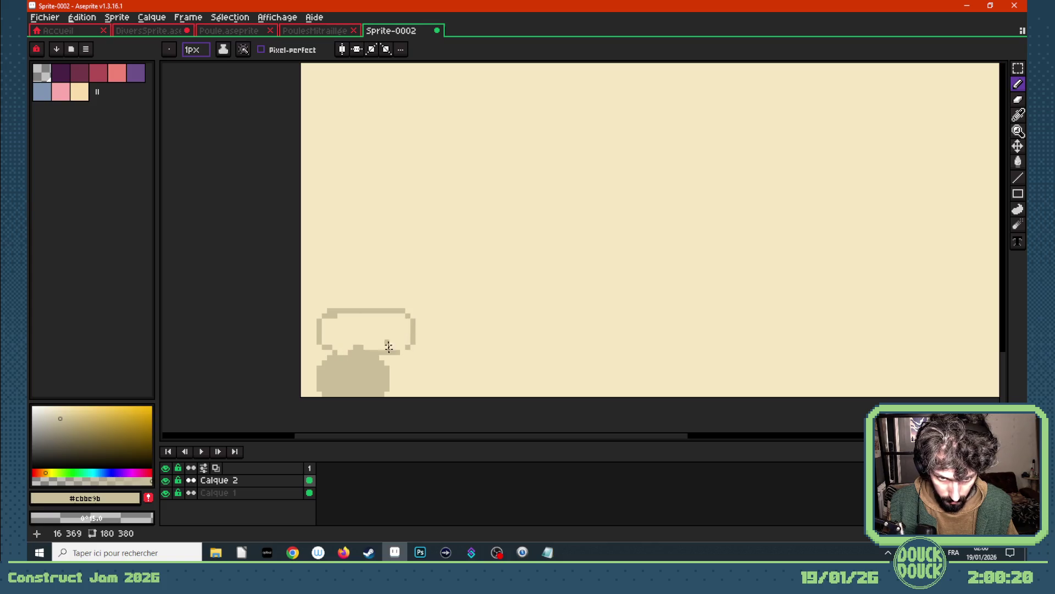
pyautogui.moveTo(397, 368); pyautogui.dragTo(436, 360)
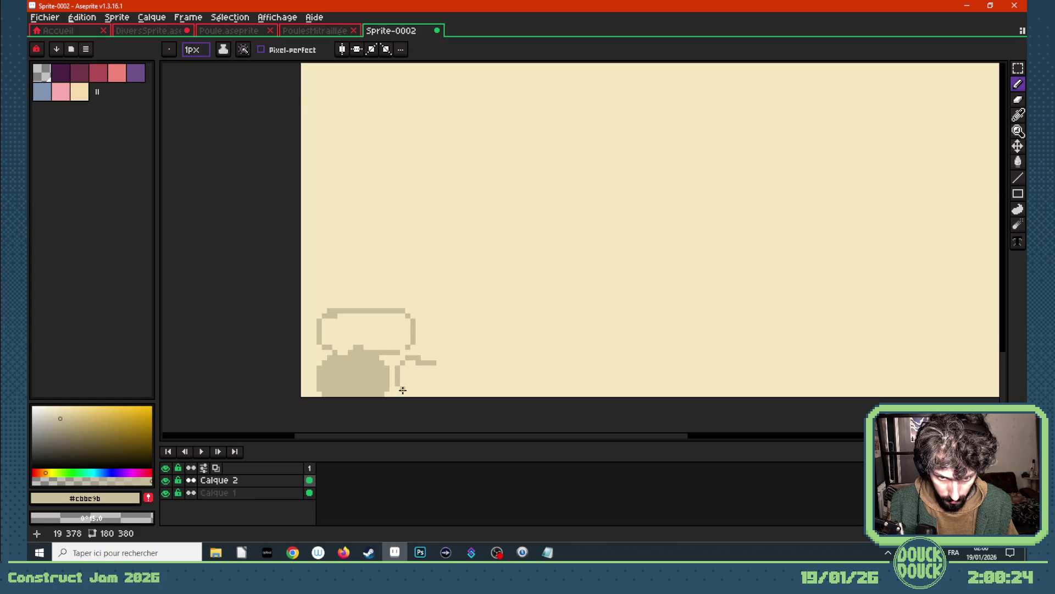
pyautogui.moveTo(400, 389); pyautogui.dragTo(452, 394)
pyautogui.moveTo(437, 358)
pyautogui.mouseDown()
pyautogui.moveTo(473, 358)
pyautogui.moveTo(471, 389)
pyautogui.moveTo(452, 394)
pyautogui.mouseUp()
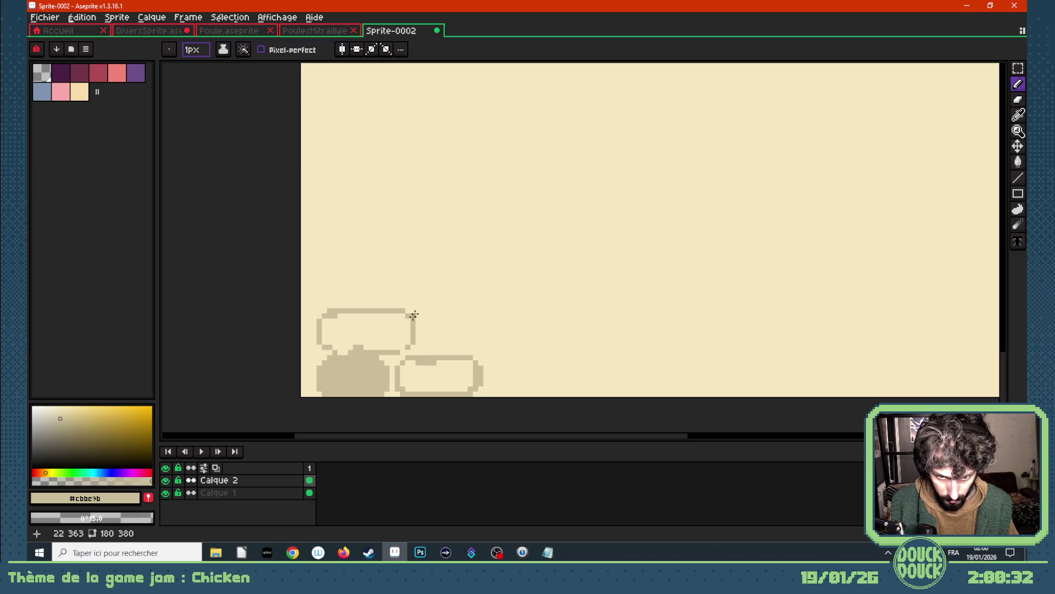
pyautogui.press('g')
pyautogui.click(431, 372)
pyautogui.click(394, 342)
# - Widen the top stone, outline an upper-right stone and fill it tan
pyautogui.press('i')
pyautogui.press('b')
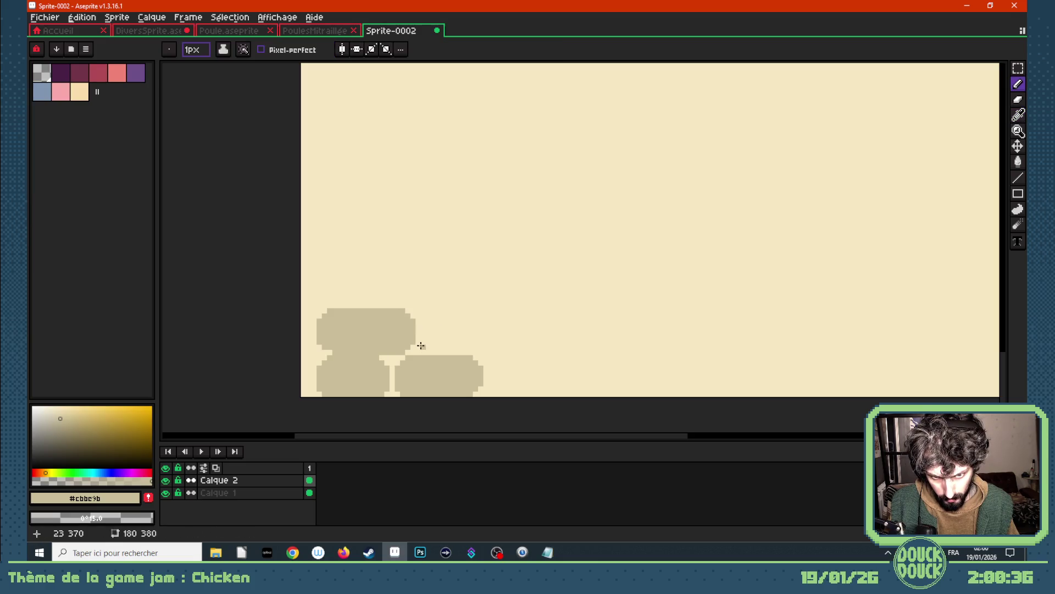
pyautogui.moveTo(419, 315)
pyautogui.mouseDown()
pyautogui.moveTo(426, 348)
pyautogui.moveTo(451, 353)
pyautogui.mouseUp()
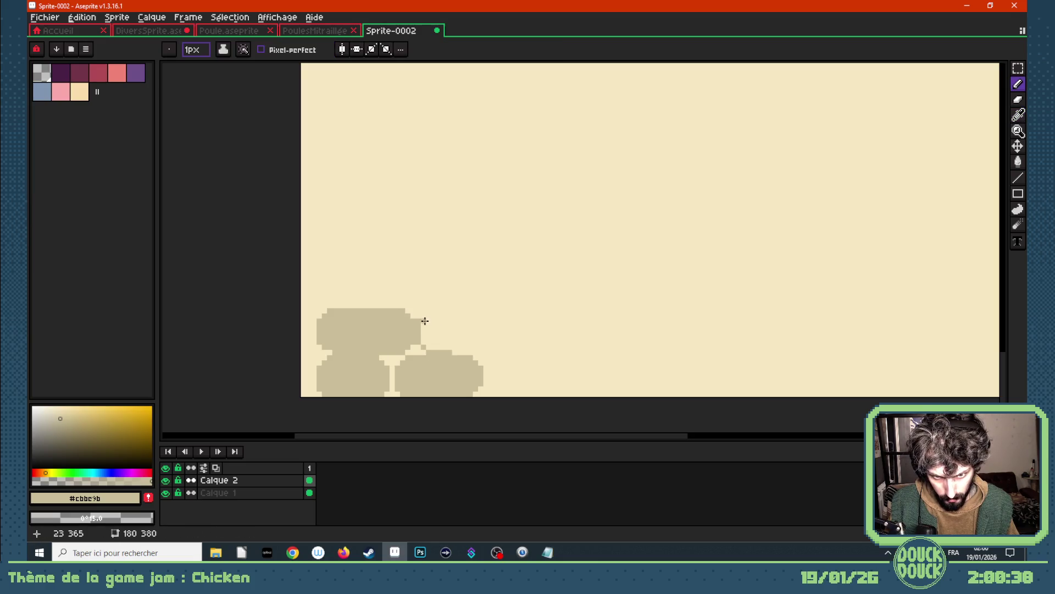
pyautogui.moveTo(422, 311); pyautogui.dragTo(505, 305)
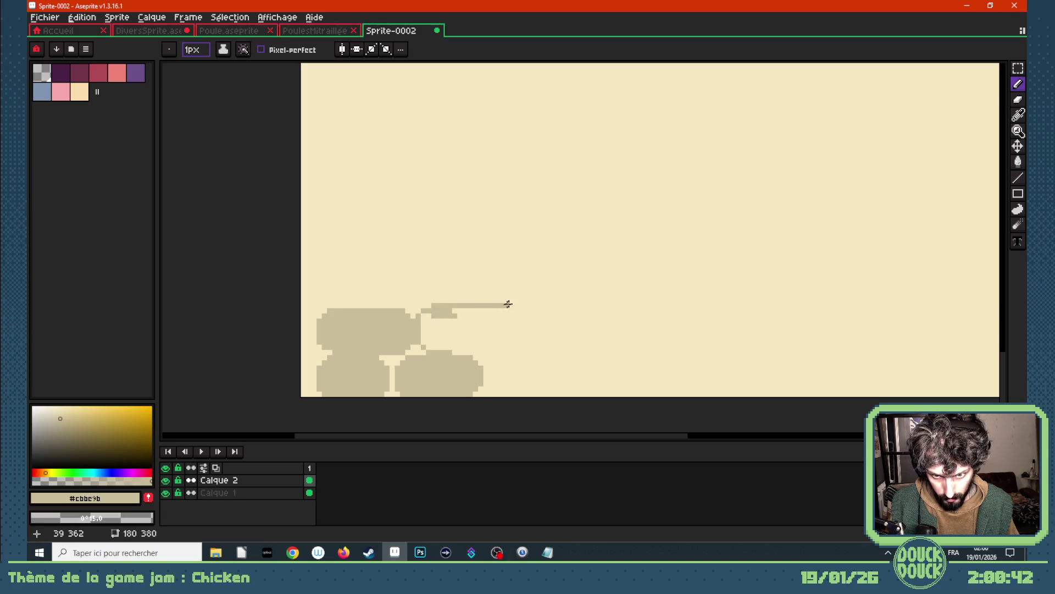
pyautogui.moveTo(508, 316)
pyautogui.mouseDown()
pyautogui.moveTo(503, 345)
pyautogui.moveTo(460, 349)
pyautogui.mouseUp()
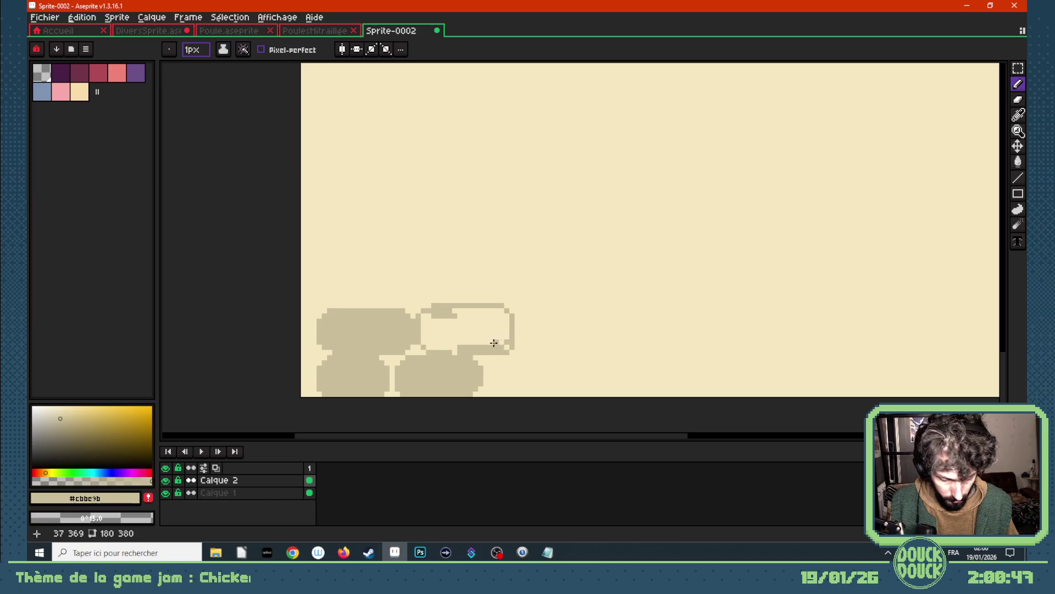
pyautogui.press('g')
pyautogui.click(483, 337)
# - Round the middle stone's corner, outline a bottom-right stone and fill it tan
pyautogui.press('i')
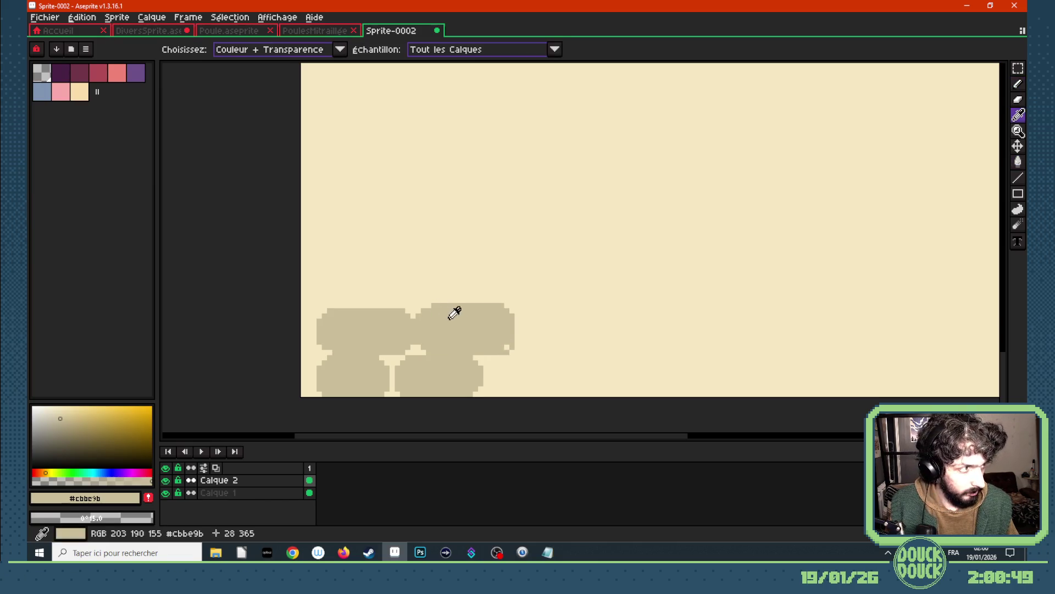
pyautogui.press('b')
pyautogui.click(509, 347)
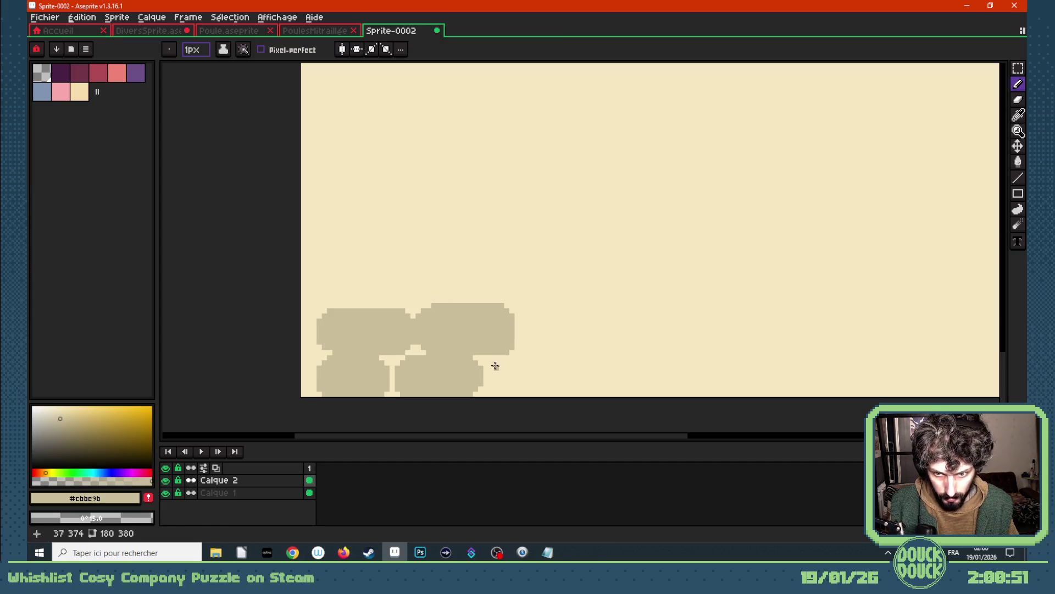
pyautogui.moveTo(488, 365); pyautogui.dragTo(489, 383)
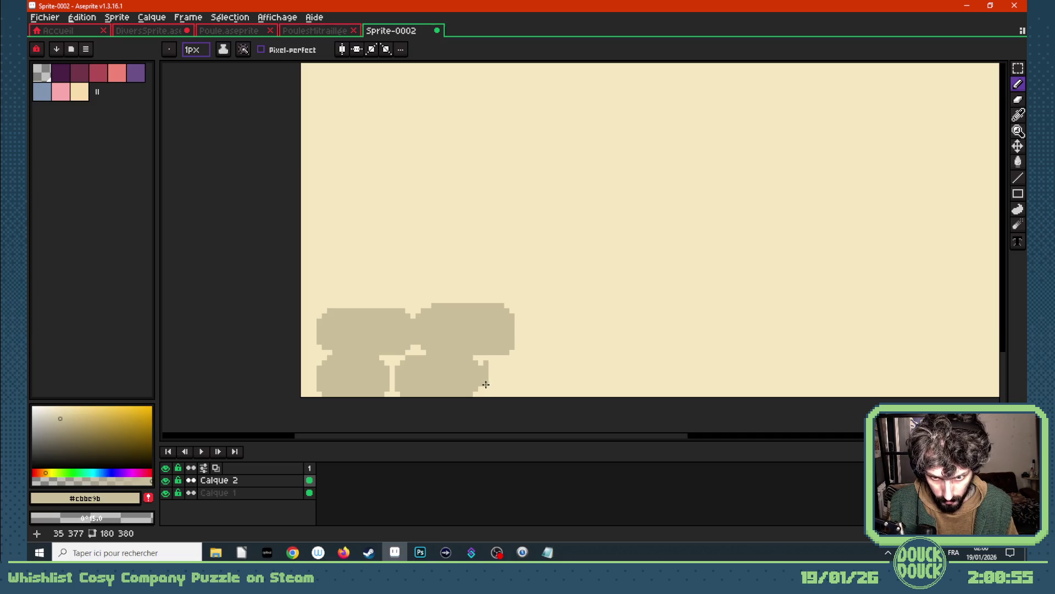
pyautogui.click(498, 393)
pyautogui.moveTo(492, 356)
pyautogui.mouseDown()
pyautogui.moveTo(554, 356)
pyautogui.moveTo(557, 381)
pyautogui.moveTo(498, 393)
pyautogui.mouseUp()
pyautogui.press('g')
pyautogui.click(516, 381)
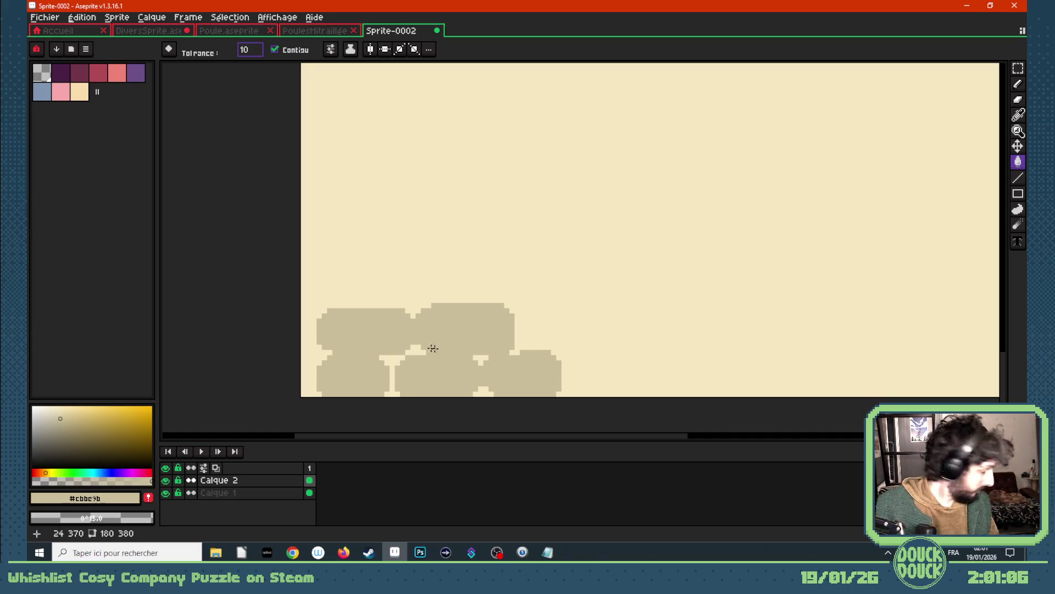
pyautogui.scroll(-1, 503, 348)
pyautogui.scroll(2, 630, 348)
# - Outline a new bottom-row stone beside the pile and fill it beige
pyautogui.press('i')
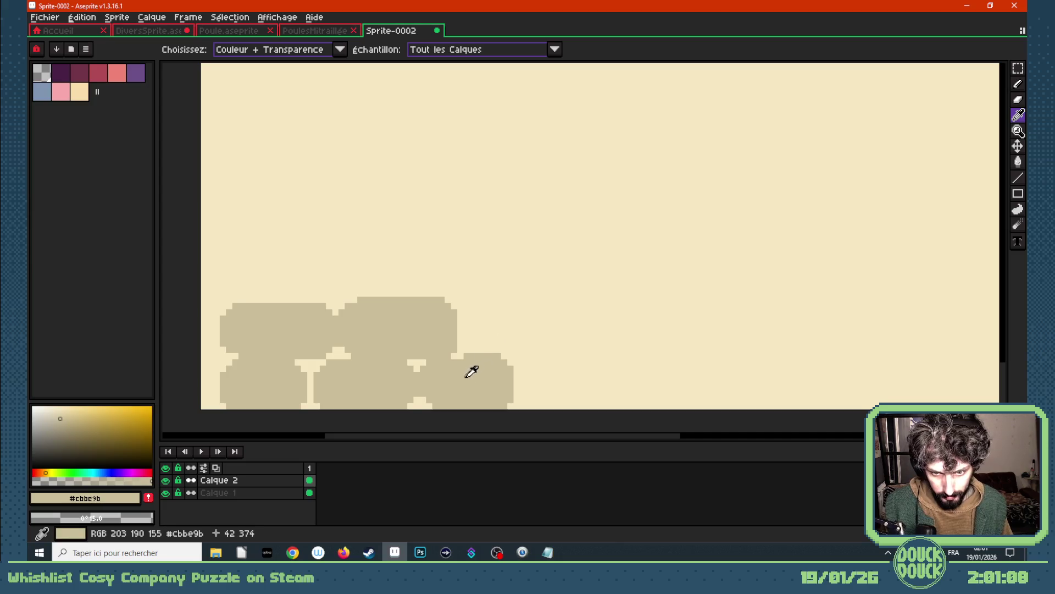
pyautogui.press('b')
pyautogui.moveTo(501, 355)
pyautogui.mouseDown()
pyautogui.moveTo(533, 377)
pyautogui.moveTo(531, 401)
pyautogui.moveTo(502, 404)
pyautogui.moveTo(520, 379)
pyautogui.mouseUp()
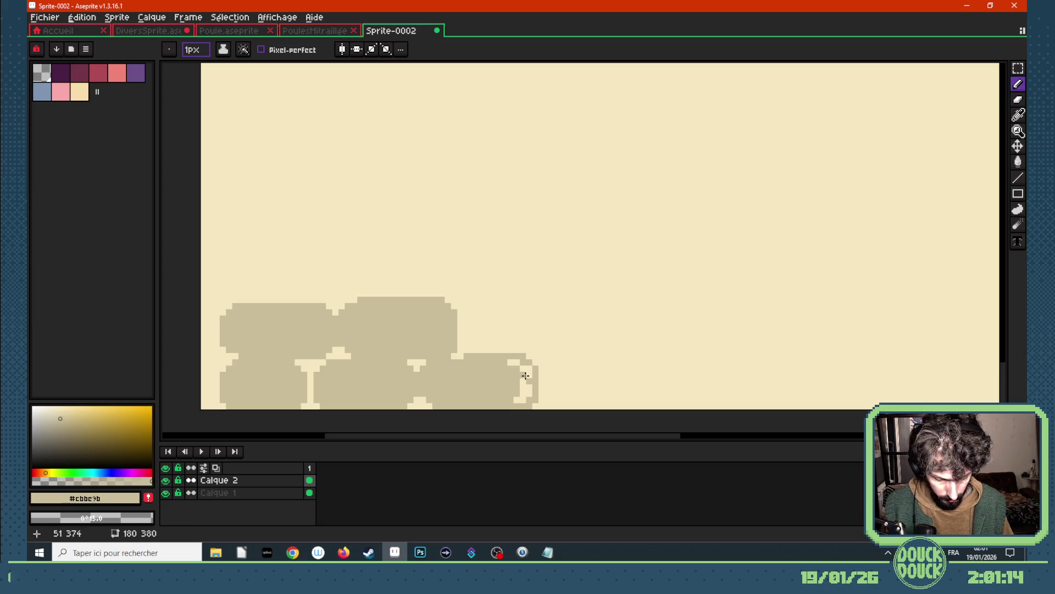
pyautogui.press('g')
pyautogui.click(522, 378)
# - Outline a middle-row stone and fill it beige
pyautogui.press('g')
pyautogui.press('b')
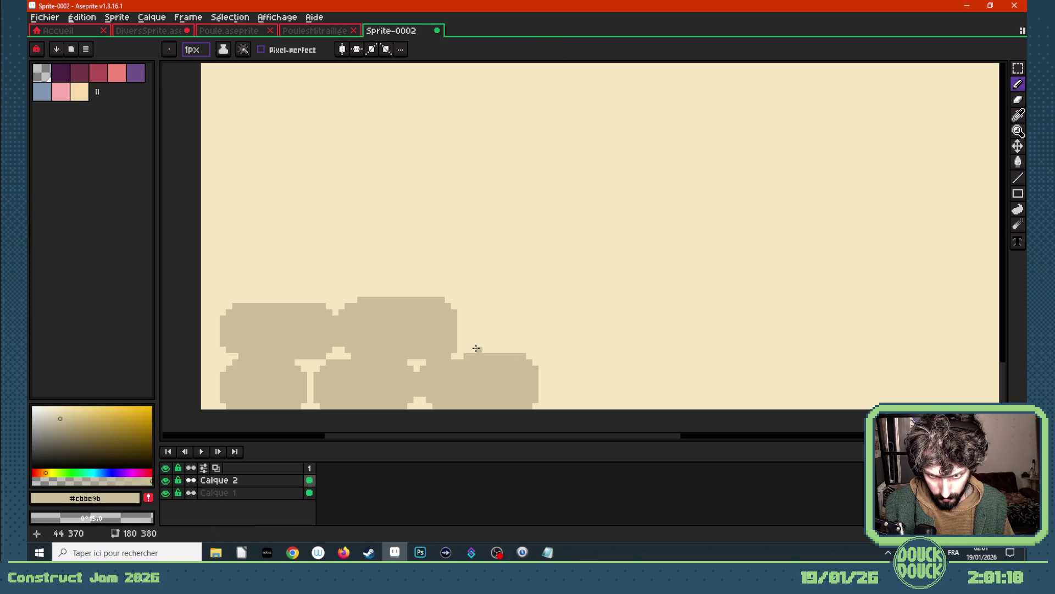
pyautogui.moveTo(466, 342)
pyautogui.mouseDown()
pyautogui.moveTo(468, 311)
pyautogui.moveTo(574, 301)
pyautogui.moveTo(577, 352)
pyautogui.moveTo(502, 354)
pyautogui.mouseUp()
pyautogui.press('g')
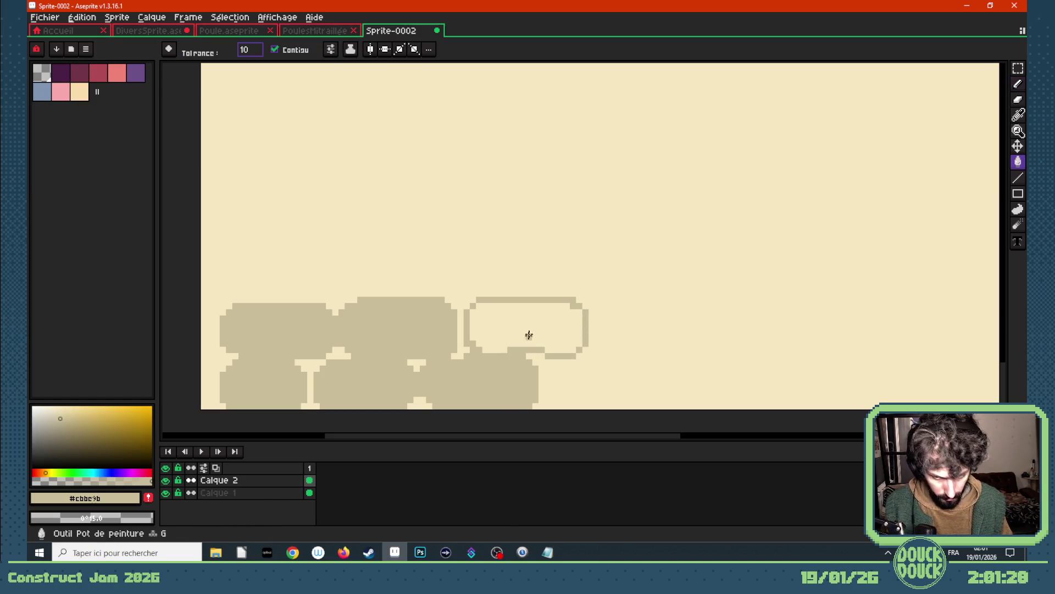
pyautogui.click(528, 335)
# - Draw the gap below the middle stone, outline another bottom-row stone and fill it beige
pyautogui.press('i')
pyautogui.press('b')
pyautogui.moveTo(548, 368); pyautogui.dragTo(549, 396)
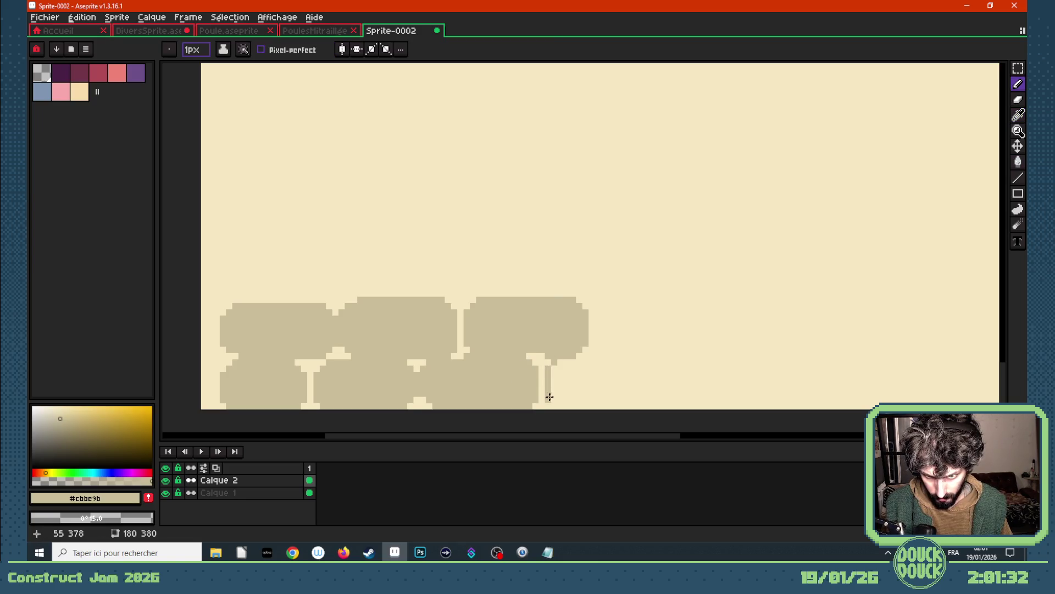
pyautogui.moveTo(582, 357)
pyautogui.mouseDown()
pyautogui.moveTo(638, 360)
pyautogui.moveTo(639, 401)
pyautogui.mouseUp()
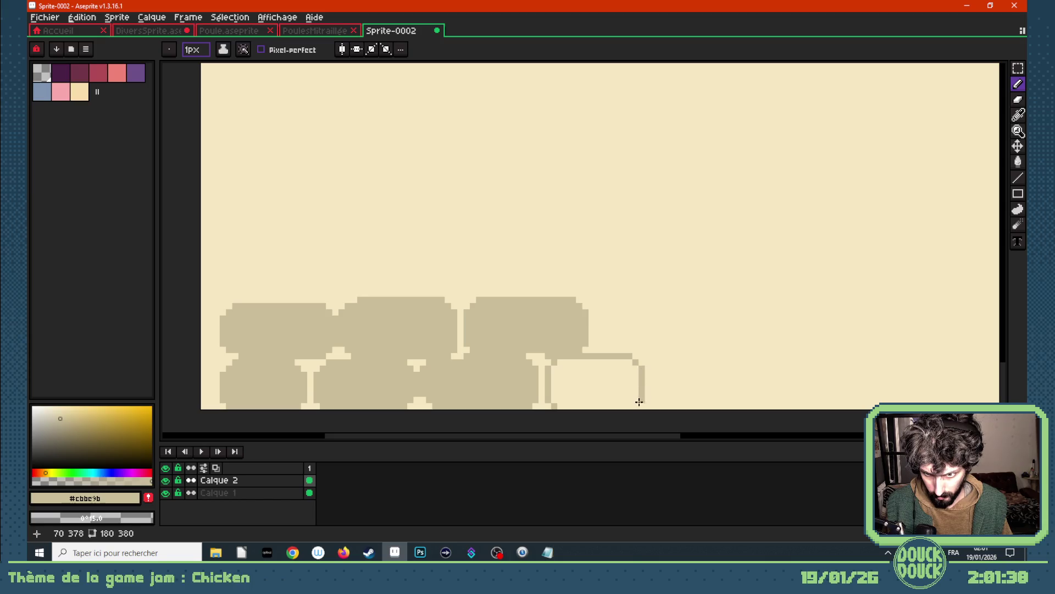
pyautogui.press('g')
pyautogui.click(602, 387)
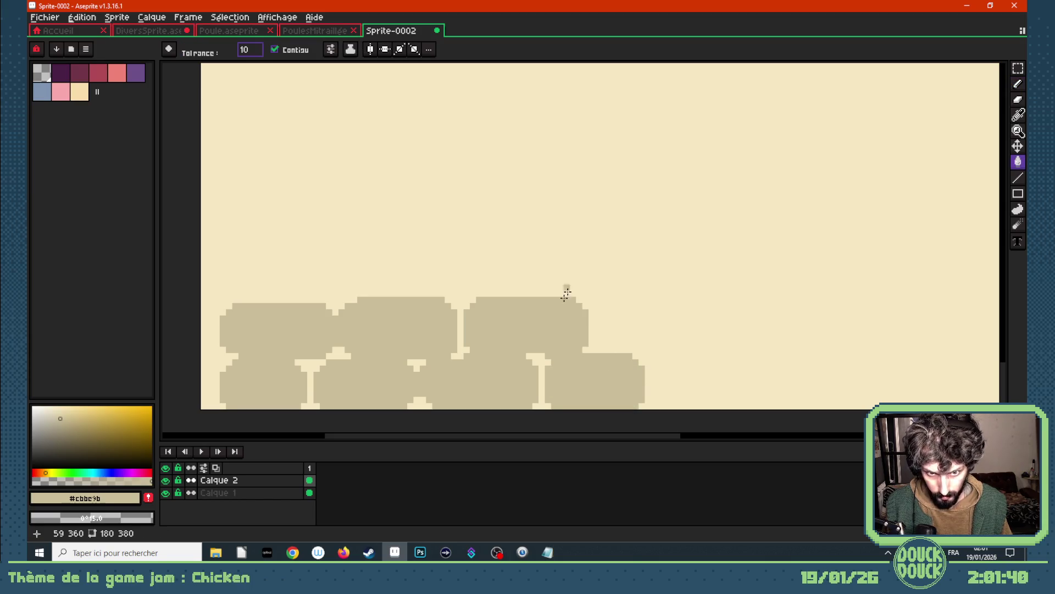
# - Draw the left side and top edge of a new middle-row stone
pyautogui.press('i')
pyautogui.press('b')
pyautogui.moveTo(596, 346); pyautogui.dragTo(596, 303)
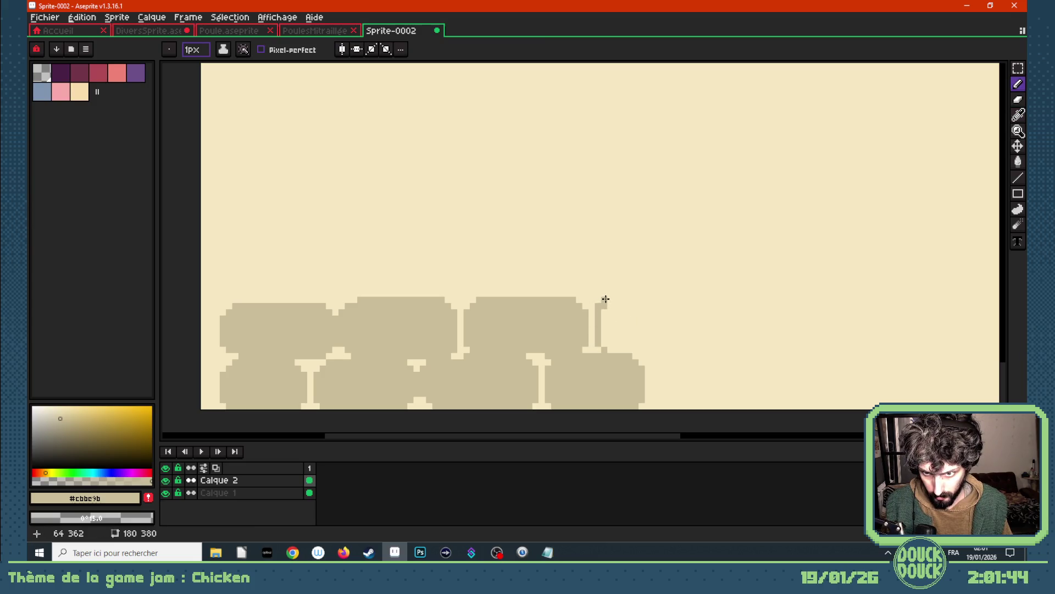
pyautogui.moveTo(611, 297)
pyautogui.mouseDown()
pyautogui.moveTo(702, 296)
pyautogui.moveTo(708, 342)
pyautogui.moveTo(608, 347)
pyautogui.mouseUp()
pyautogui.press('g')
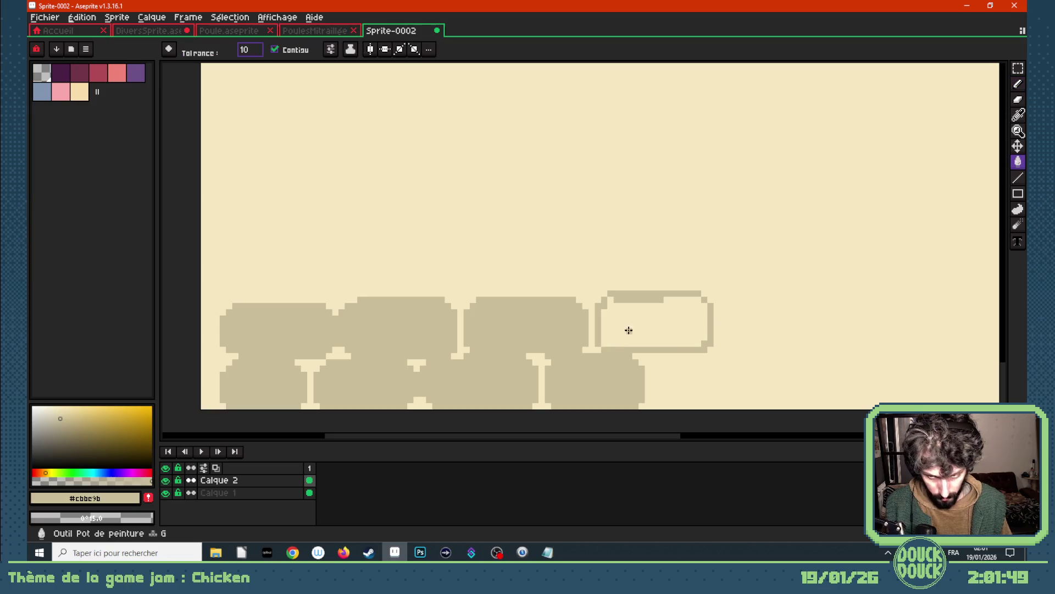
# - Fill the right middle-row stone, then outline and fill the first top-row stone beige
pyautogui.click(627, 327)
pyautogui.press('b')
pyautogui.moveTo(625, 287); pyautogui.dragTo(544, 287)
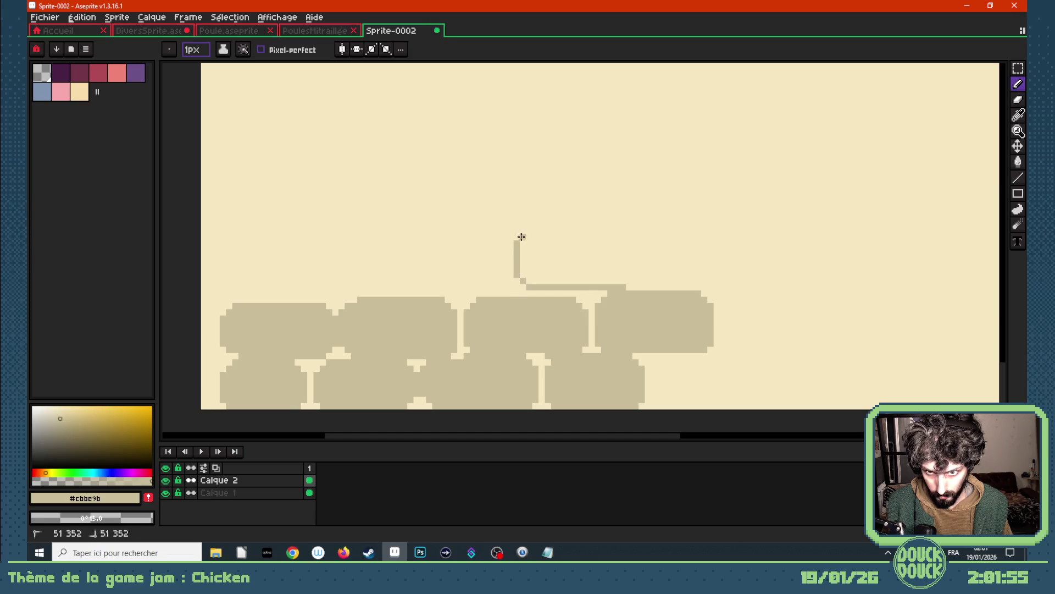
pyautogui.moveTo(533, 232)
pyautogui.mouseDown()
pyautogui.moveTo(630, 235)
pyautogui.moveTo(635, 279)
pyautogui.mouseUp()
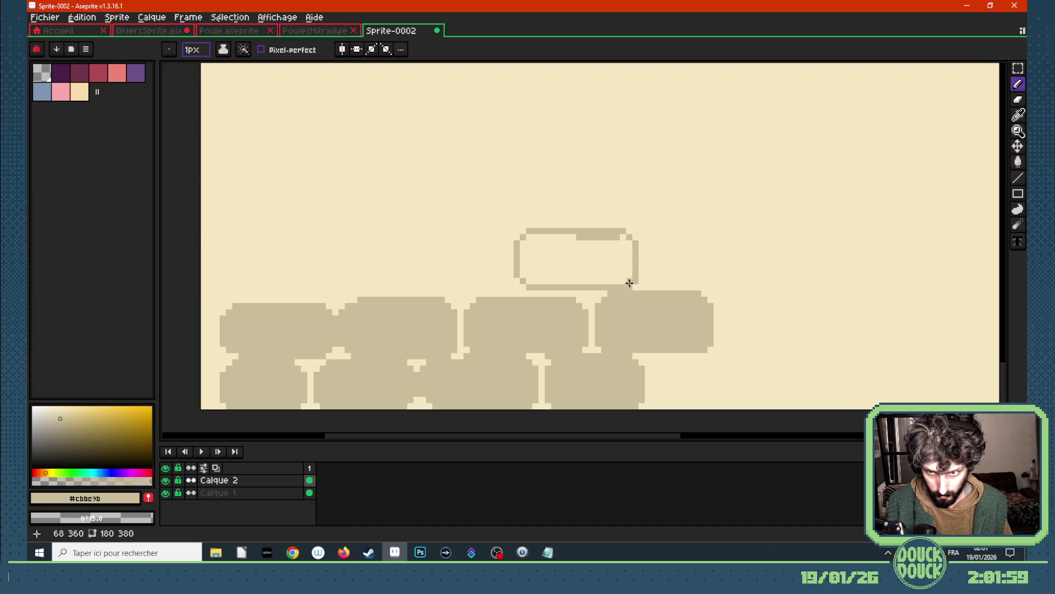
pyautogui.press('g')
pyautogui.click(549, 269)
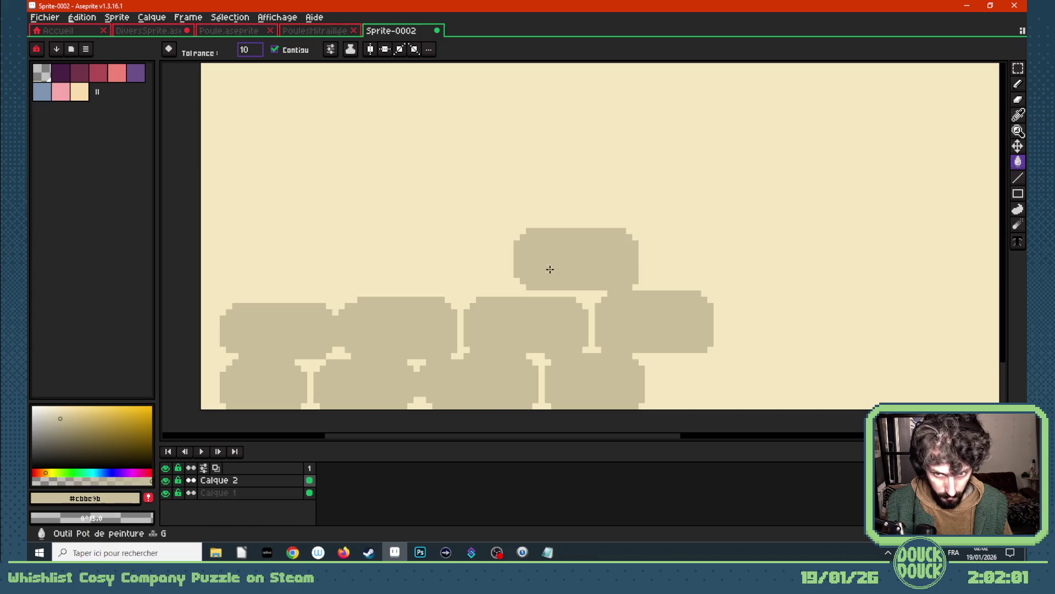
# - Outline and fill a second top-row stone, undoing a stray background fill
pyautogui.press('b')
pyautogui.moveTo(497, 294); pyautogui.dragTo(409, 287)
pyautogui.moveTo(499, 288)
pyautogui.mouseDown()
pyautogui.moveTo(506, 235)
pyautogui.moveTo(402, 225)
pyautogui.mouseUp()
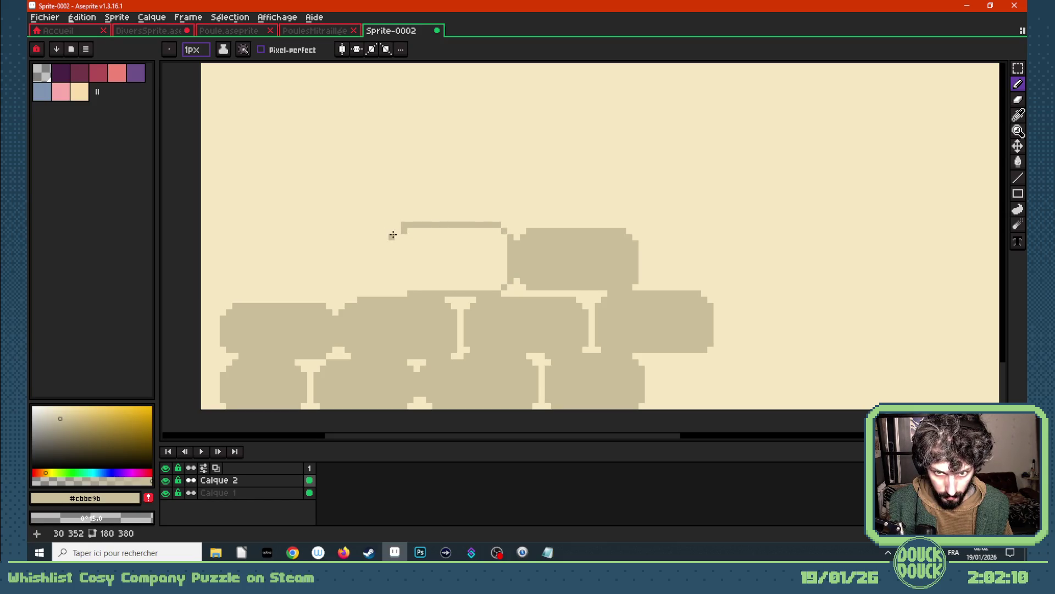
pyautogui.moveTo(393, 242); pyautogui.dragTo(392, 281)
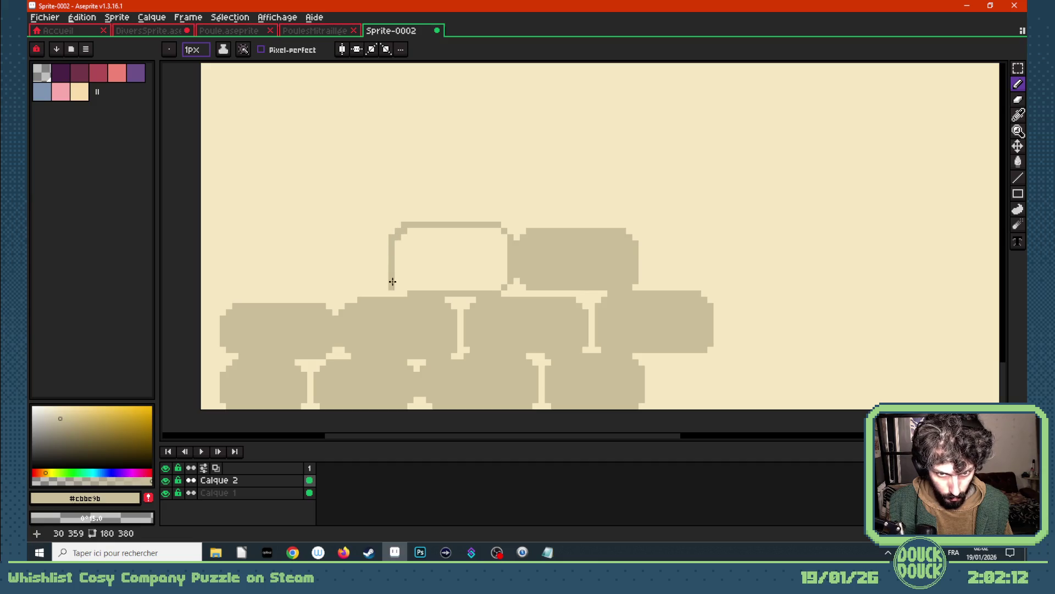
pyautogui.press('g')
pyautogui.click(423, 275)
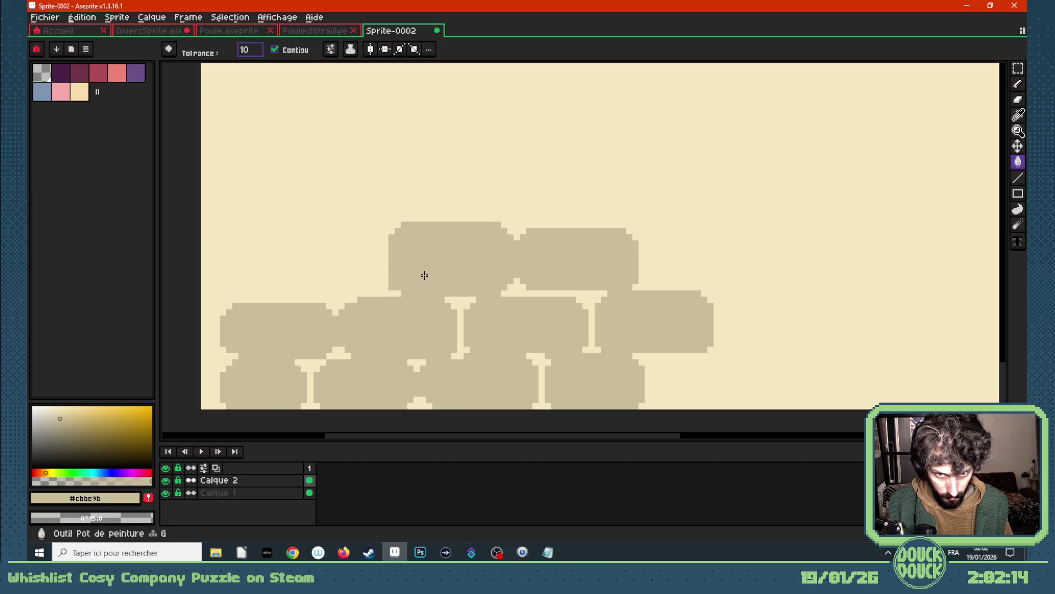
pyautogui.click(384, 290)
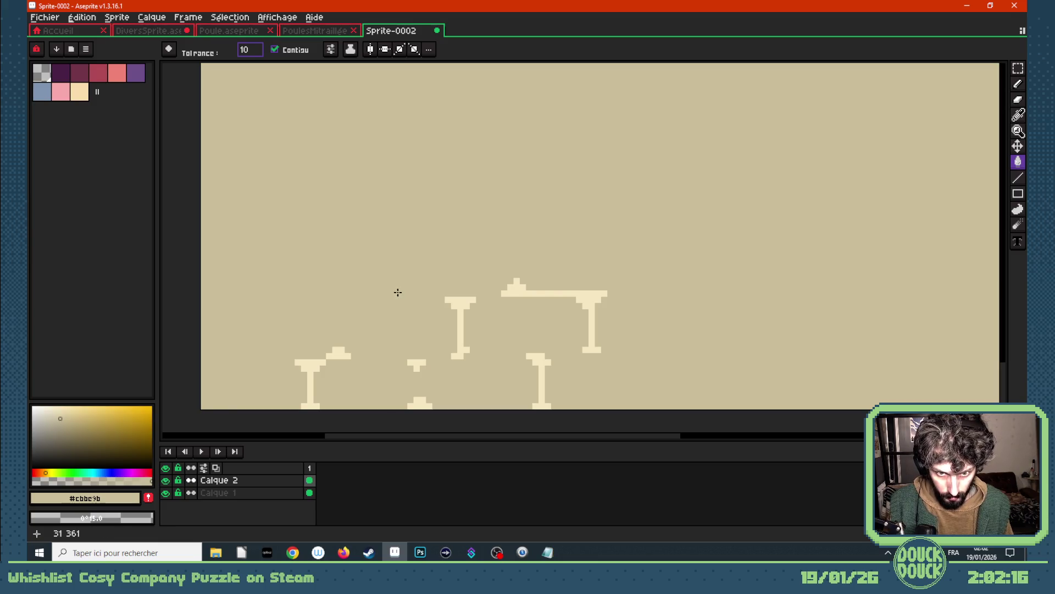
pyautogui.hotkey('ctrl', 'z')
# - Thicken the top stone's edge, then outline and fill the leftmost top-row stone beige
pyautogui.press('b')
pyautogui.moveTo(386, 278)
pyautogui.mouseDown()
pyautogui.moveTo(386, 248)
pyautogui.moveTo(516, 230)
pyautogui.mouseUp()
pyautogui.press('g')
pyautogui.press('b')
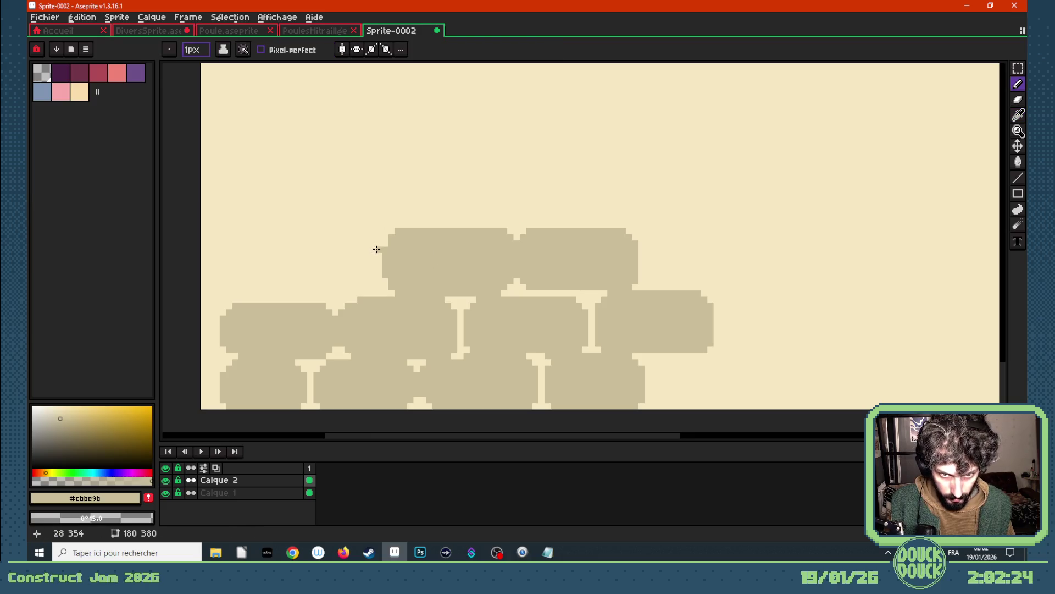
pyautogui.moveTo(373, 253)
pyautogui.mouseDown()
pyautogui.moveTo(371, 285)
pyautogui.moveTo(297, 292)
pyautogui.moveTo(253, 289)
pyautogui.moveTo(243, 274)
pyautogui.moveTo(234, 296)
pyautogui.mouseUp()
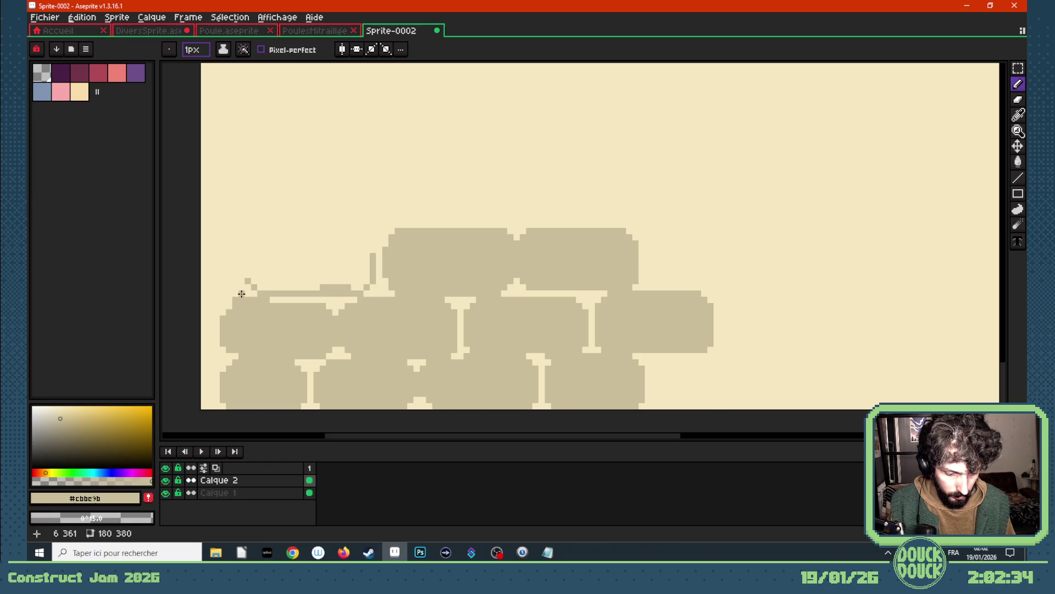
pyautogui.moveTo(229, 288); pyautogui.dragTo(227, 258)
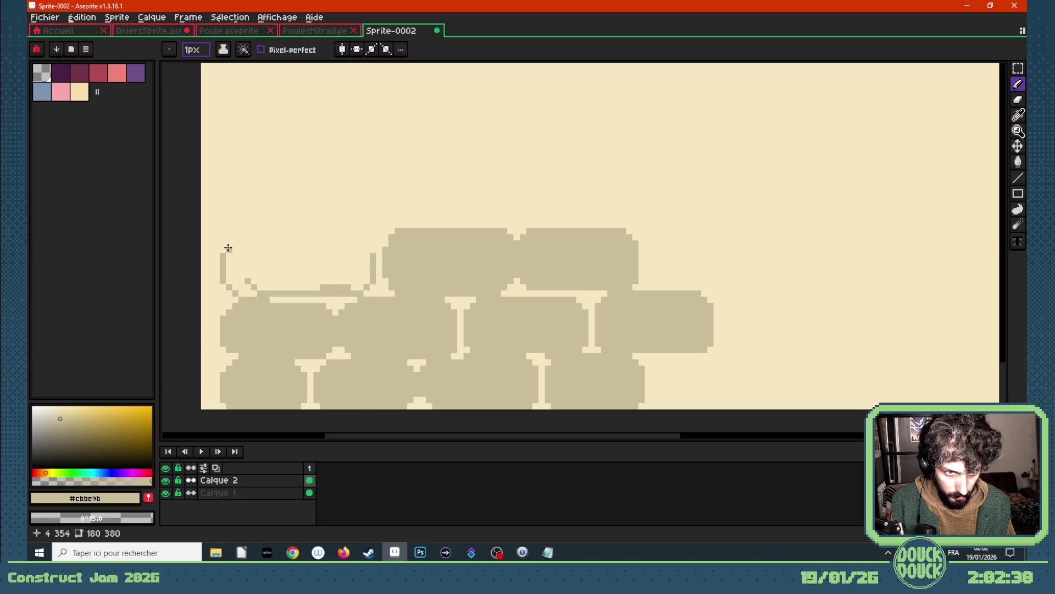
pyautogui.moveTo(229, 243)
pyautogui.mouseDown()
pyautogui.moveTo(289, 231)
pyautogui.moveTo(278, 230)
pyautogui.mouseUp()
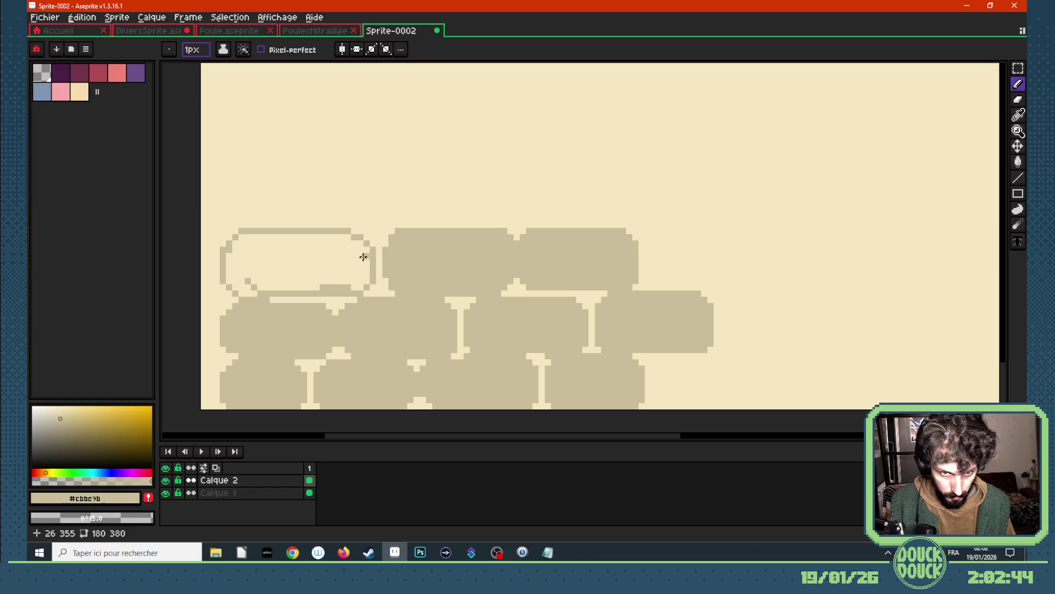
pyautogui.press('g')
pyautogui.click(359, 257)
pyautogui.press('i')
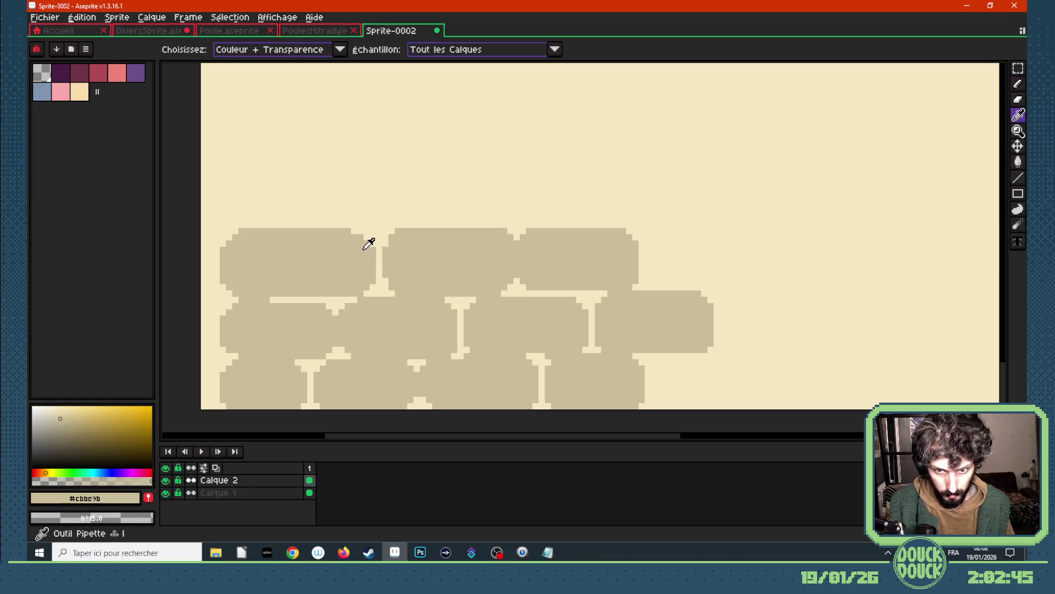
pyautogui.scroll(-3, 323, 233)
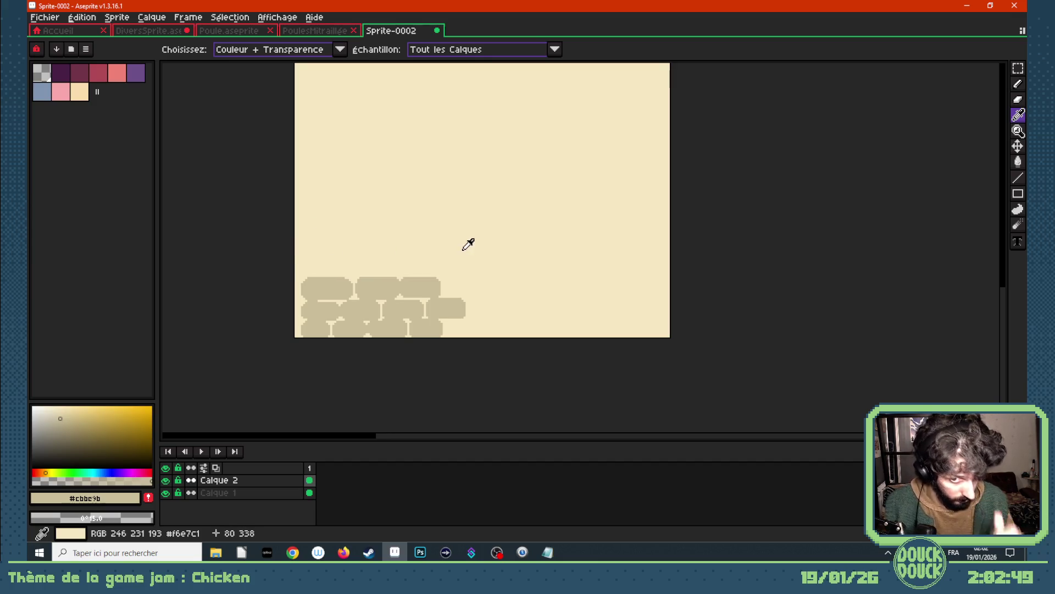
# - Marquee-select the whole stone pile and Ctrl-drag a copy directly to its right
pyautogui.click(1018, 69)
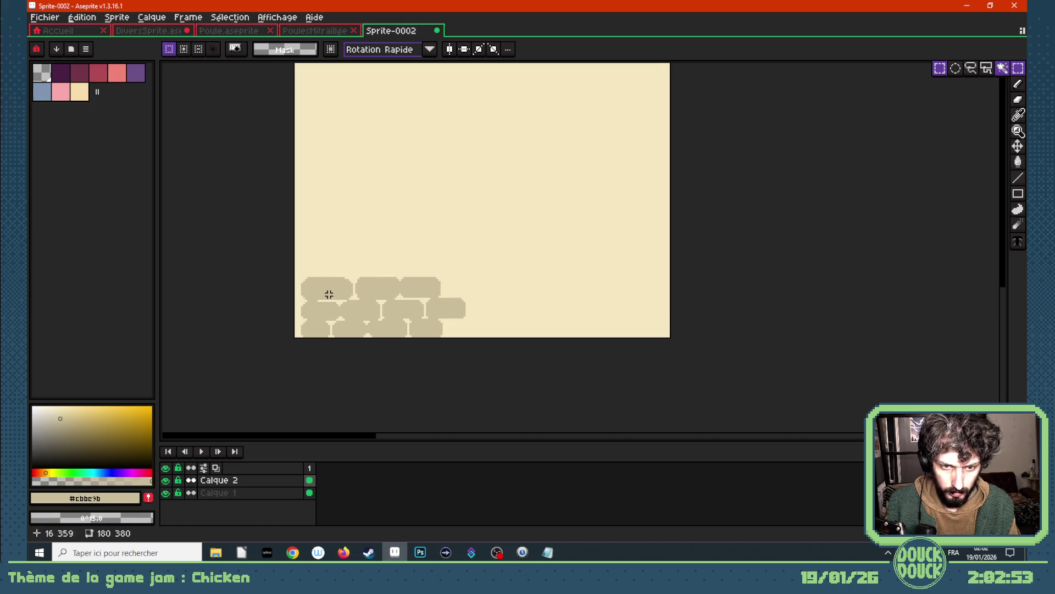
pyautogui.moveTo(295, 265); pyautogui.dragTo(484, 338)
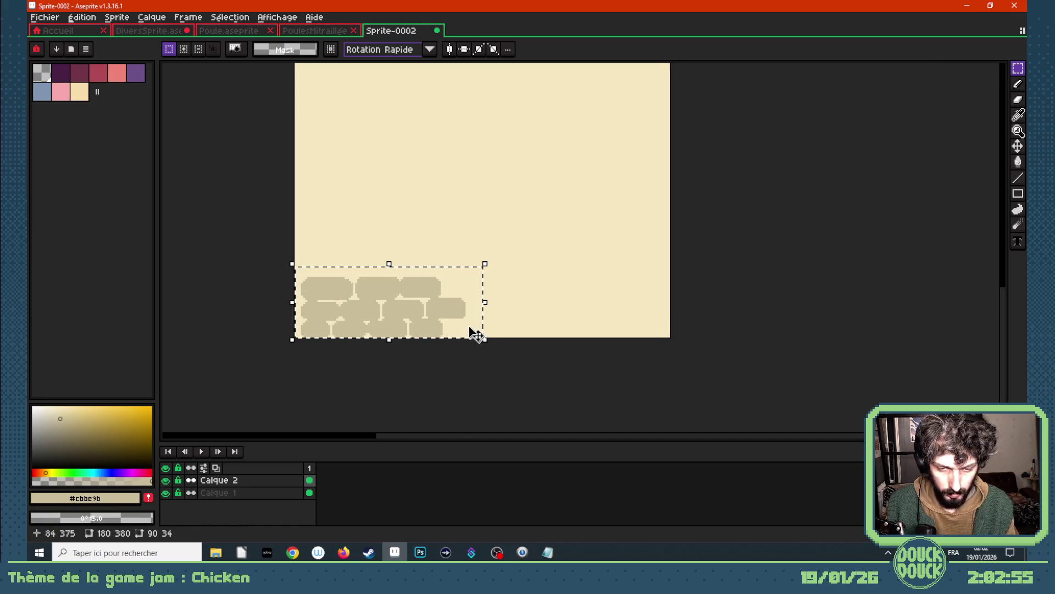
pyautogui.click(452, 312)
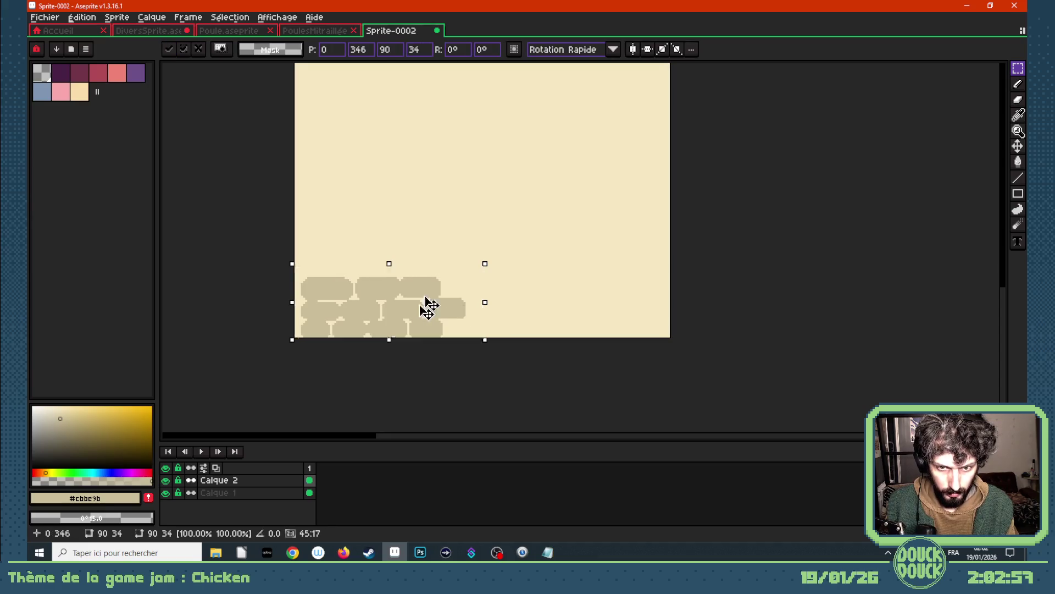
pyautogui.moveTo(429, 307); pyautogui.dragTo(590, 306)
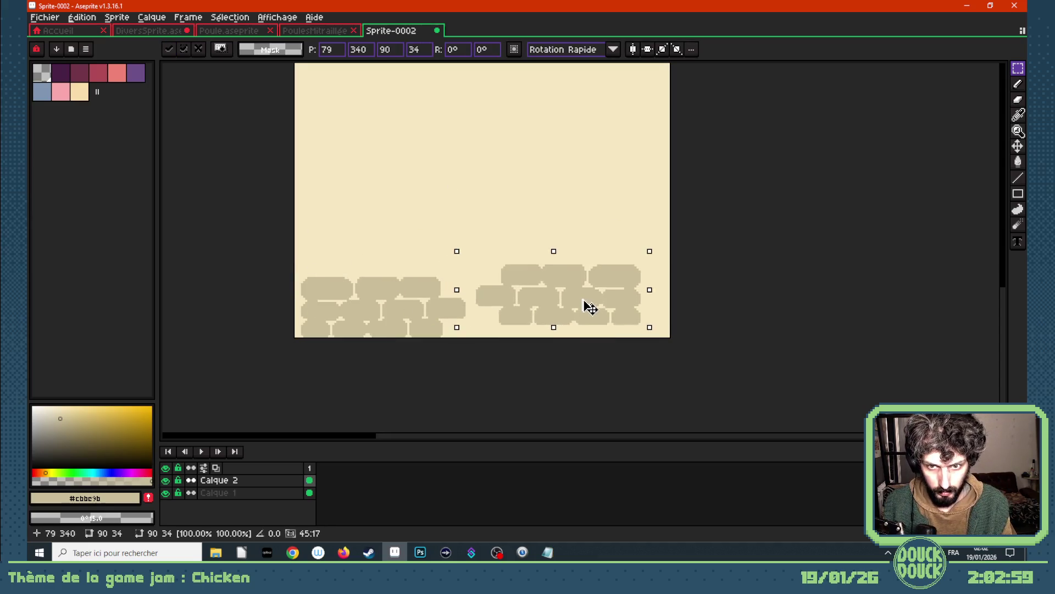